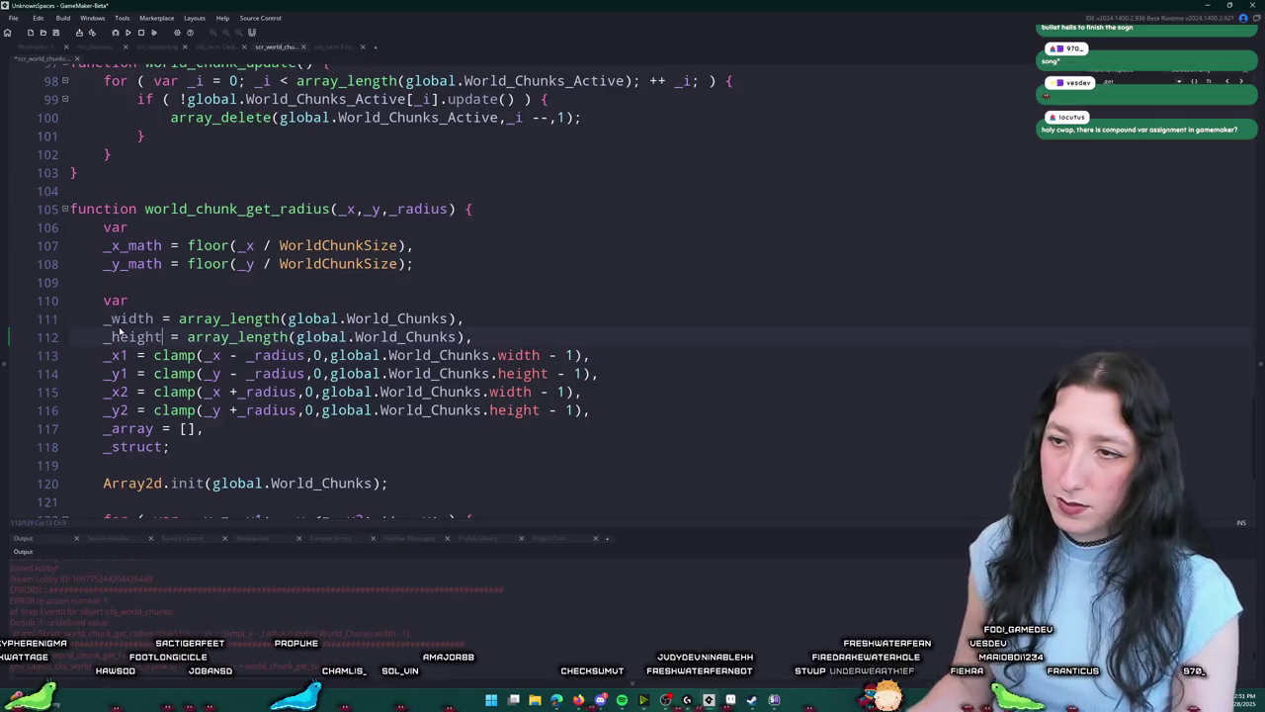
Step: Index World_Chunks[0] on line 112 and change width to _width on lines 113 and 115
{"action": "left_click", "coordinate": [456, 337]}
{"action": "type", "text": "["}
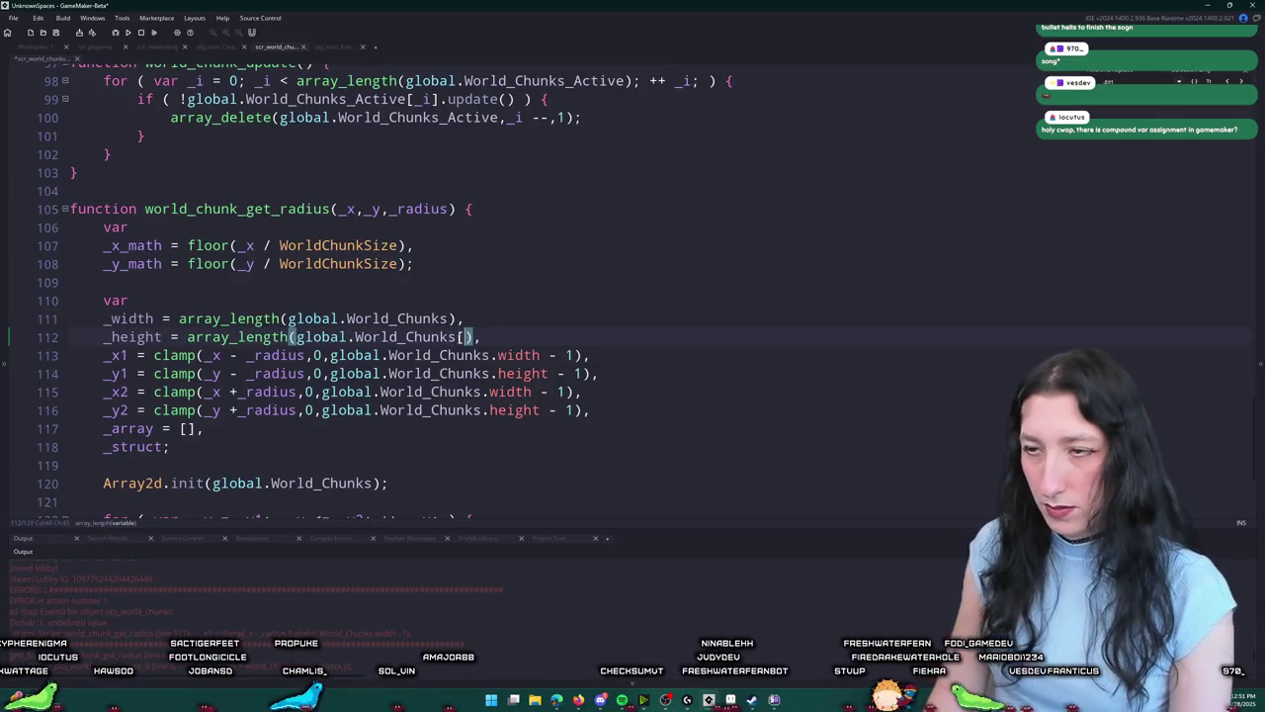
{"action": "type", "text": "0"}
{"action": "left_click", "coordinate": [521, 355]}
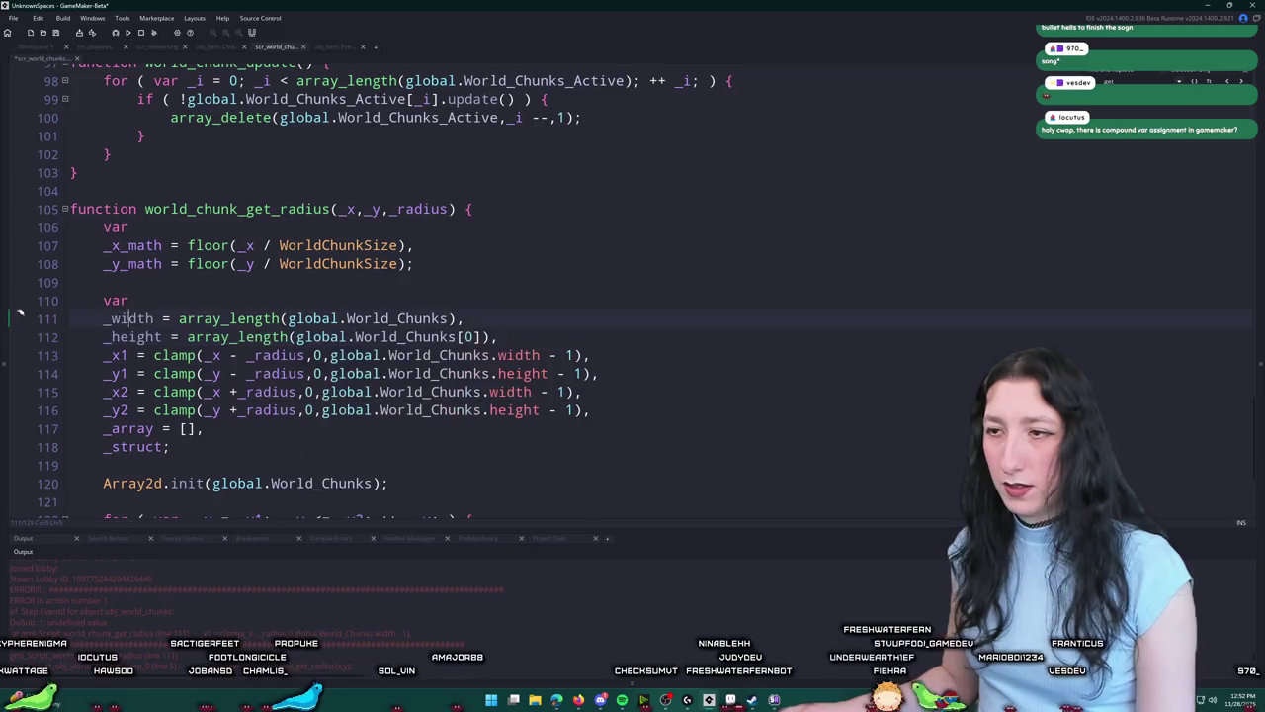
{"action": "left_click", "coordinate": [498, 355]}
{"action": "type", "text": "_"}
{"action": "left_click", "coordinate": [489, 391]}
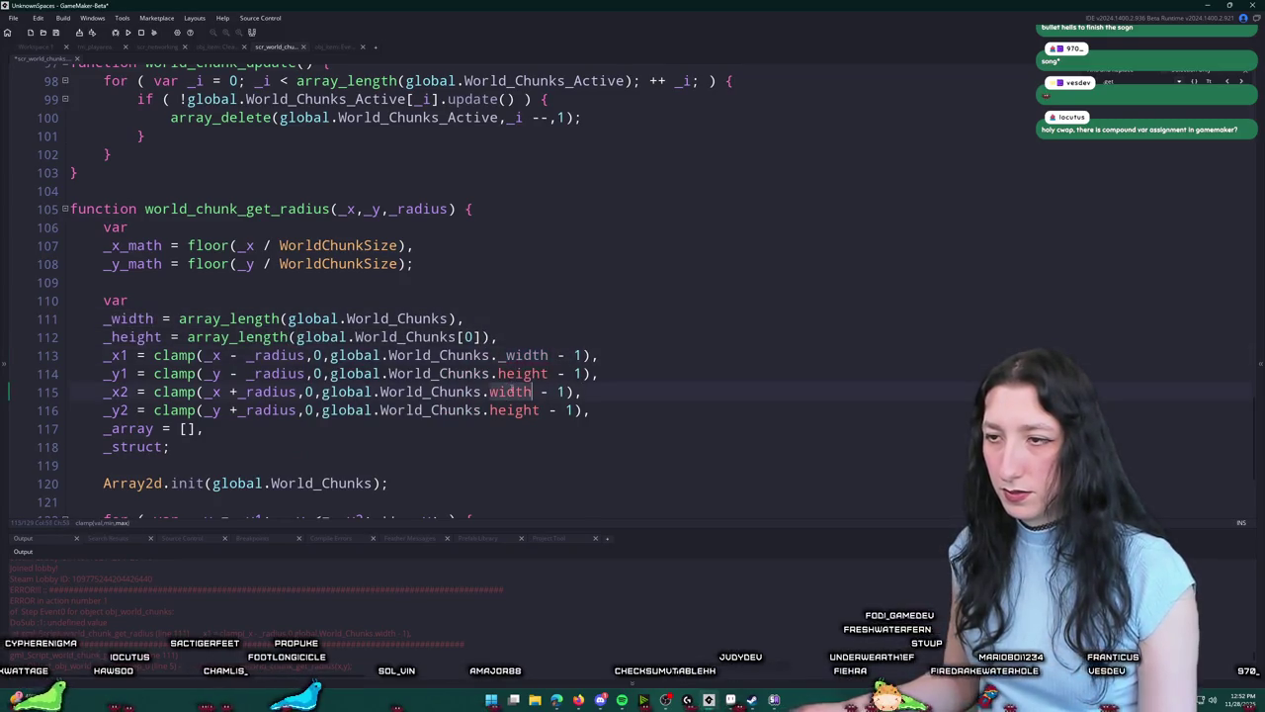
{"action": "type", "text": "_"}
Step: Change height to _height on lines 114 and 116
{"action": "scroll", "coordinate": [20, 288], "scroll_direction": "down", "scroll_amount": 3}
{"action": "scroll", "coordinate": [334, 402], "scroll_direction": "down", "scroll_amount": 1}
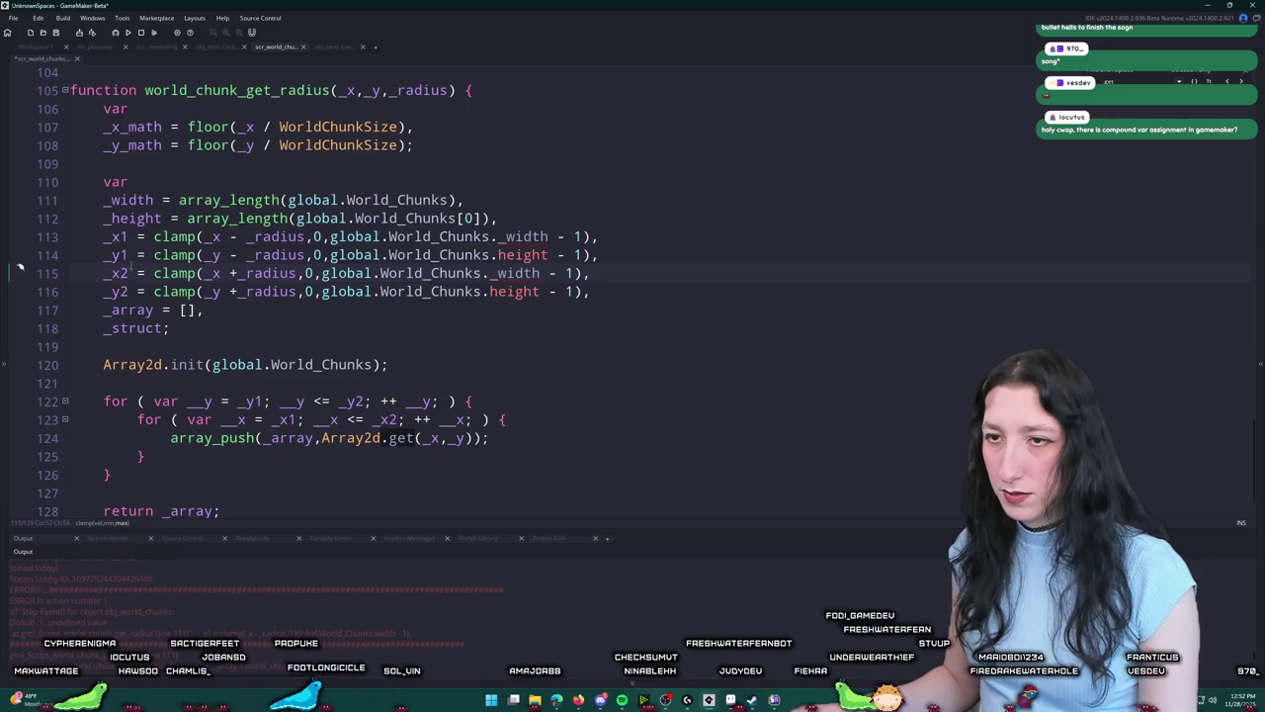
{"action": "left_click", "coordinate": [490, 255]}
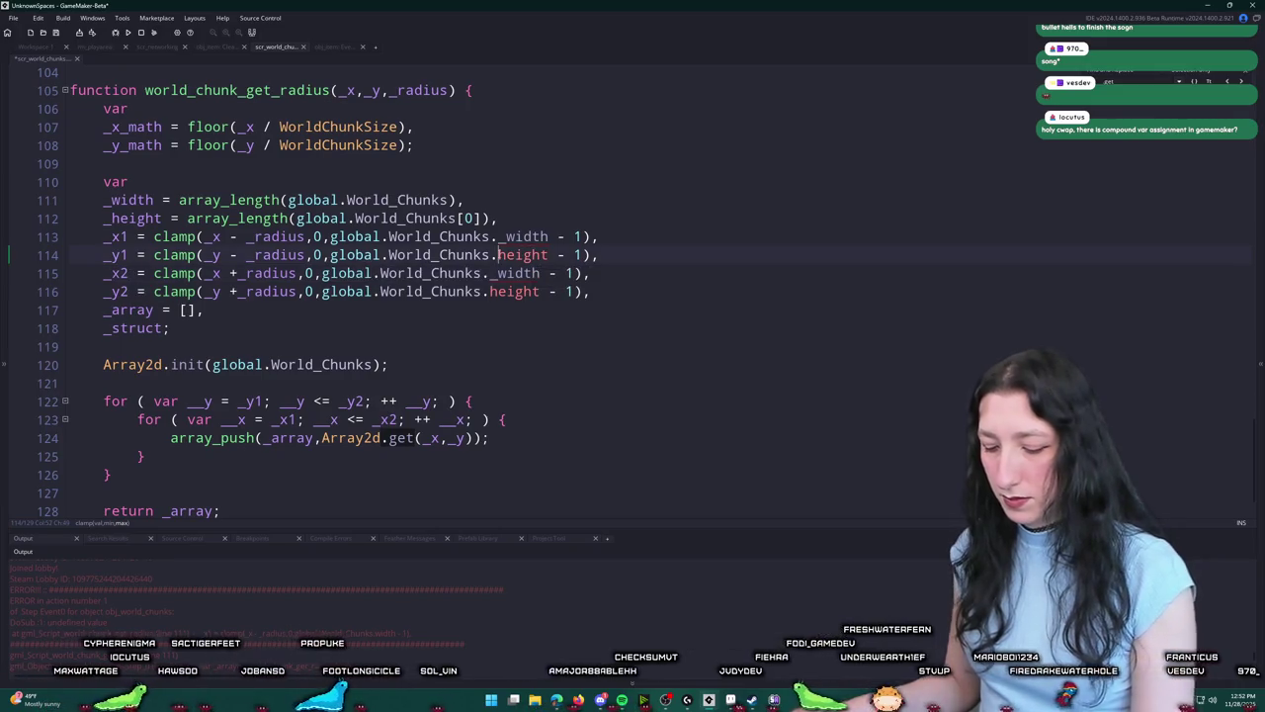
{"action": "type", "text": "_"}
{"action": "left_click", "coordinate": [491, 291]}
{"action": "type", "text": "_"}
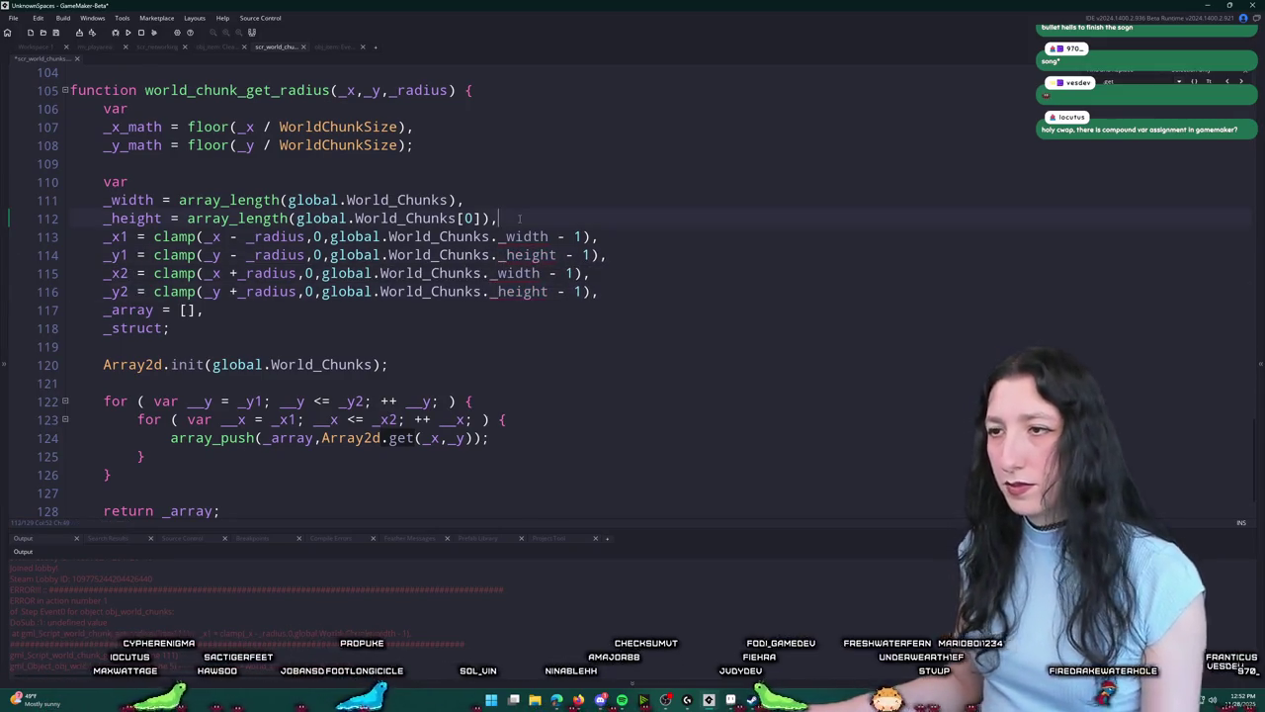
Step: Test-run the game, then delete the leftover global.World_Chunks prefixes on lines 113–115
{"action": "key", "text": "F5"}
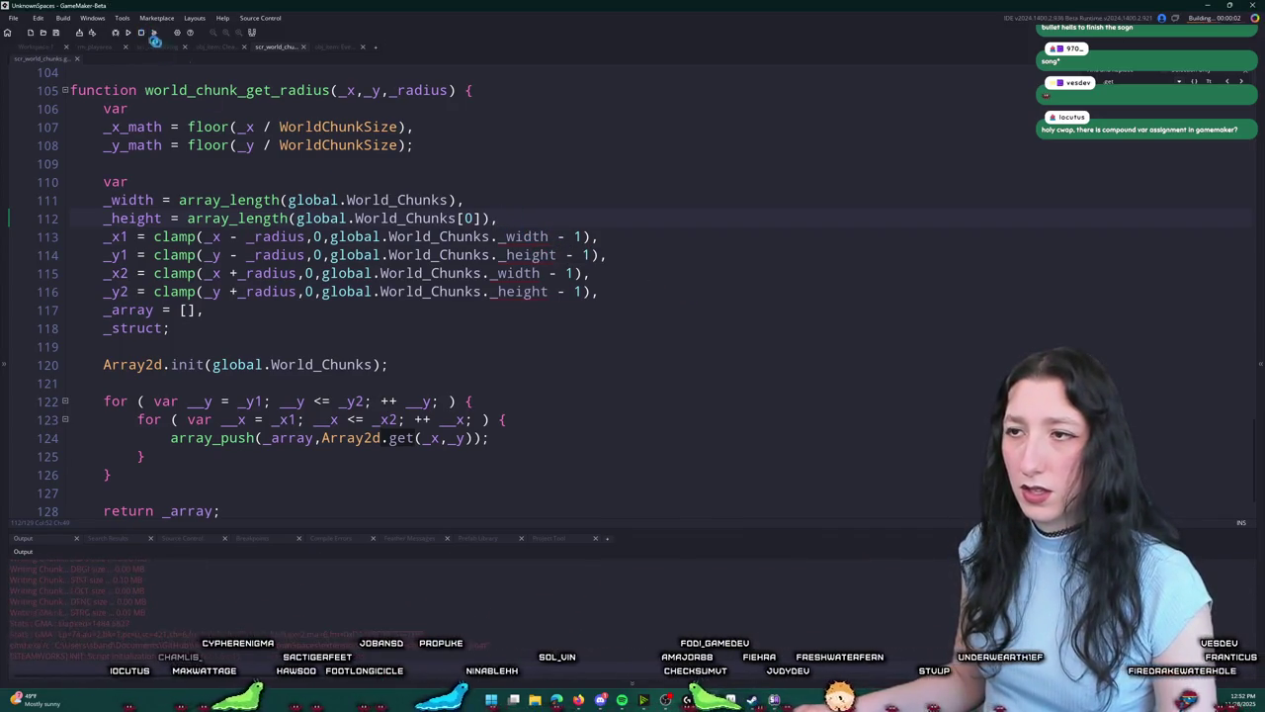
{"action": "left_click", "coordinate": [331, 236]}
{"action": "mouse_move", "coordinate": [331, 236]}
{"action": "left_mouse_down"}
{"action": "mouse_move", "coordinate": [490, 237]}
{"action": "mouse_move", "coordinate": [415, 255]}
{"action": "mouse_move", "coordinate": [490, 255]}
{"action": "mouse_move", "coordinate": [466, 273]}
{"action": "mouse_move", "coordinate": [321, 272]}
{"action": "mouse_move", "coordinate": [490, 291]}
{"action": "left_mouse_up"}
{"action": "key", "text": "Delete"}
{"action": "key", "text": "Delete"}
{"action": "key", "text": "Delete"}
{"action": "key", "text": "Delete"}
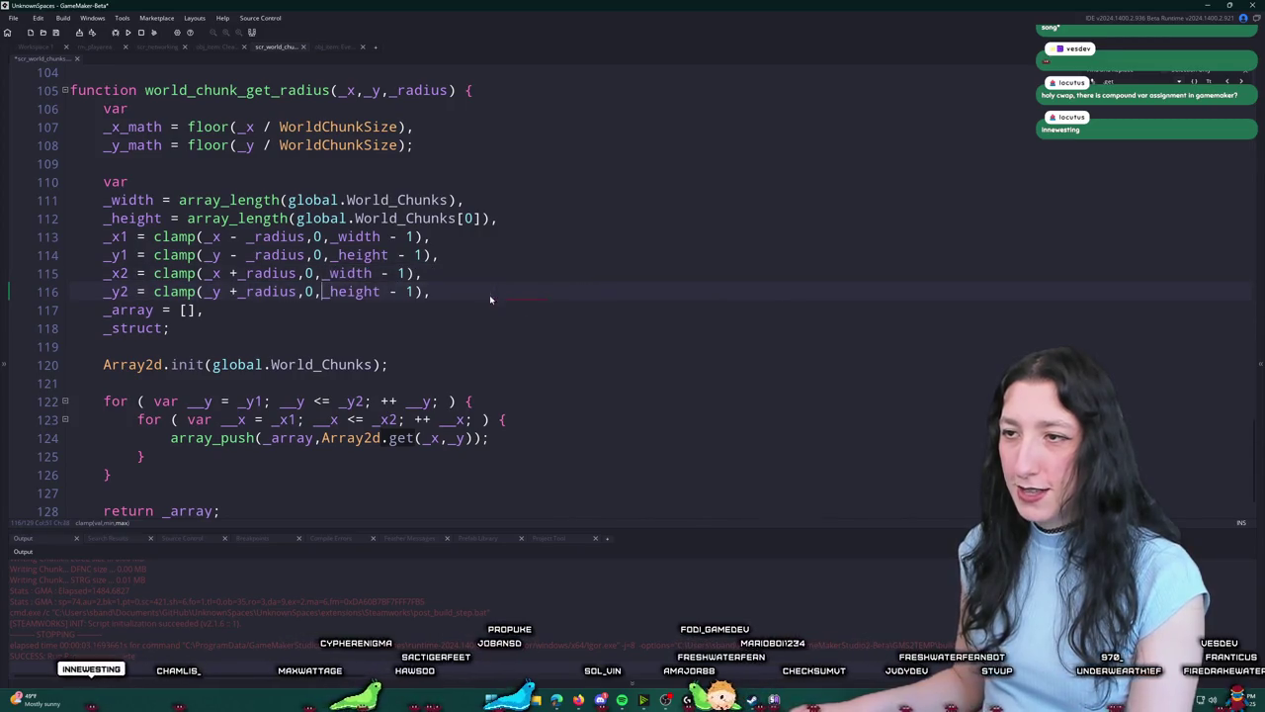
Step: Rerun the game, create a lobby, and abort after the line 112 code error
{"action": "key", "text": "F5"}
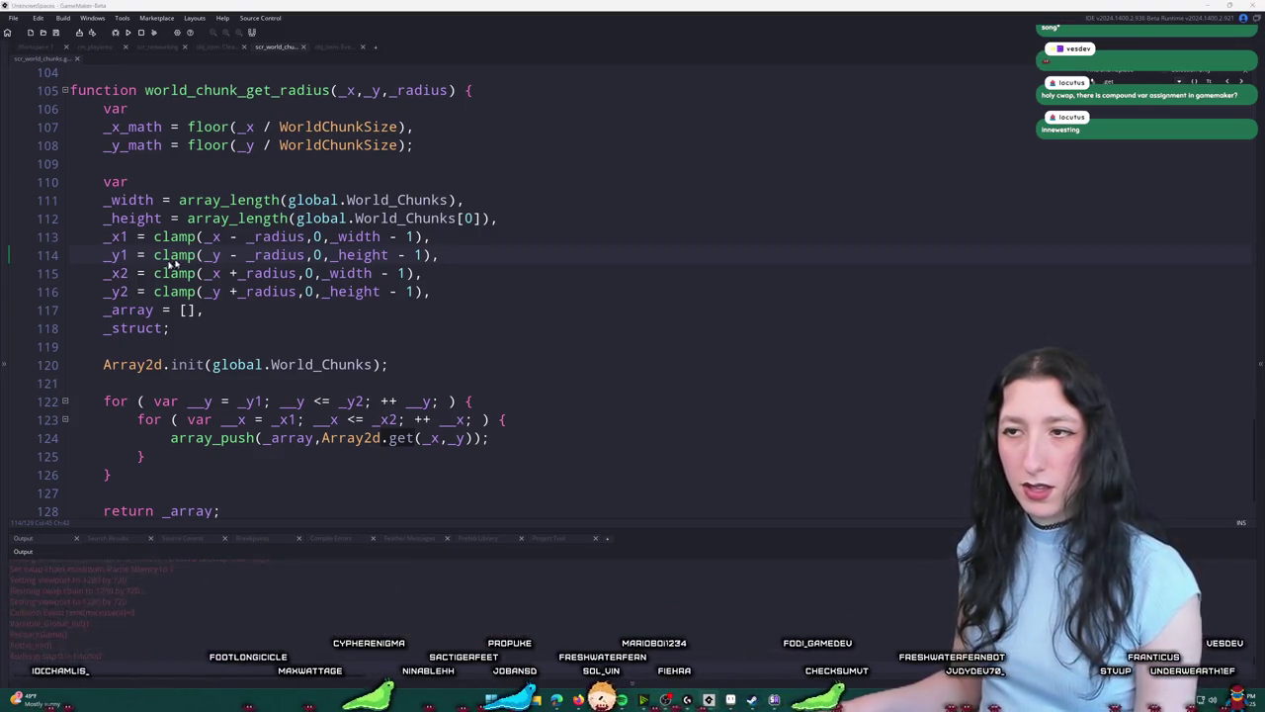
{"action": "left_click", "coordinate": [651, 325]}
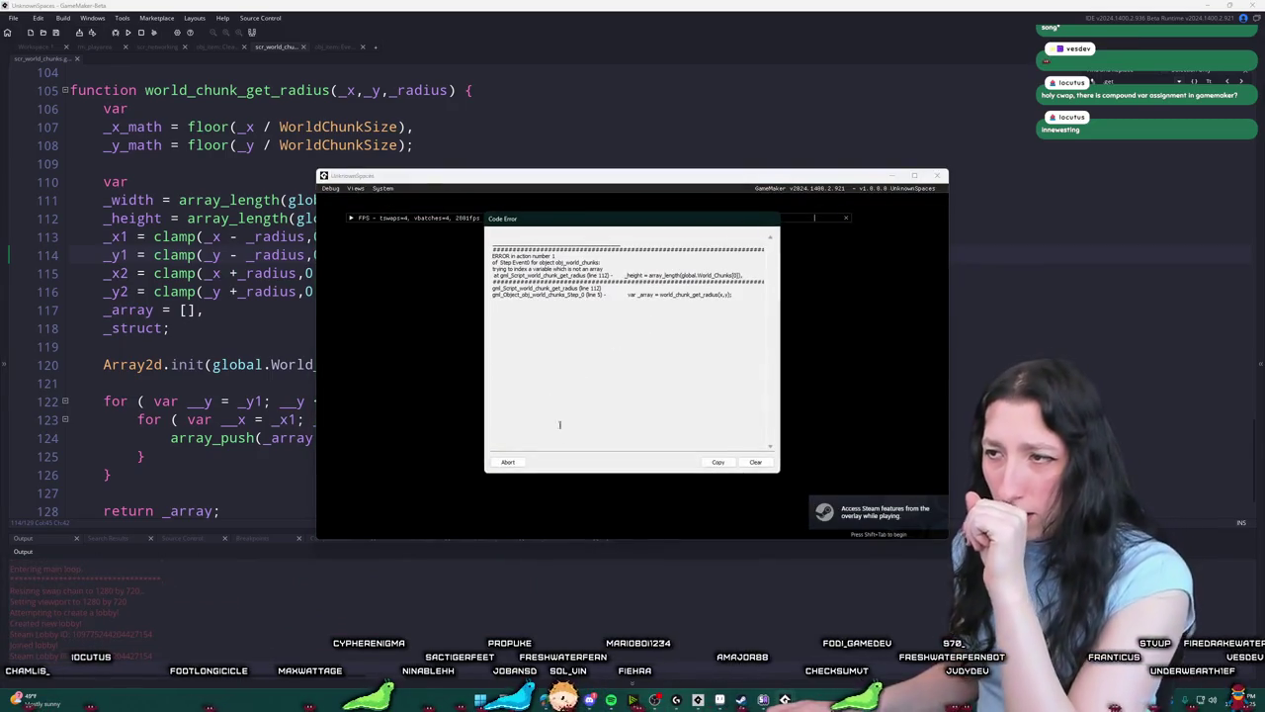
{"action": "left_click", "coordinate": [507, 461]}
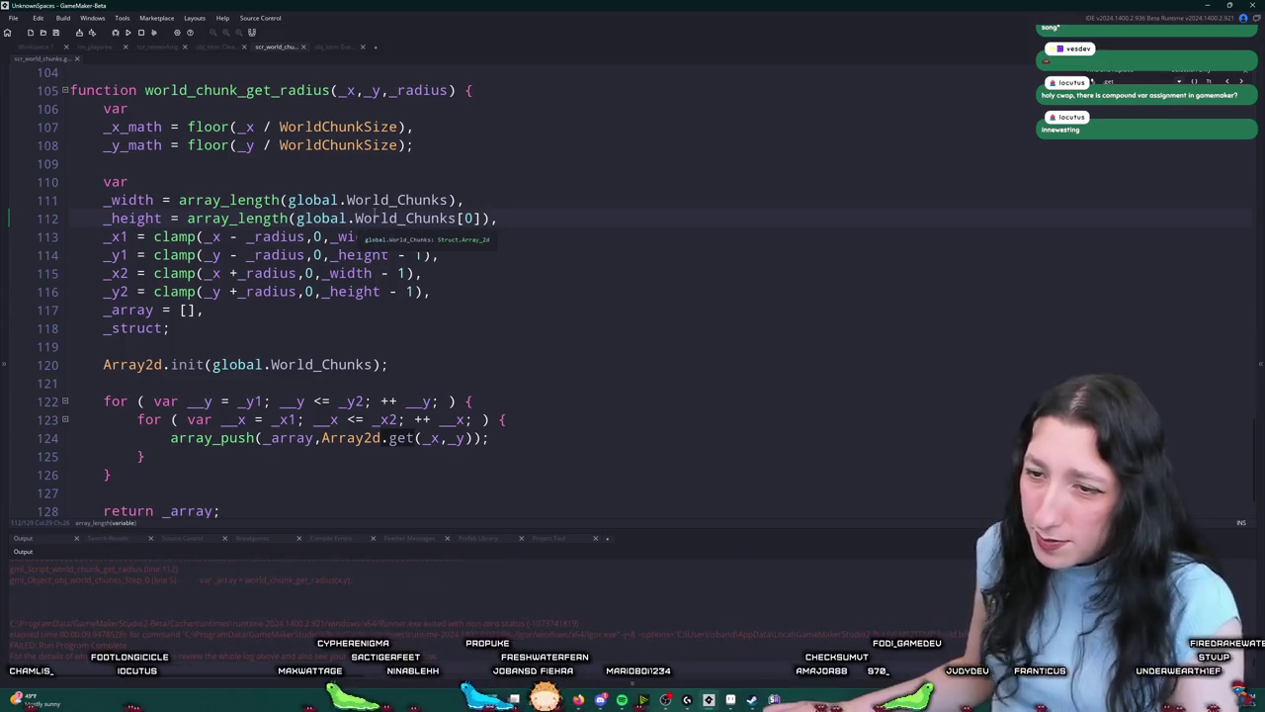
{"action": "scroll", "coordinate": [233, 571], "scroll_direction": "up", "scroll_amount": 2}
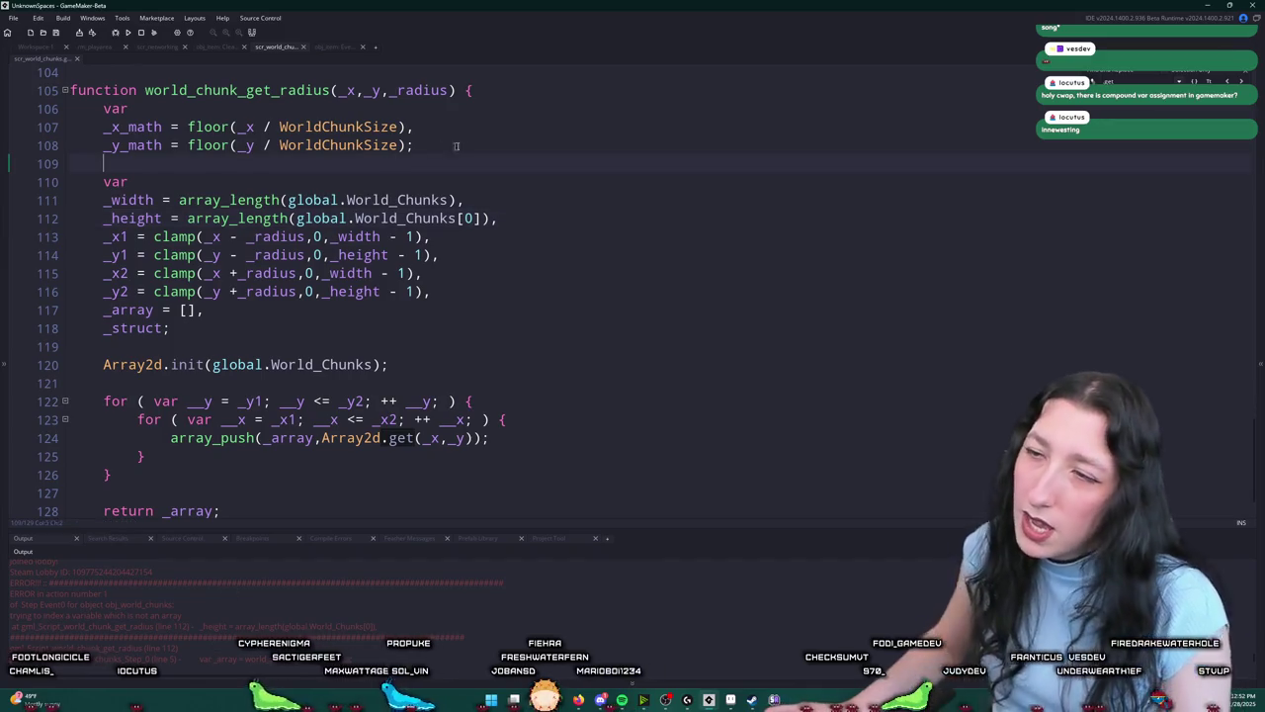
Step: Declare var _width on its own line below the _height line
{"action": "key", "text": "Return"}
{"action": "key", "text": "Return"}
{"action": "key", "text": "ctrl+z"}
{"action": "key", "text": "ctrl+z"}
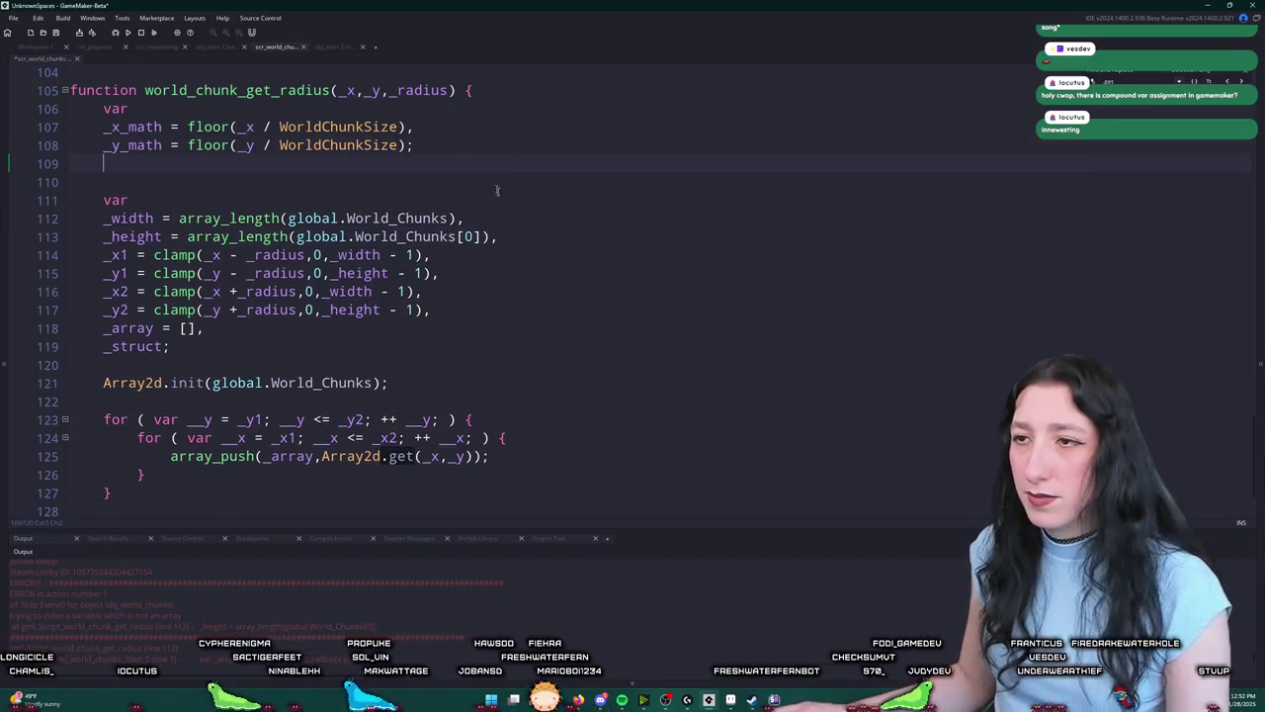
{"action": "left_click", "coordinate": [511, 221]}
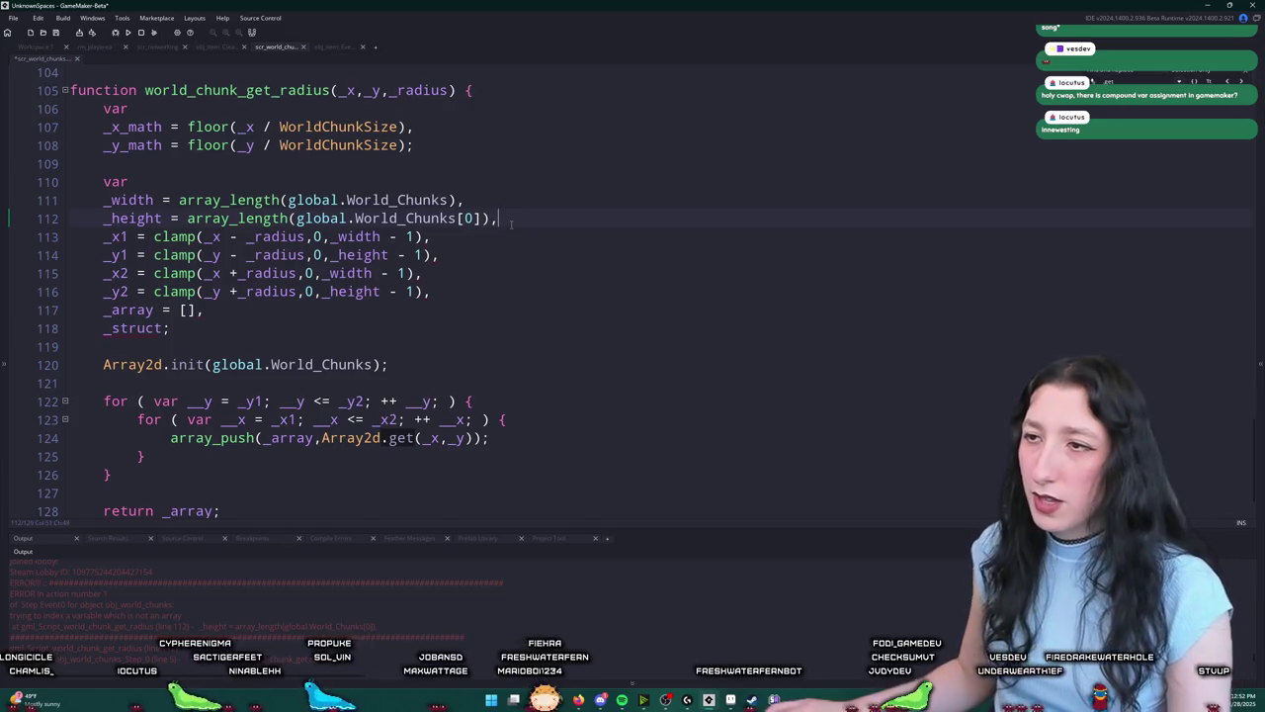
{"action": "left_click", "coordinate": [283, 200]}
{"action": "type", "text": ";"}
{"action": "key", "text": "Return"}
{"action": "key", "text": "Return"}
{"action": "type", "text": "var"}
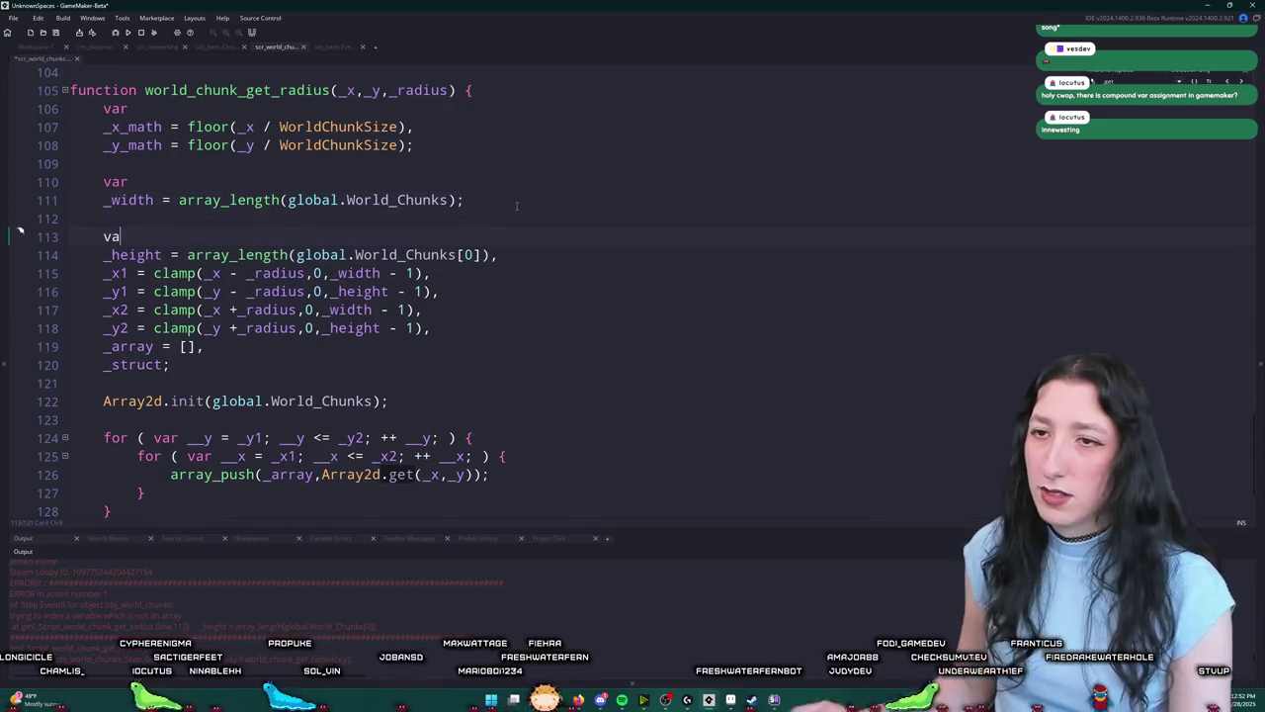
{"action": "key", "text": "Escape"}
{"action": "key", "text": "Up"}
{"action": "key", "text": "Up"}
{"action": "key", "text": "Home"}
{"action": "key", "text": "BackSpace"}
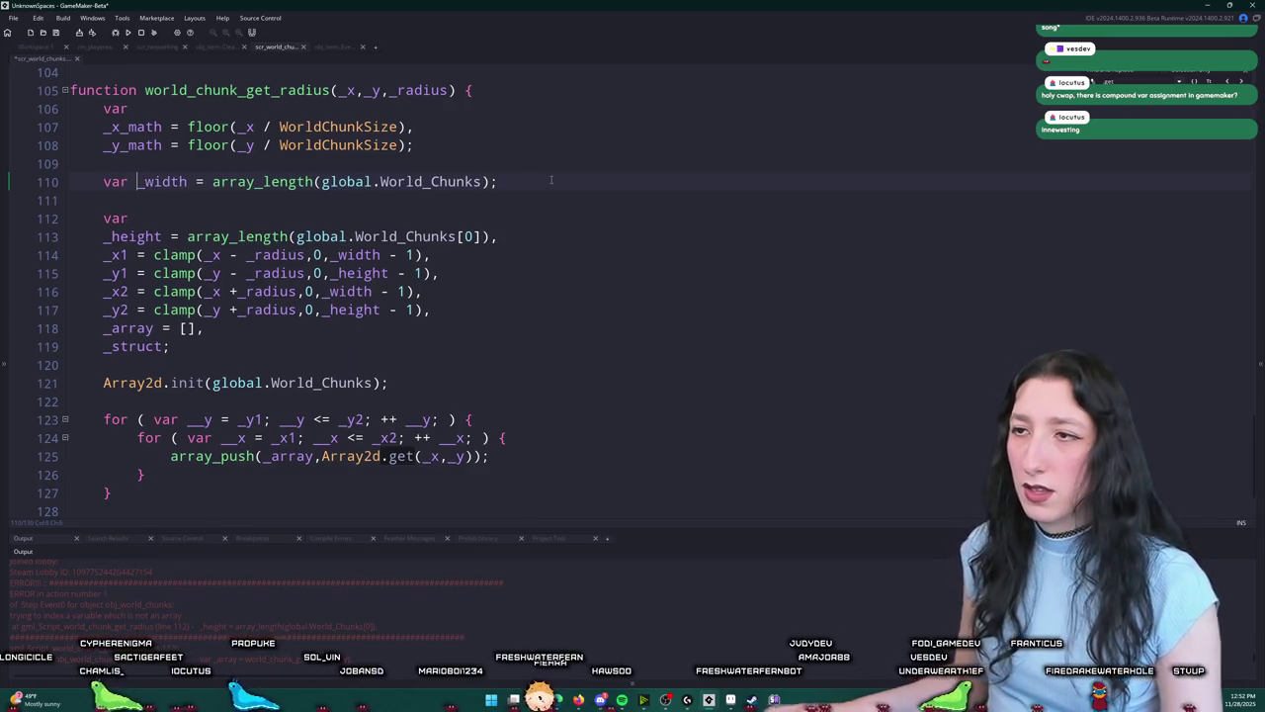
Step: Add 'if ( _width == 0 ) { return []; }' below the var _width line
{"action": "left_click", "coordinate": [574, 182]}
{"action": "key", "text": "Return"}
{"action": "key", "text": "Return"}
{"action": "type", "text": "if ( _wi"}
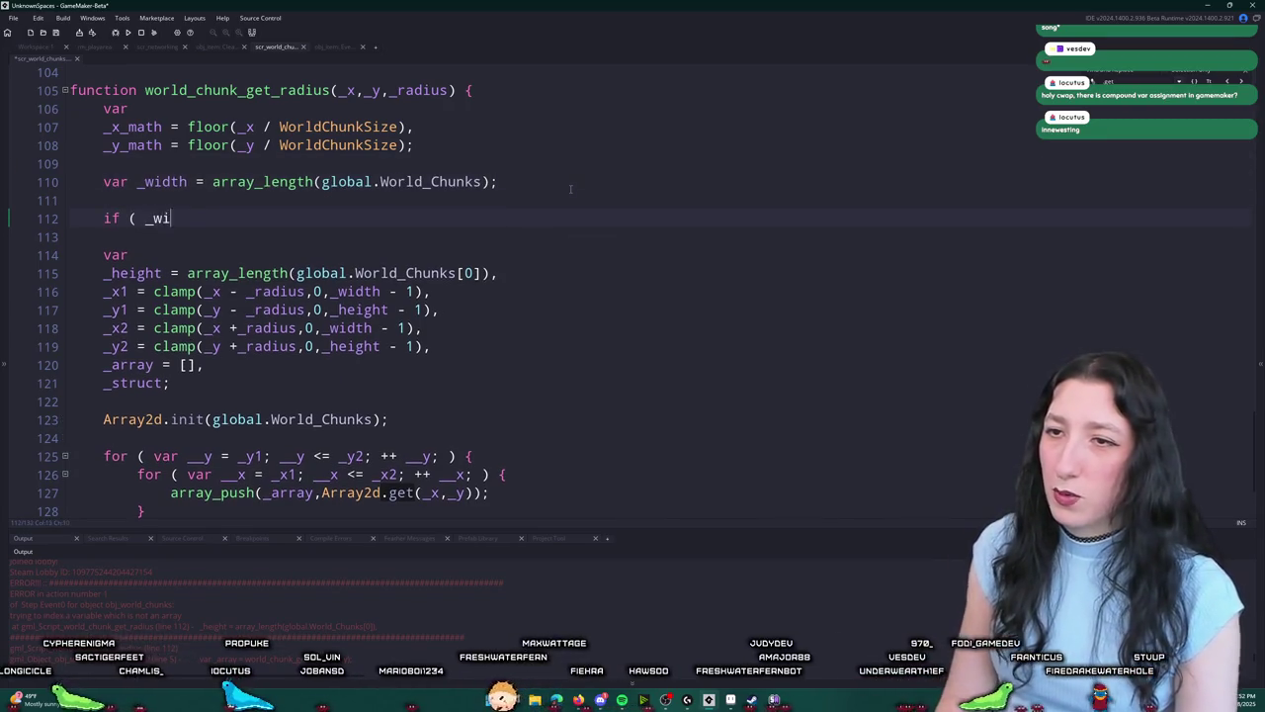
{"action": "type", "text": "dth == 0 ) {"}
{"action": "key", "text": "Return"}
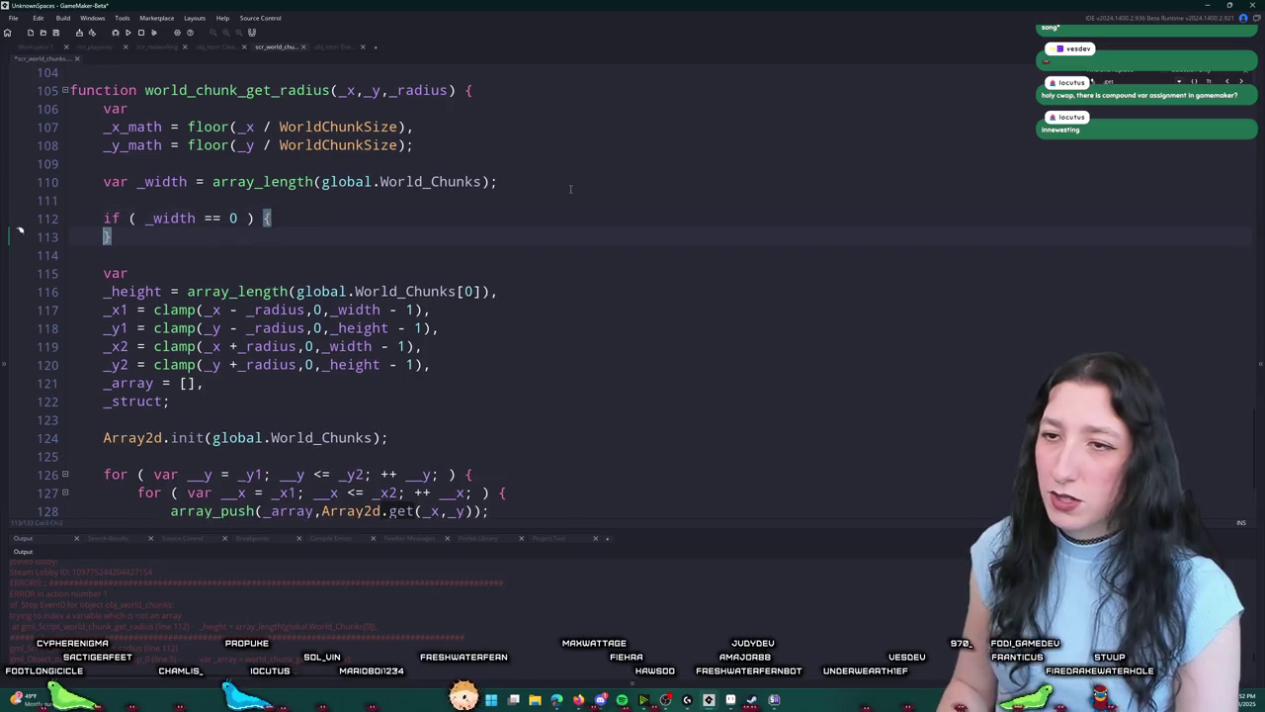
{"action": "type", "text": "return [];"}
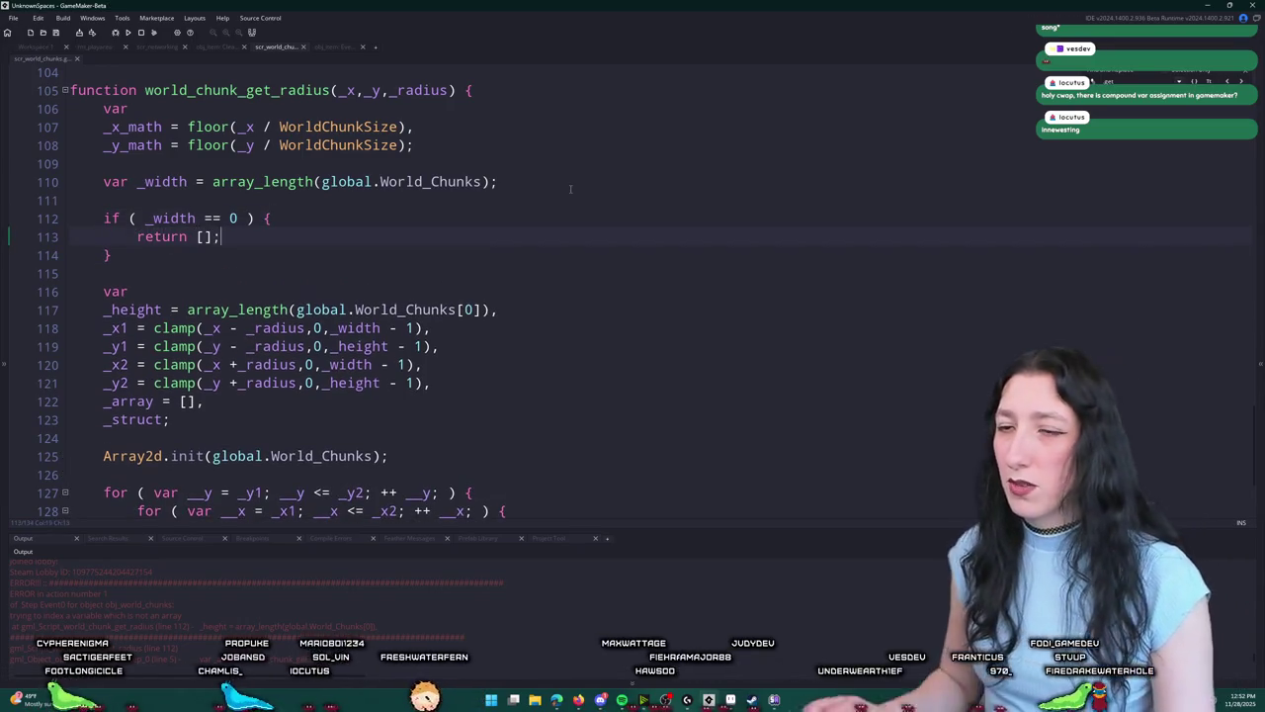
Step: Build and run the game with F5 to its title menu
{"action": "scroll", "coordinate": [561, 221], "scroll_direction": "down", "scroll_amount": 2}
{"action": "left_click", "coordinate": [562, 225]}
{"action": "key", "text": "F5"}
{"action": "scroll", "coordinate": [489, 235], "scroll_direction": "up", "scroll_amount": 3}
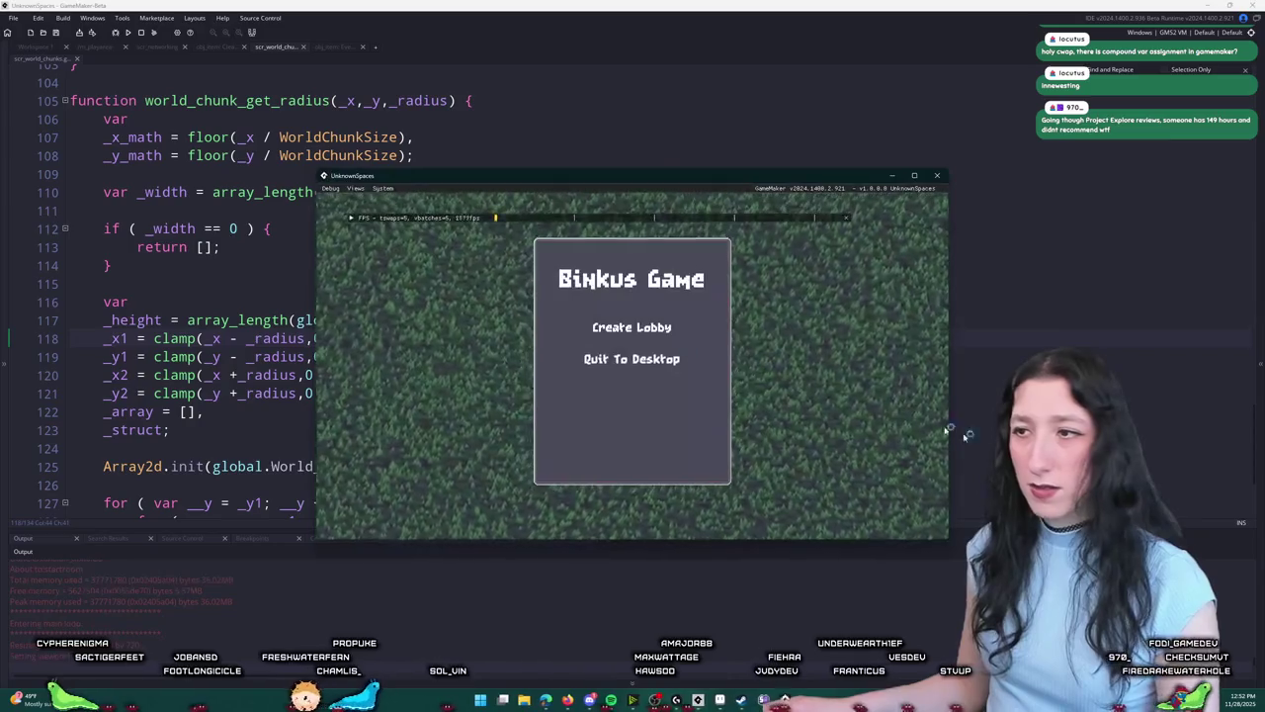
Step: Create a lobby, walk the character, and dismiss the Steam friend invite list
{"action": "left_click", "coordinate": [648, 338]}
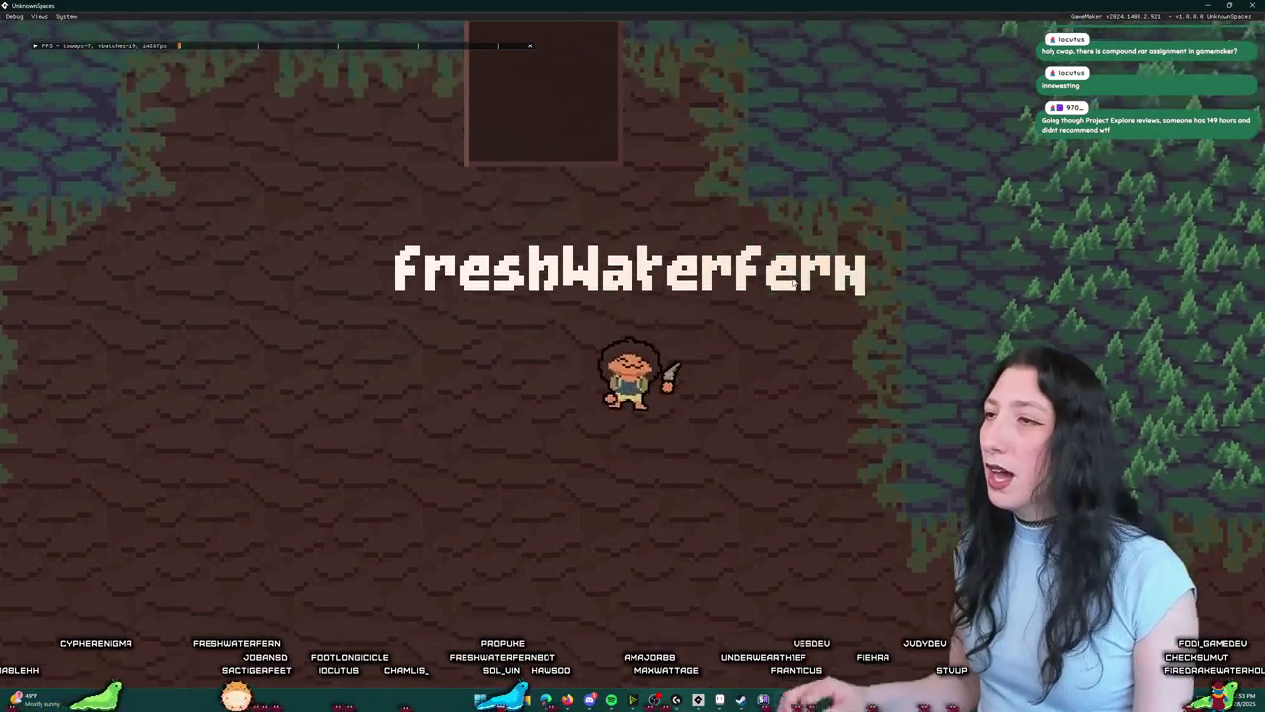
{"action": "key", "text": "s"}
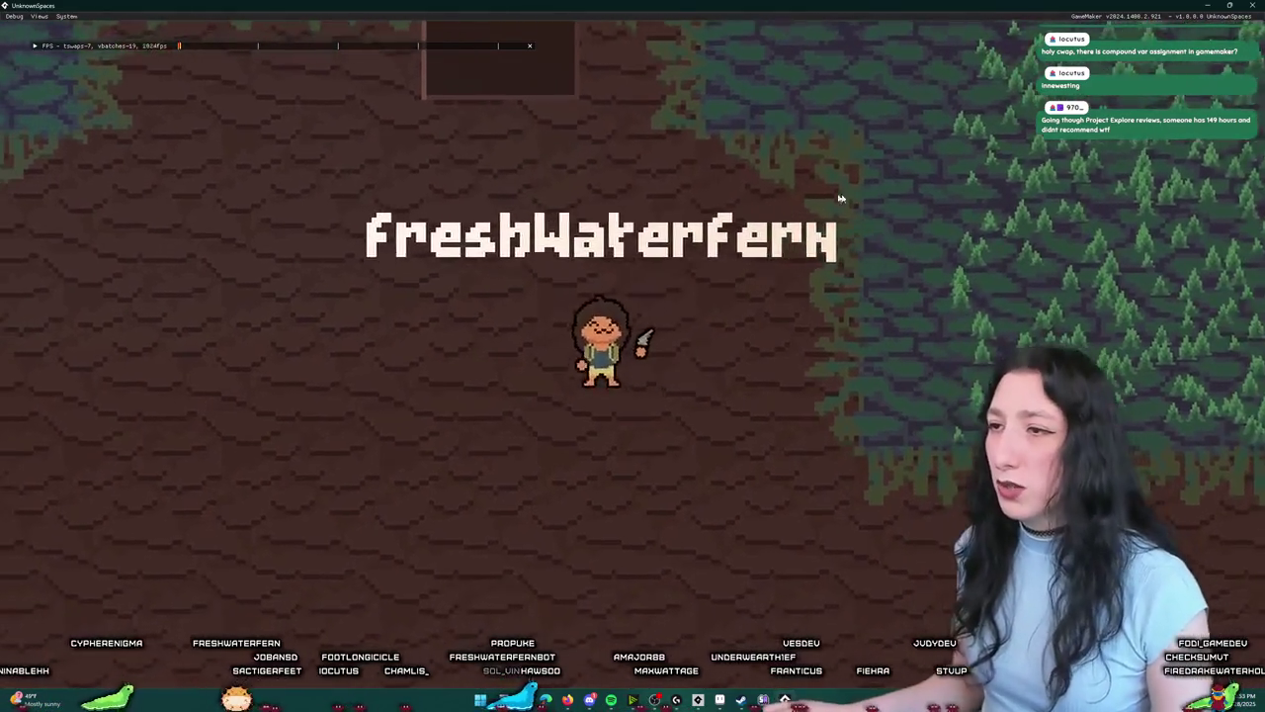
{"action": "key", "text": "i"}
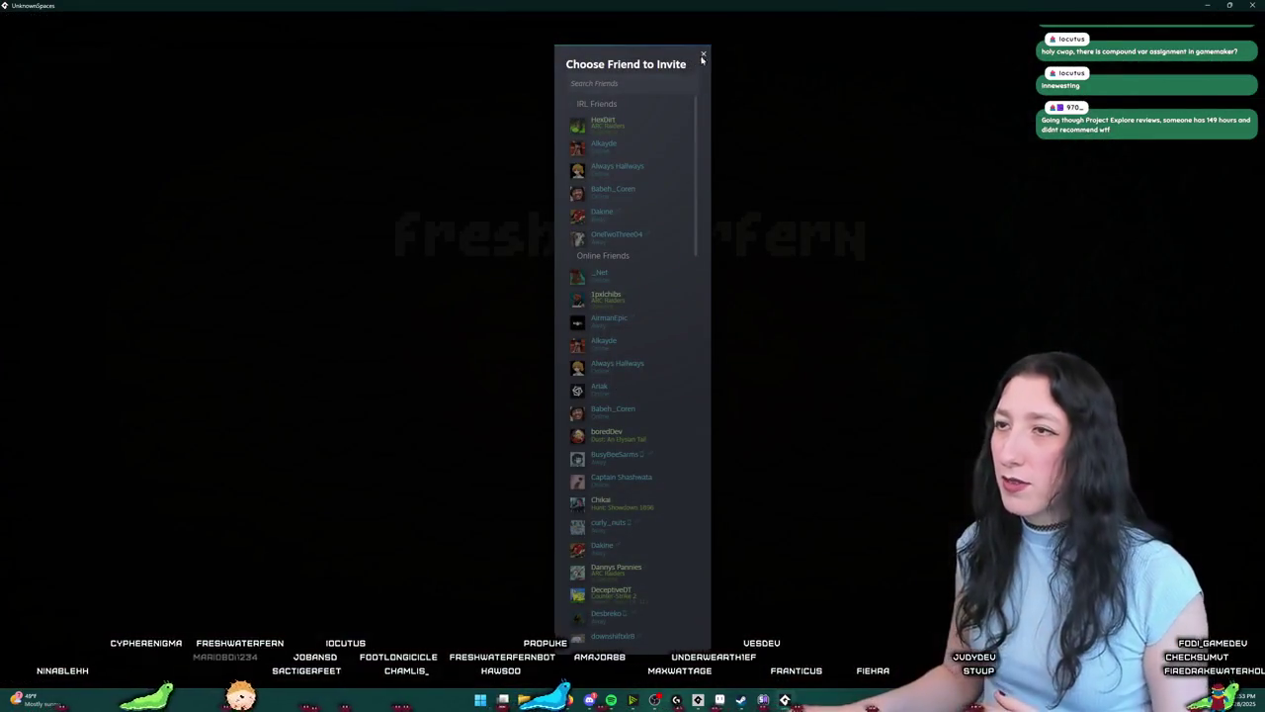
{"action": "left_click", "coordinate": [703, 55]}
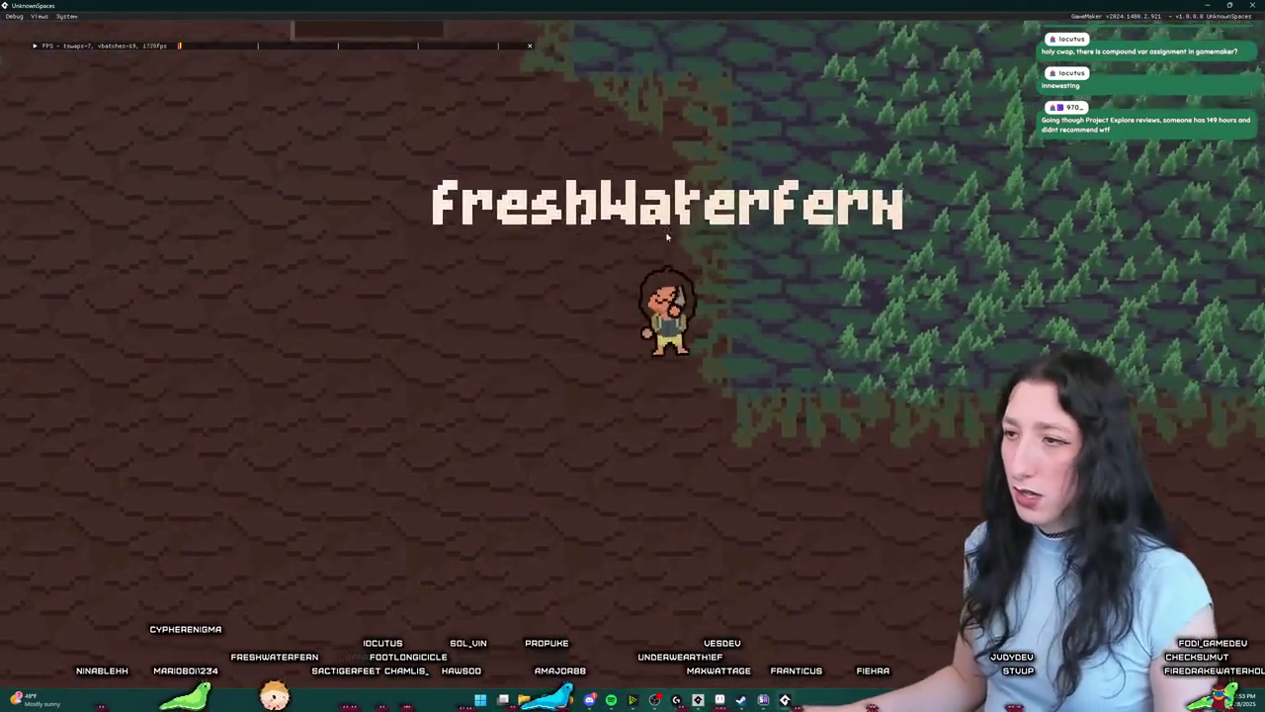
Step: Equip the yellow hat on the head and the pistol in the weapon slot
{"action": "key", "text": "e"}
{"action": "left_click_drag", "start_coordinate": [324, 406], "coordinate": [232, 110]}
{"action": "key", "text": "e"}
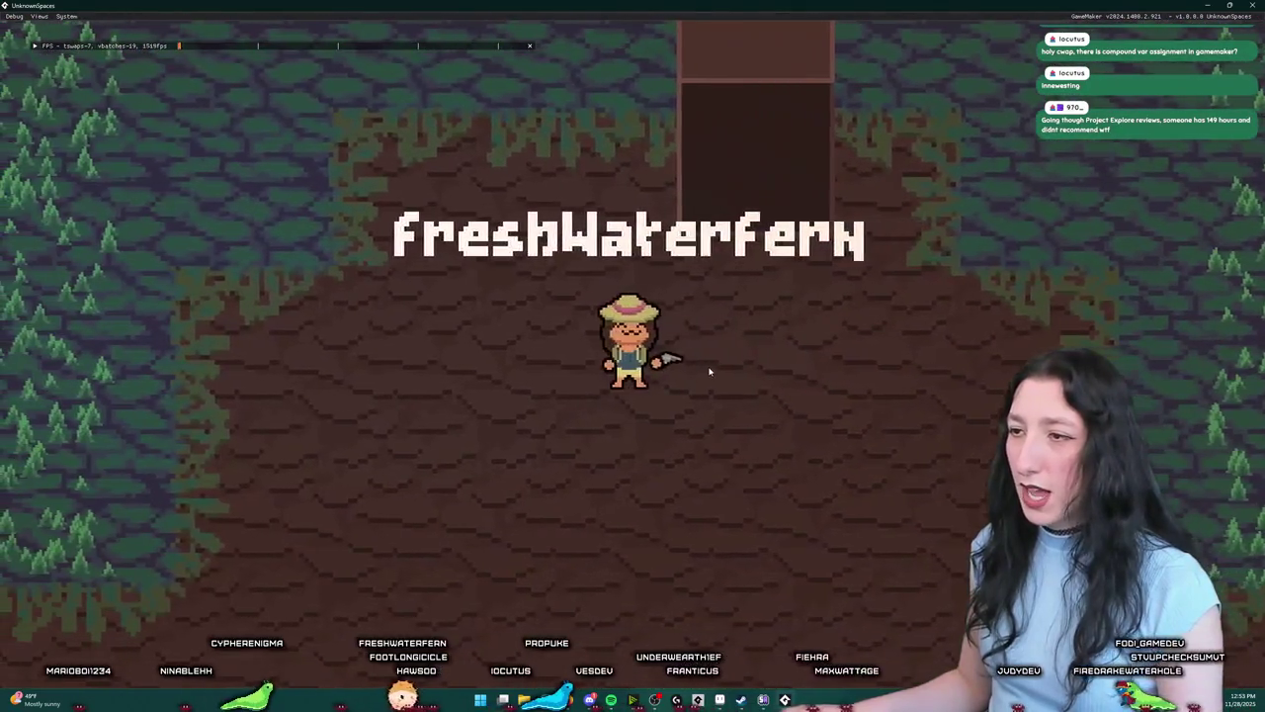
{"action": "key", "text": "e"}
{"action": "left_click_drag", "start_coordinate": [370, 406], "coordinate": [558, 247]}
{"action": "key", "text": "e"}
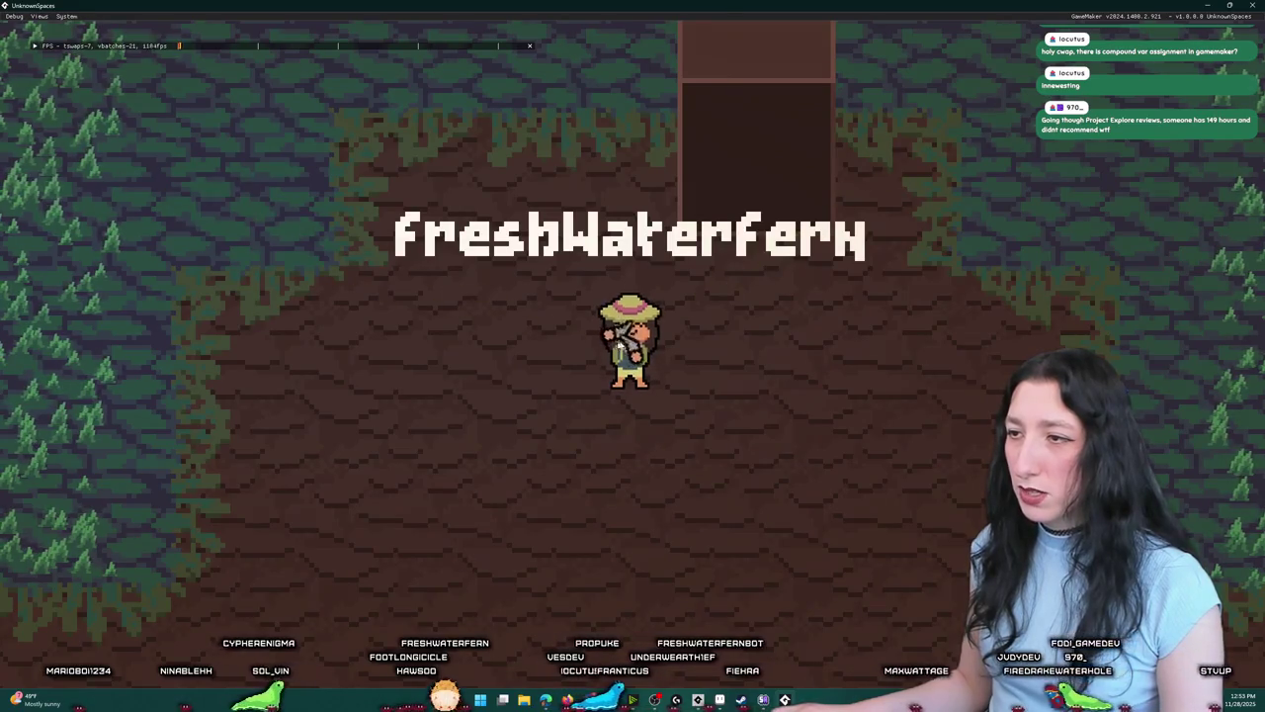
Step: Swap the pistol for the vest, drop the pistol on the ground, and abort the crash
{"action": "key", "text": "e"}
{"action": "left_click_drag", "start_coordinate": [506, 259], "coordinate": [324, 407]}
{"action": "mouse_move", "coordinate": [252, 479]}
{"action": "left_mouse_down"}
{"action": "mouse_move", "coordinate": [276, 418]}
{"action": "mouse_move", "coordinate": [253, 207]}
{"action": "mouse_move", "coordinate": [558, 247]}
{"action": "left_mouse_up"}
{"action": "key", "text": "e"}
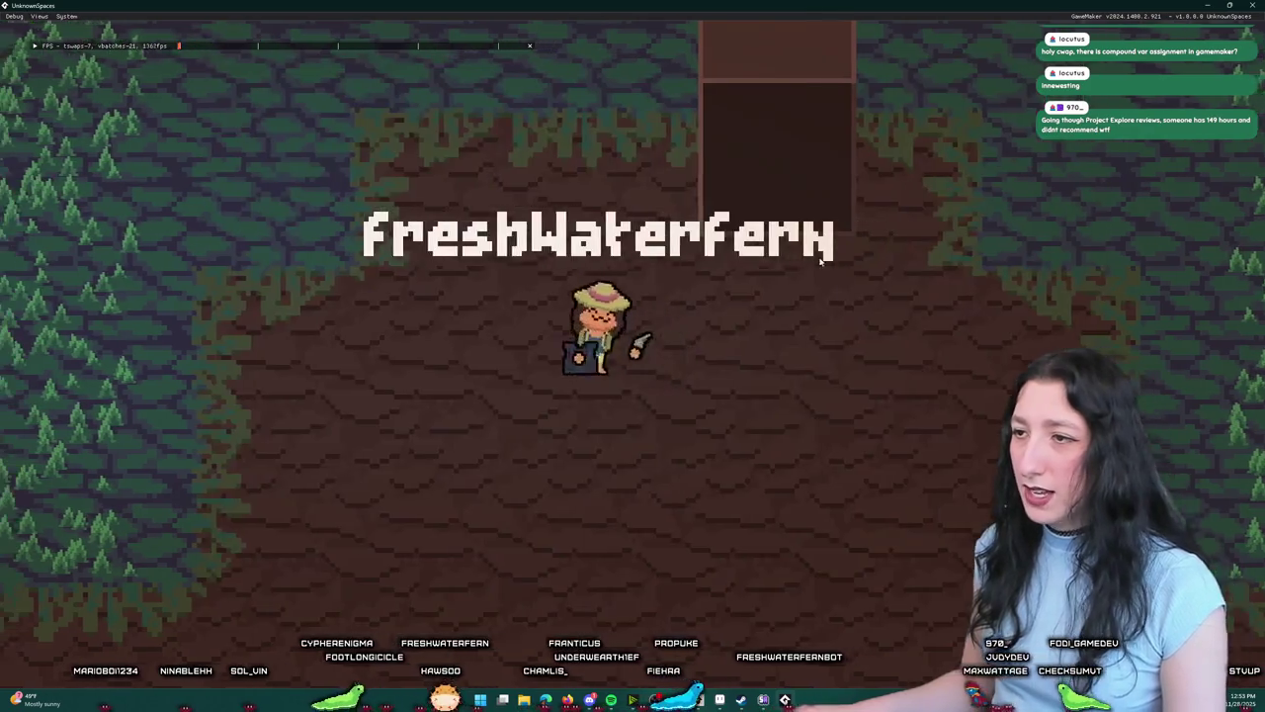
{"action": "key", "text": "e"}
{"action": "mouse_move", "coordinate": [324, 406]}
{"action": "left_mouse_down"}
{"action": "mouse_move", "coordinate": [93, 288]}
{"action": "mouse_move", "coordinate": [97, 314]}
{"action": "left_mouse_up"}
{"action": "left_click", "coordinate": [505, 463]}
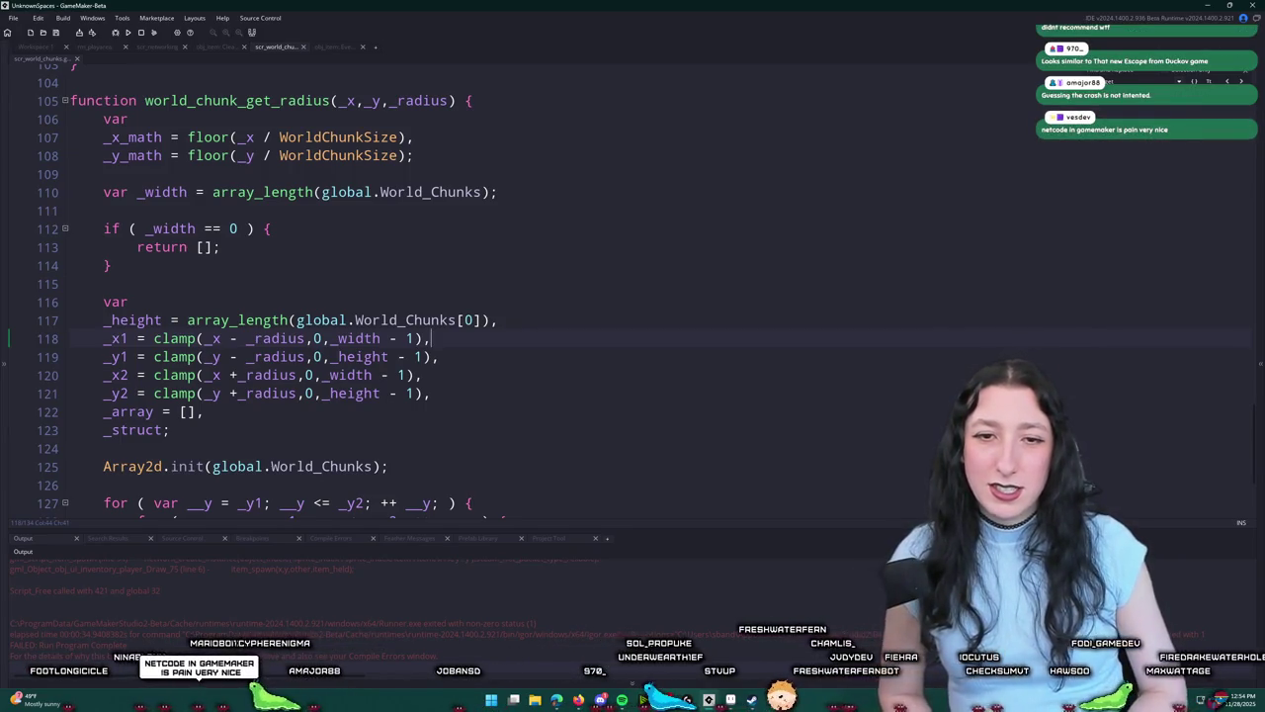
Step: Scroll up through the Output traceback and open the asset search
{"action": "scroll", "coordinate": [432, 593], "scroll_direction": "up", "scroll_amount": 3}
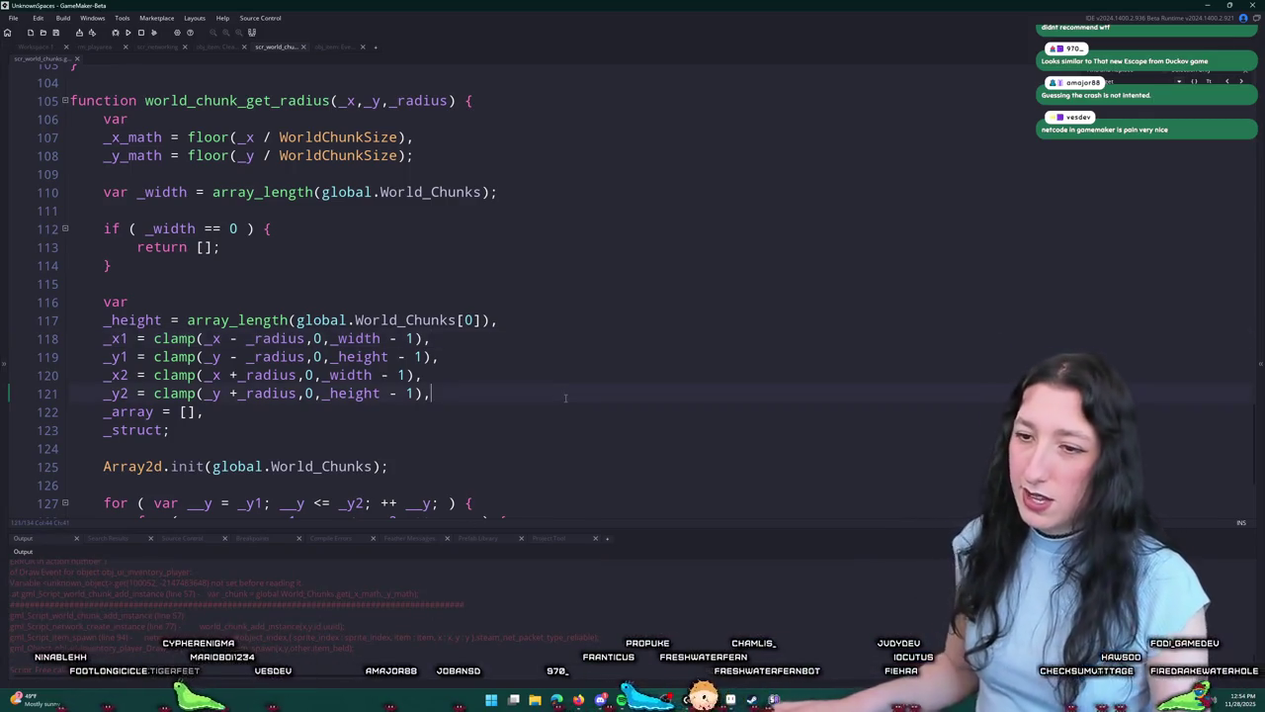
{"action": "key", "text": "ctrl+t"}
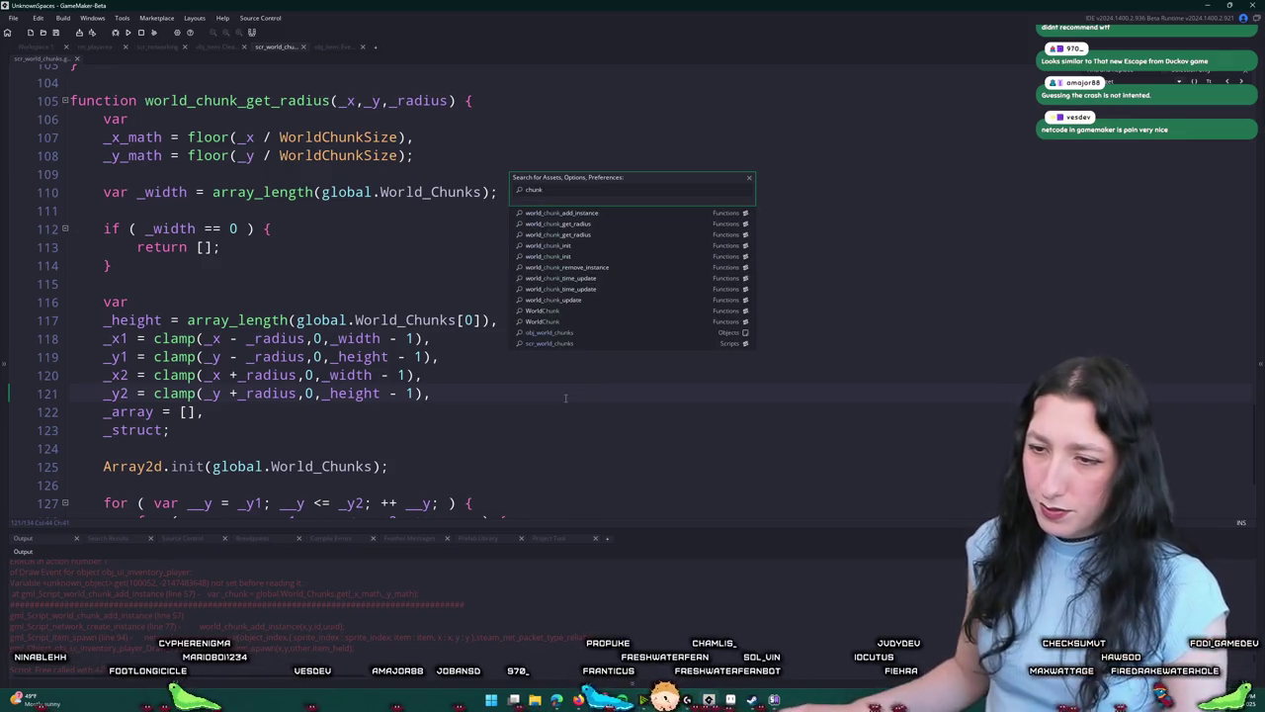
Step: Dismiss the asset search and jump to line 57 with Ctrl+G
{"action": "key", "text": "Escape"}
{"action": "key", "text": "ctrl+g"}
{"action": "type", "text": "57"}
{"action": "key", "text": "Return"}
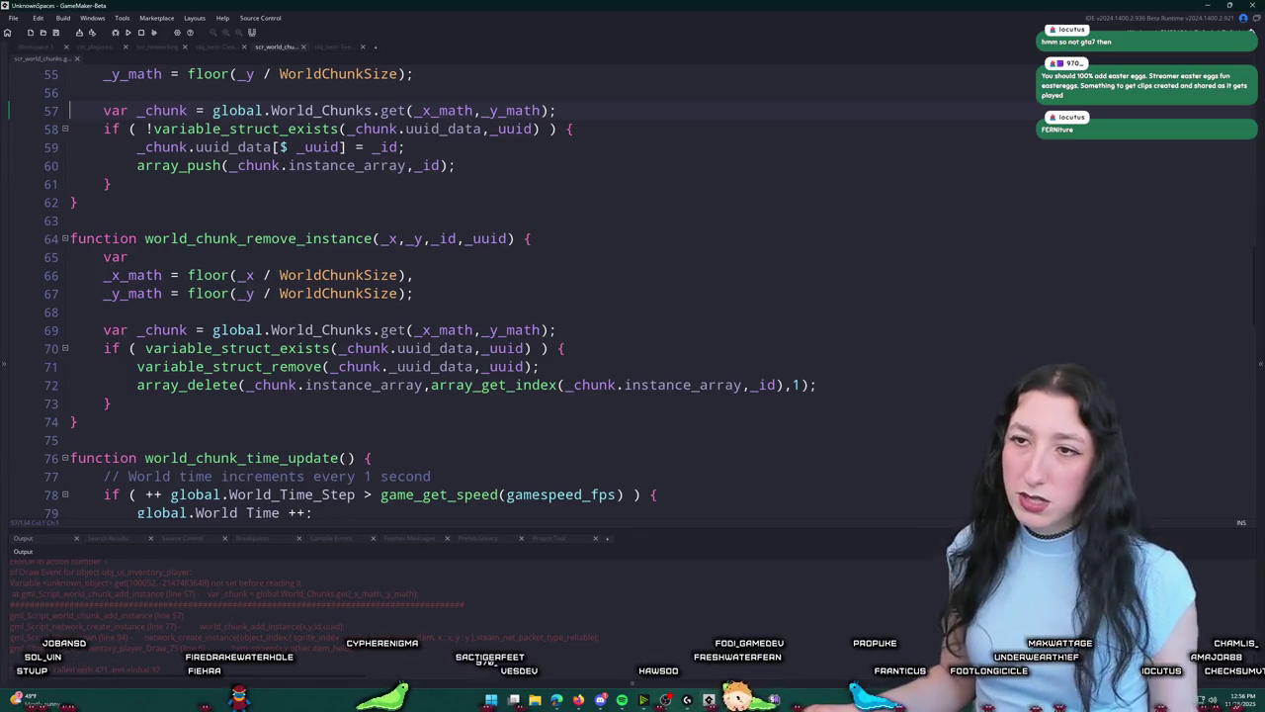
Step: Wrap global.World_Chunks on line 57 in Array2D.init() before the get call
{"action": "scroll", "coordinate": [466, 233], "scroll_direction": "up", "scroll_amount": 3}
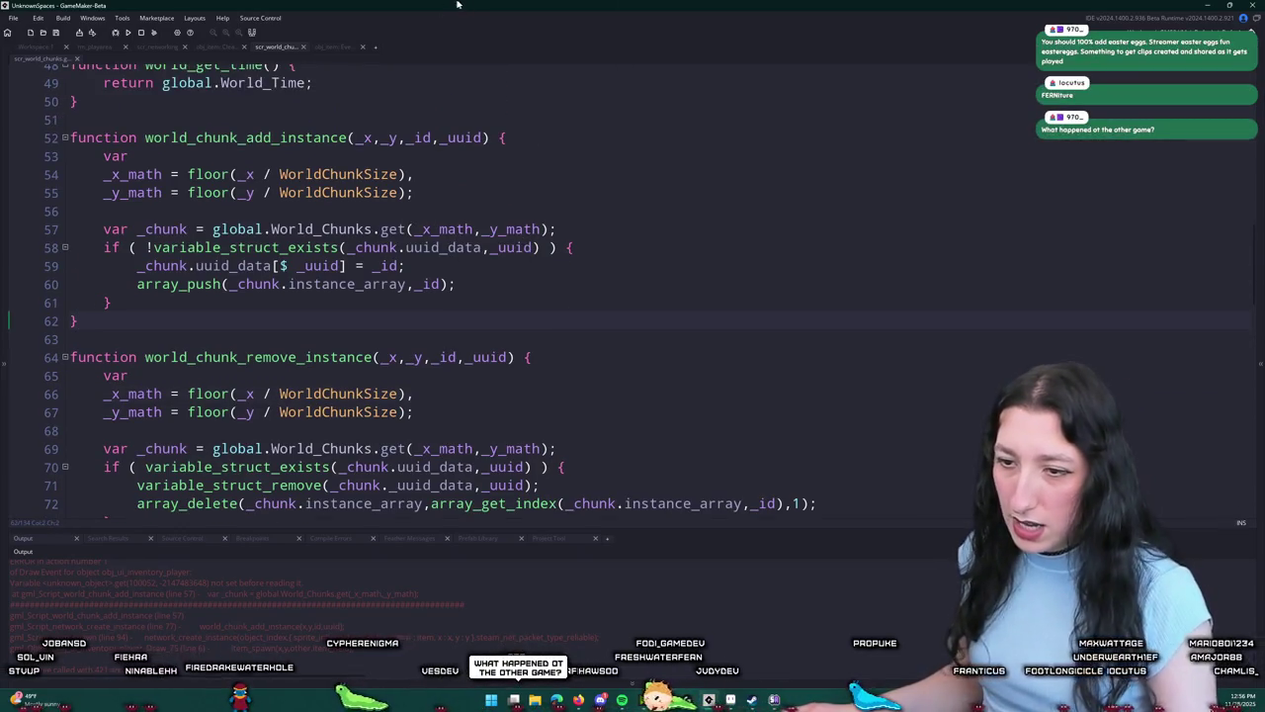
{"action": "scroll", "coordinate": [302, 272], "scroll_direction": "up", "scroll_amount": 1}
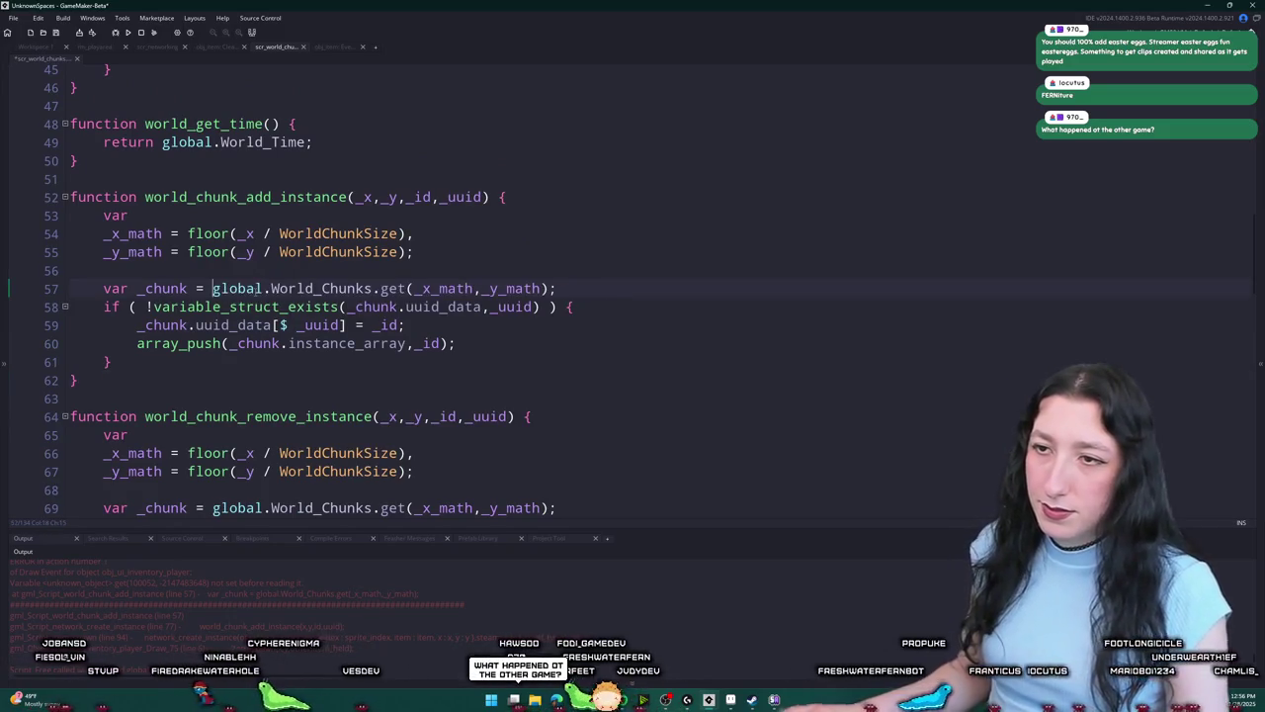
{"action": "type", "text": "Array2D"}
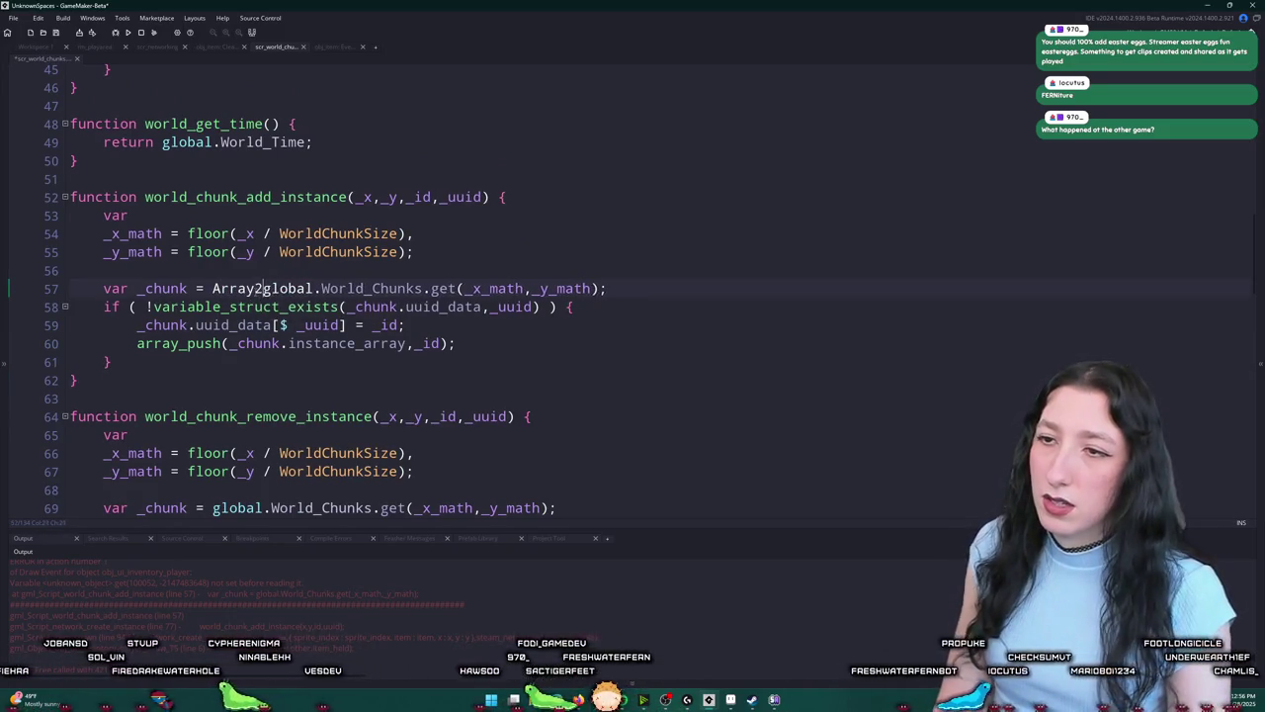
{"action": "type", "text": "."}
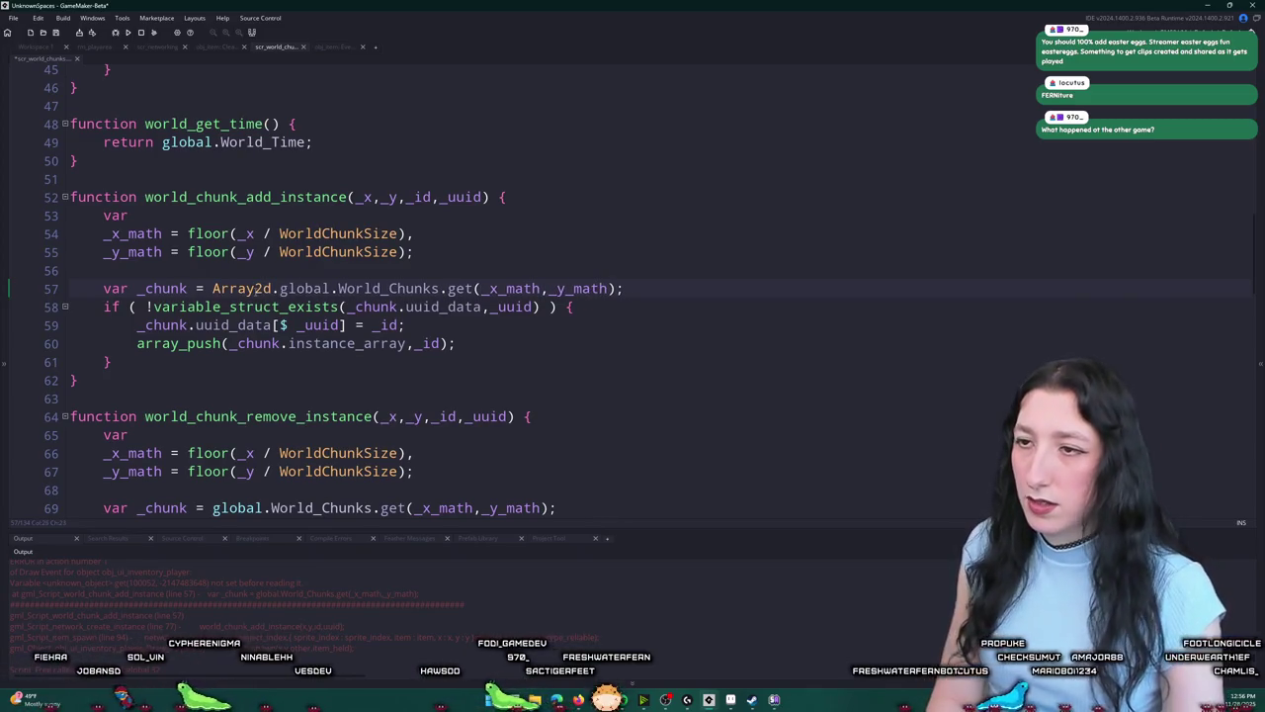
{"action": "type", "text": "init("}
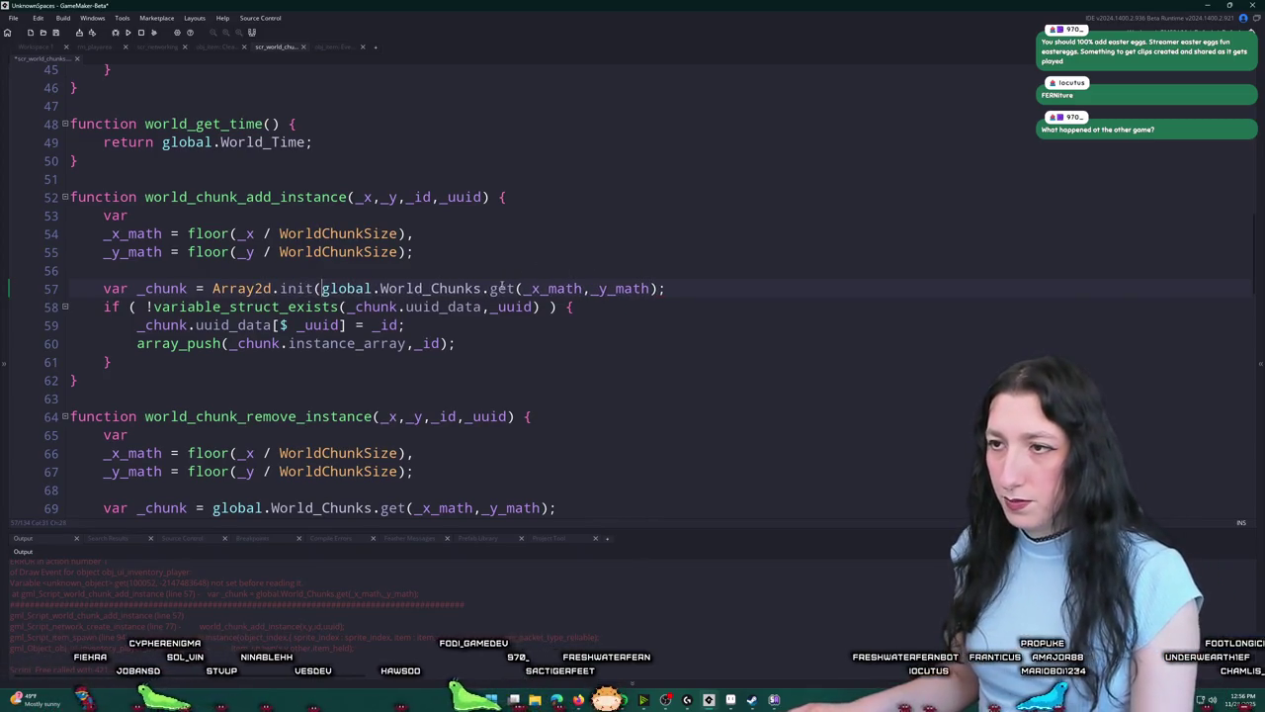
{"action": "type", "text": ")"}
{"action": "left_click", "coordinate": [494, 251]}
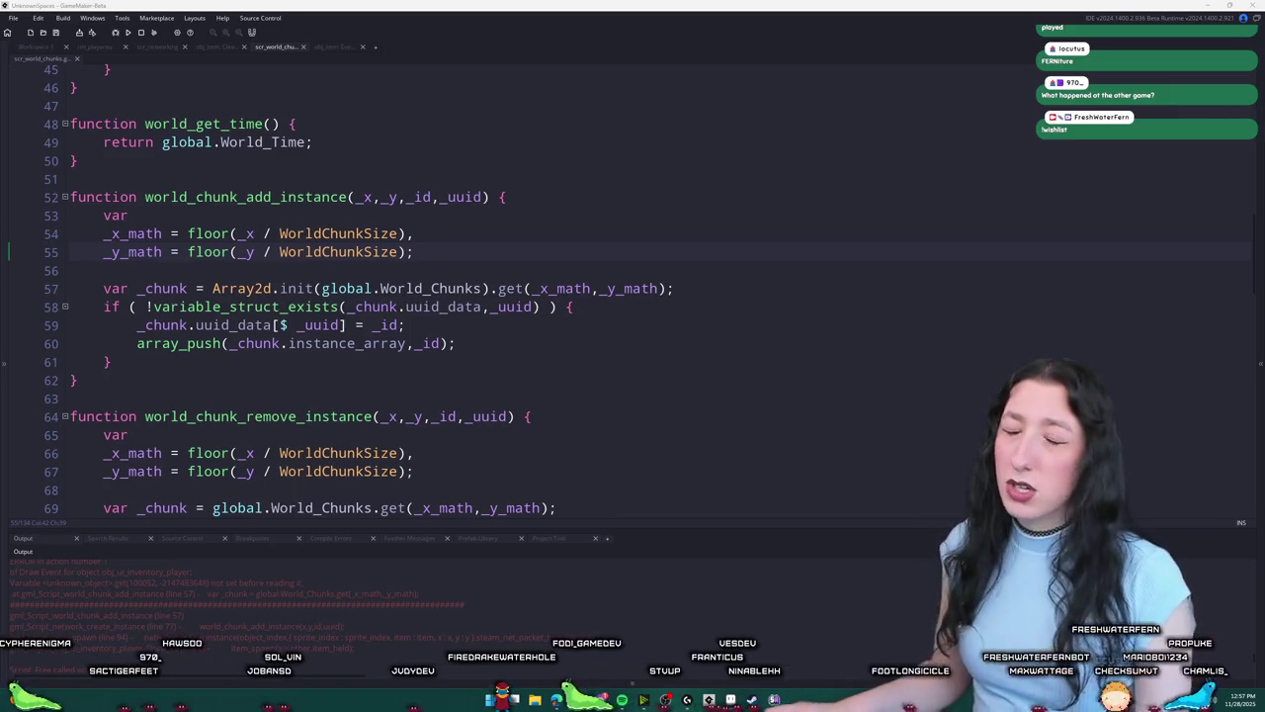
Step: Refocus the IDE, scroll the script, and launch the game from the toolbar Run button
{"action": "left_click", "coordinate": [402, 119]}
{"action": "scroll", "coordinate": [404, 129], "scroll_direction": "up", "scroll_amount": 1}
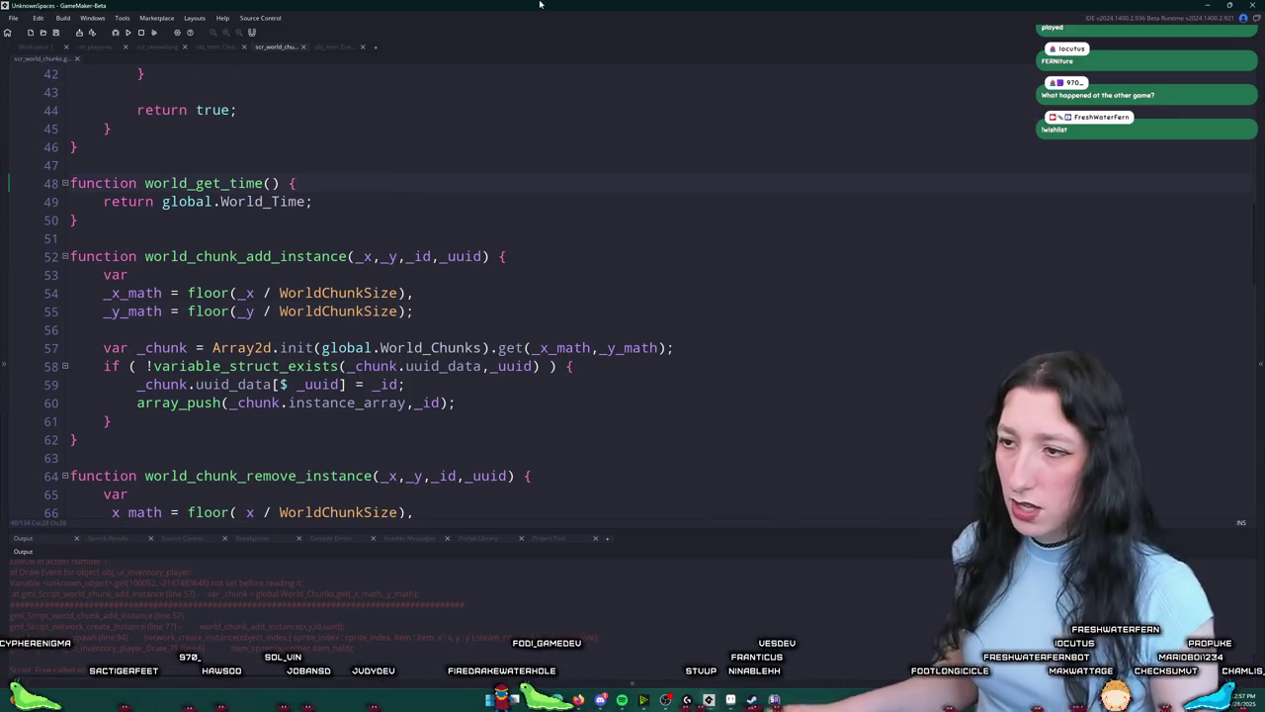
{"action": "scroll", "coordinate": [751, 192], "scroll_direction": "down", "scroll_amount": 2}
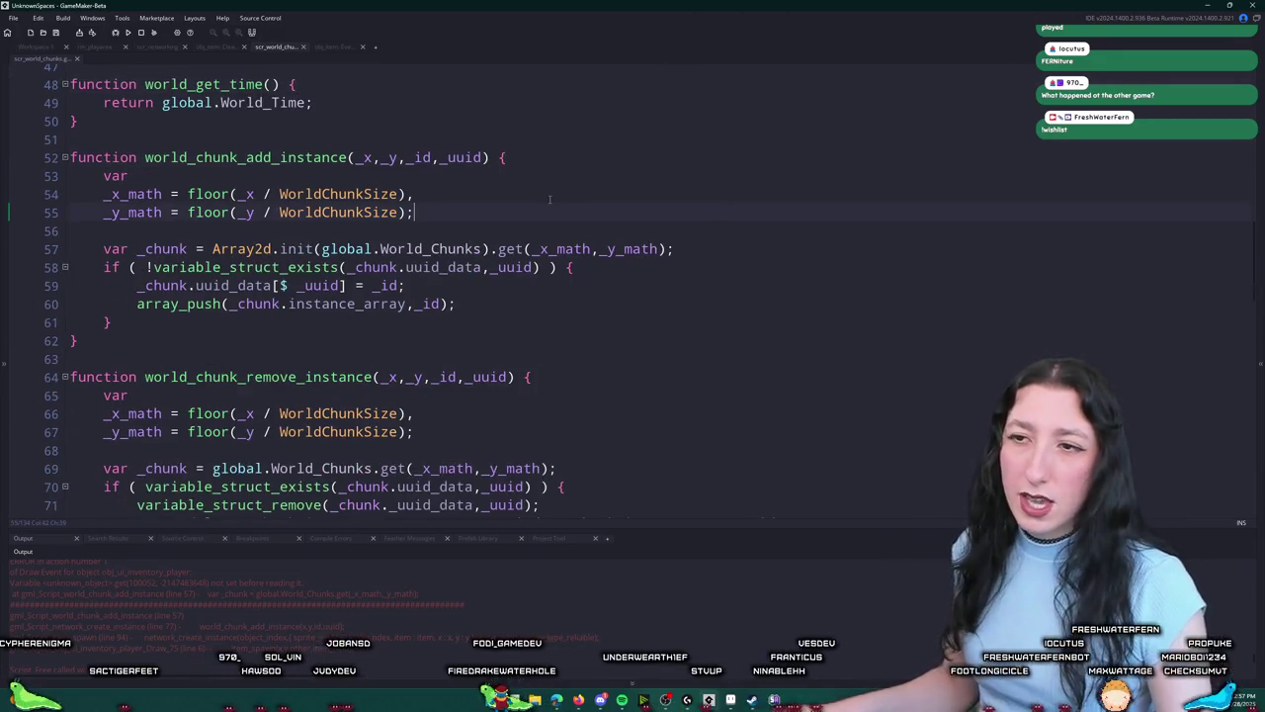
{"action": "scroll", "coordinate": [682, 109], "scroll_direction": "down", "scroll_amount": 2}
{"action": "scroll", "coordinate": [396, 247], "scroll_direction": "down", "scroll_amount": 6}
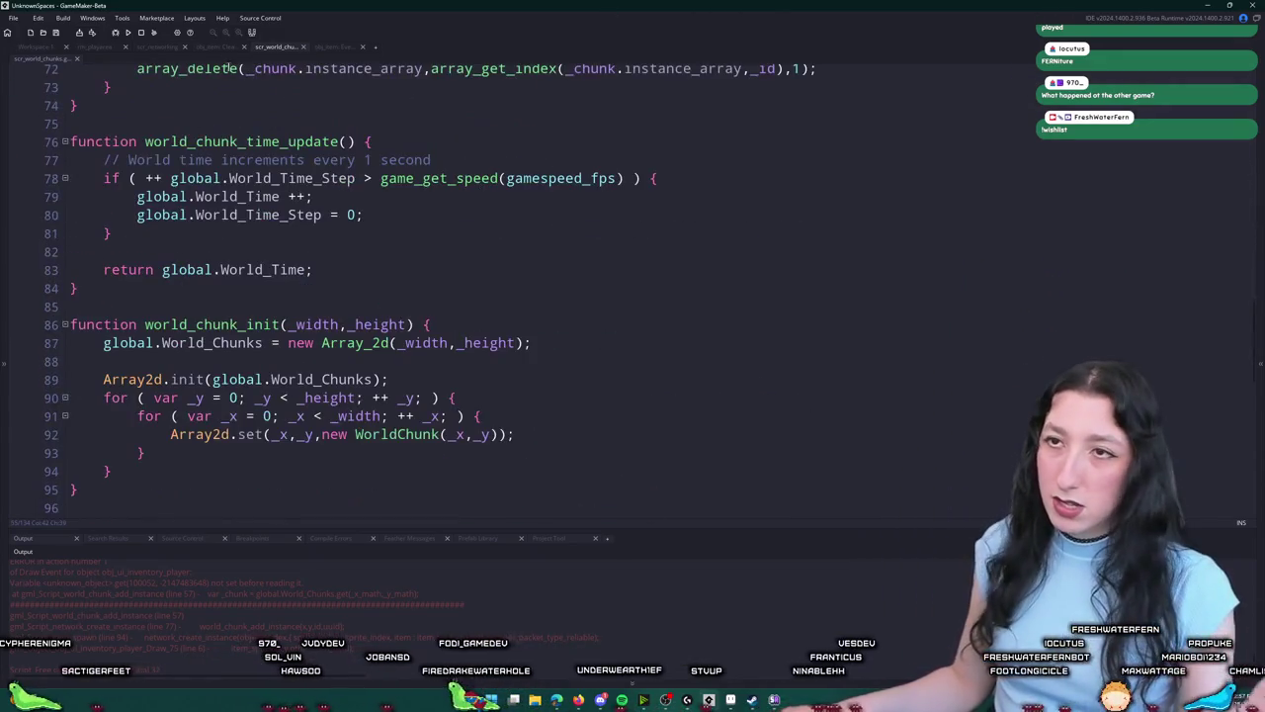
{"action": "left_click", "coordinate": [128, 32]}
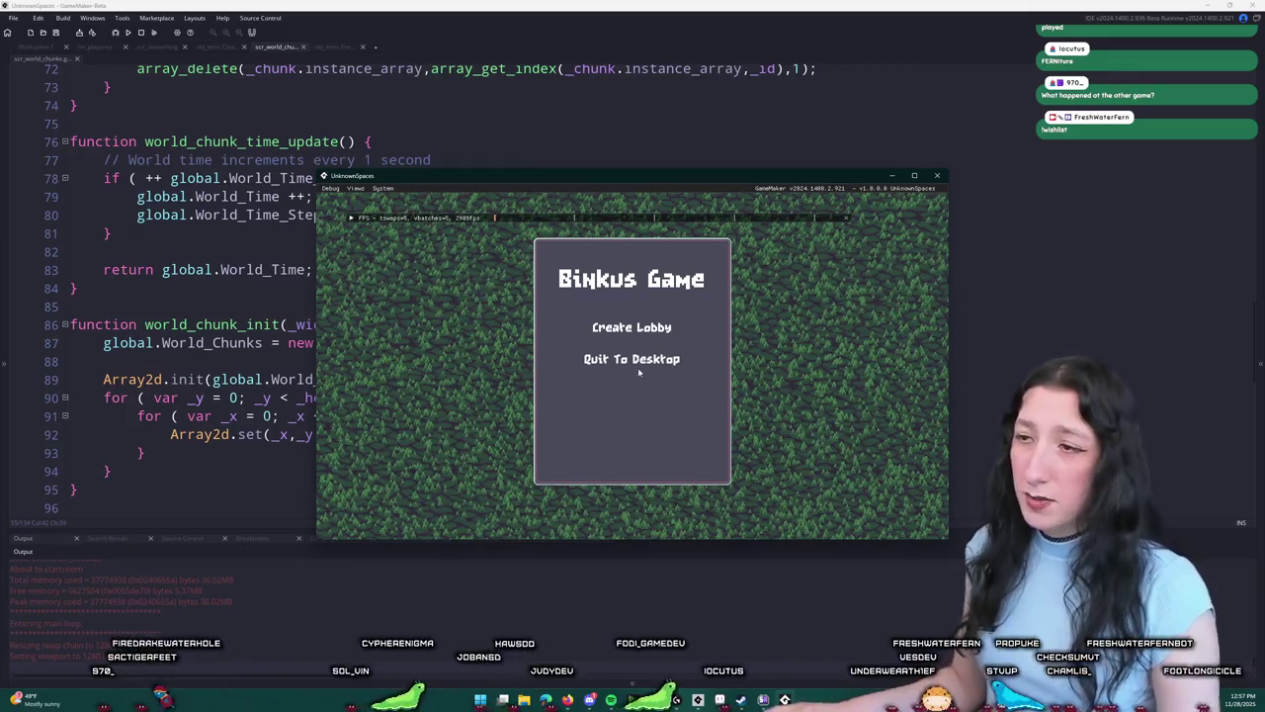
Step: Create a lobby, walk to the pistol, and place it in the left weapon slot
{"action": "left_click", "coordinate": [638, 326]}
{"action": "key", "text": "Tab"}
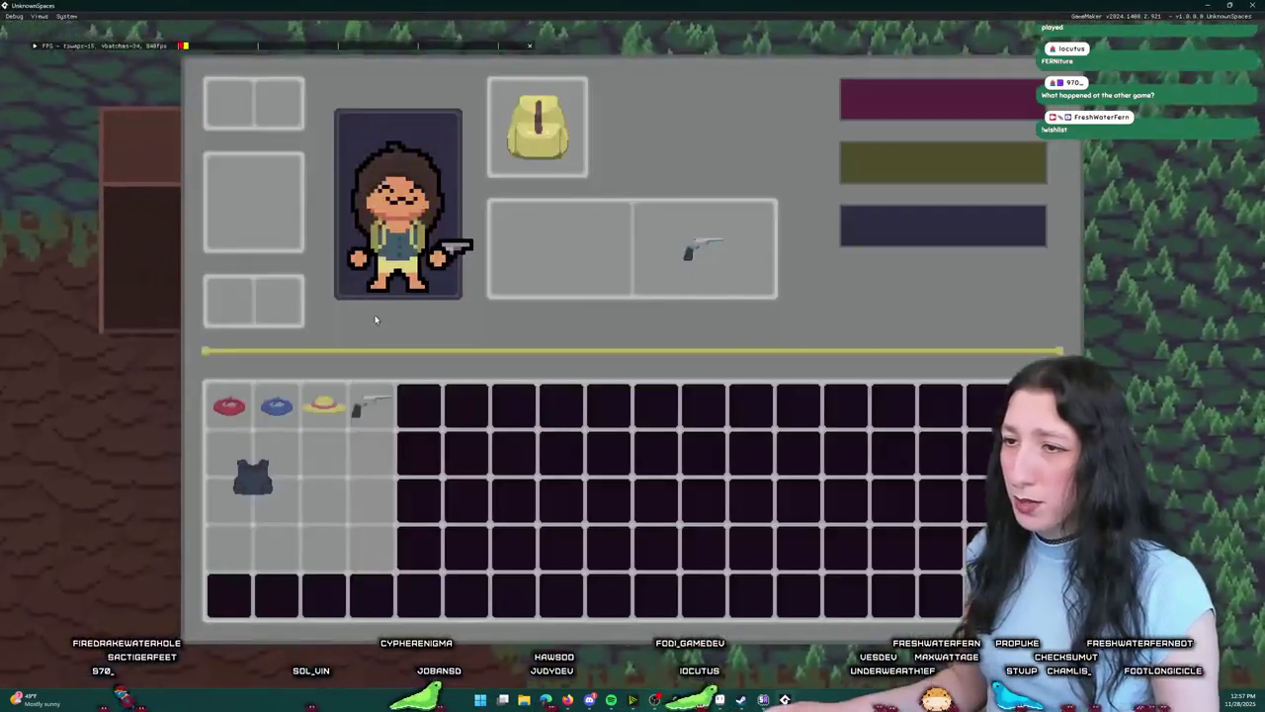
{"action": "key", "text": "Tab"}
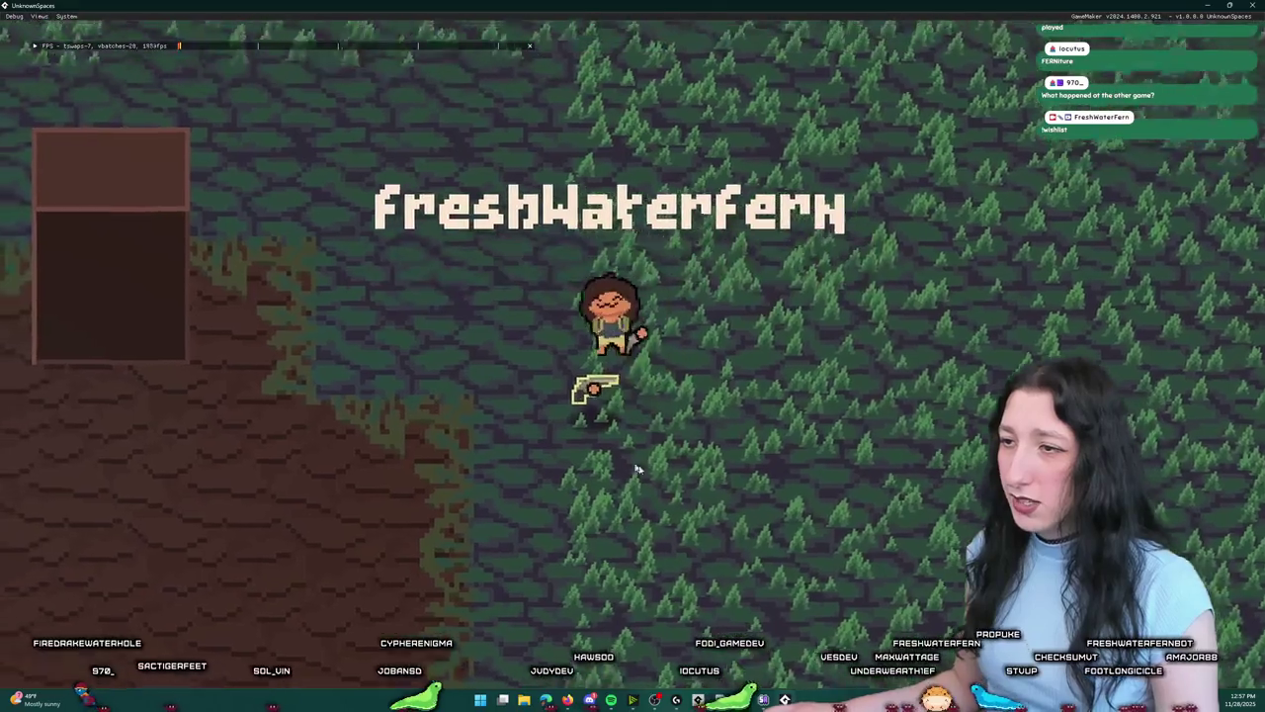
{"action": "key", "text": "d"}
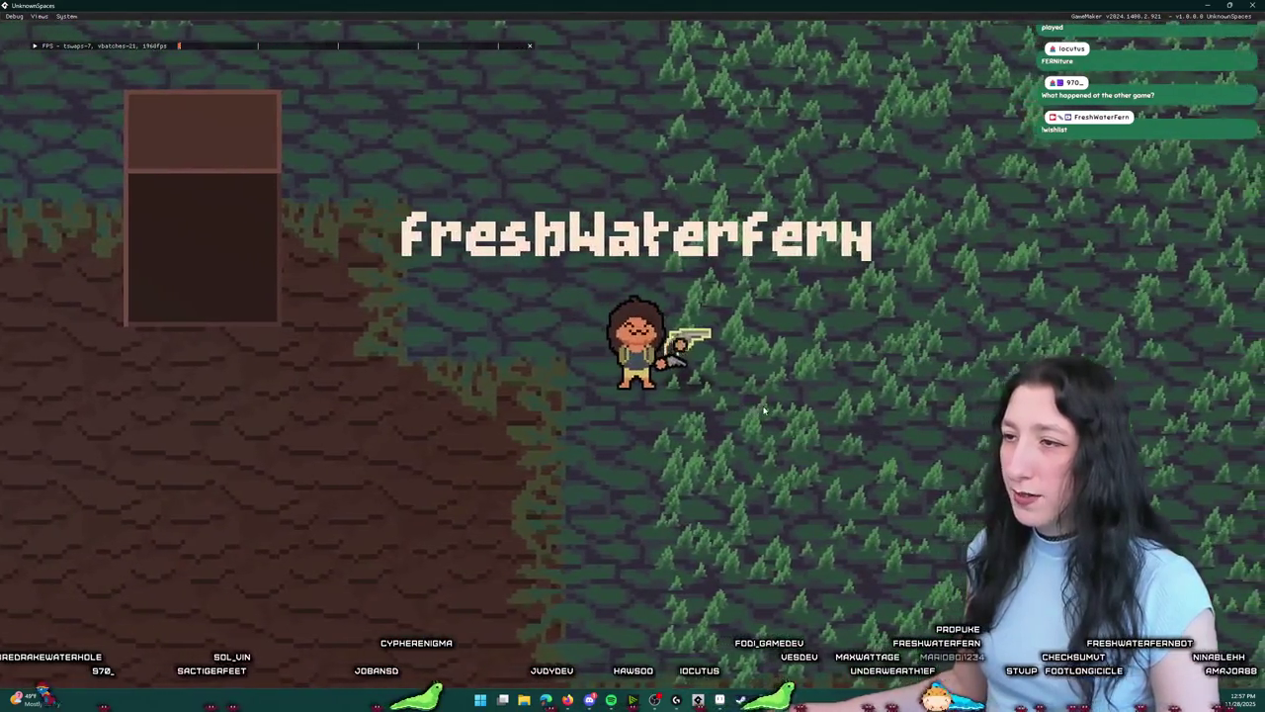
{"action": "key", "text": "Tab"}
{"action": "left_click_drag", "start_coordinate": [697, 249], "coordinate": [595, 260]}
{"action": "key", "text": "Tab"}
Step: Move the pistol into the inventory grid, drop it while walking, then pick it back up
{"action": "key", "text": "d"}
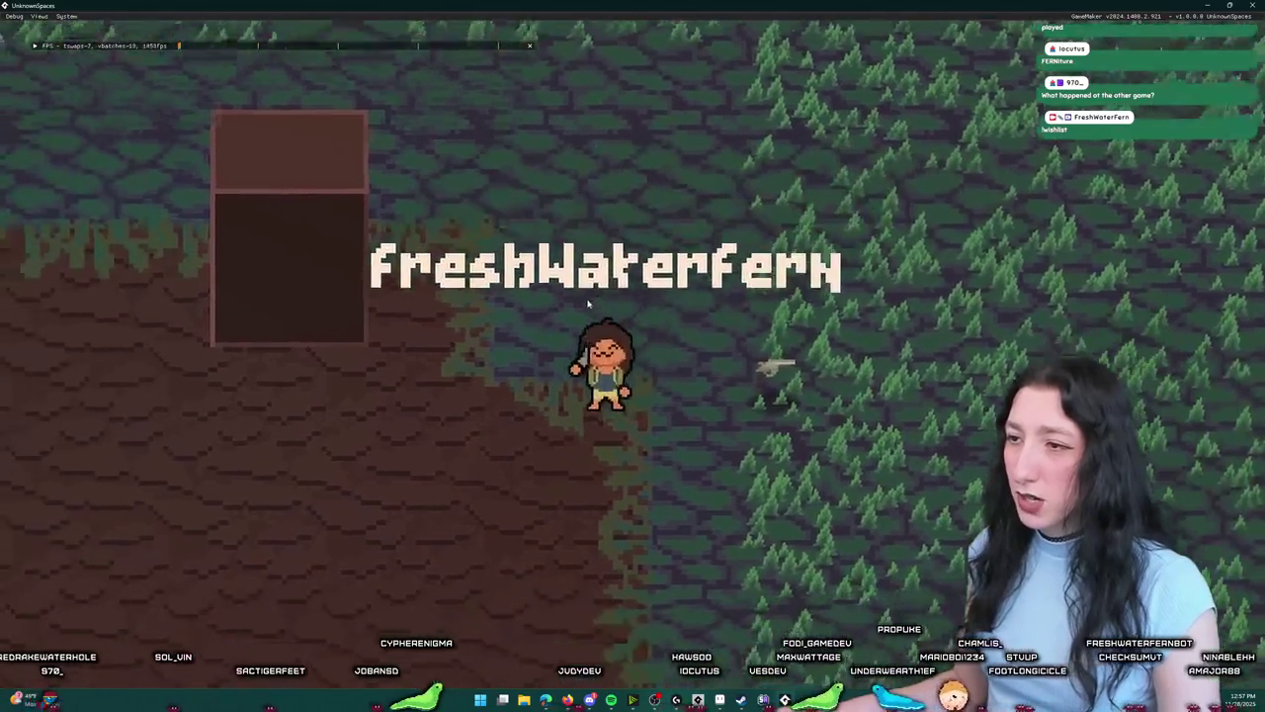
{"action": "key", "text": "Tab"}
{"action": "key", "text": "Tab"}
{"action": "key", "text": "Tab"}
{"action": "left_click_drag", "start_coordinate": [522, 294], "coordinate": [370, 405]}
{"action": "key", "text": "Tab"}
{"action": "key", "text": "d"}
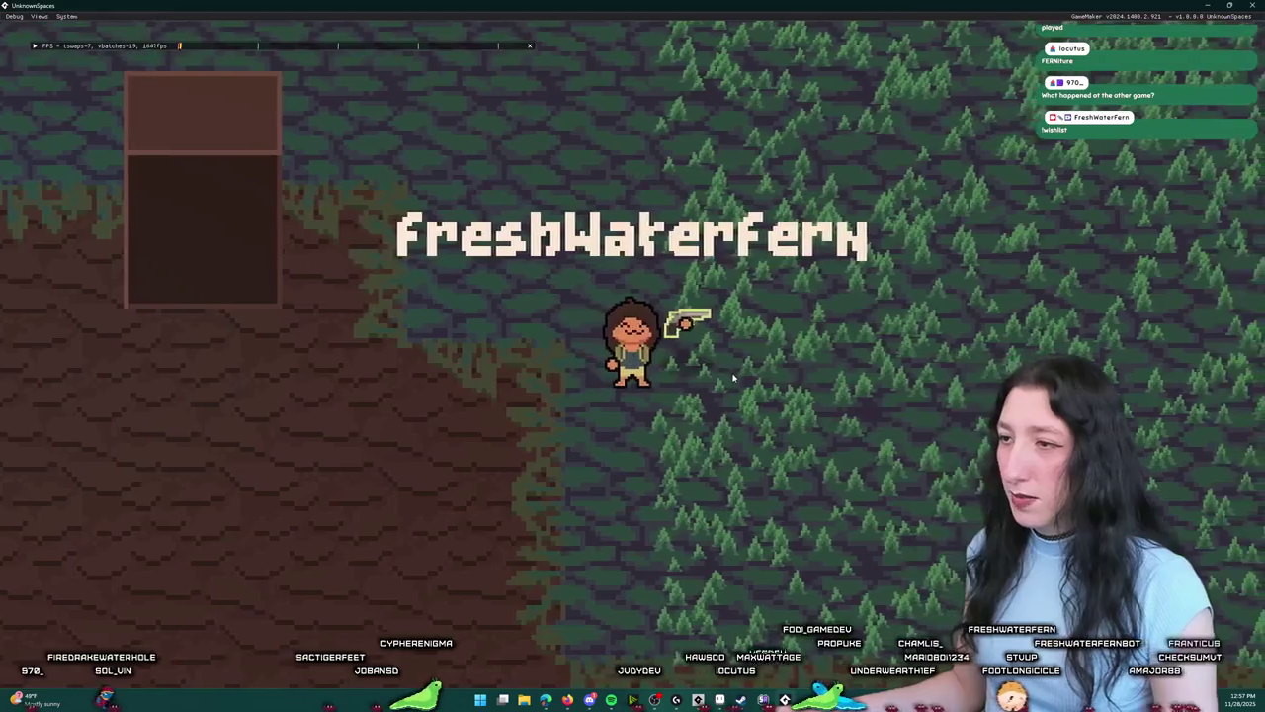
{"action": "key", "text": "a"}
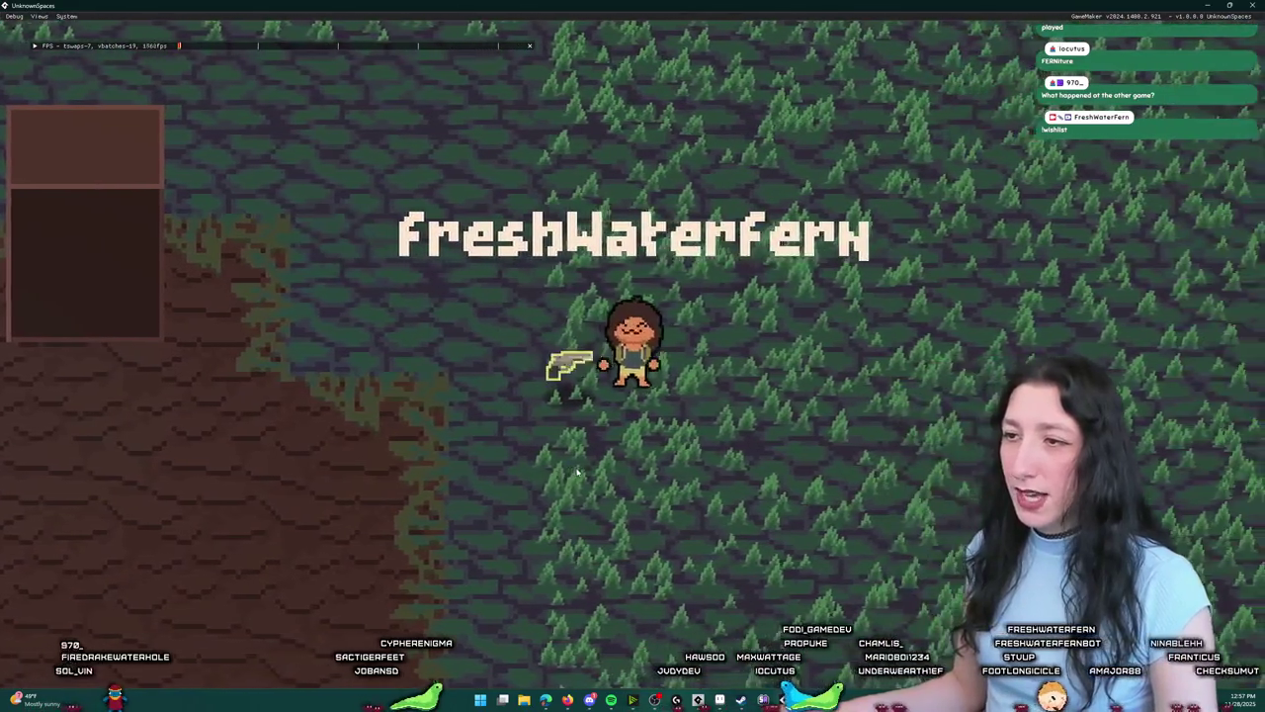
{"action": "key", "text": "q"}
{"action": "key", "text": "Tab"}
{"action": "key", "text": "Tab"}
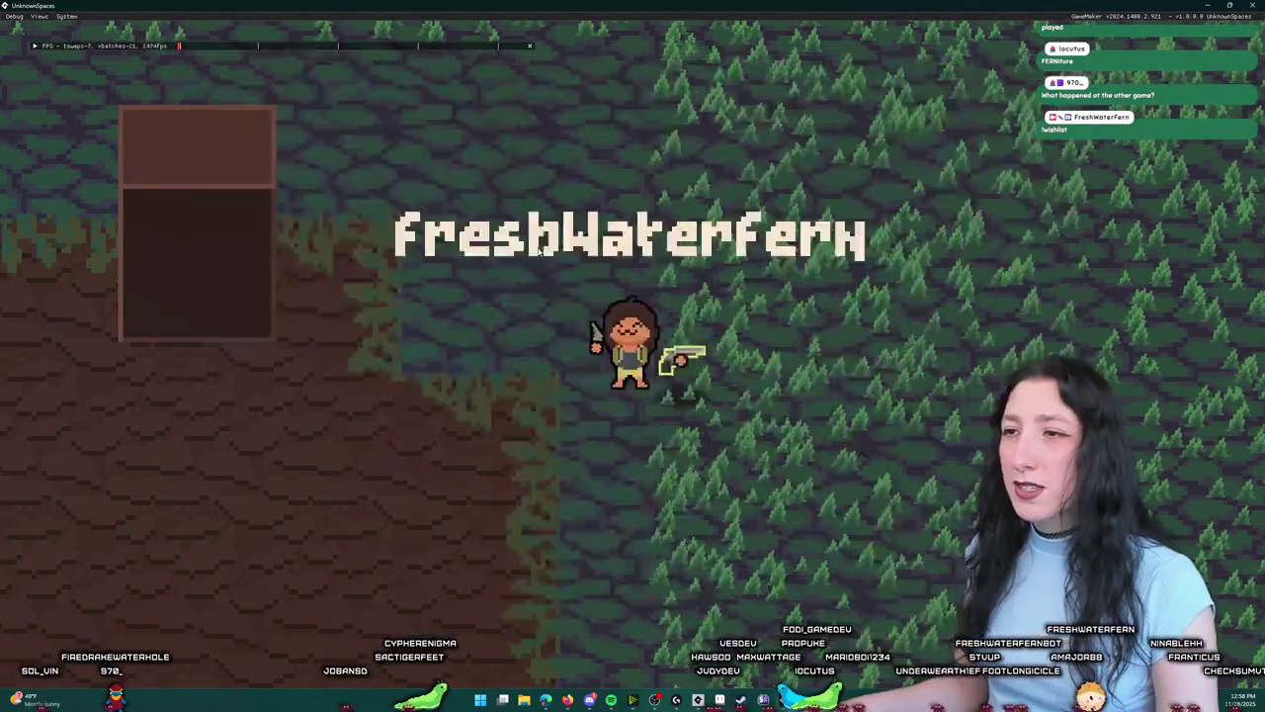
{"action": "key", "text": "d"}
{"action": "key", "text": "e"}
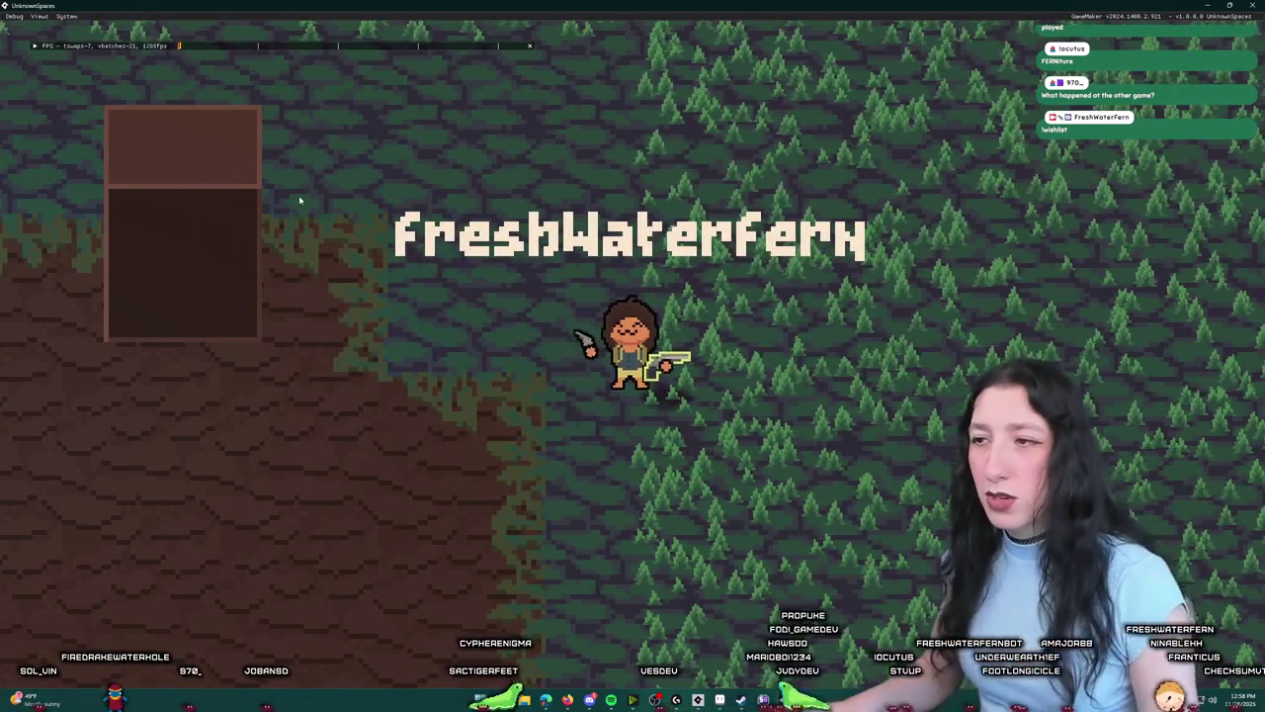
{"action": "key", "text": "a"}
Step: Put the hat on the character's head, shuffle the blue item, and remove the pistol
{"action": "key", "text": "Tab"}
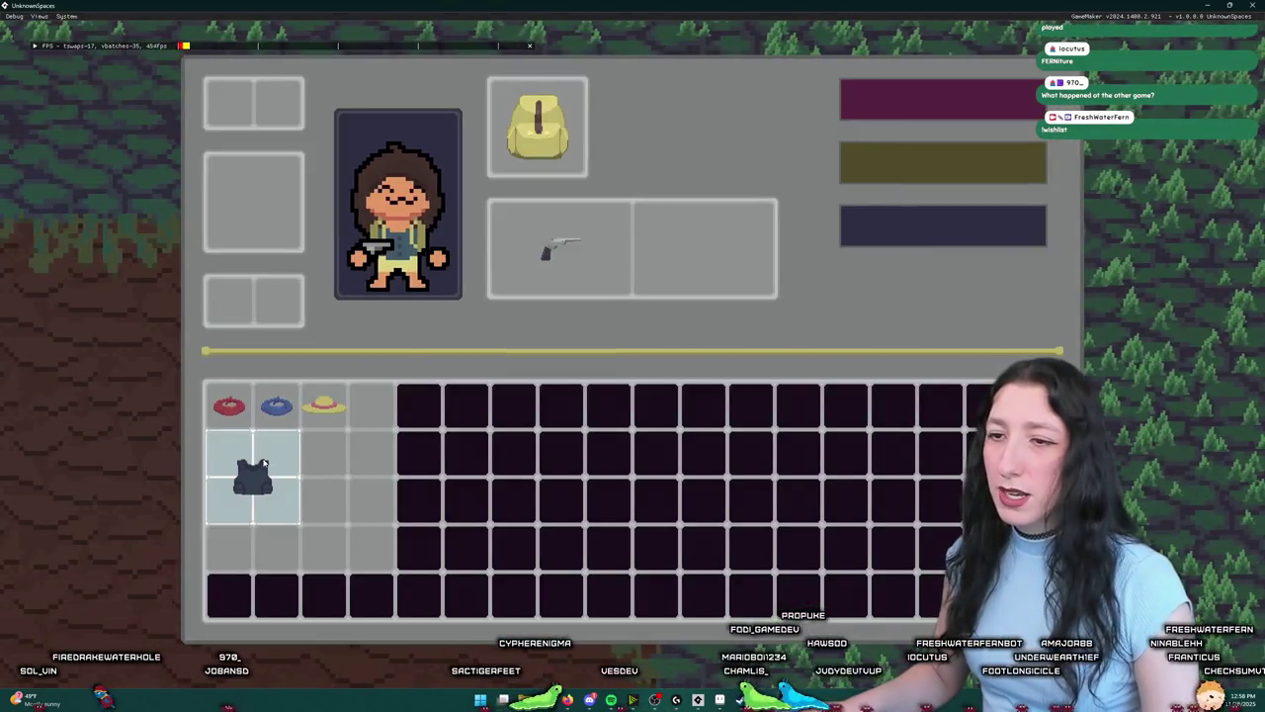
{"action": "left_click", "coordinate": [310, 416]}
{"action": "key", "text": "Tab"}
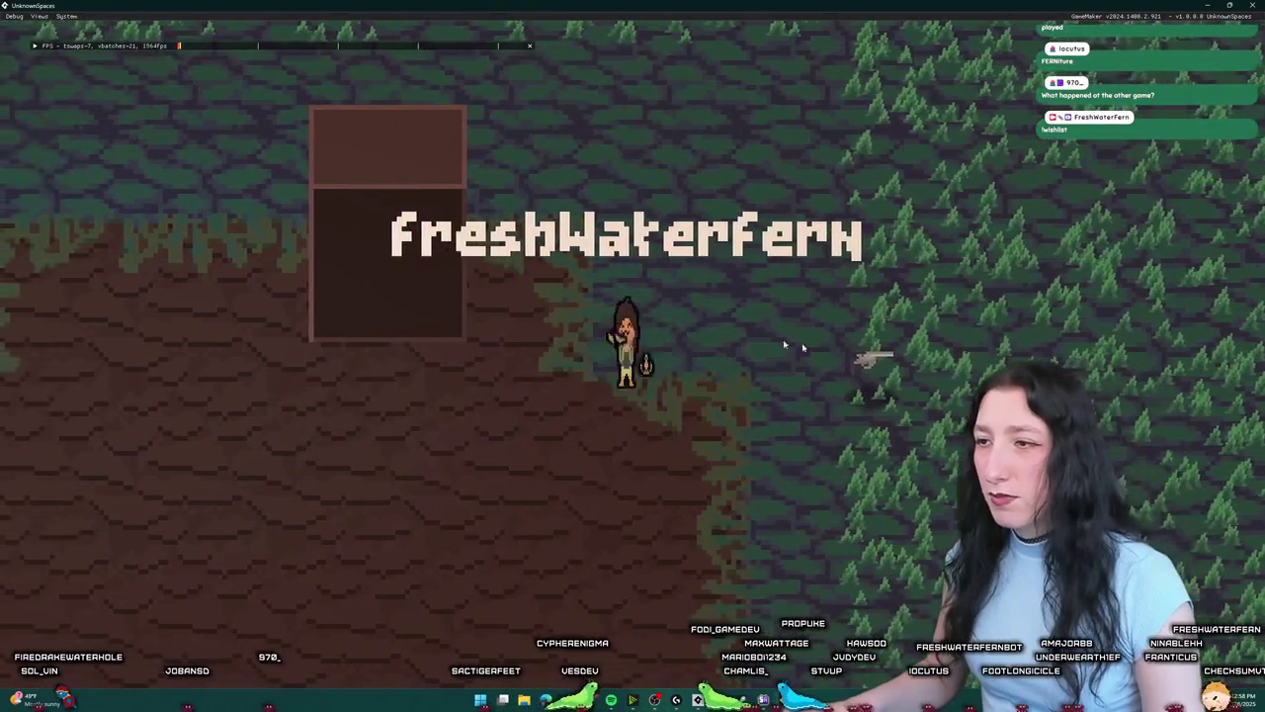
{"action": "key", "text": "Tab"}
{"action": "left_click", "coordinate": [703, 247]}
{"action": "left_click", "coordinate": [277, 405]}
{"action": "key", "text": "Tab"}
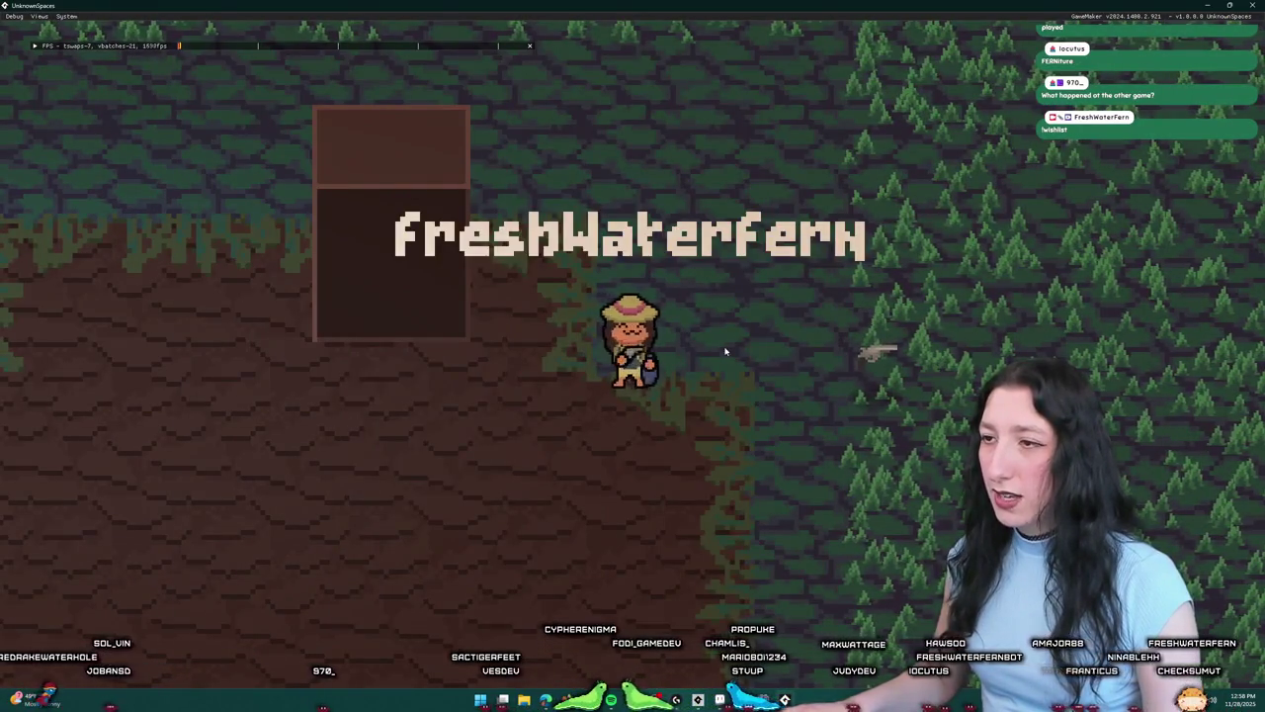
{"action": "key", "text": "Tab"}
{"action": "left_click", "coordinate": [665, 269]}
{"action": "left_click", "coordinate": [610, 245]}
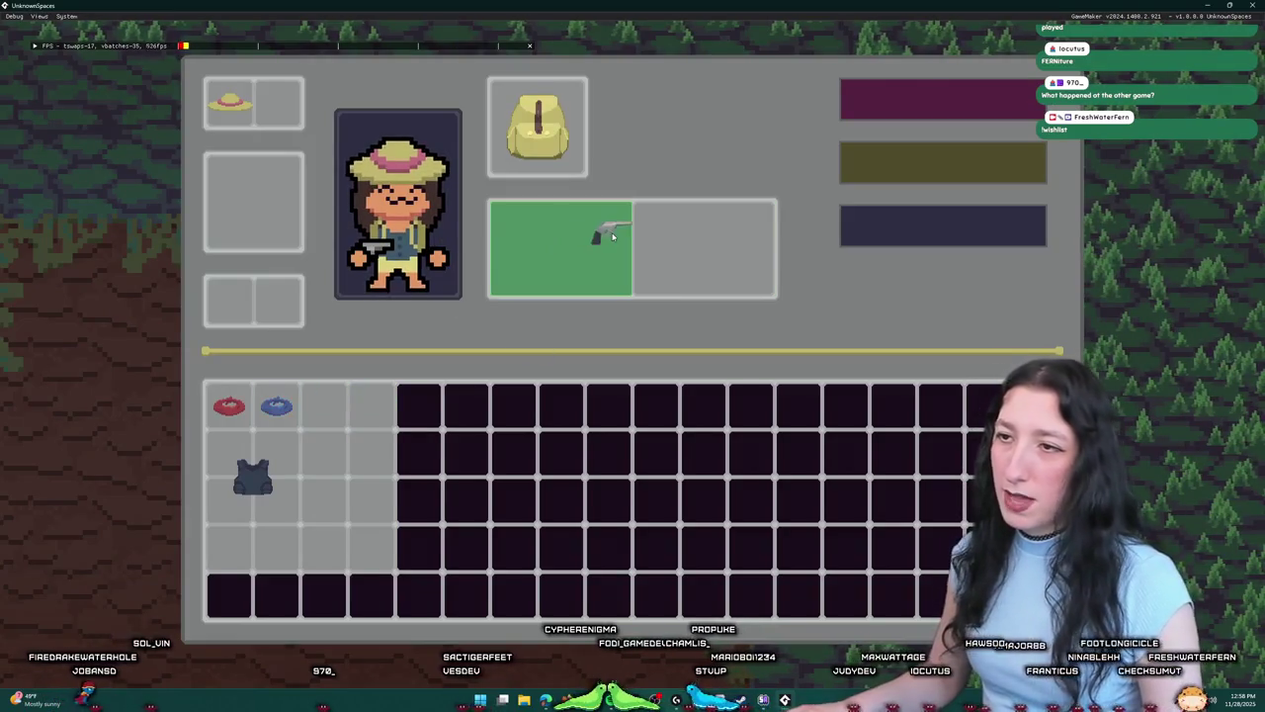
{"action": "key", "text": "Tab"}
Step: Close the code error and jump to line 69 of the world chunks script
{"action": "key", "text": "e"}
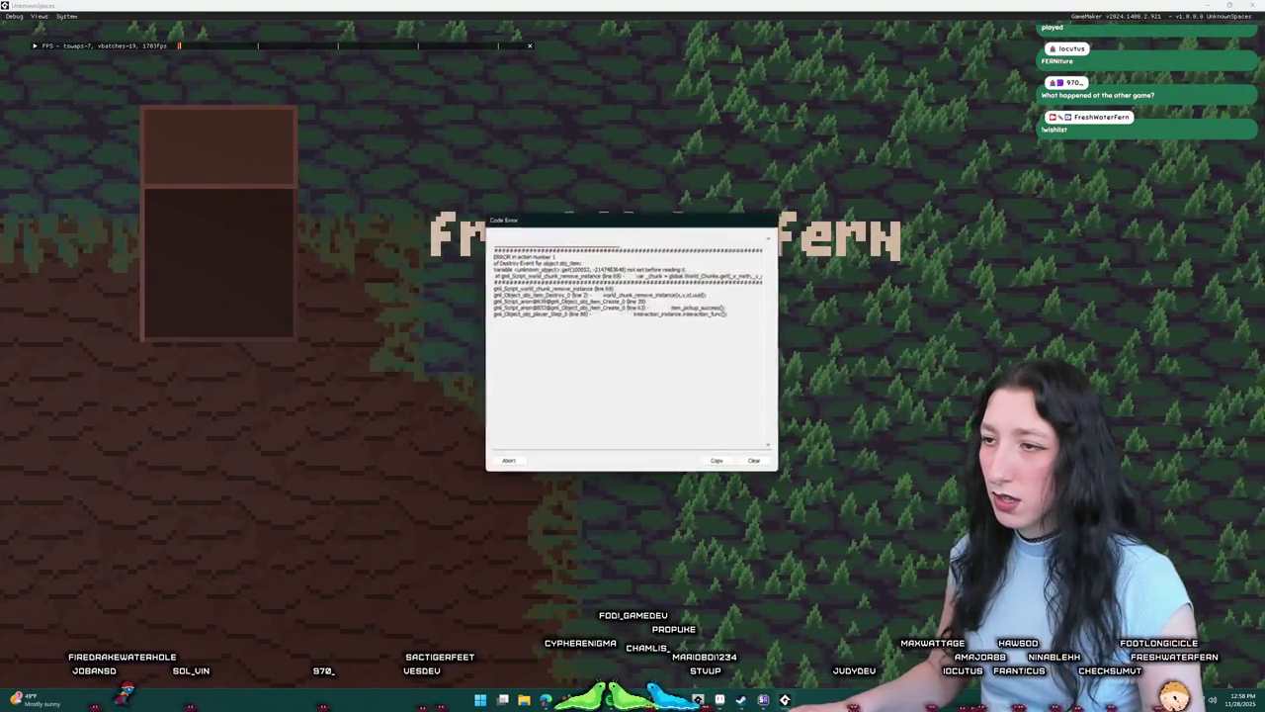
{"action": "left_click", "coordinate": [504, 462]}
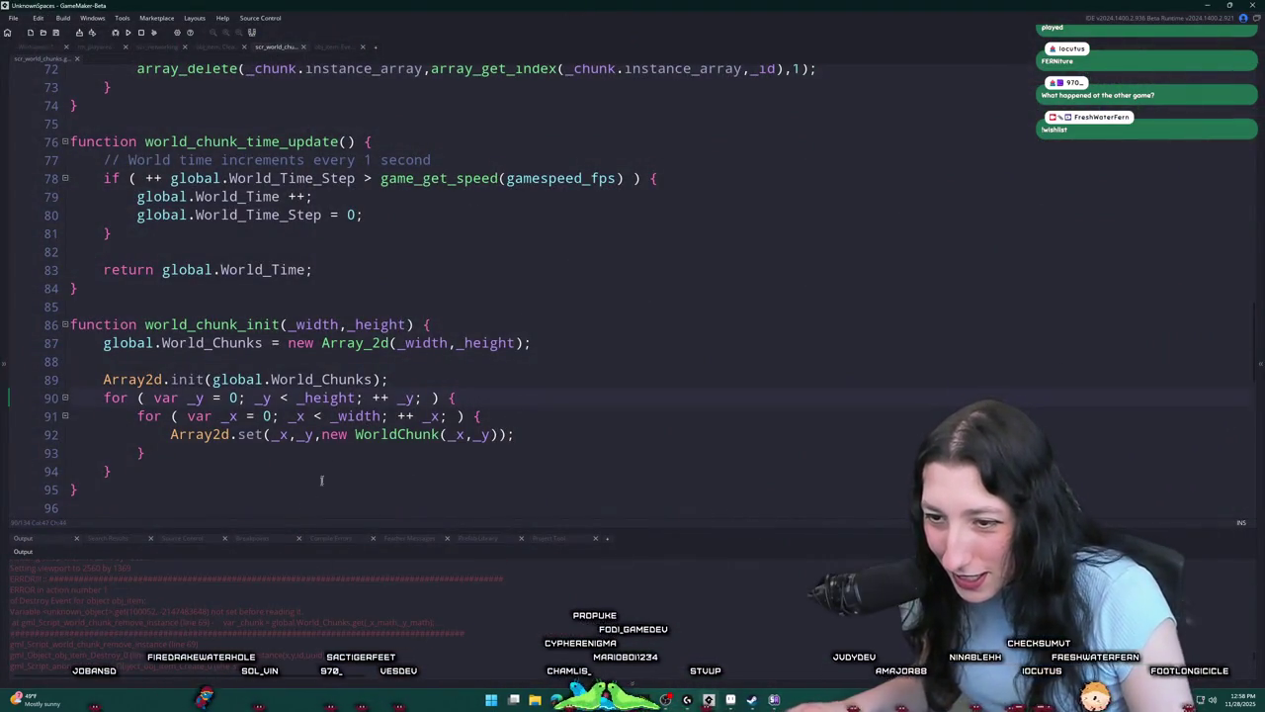
{"action": "left_click", "coordinate": [419, 382]}
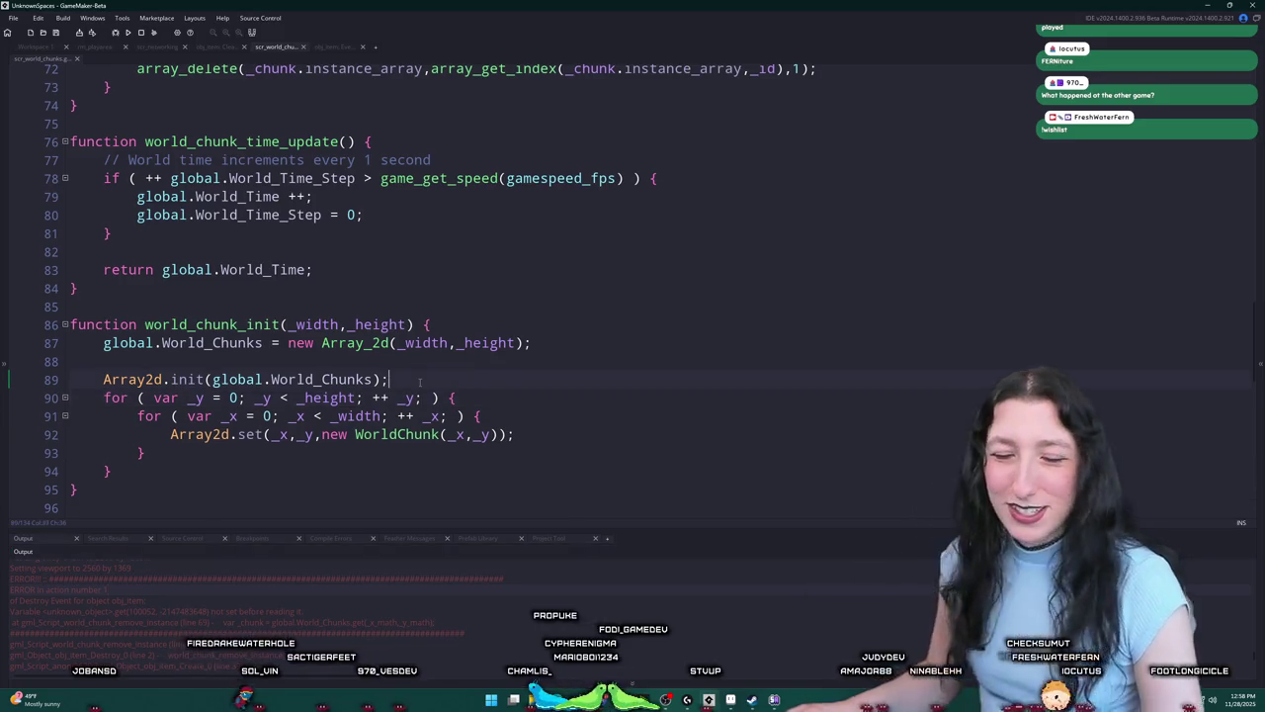
{"action": "left_click", "coordinate": [144, 452]}
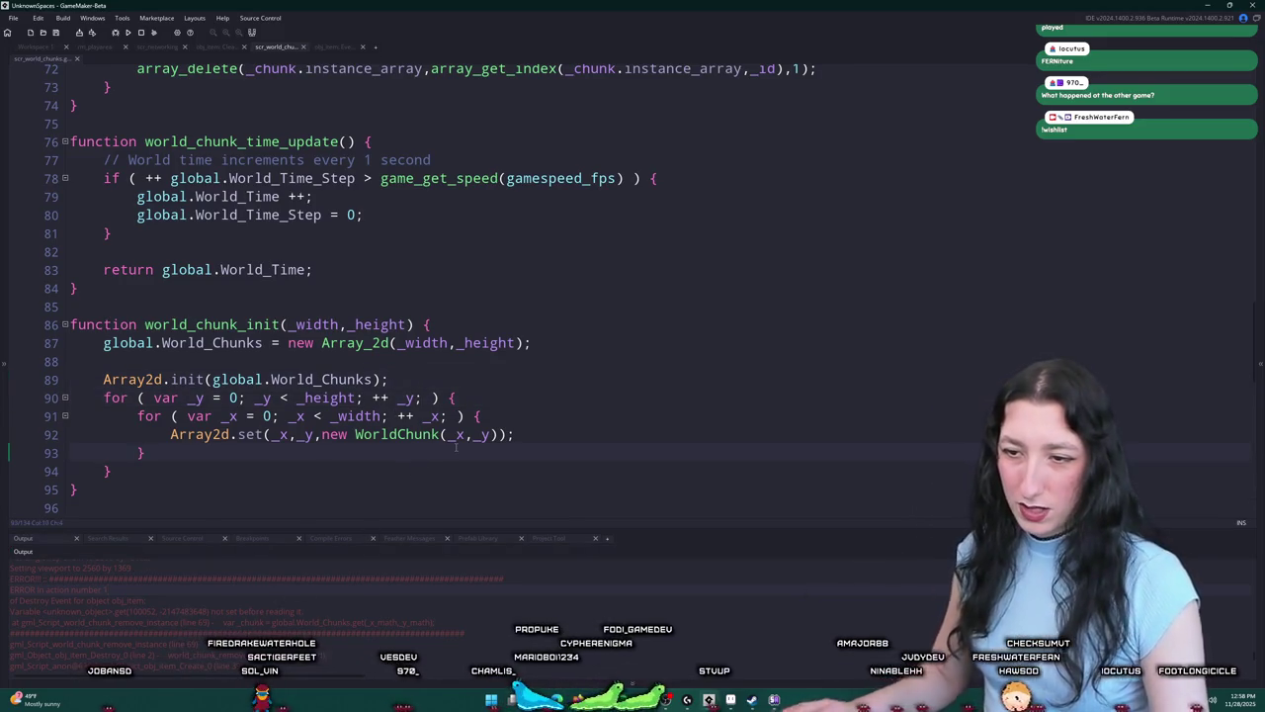
{"action": "key", "text": "ctrl+g"}
{"action": "type", "text": "69"}
{"action": "key", "text": "Return"}
Step: Wrap global.World_Chunks on line 69 in Array2d.init() with its closing parenthesis
{"action": "scroll", "coordinate": [451, 444], "scroll_direction": "up", "scroll_amount": 4}
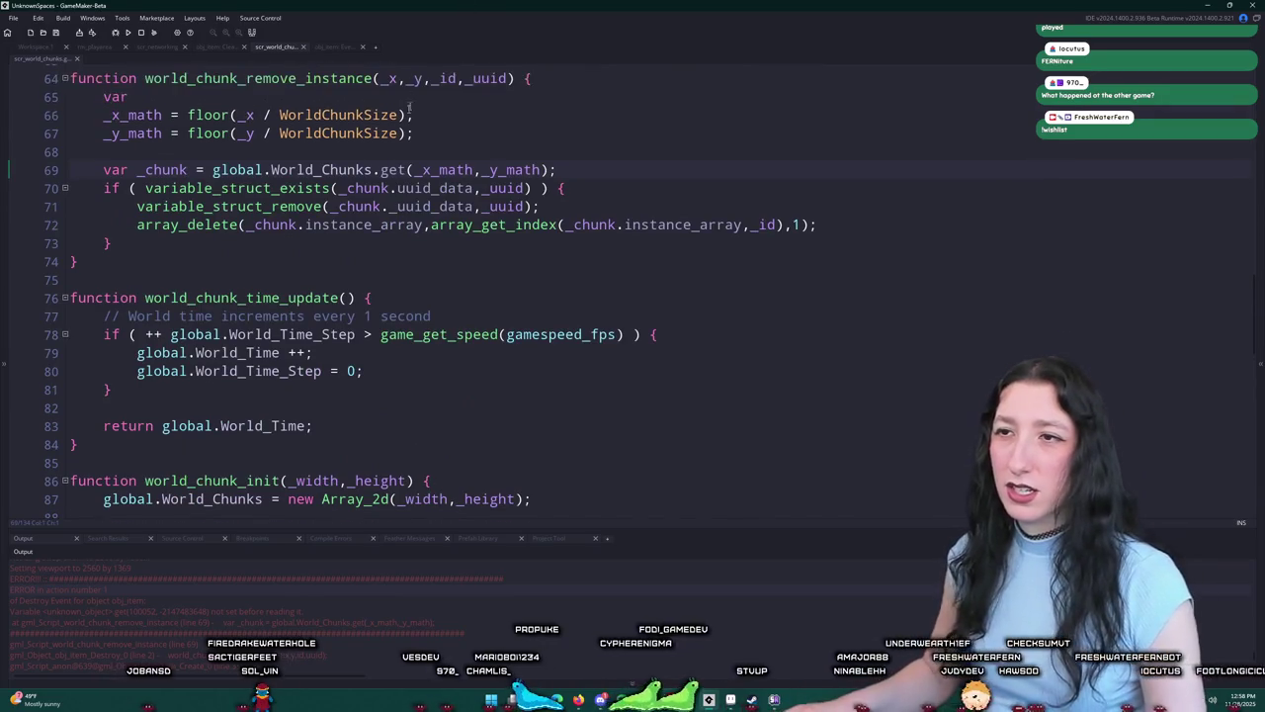
{"action": "left_click", "coordinate": [220, 225]}
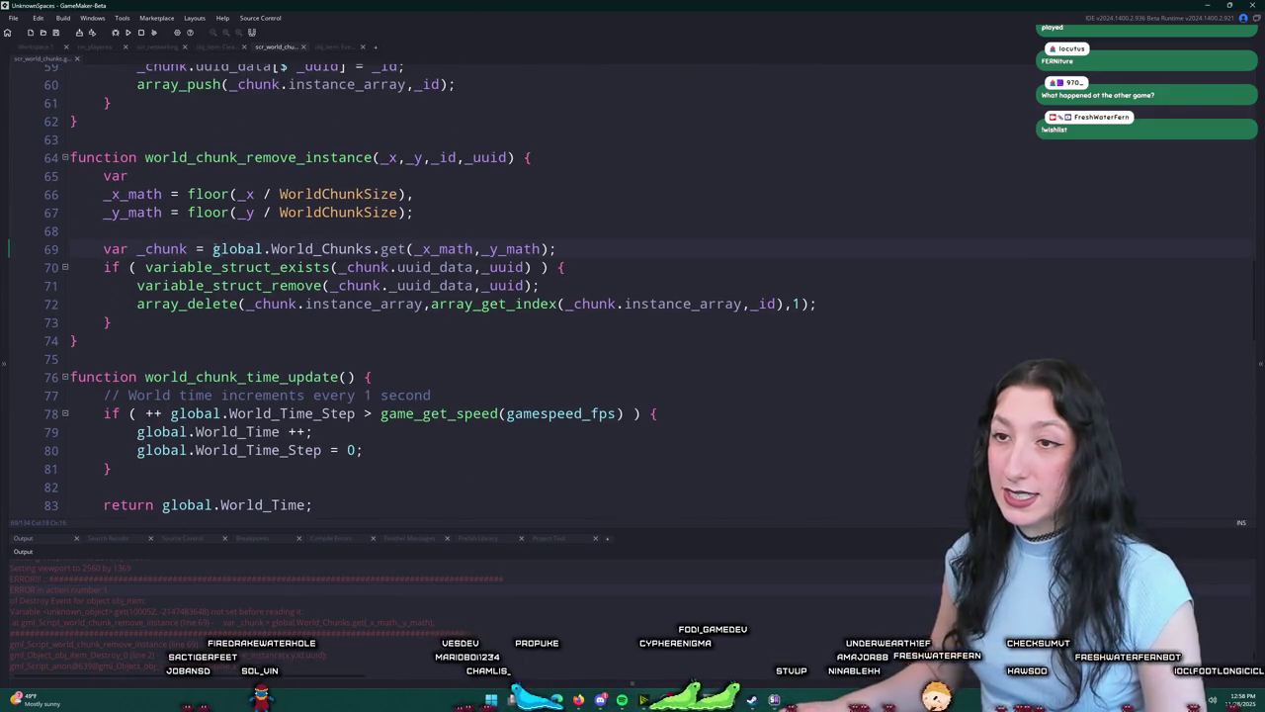
{"action": "type", "text": "Array2d.init("}
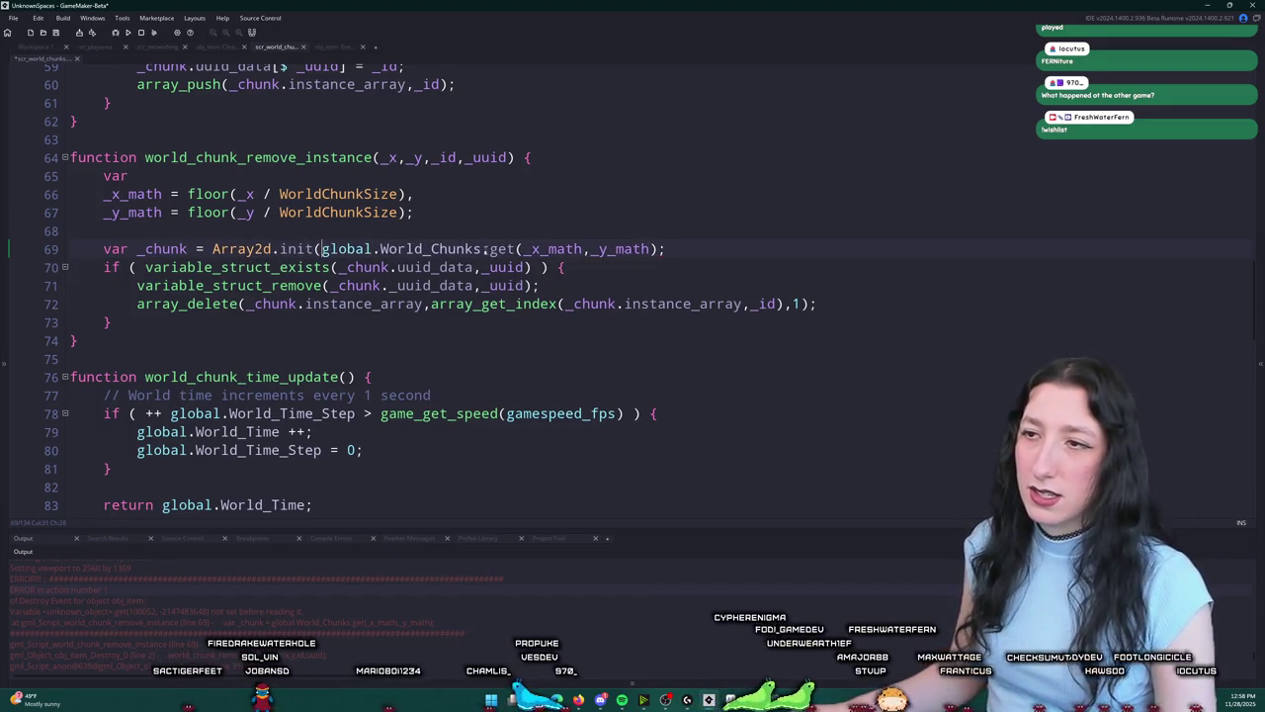
{"action": "left_click", "coordinate": [485, 249]}
{"action": "type", "text": ")"}
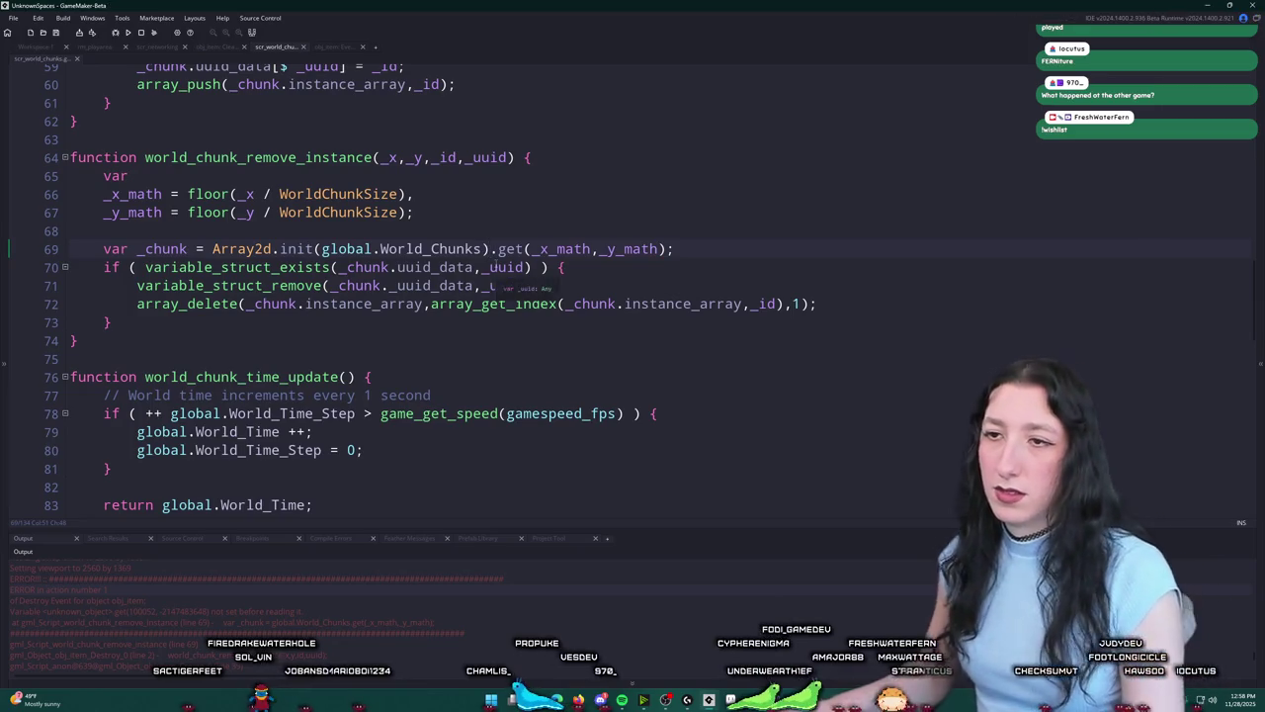
Step: Build and run the game with F5 to its title menu
{"action": "scroll", "coordinate": [582, 165], "scroll_direction": "down", "scroll_amount": 1}
{"action": "key", "text": "F5"}
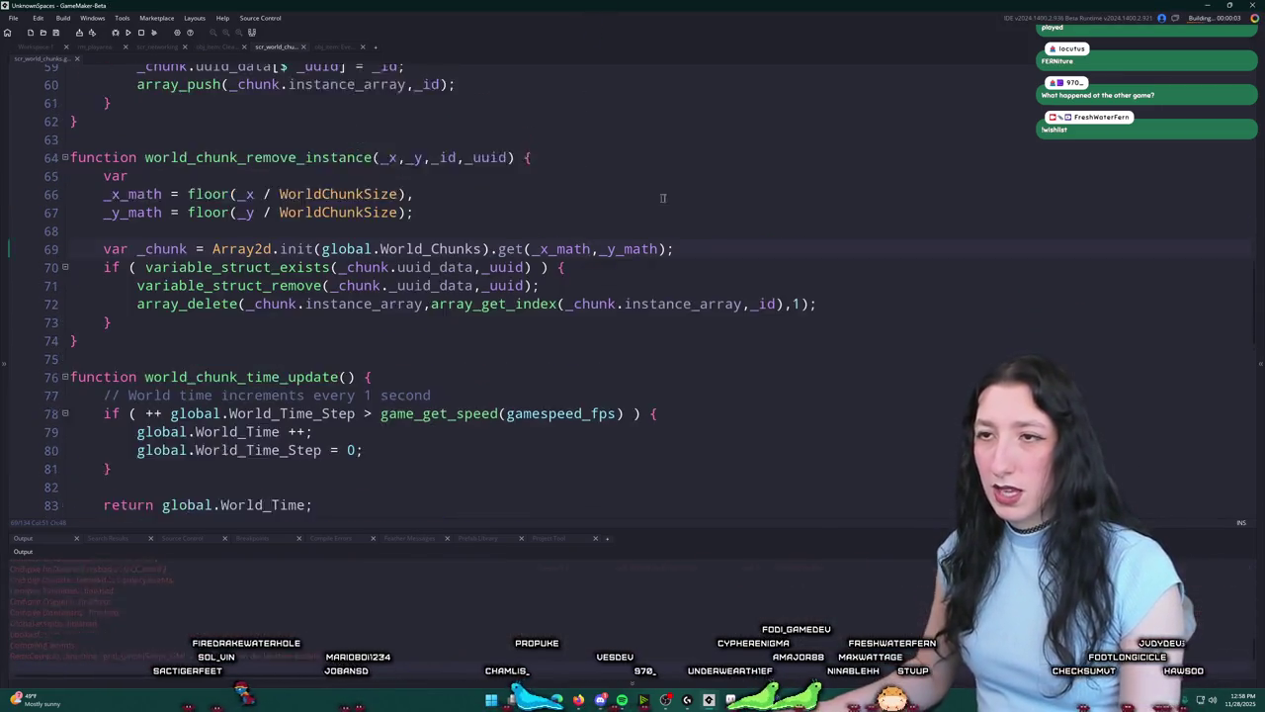
{"action": "scroll", "coordinate": [582, 165], "scroll_direction": "up", "scroll_amount": 4}
{"action": "scroll", "coordinate": [493, 189], "scroll_direction": "up", "scroll_amount": 4}
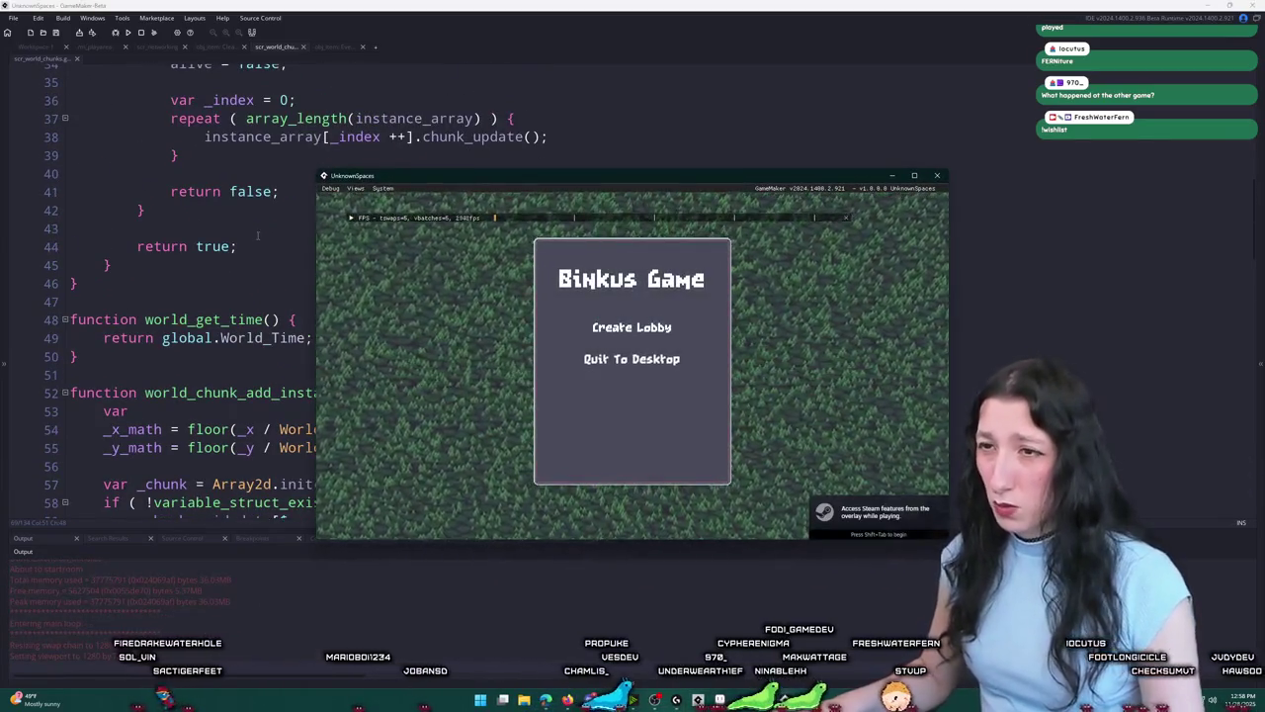
Step: Close the running game, switch to the item object's workspace, and relaunch it
{"action": "left_click", "coordinate": [937, 175]}
{"action": "key", "text": "ctrl+Tab"}
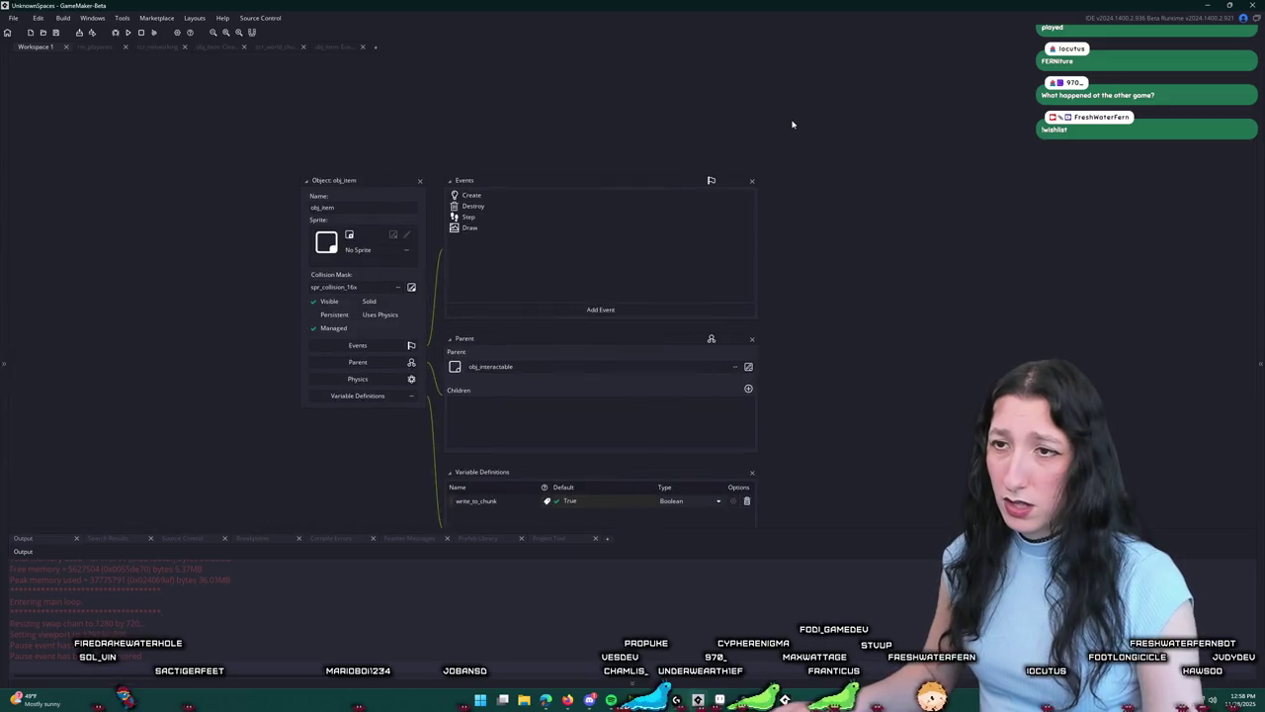
{"action": "left_click", "coordinate": [129, 33]}
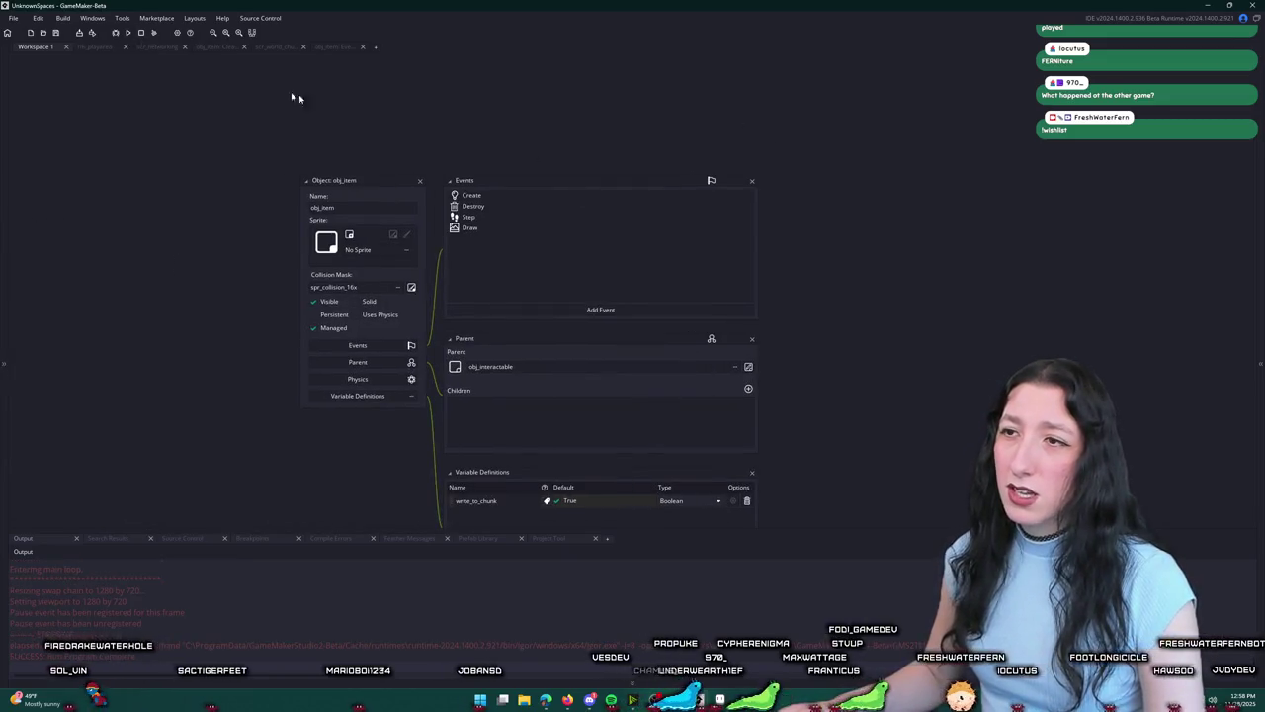
Step: Open obj_item's Create event at instance_destroy on line 39 and rebuild with F5
{"action": "left_click", "coordinate": [472, 195]}
{"action": "scroll", "coordinate": [492, 297], "scroll_direction": "down", "scroll_amount": 15}
{"action": "scroll", "coordinate": [398, 247], "scroll_direction": "up", "scroll_amount": 8}
{"action": "scroll", "coordinate": [401, 106], "scroll_direction": "up", "scroll_amount": 1}
{"action": "left_click", "coordinate": [335, 316]}
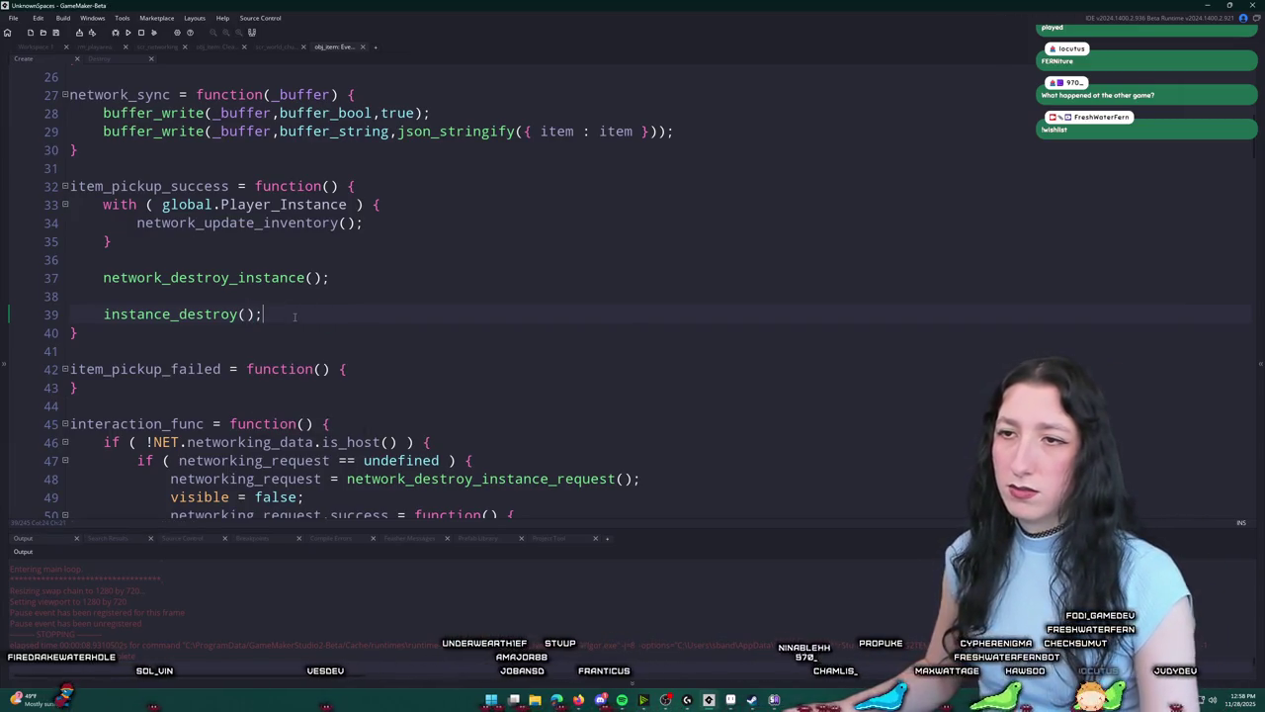
{"action": "key", "text": "F5"}
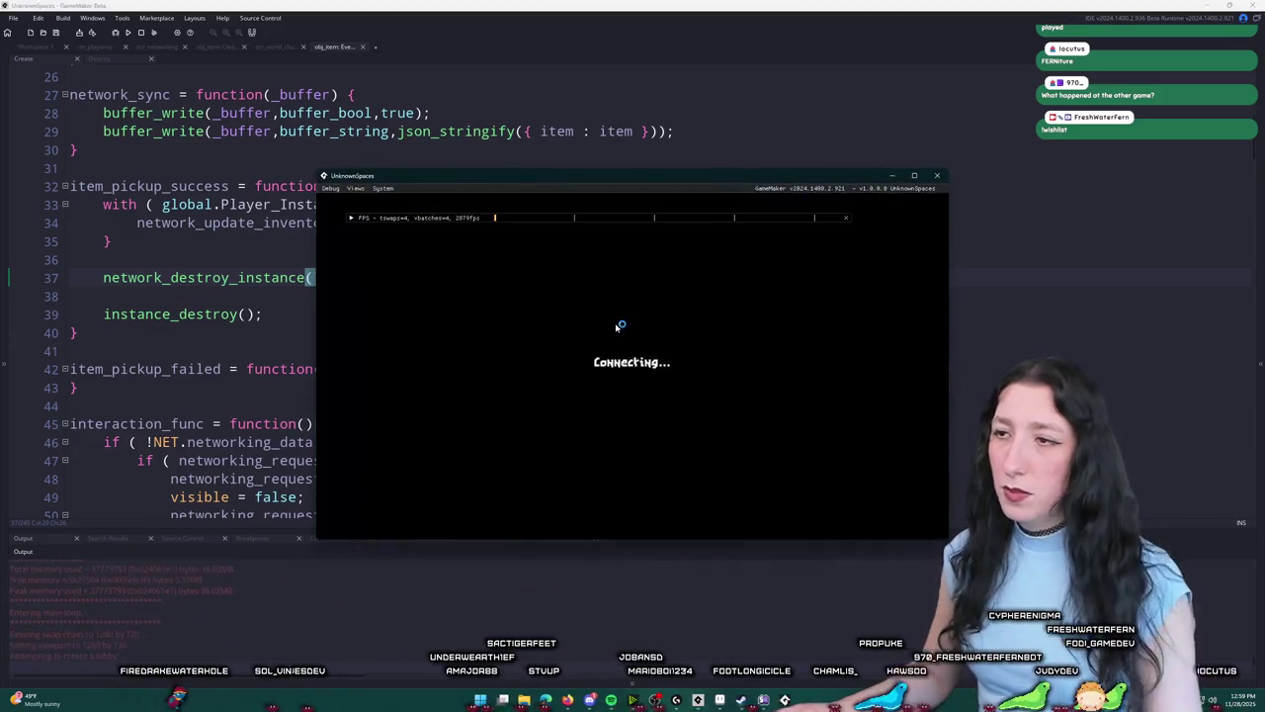
Step: Toggle the inventory in the running game, then abort the code error to stop the game
{"action": "key", "text": "Tab"}
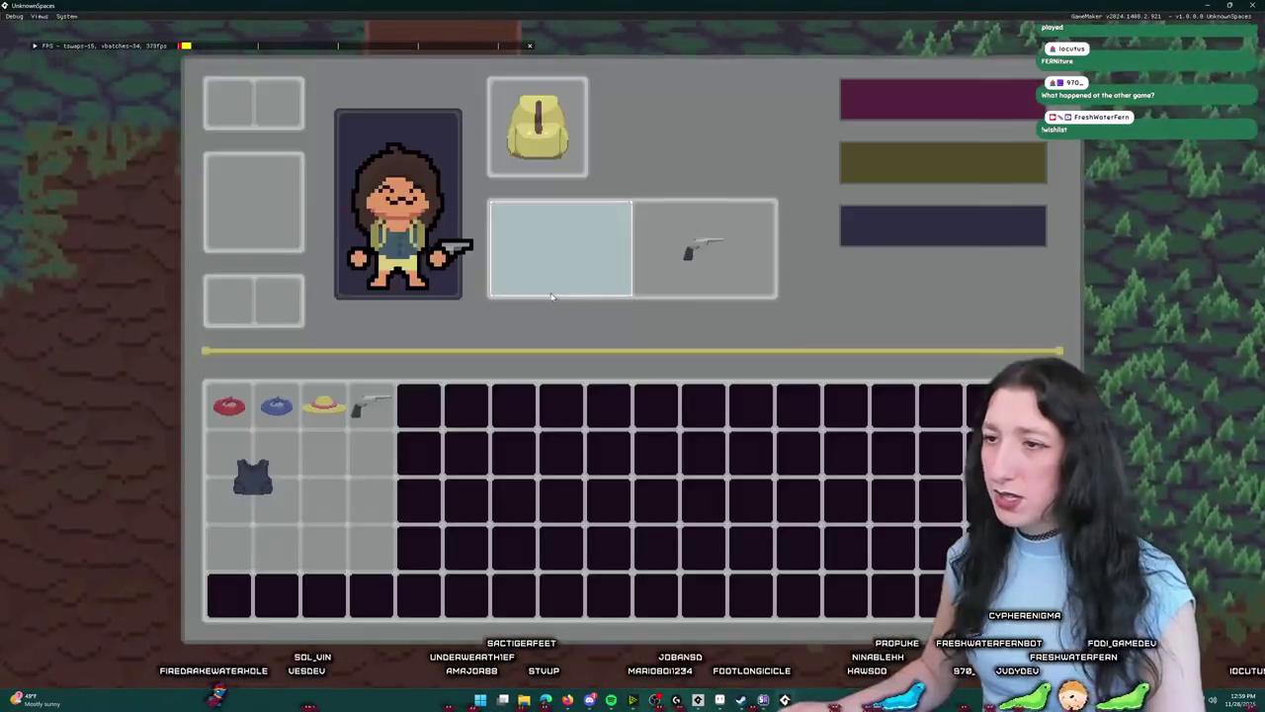
{"action": "key", "text": "Tab"}
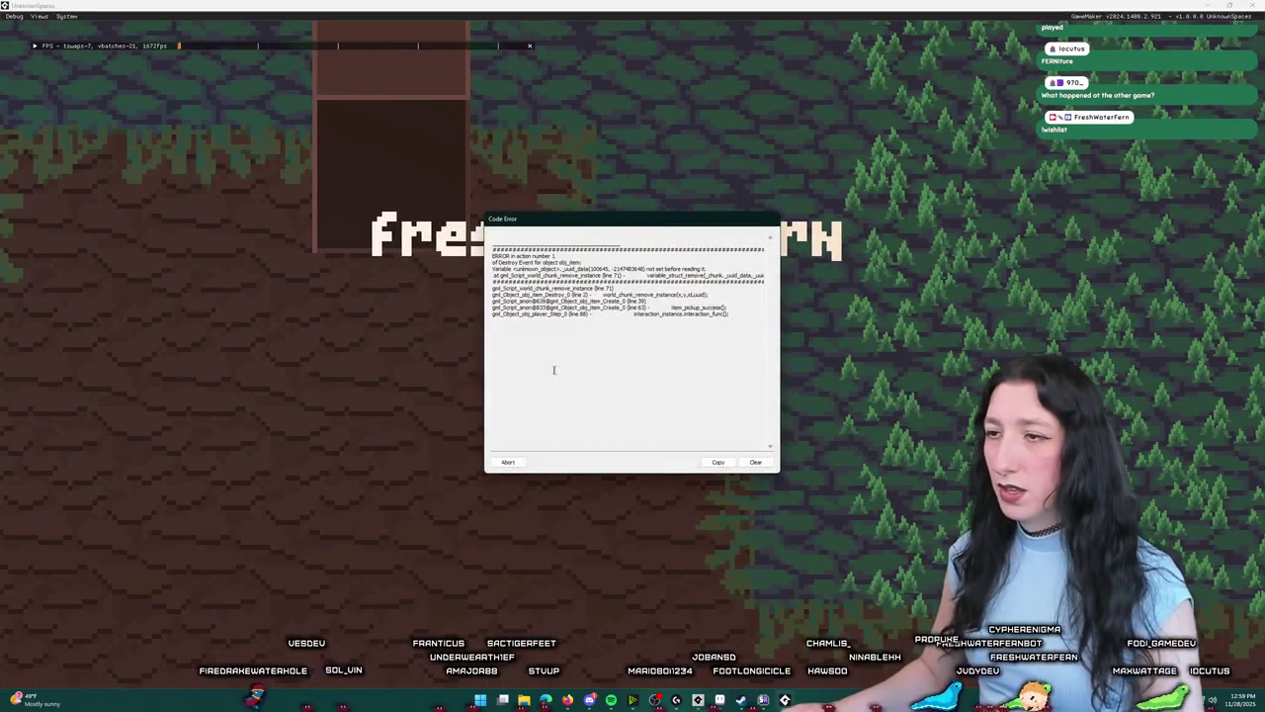
{"action": "left_click", "coordinate": [507, 462]}
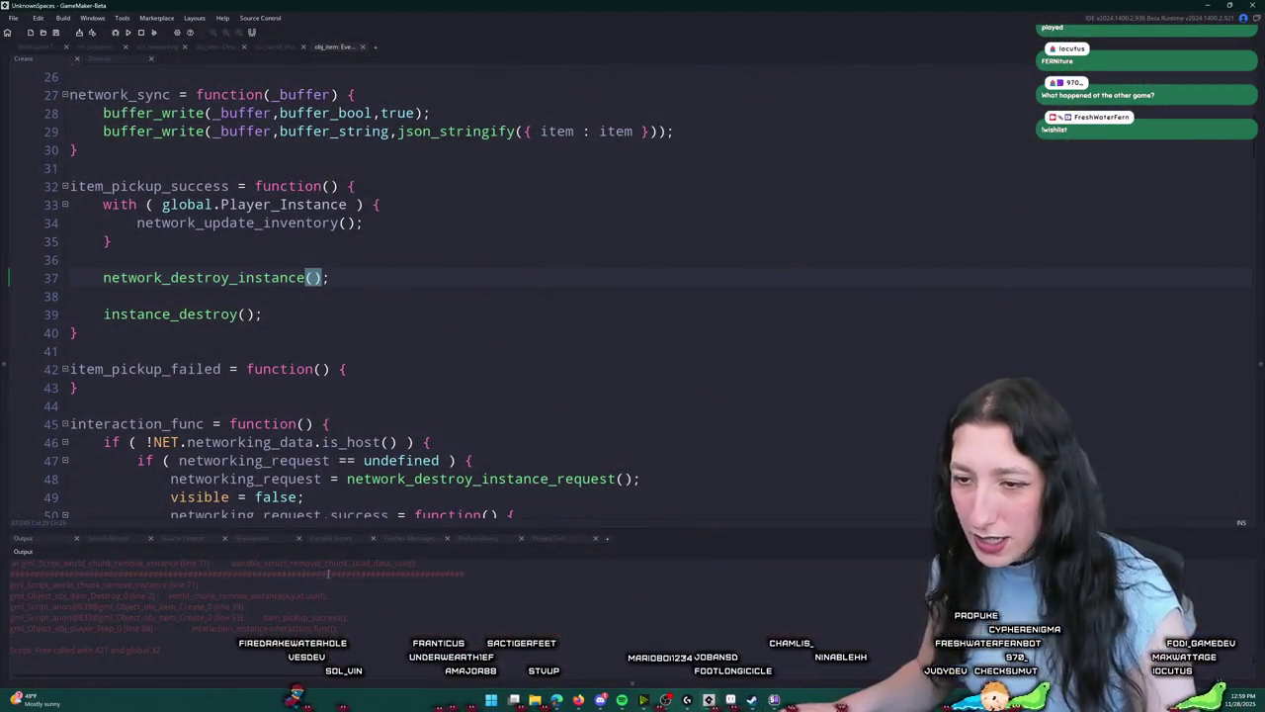
Step: Go to line 71 of the scr_world_chunks script
{"action": "scroll", "coordinate": [391, 337], "scroll_direction": "up", "scroll_amount": 2}
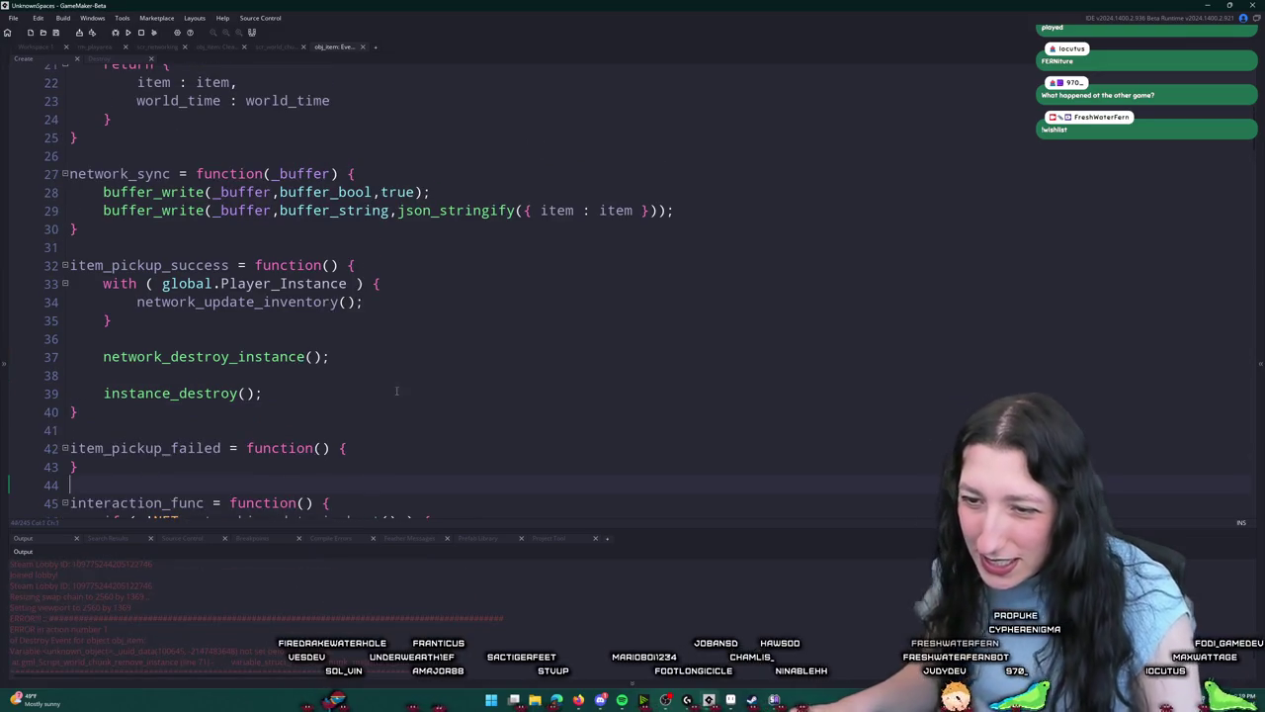
{"action": "left_click", "coordinate": [372, 486]}
{"action": "type", "text": "71"}
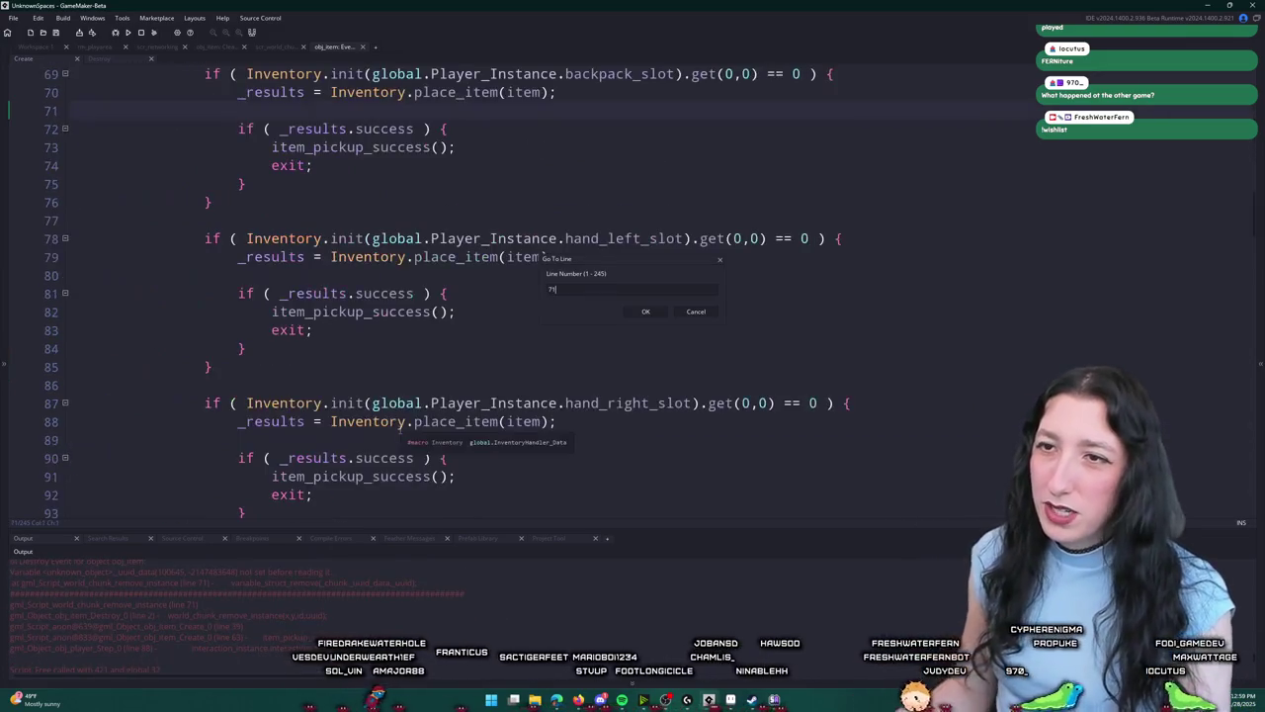
{"action": "key", "text": "ctrl+z"}
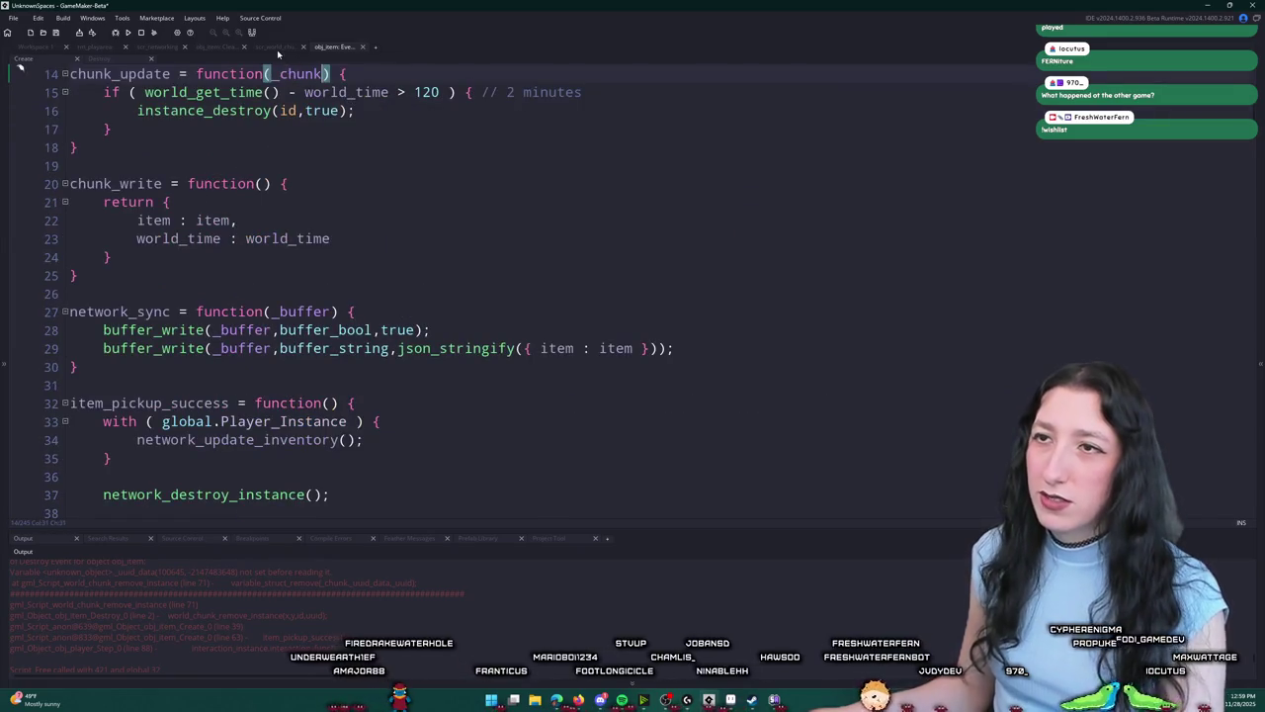
{"action": "left_click", "coordinate": [277, 47]}
{"action": "type", "text": "1"}
{"action": "key", "text": "Return"}
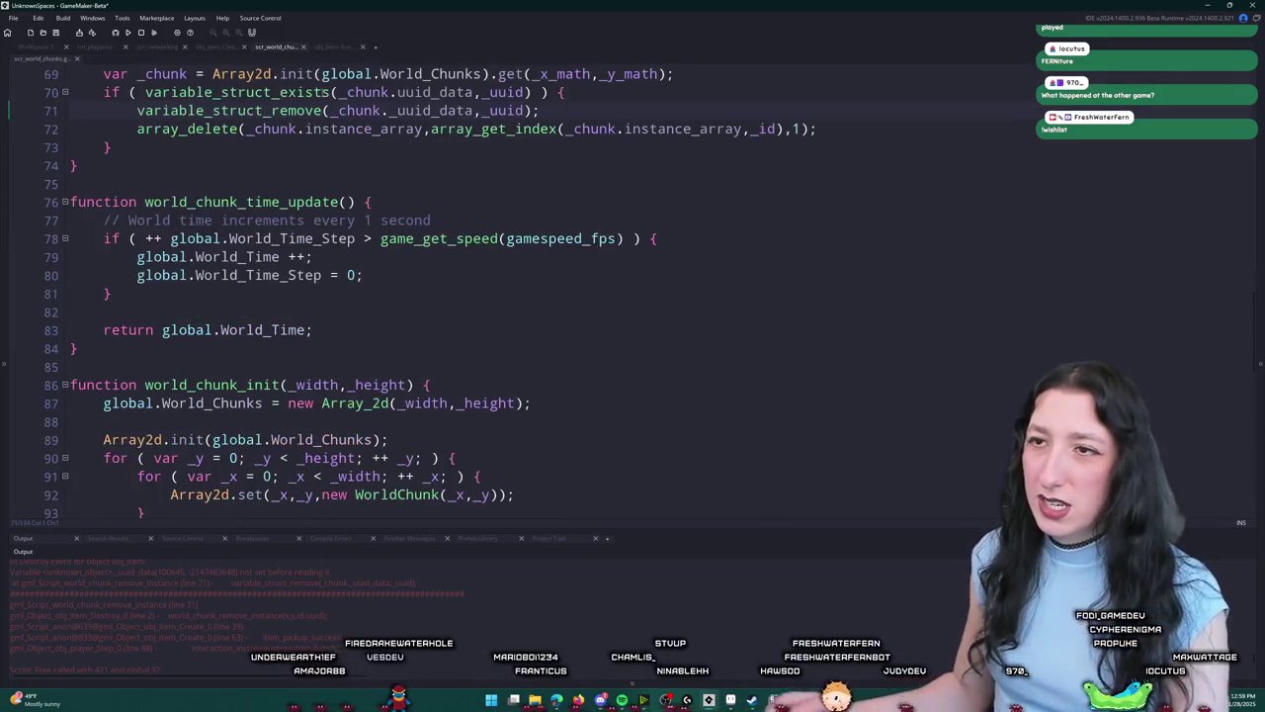
Step: Change _chunk._uuid_data to _chunk.uuid_data on line 71 and rebuild the game with F5
{"action": "scroll", "coordinate": [427, 102], "scroll_direction": "up", "scroll_amount": 1}
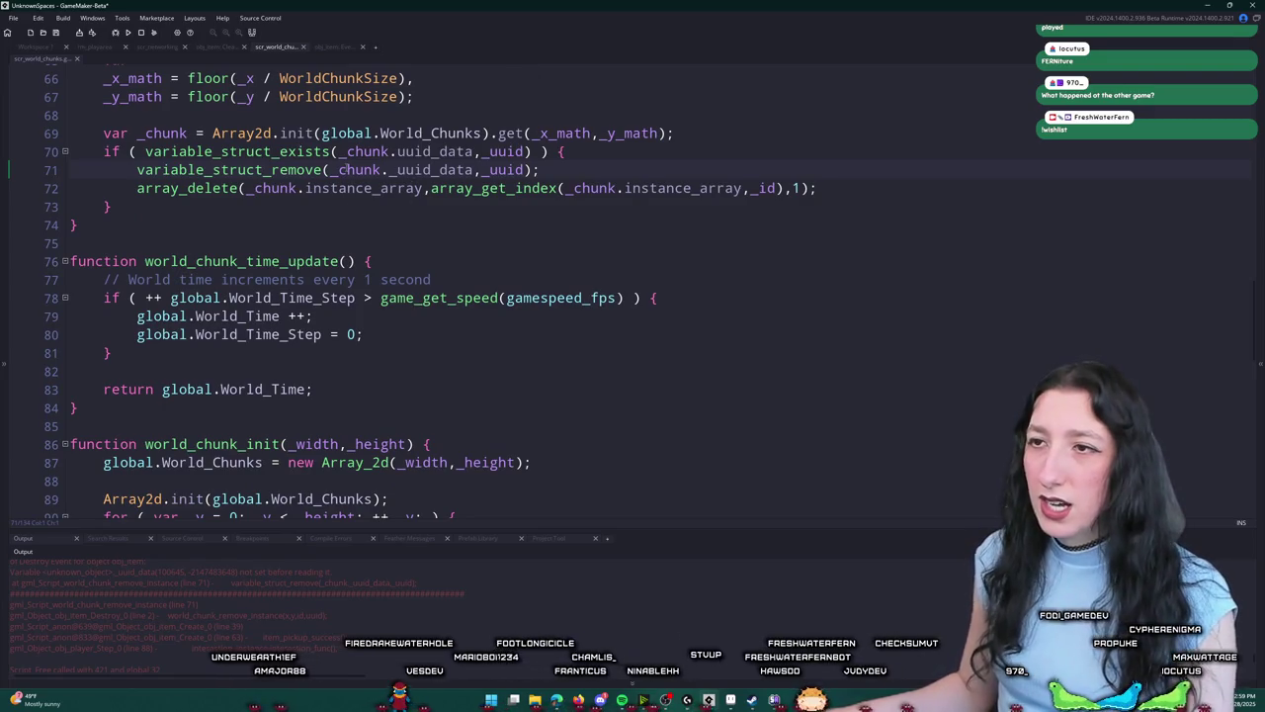
{"action": "double_click", "coordinate": [441, 169]}
{"action": "scroll", "coordinate": [427, 231], "scroll_direction": "up", "scroll_amount": 2}
{"action": "left_click", "coordinate": [396, 269]}
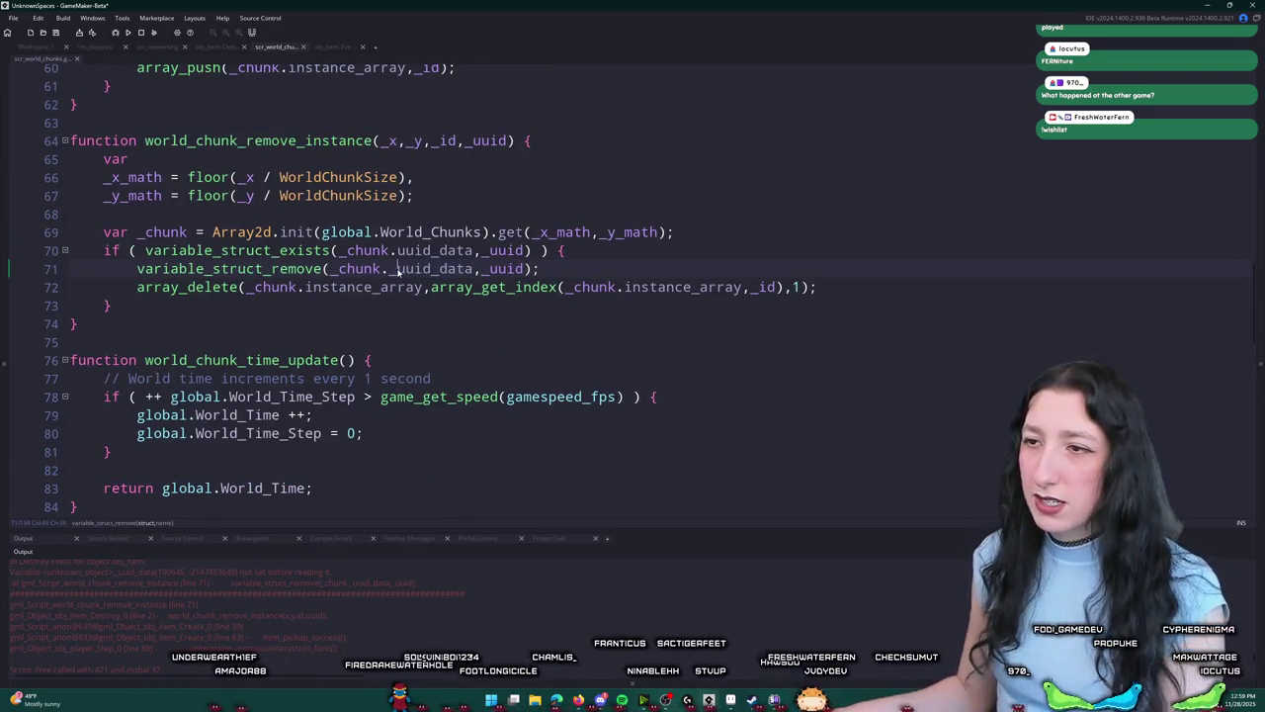
{"action": "key", "text": "F5"}
{"action": "scroll", "coordinate": [368, 271], "scroll_direction": "up", "scroll_amount": 1}
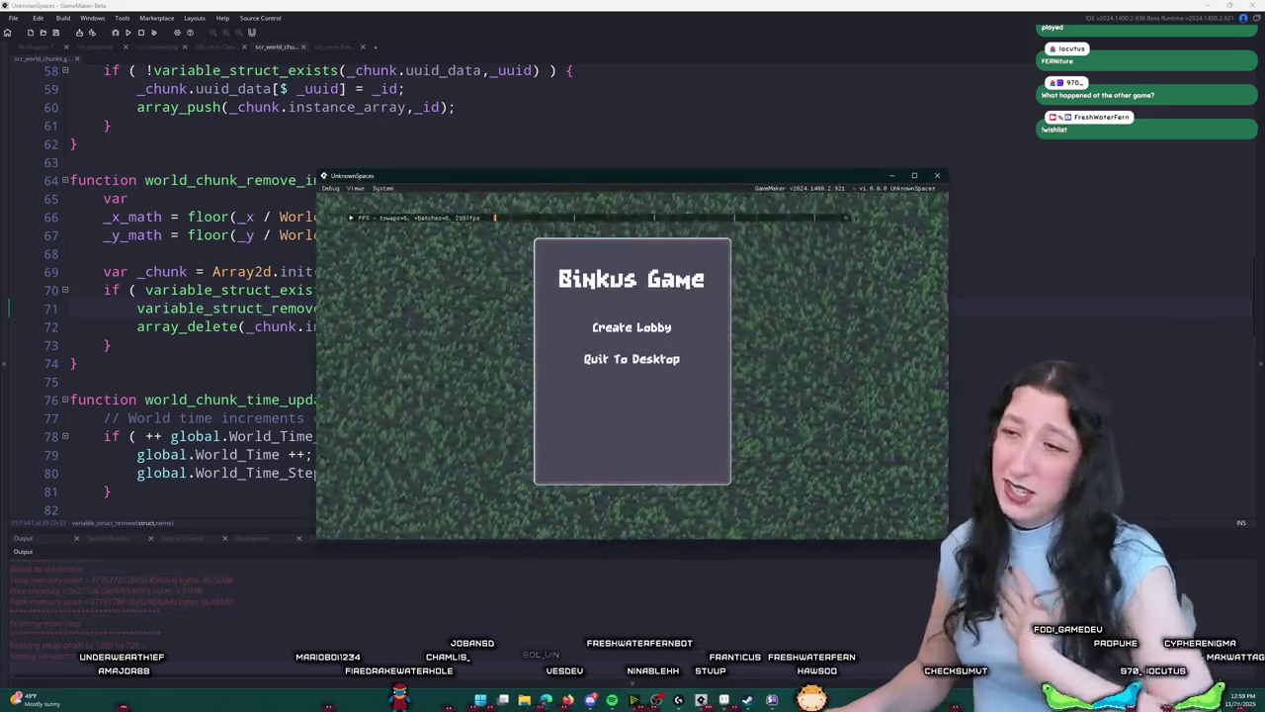
Step: Create a lobby and drop the hats, pistol and vest from the inventory onto the ground
{"action": "left_click", "coordinate": [593, 327]}
{"action": "key", "text": "e"}
{"action": "key", "text": "e"}
{"action": "key", "text": "e"}
{"action": "key", "text": "e"}
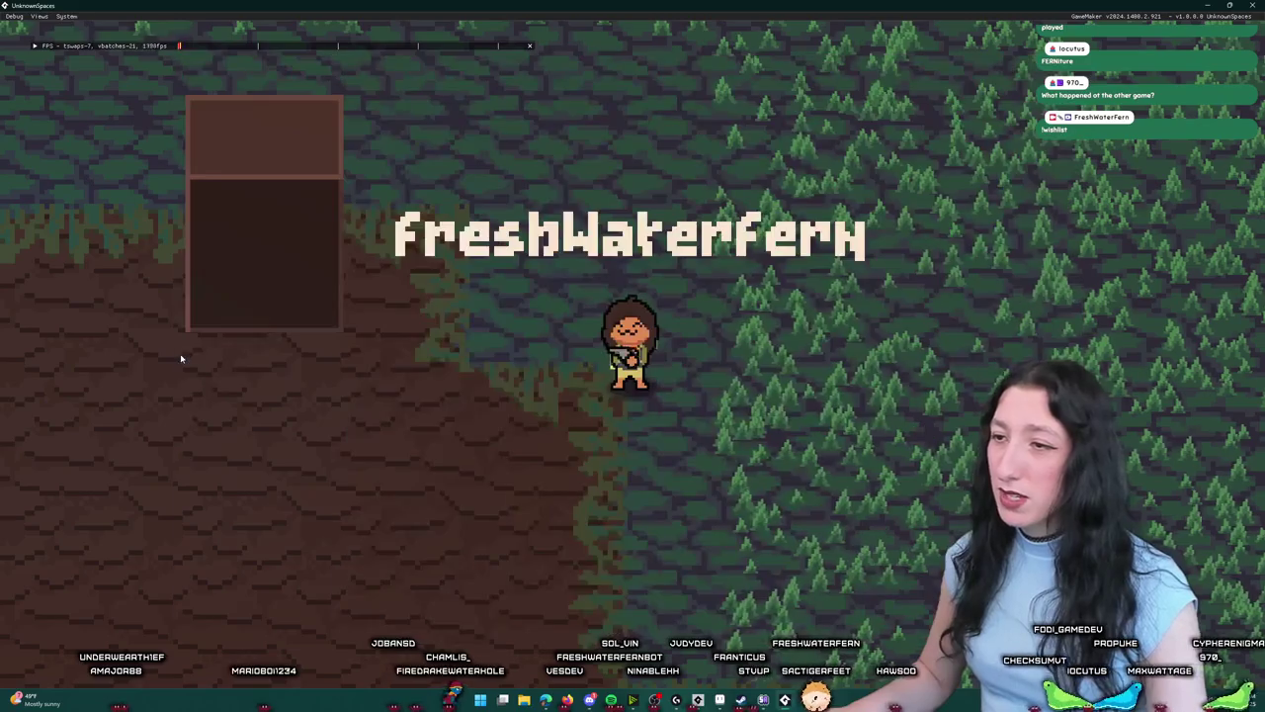
{"action": "key", "text": "e"}
{"action": "key", "text": "e"}
{"action": "key", "text": "e"}
{"action": "left_click_drag", "start_coordinate": [324, 405], "coordinate": [142, 375]}
{"action": "key", "text": "e"}
{"action": "key", "text": "e"}
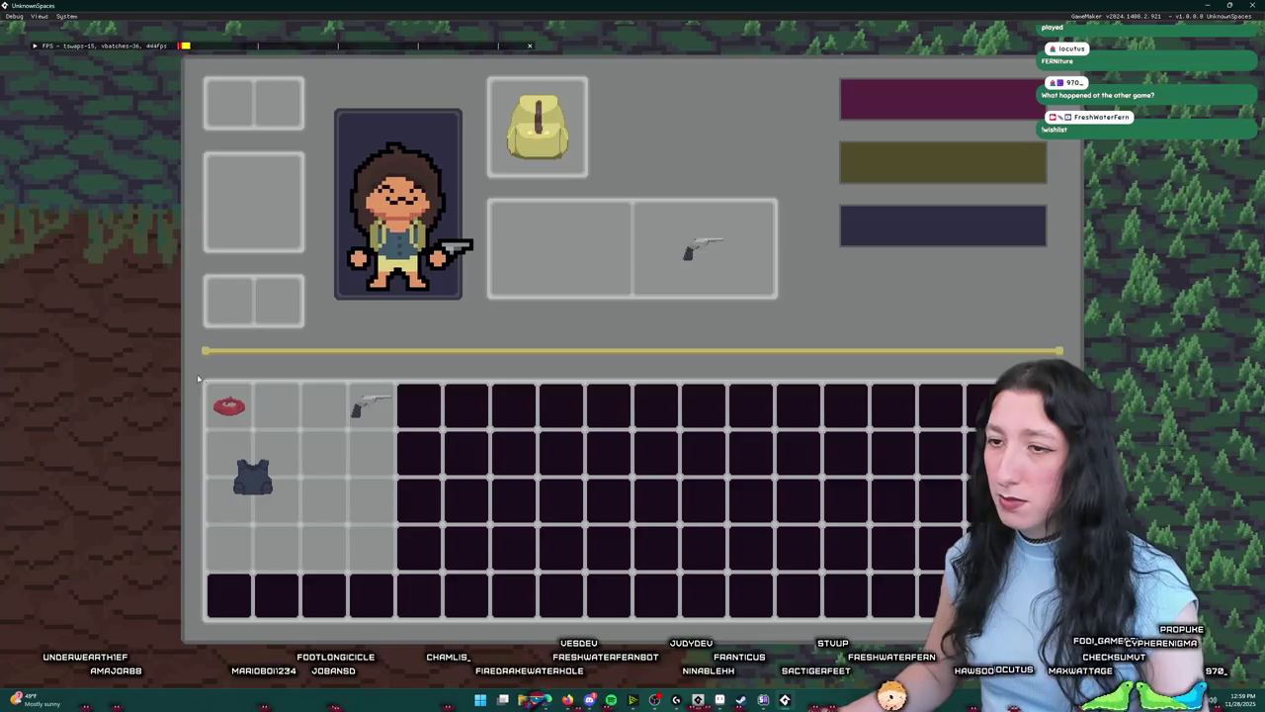
{"action": "left_click_drag", "start_coordinate": [371, 406], "coordinate": [108, 341]}
{"action": "key", "text": "e"}
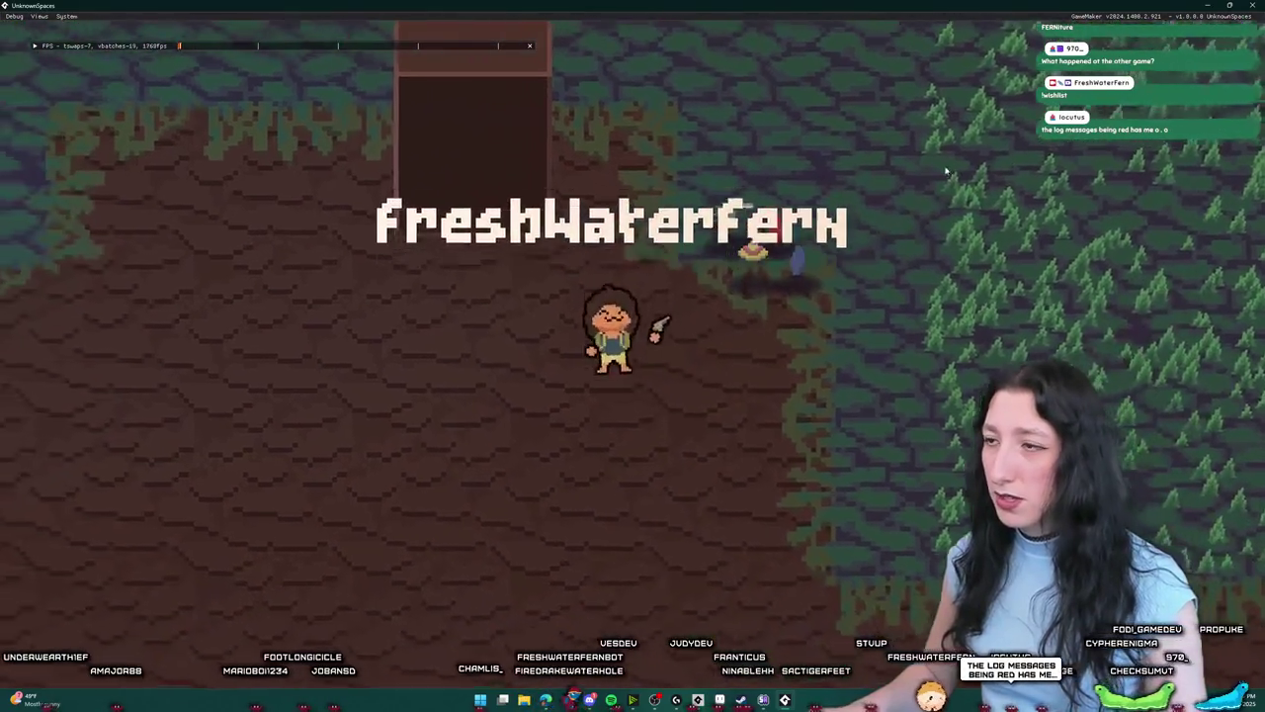
{"action": "key", "text": "e"}
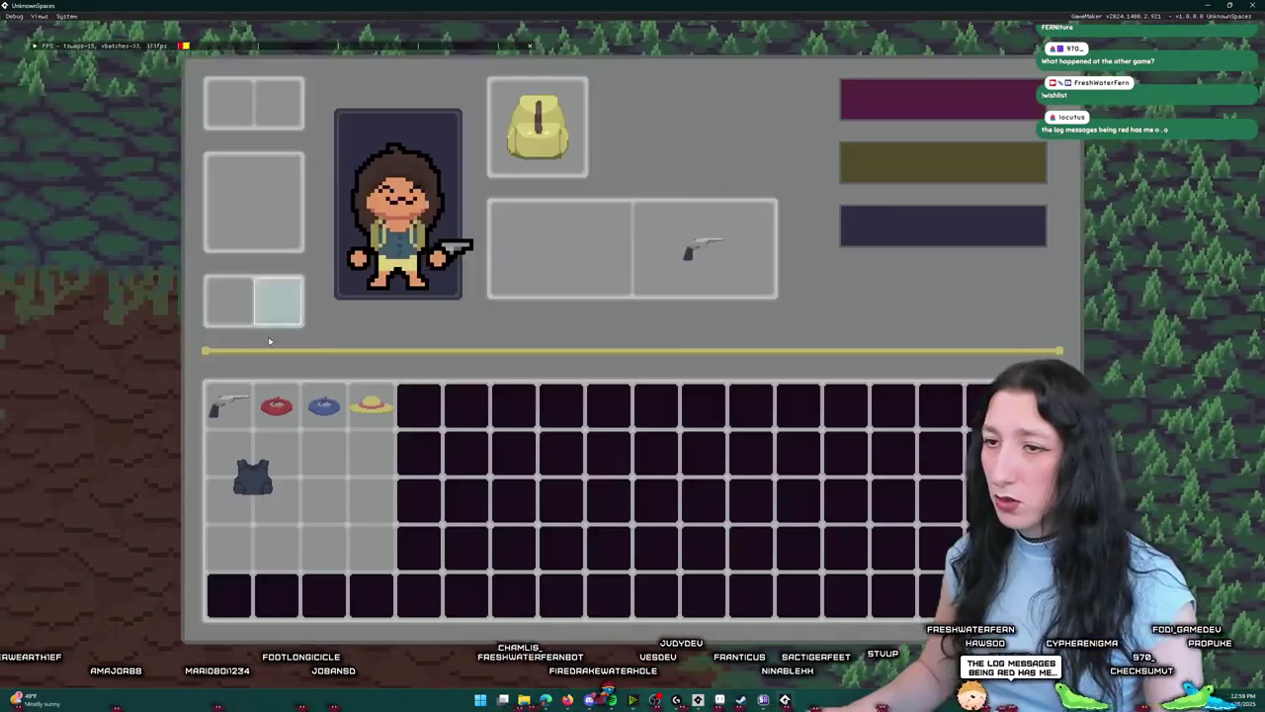
{"action": "mouse_move", "coordinate": [228, 405]}
{"action": "left_mouse_down"}
{"action": "mouse_move", "coordinate": [262, 413]}
{"action": "mouse_move", "coordinate": [114, 380]}
{"action": "left_mouse_up"}
{"action": "mouse_move", "coordinate": [252, 480]}
{"action": "left_mouse_down"}
{"action": "mouse_move", "coordinate": [268, 486]}
{"action": "mouse_move", "coordinate": [108, 381]}
{"action": "left_mouse_up"}
{"action": "left_click_drag", "start_coordinate": [371, 406], "coordinate": [108, 381]}
{"action": "left_click_drag", "start_coordinate": [325, 405], "coordinate": [117, 386]}
{"action": "key", "text": "e"}
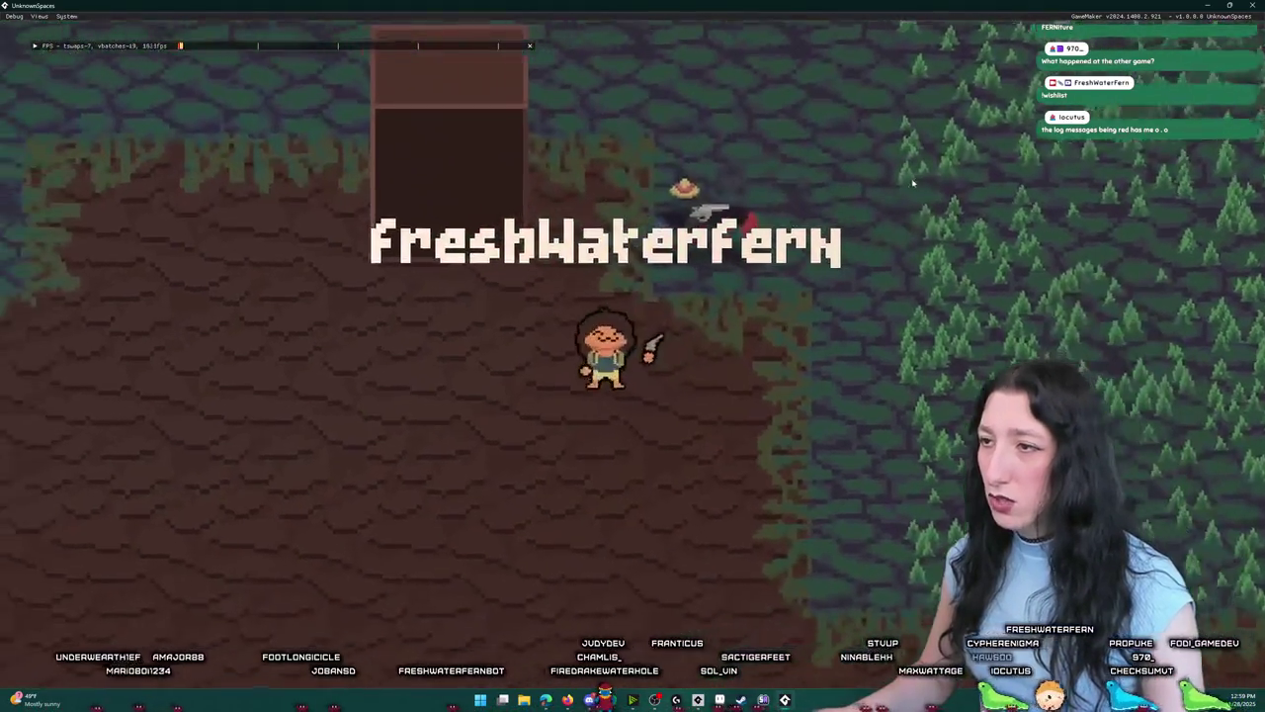
Step: Walk the character around in every direction while restoring the game window to a smaller size
{"action": "key", "text": "d"}
{"action": "key", "text": "s"}
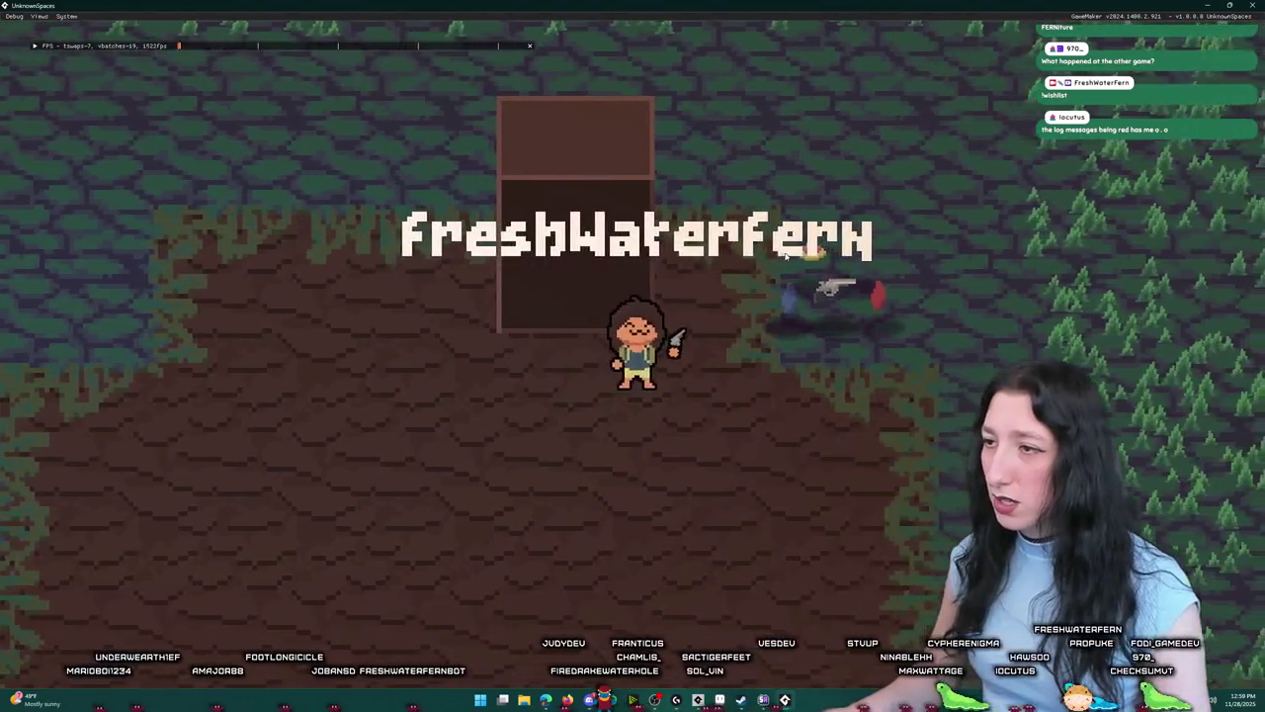
{"action": "key", "text": "w"}
{"action": "key", "text": "a"}
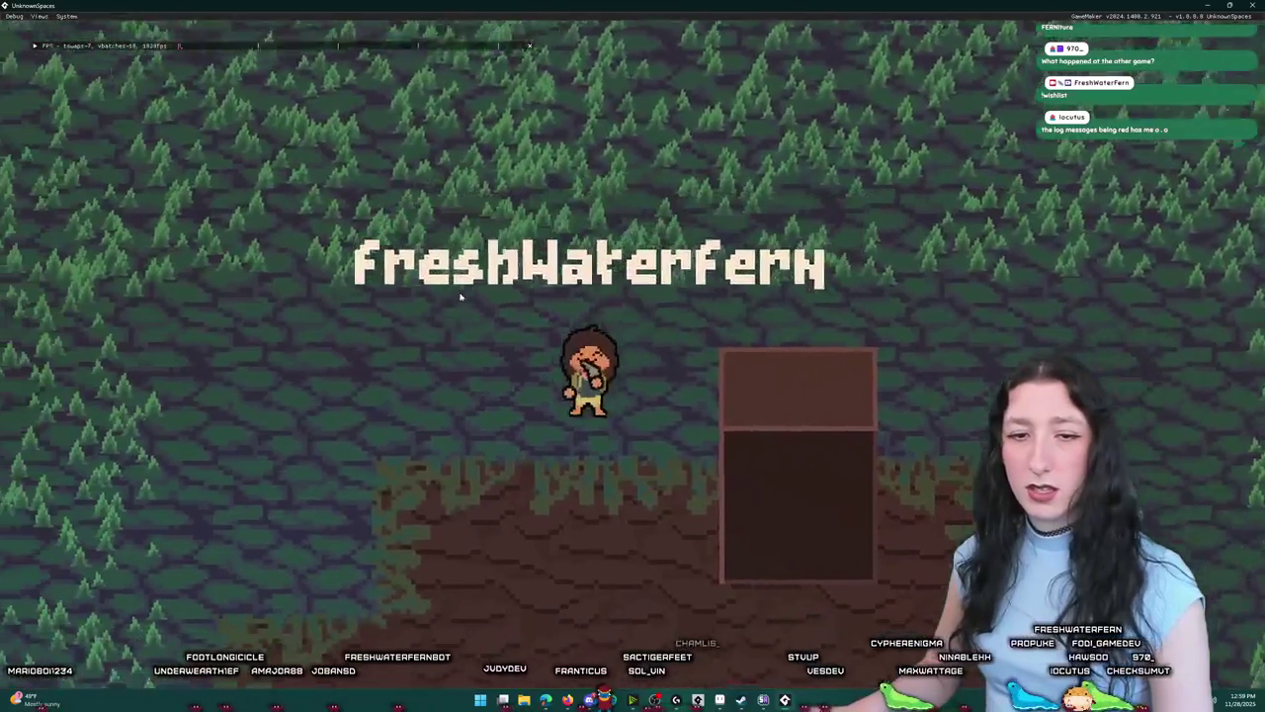
{"action": "key", "text": "s"}
{"action": "mouse_move", "coordinate": [593, 6]}
{"action": "left_mouse_down"}
{"action": "mouse_move", "coordinate": [605, 40]}
{"action": "mouse_move", "coordinate": [615, 2]}
{"action": "left_mouse_up"}
{"action": "key", "text": "d"}
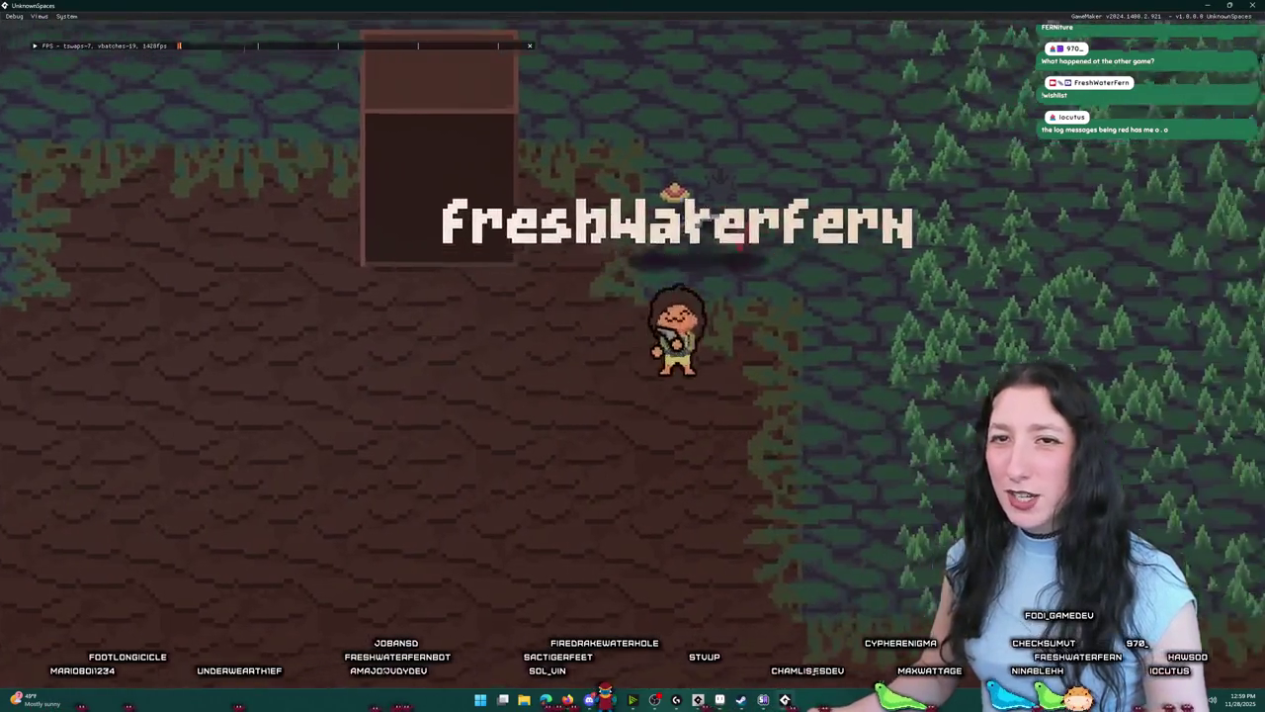
{"action": "key", "text": "w"}
{"action": "key", "text": "s"}
{"action": "key", "text": "a"}
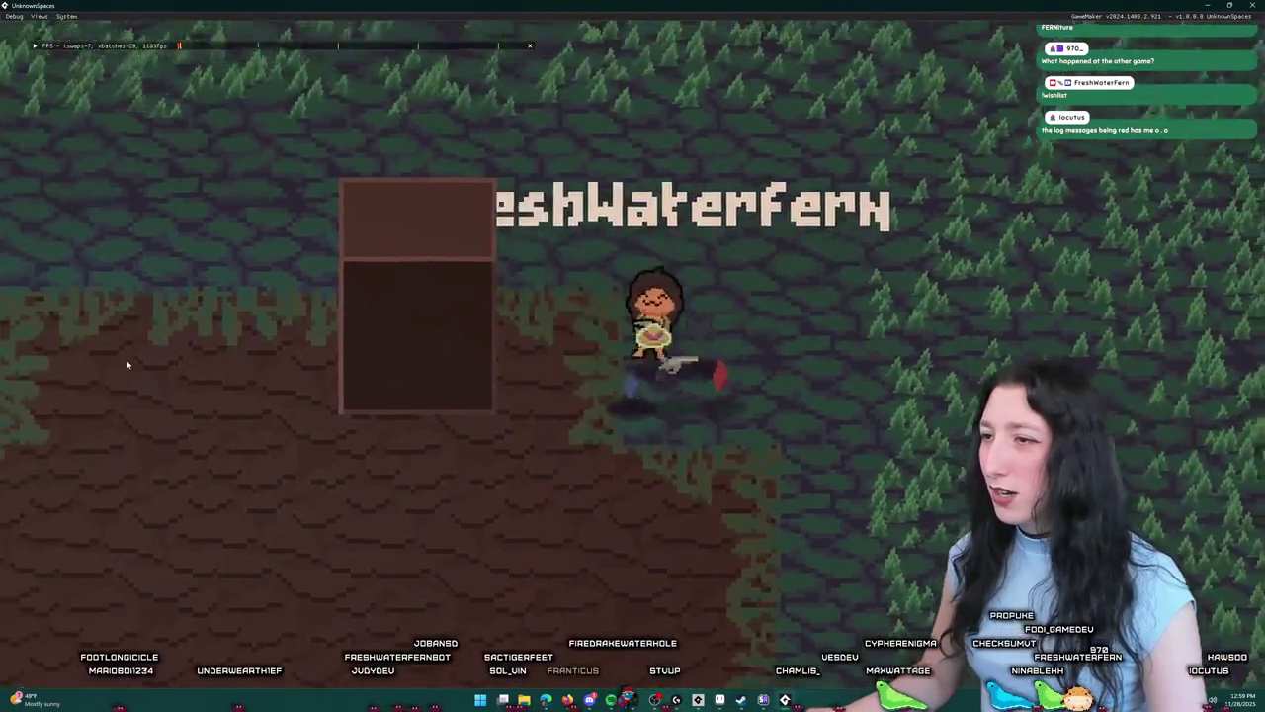
{"action": "key", "text": "d"}
{"action": "key", "text": "s"}
{"action": "key", "text": "w"}
{"action": "key", "text": "d"}
{"action": "key", "text": "a"}
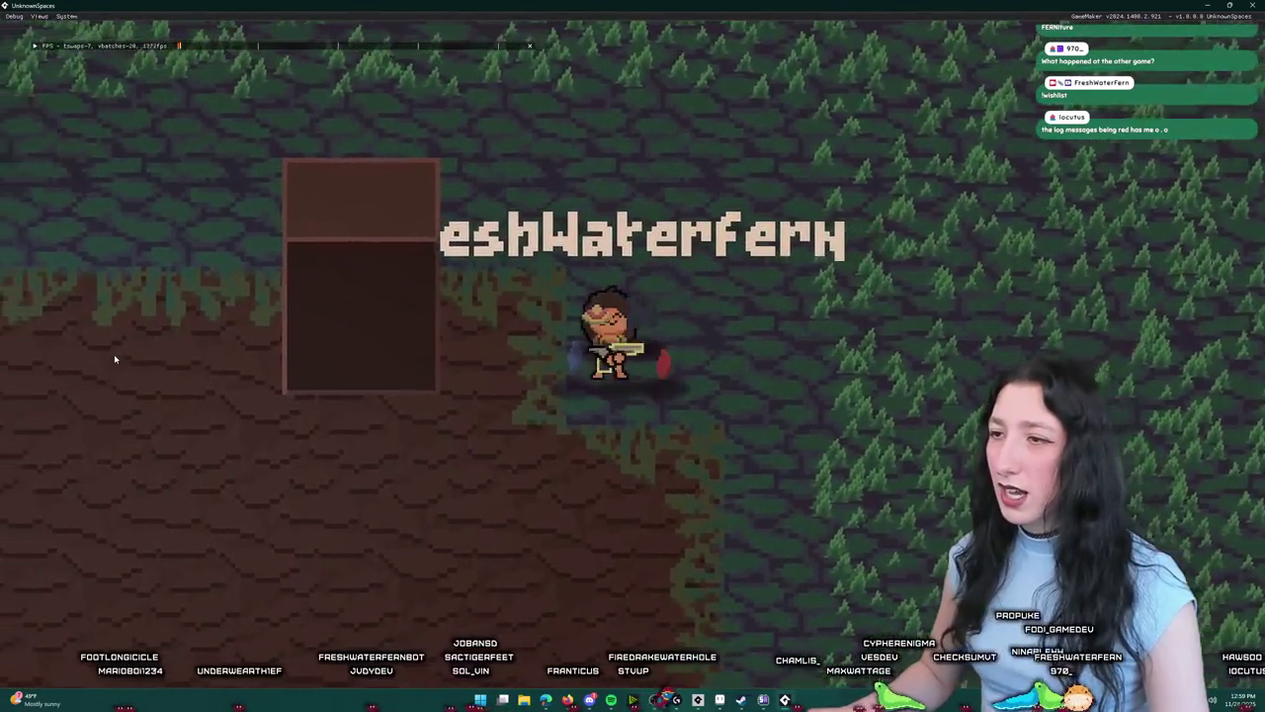
{"action": "key", "text": "d"}
{"action": "key", "text": "w"}
{"action": "key", "text": "s"}
{"action": "key", "text": "w"}
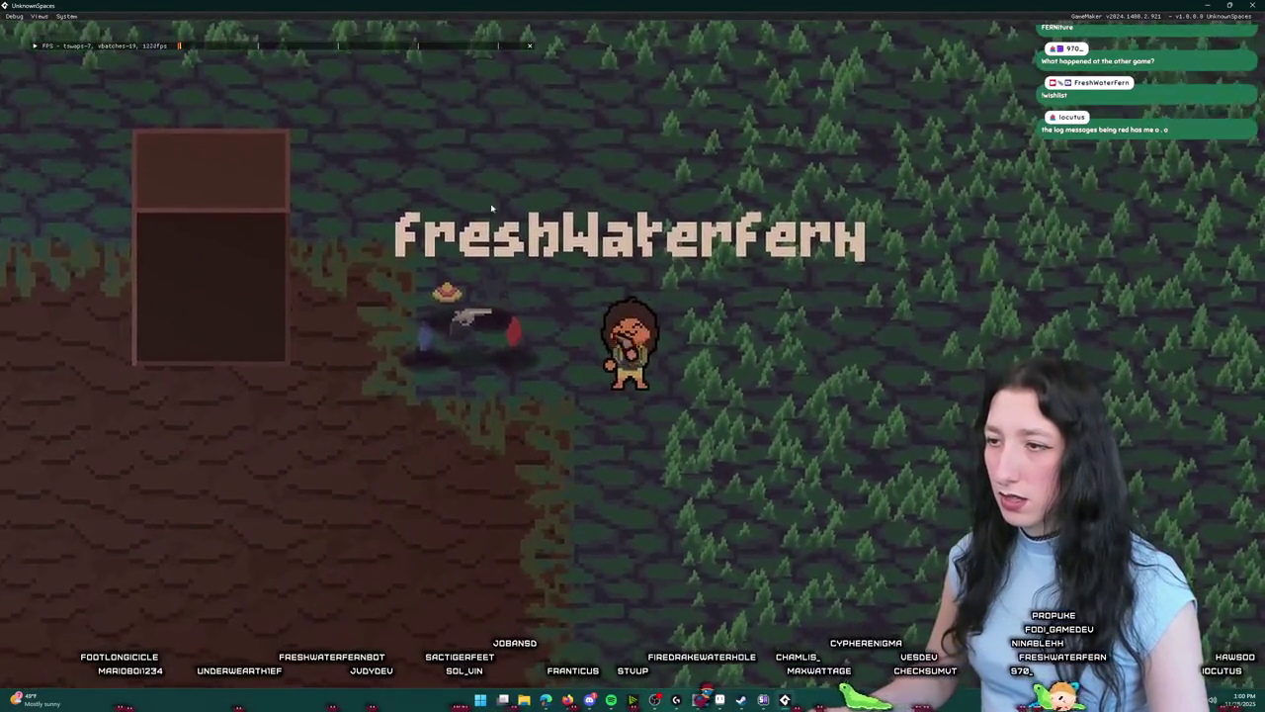
{"action": "key", "text": "a"}
{"action": "key", "text": "d"}
Step: Move the backpack out of its slot, then walk through the dirt clearing toward the forest
{"action": "key", "text": "e"}
{"action": "mouse_move", "coordinate": [537, 127]}
{"action": "left_mouse_down"}
{"action": "mouse_move", "coordinate": [248, 204]}
{"action": "mouse_move", "coordinate": [64, 142]}
{"action": "left_mouse_up"}
{"action": "key", "text": "e"}
{"action": "key", "text": "d"}
{"action": "key", "text": "d"}
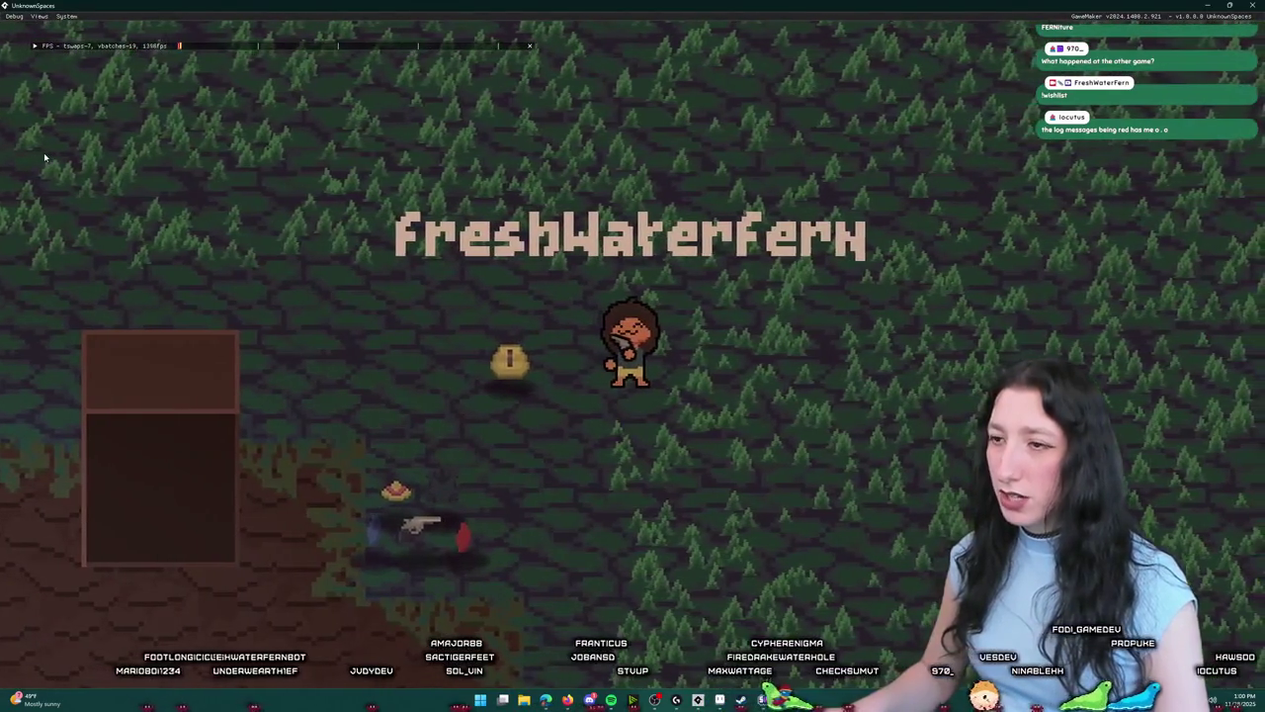
{"action": "key", "text": "s"}
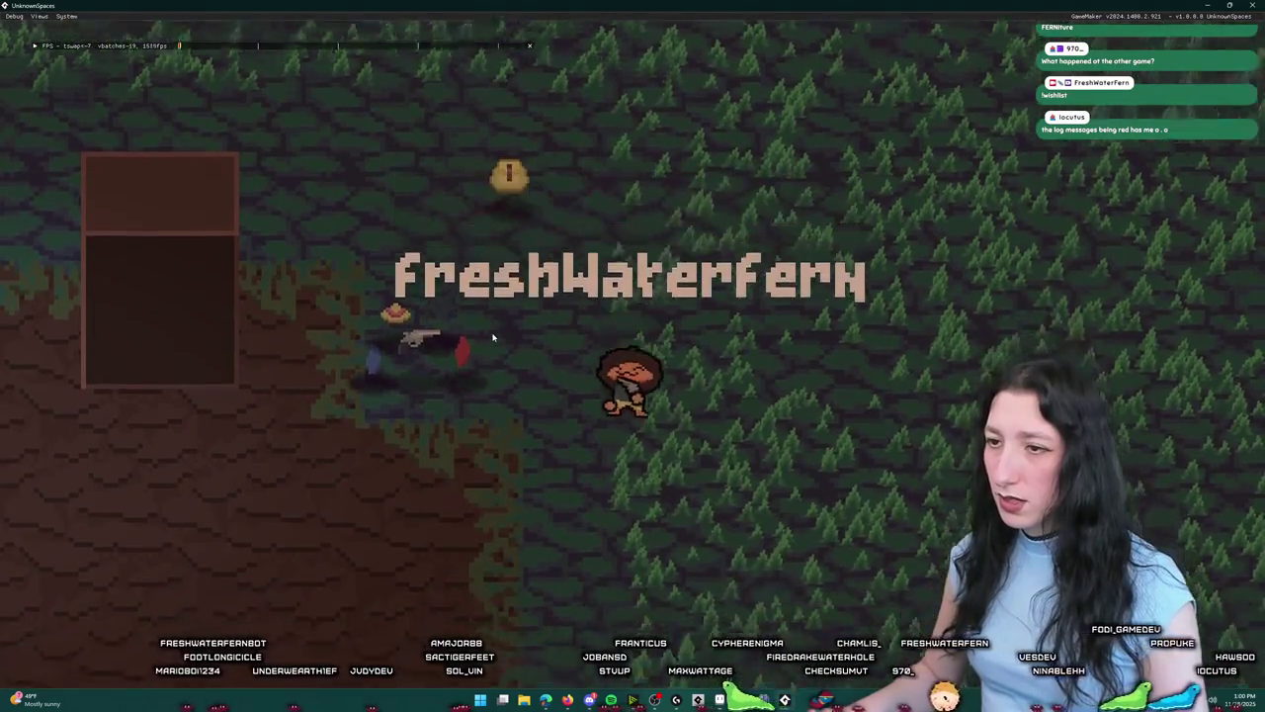
{"action": "key", "text": "a"}
{"action": "key", "text": "a"}
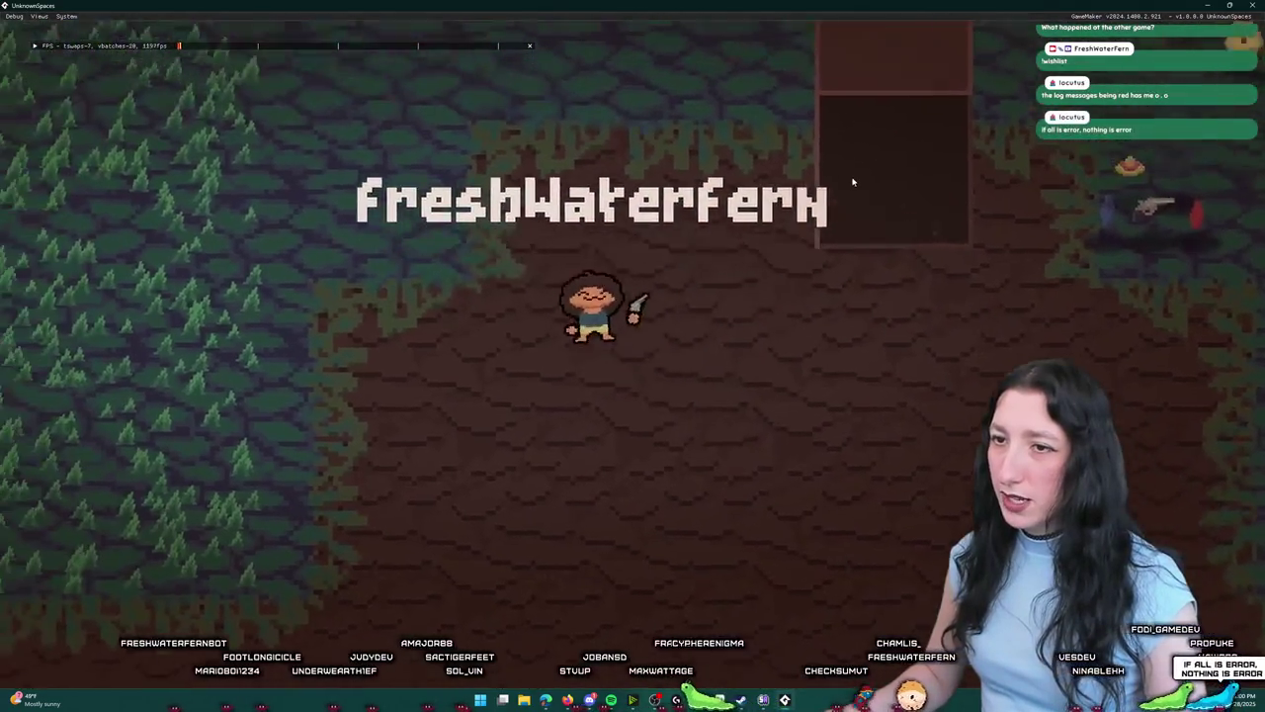
{"action": "key", "text": "d"}
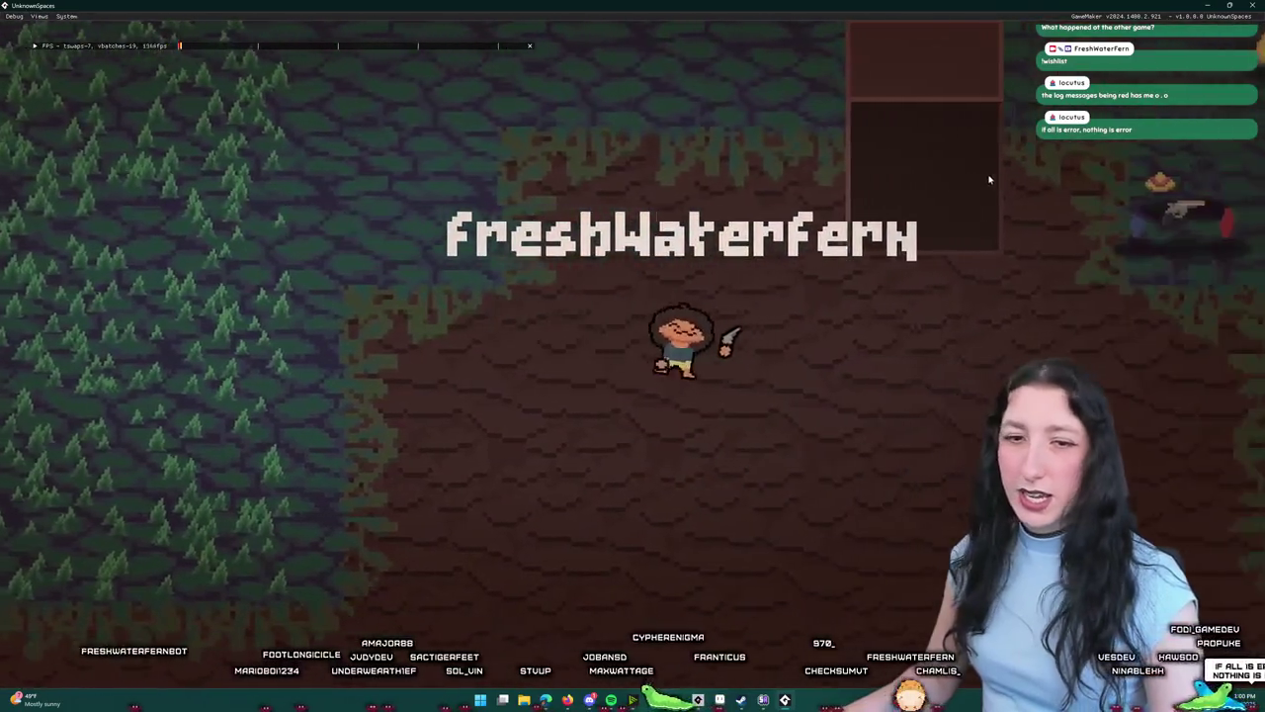
{"action": "key", "text": "w"}
{"action": "key", "text": "d"}
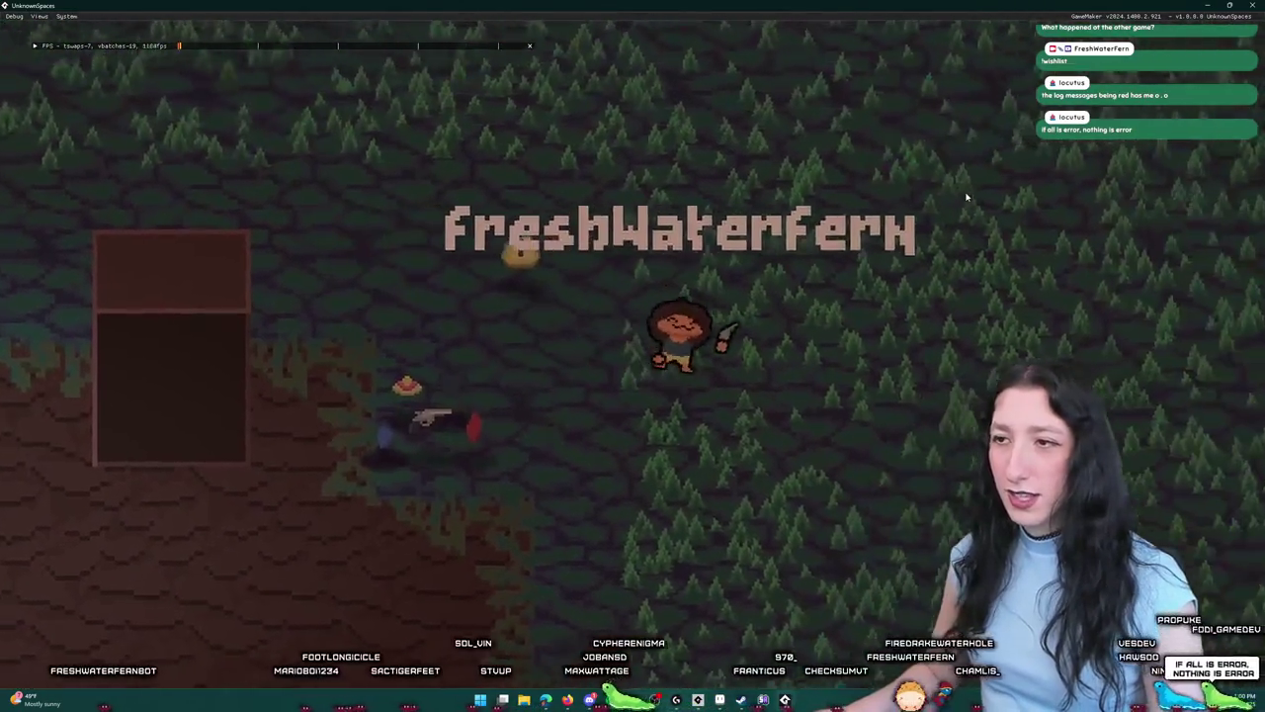
{"action": "mouse_move", "coordinate": [949, 5]}
{"action": "left_mouse_down"}
{"action": "mouse_move", "coordinate": [778, 256]}
{"action": "mouse_move", "coordinate": [850, 296]}
{"action": "mouse_move", "coordinate": [854, 2]}
{"action": "left_mouse_up"}
Step: Walk up through the forest and shrink the game window over the code editor
{"action": "key", "text": "w"}
{"action": "key", "text": "a"}
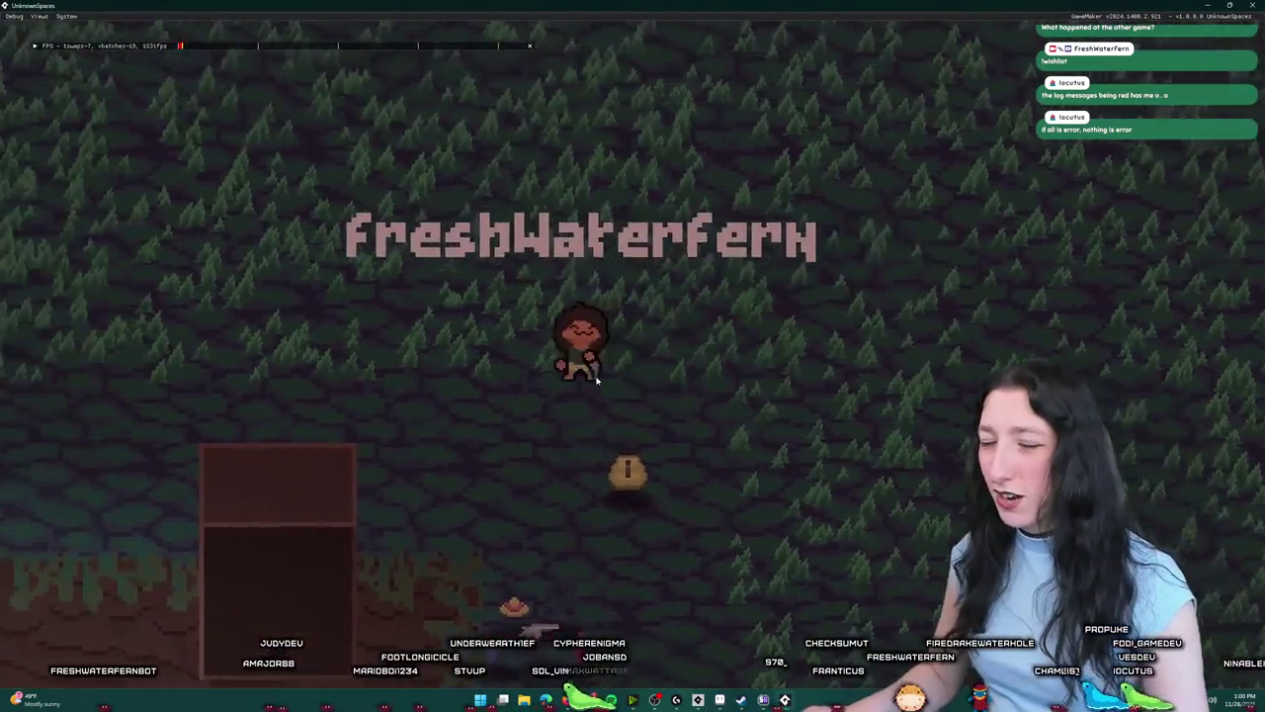
{"action": "key", "text": "d"}
{"action": "key", "text": "d"}
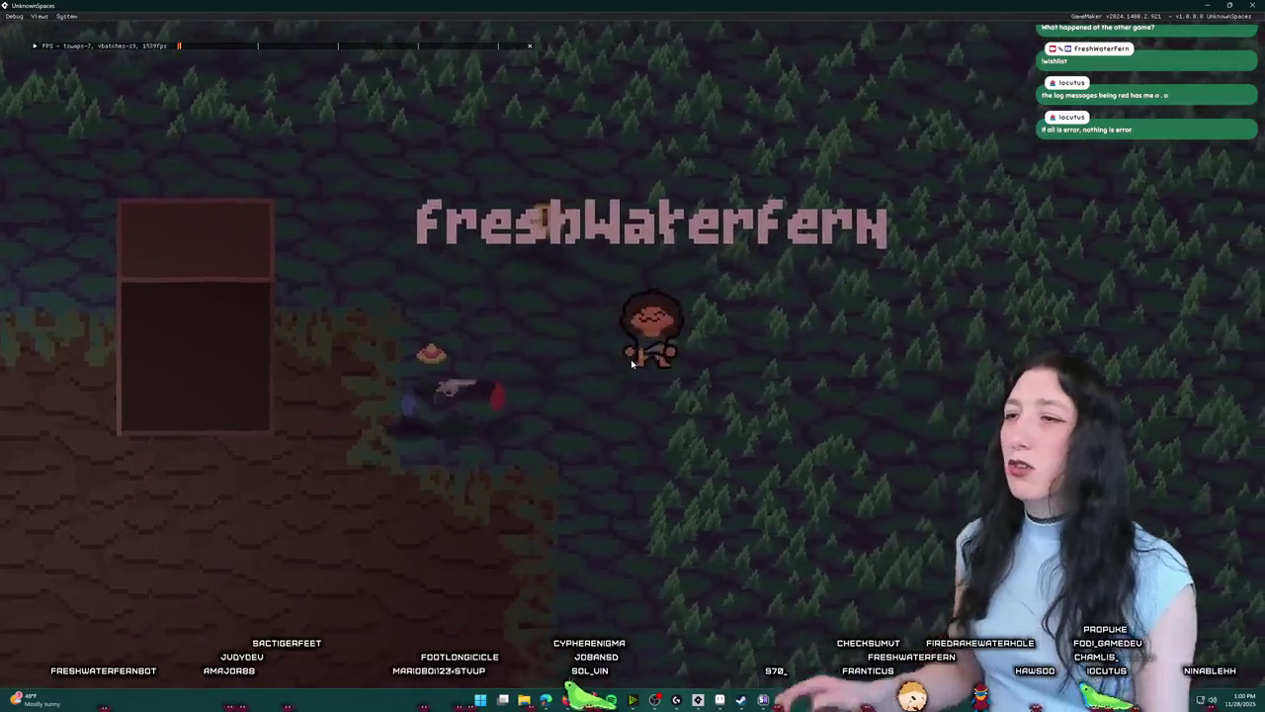
{"action": "key", "text": "d"}
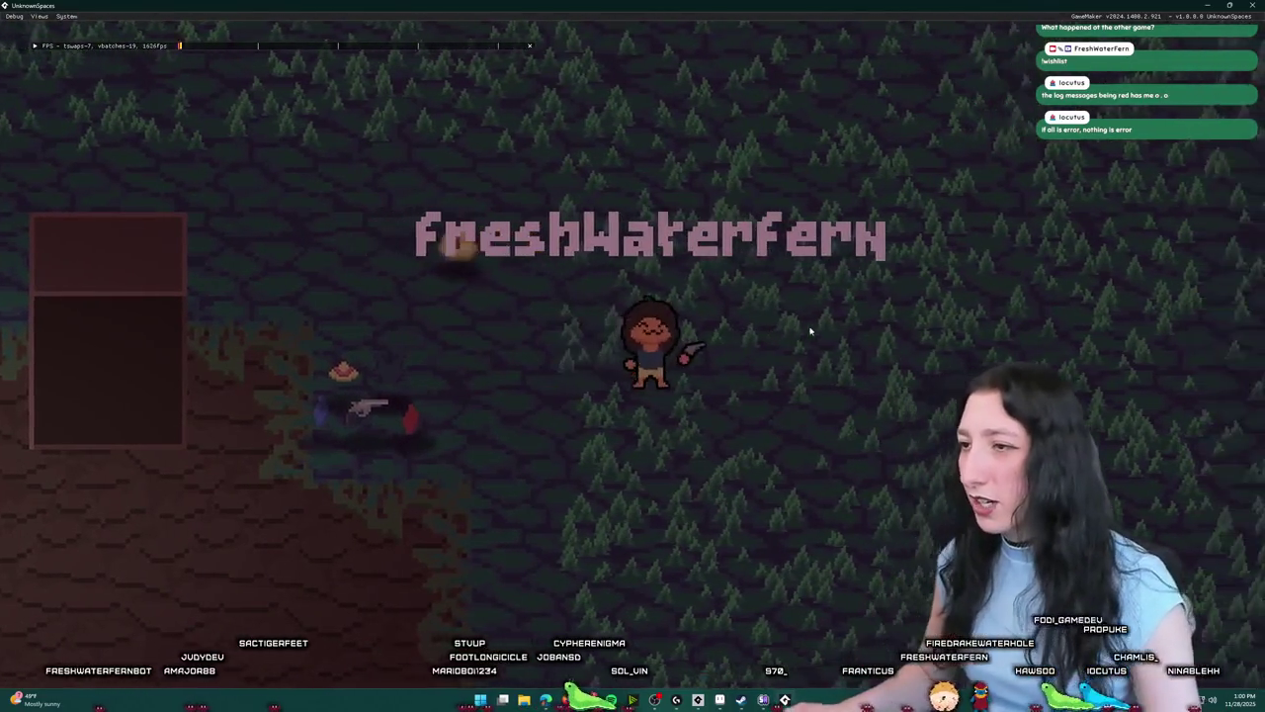
{"action": "key", "text": "w"}
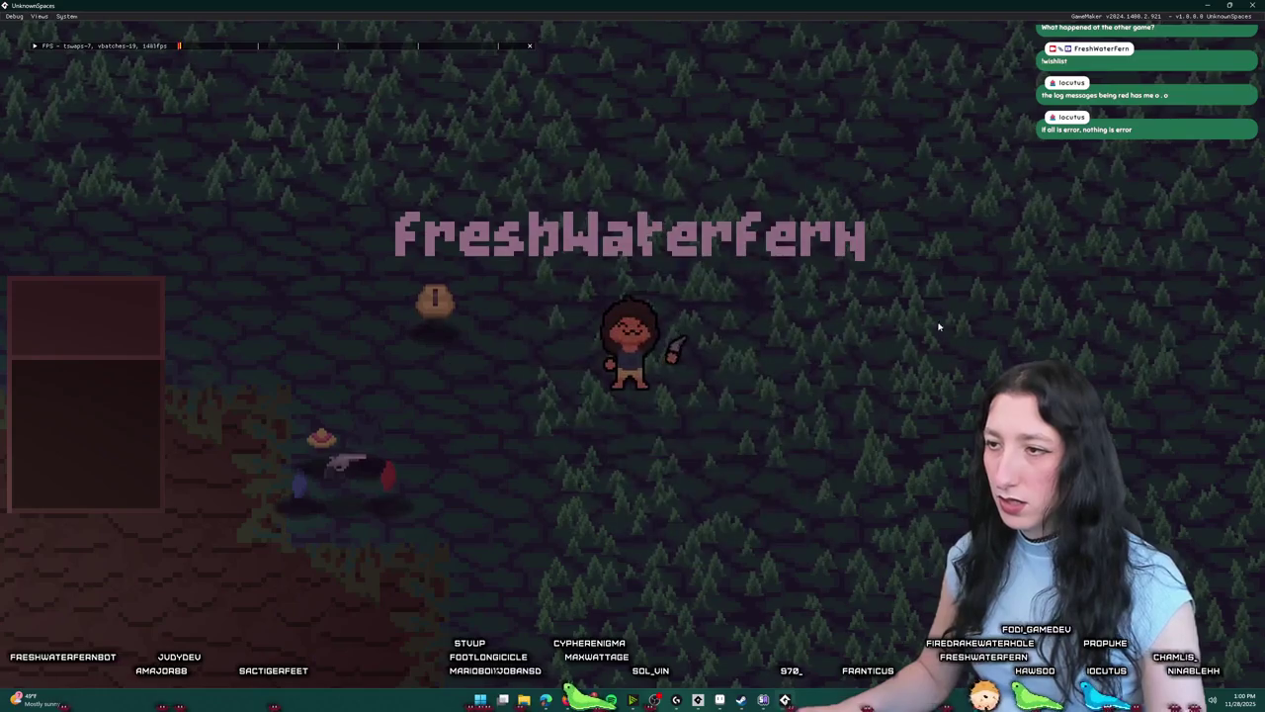
{"action": "mouse_move", "coordinate": [409, 5]}
{"action": "left_mouse_down"}
{"action": "mouse_move", "coordinate": [654, 126]}
{"action": "mouse_move", "coordinate": [727, 145]}
{"action": "left_mouse_up"}
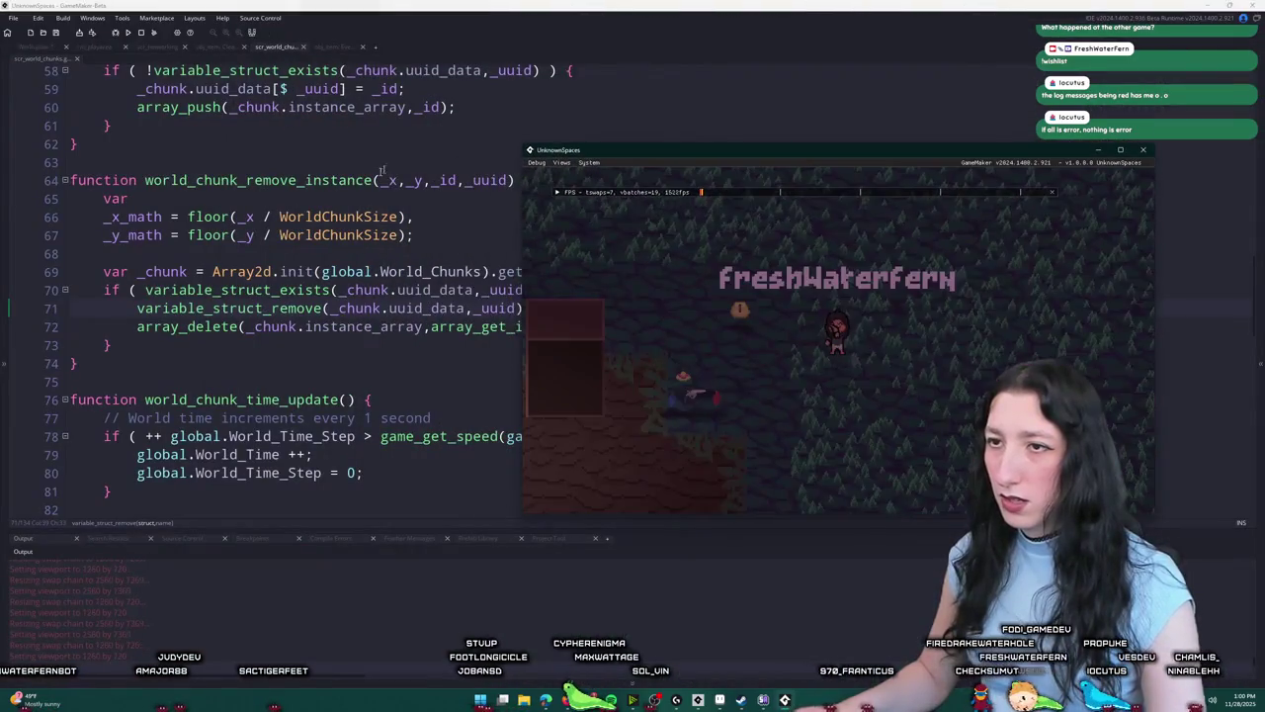
Step: Remove 'id,true' from instance_destroy on line 16 of obj_item's Create event, then maximize the game
{"action": "left_click", "coordinate": [336, 149]}
{"action": "key", "text": "ctrl+t"}
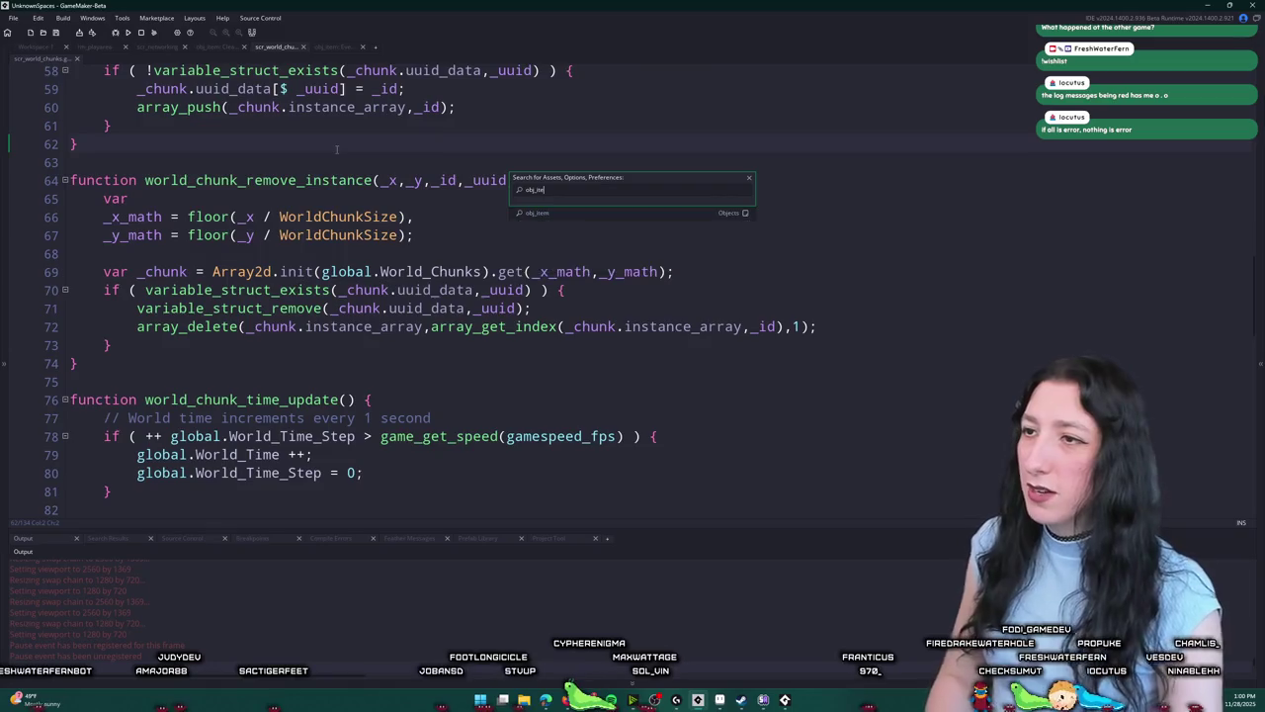
{"action": "key", "text": "Return"}
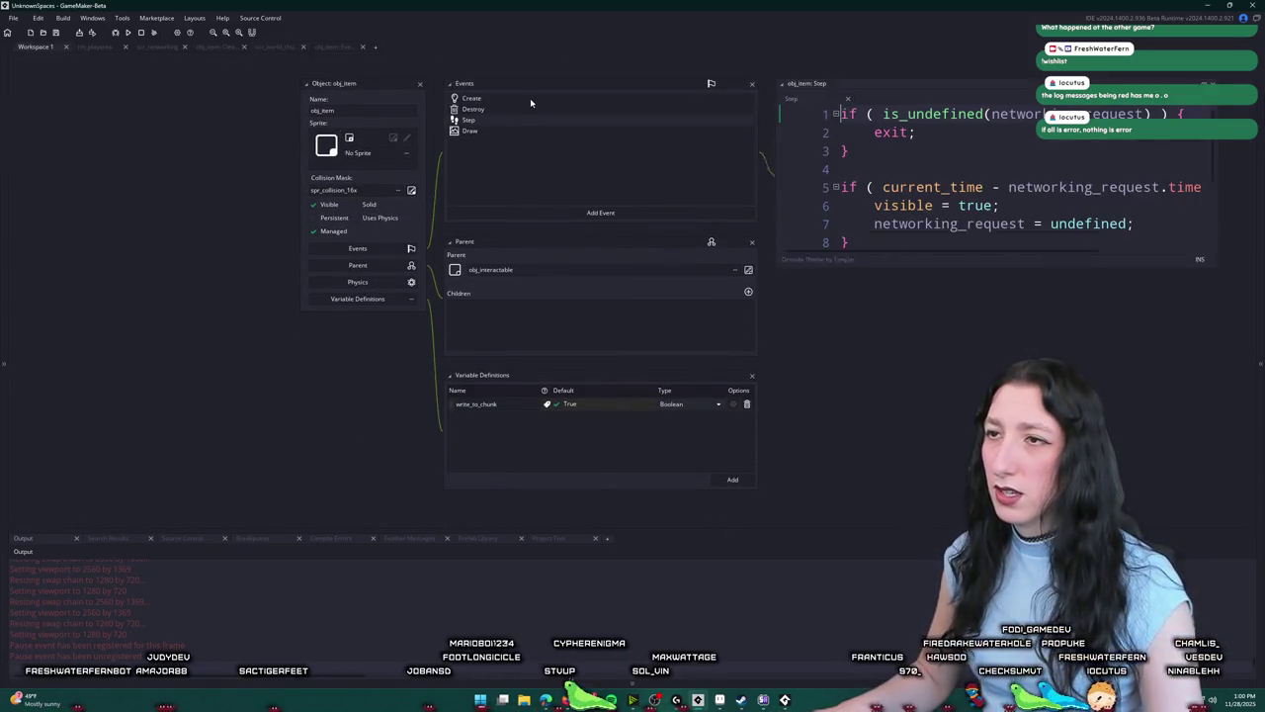
{"action": "double_click", "coordinate": [530, 99]}
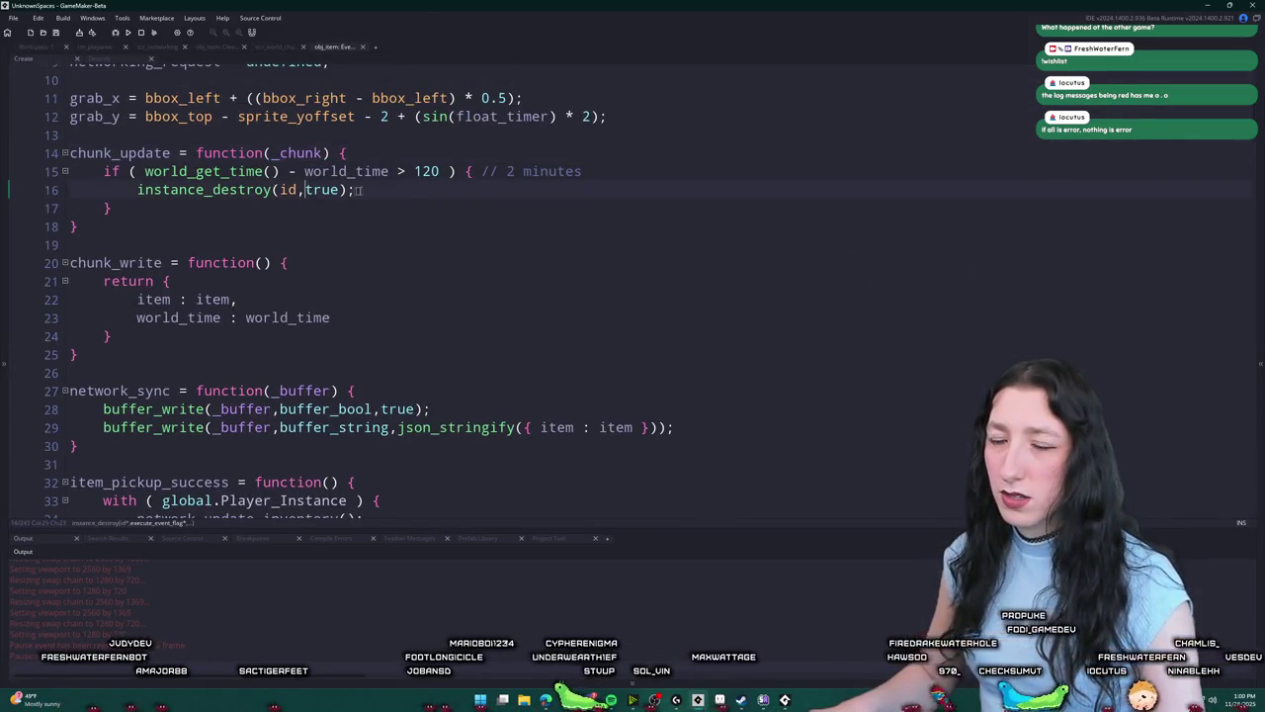
{"action": "left_click_drag", "start_coordinate": [281, 189], "coordinate": [337, 190]}
{"action": "key", "text": "Delete"}
{"action": "key", "text": "End"}
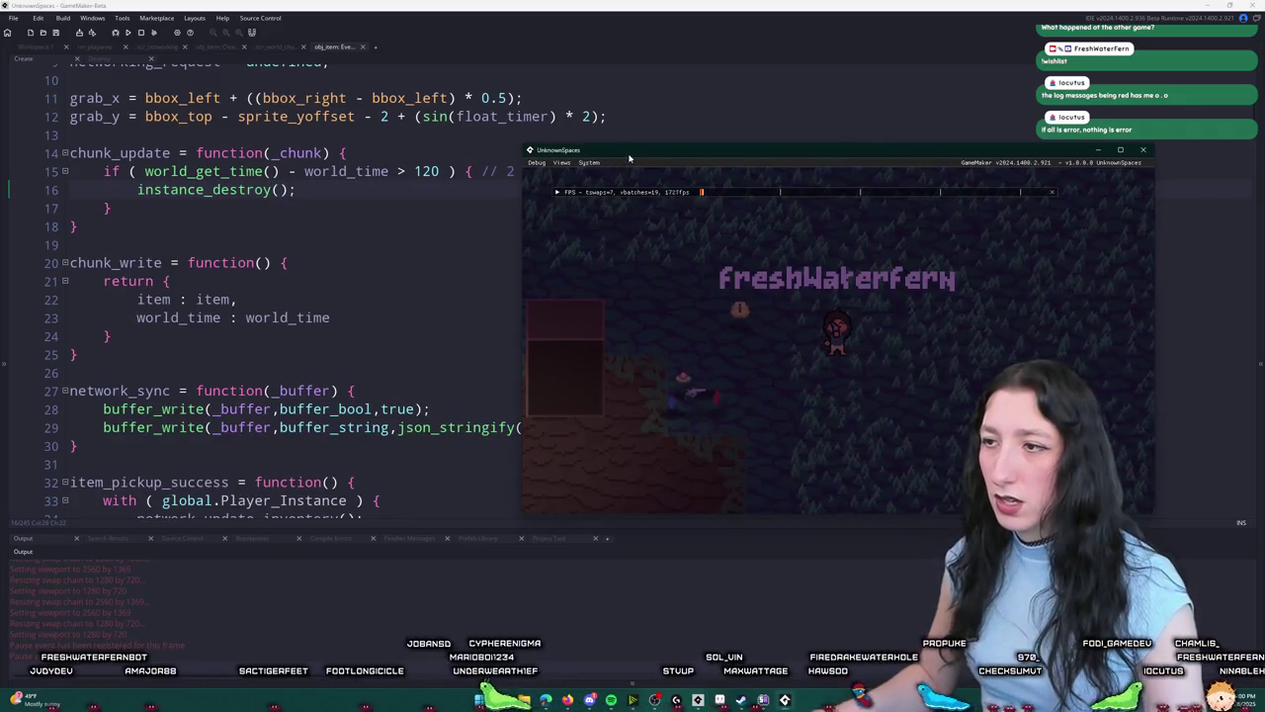
{"action": "double_click", "coordinate": [629, 157]}
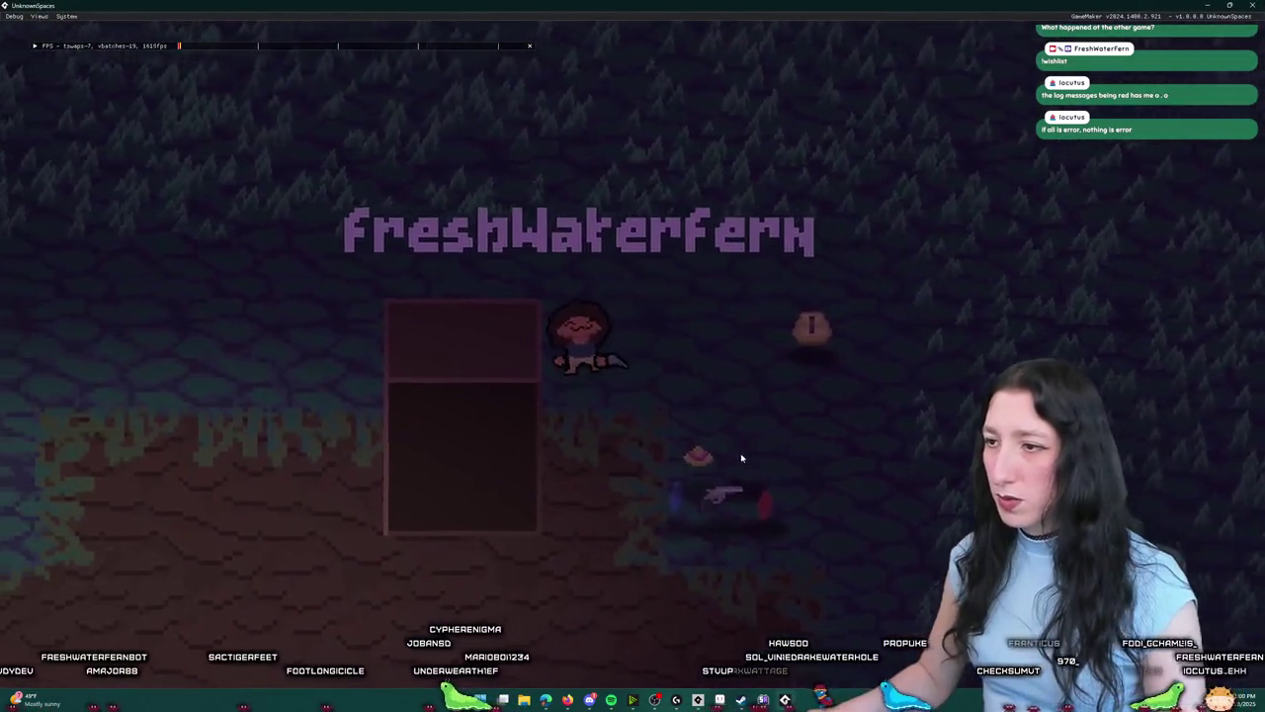
Step: Walk the character around with the arrow keys, then shrink the game window over obj_item's code
{"action": "key", "text": "Down"}
{"action": "key", "text": "Right"}
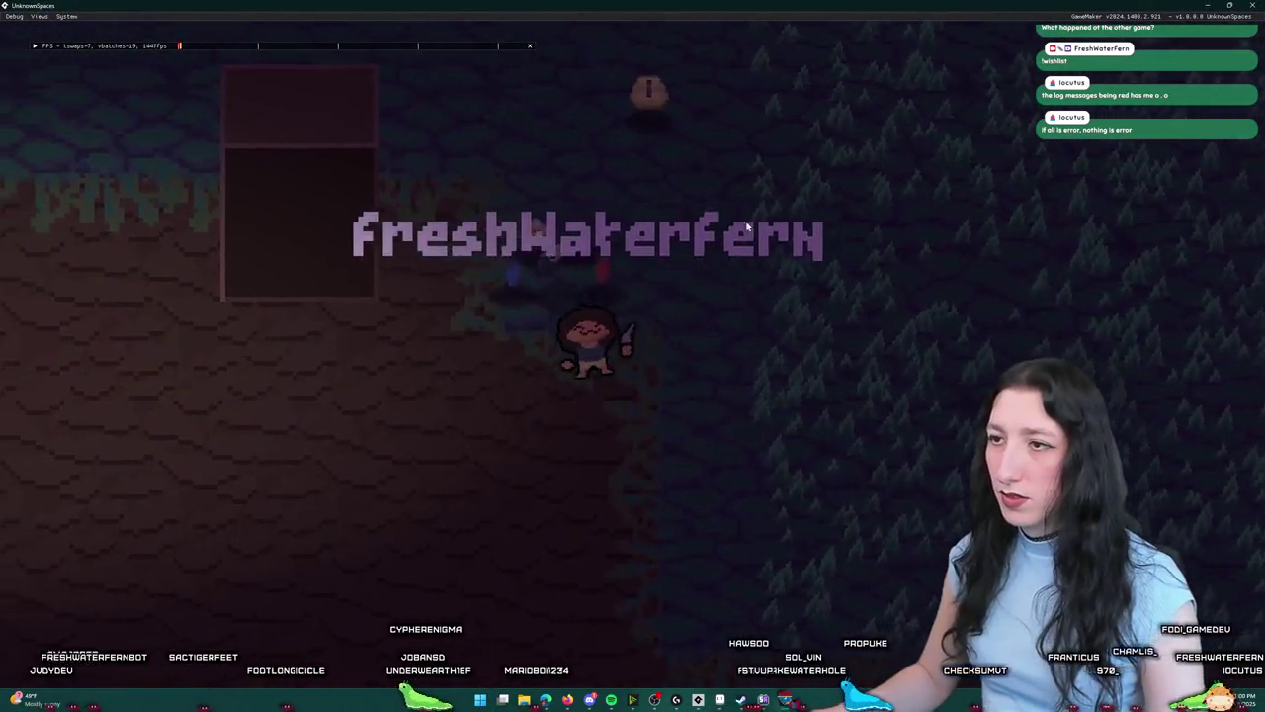
{"action": "key", "text": "Left"}
{"action": "key", "text": "Up"}
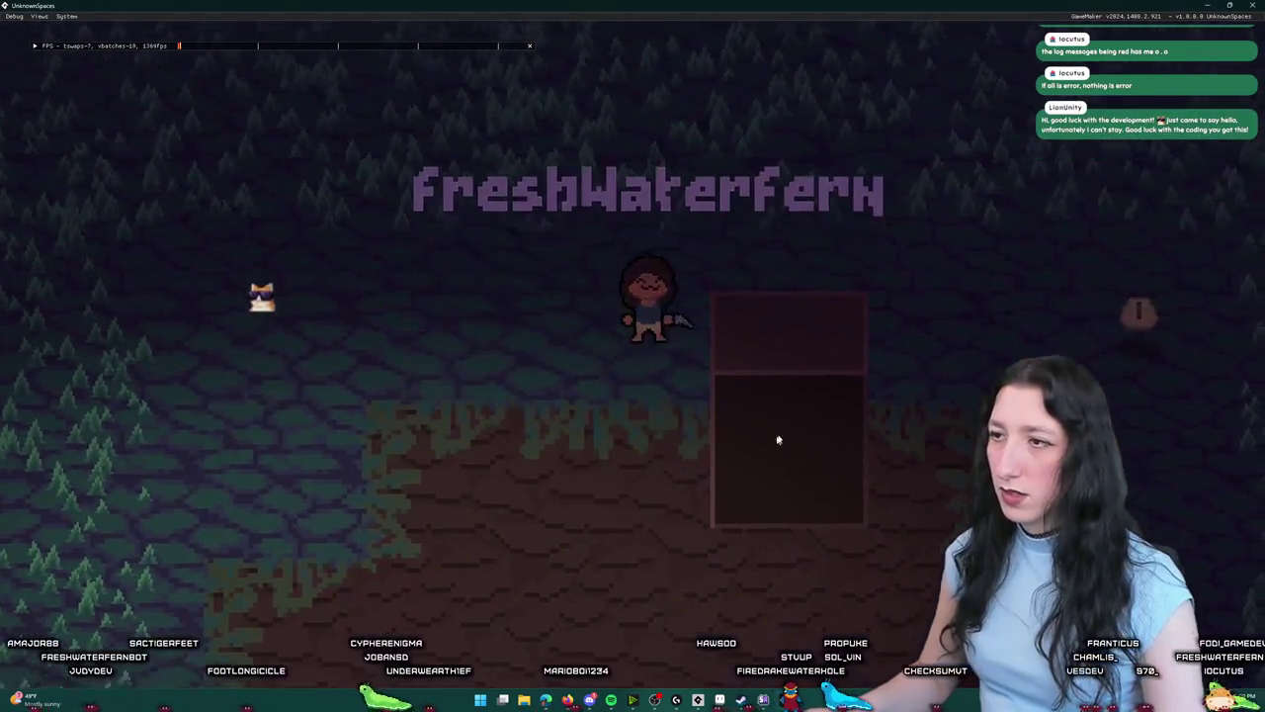
{"action": "key", "text": "Up"}
{"action": "key", "text": "Right"}
{"action": "key", "text": "Down"}
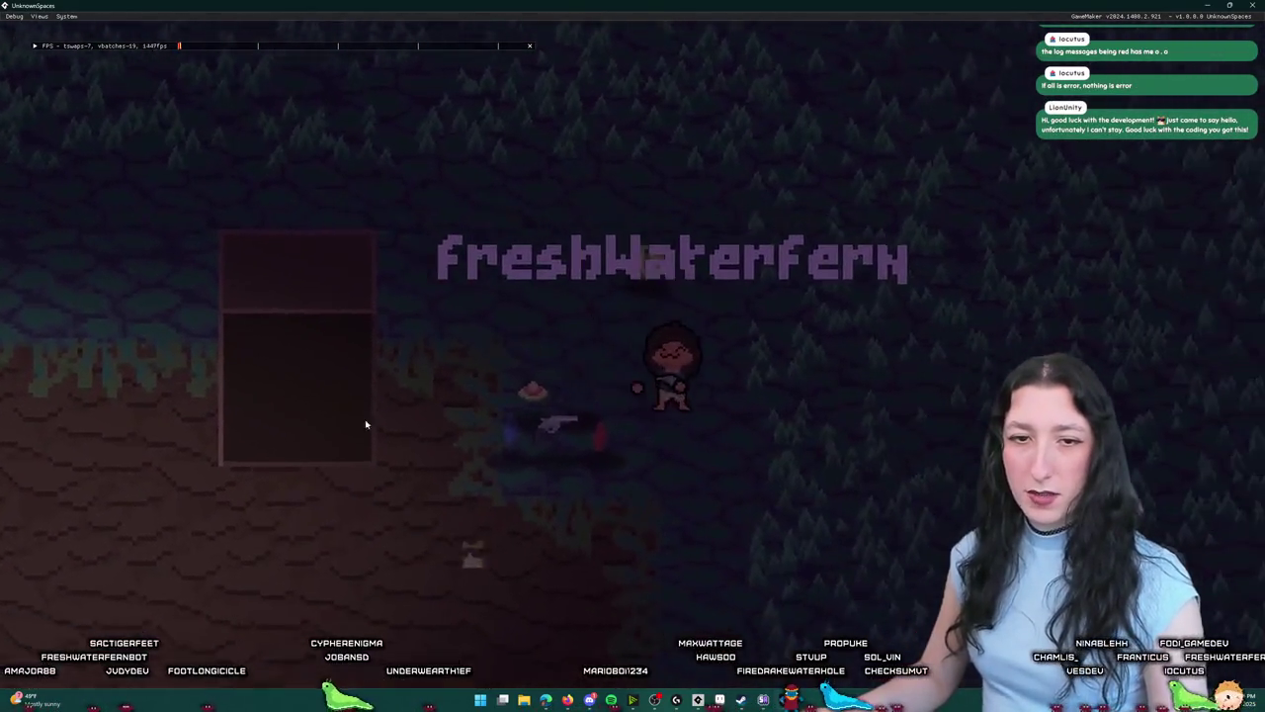
{"action": "key", "text": "Right"}
{"action": "key", "text": "Down"}
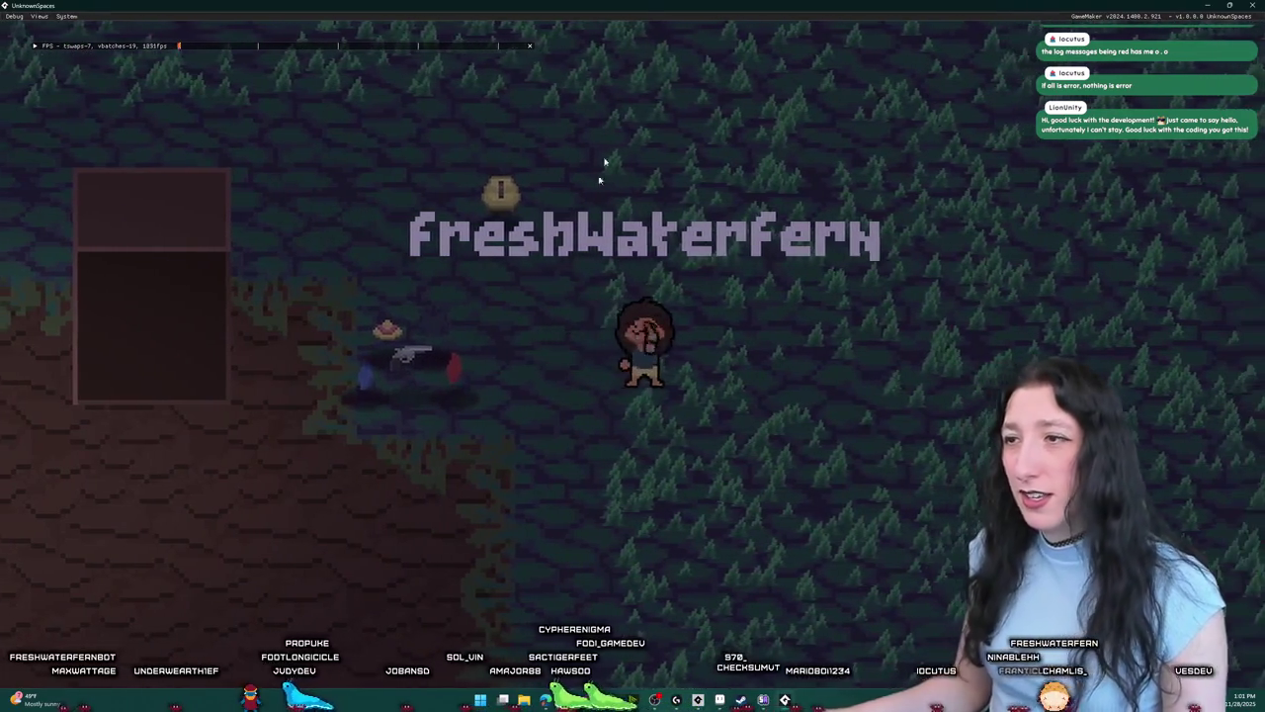
{"action": "left_click_drag", "start_coordinate": [657, 6], "coordinate": [660, 82]}
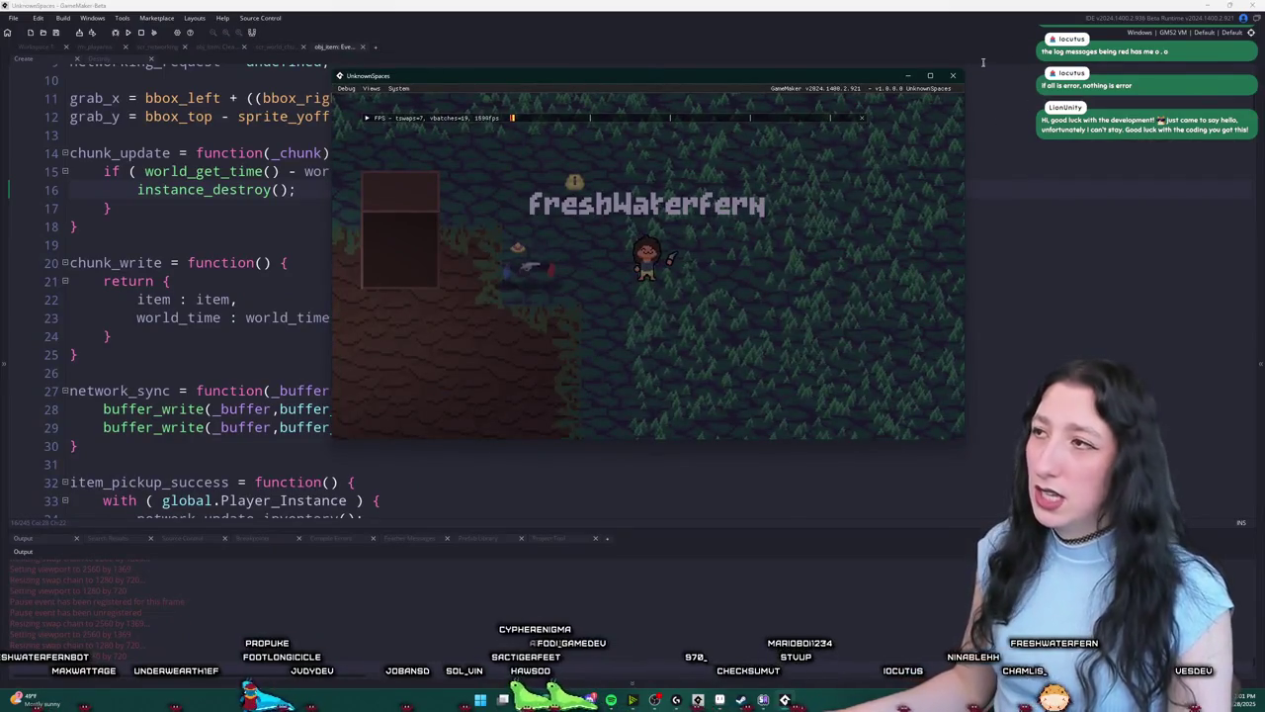
Step: Add a log of world_get_time() and world_time in chunk_update, relaunch, and create a lobby
{"action": "left_click", "coordinate": [113, 241]}
{"action": "scroll", "coordinate": [393, 177], "scroll_direction": "up", "scroll_amount": 1}
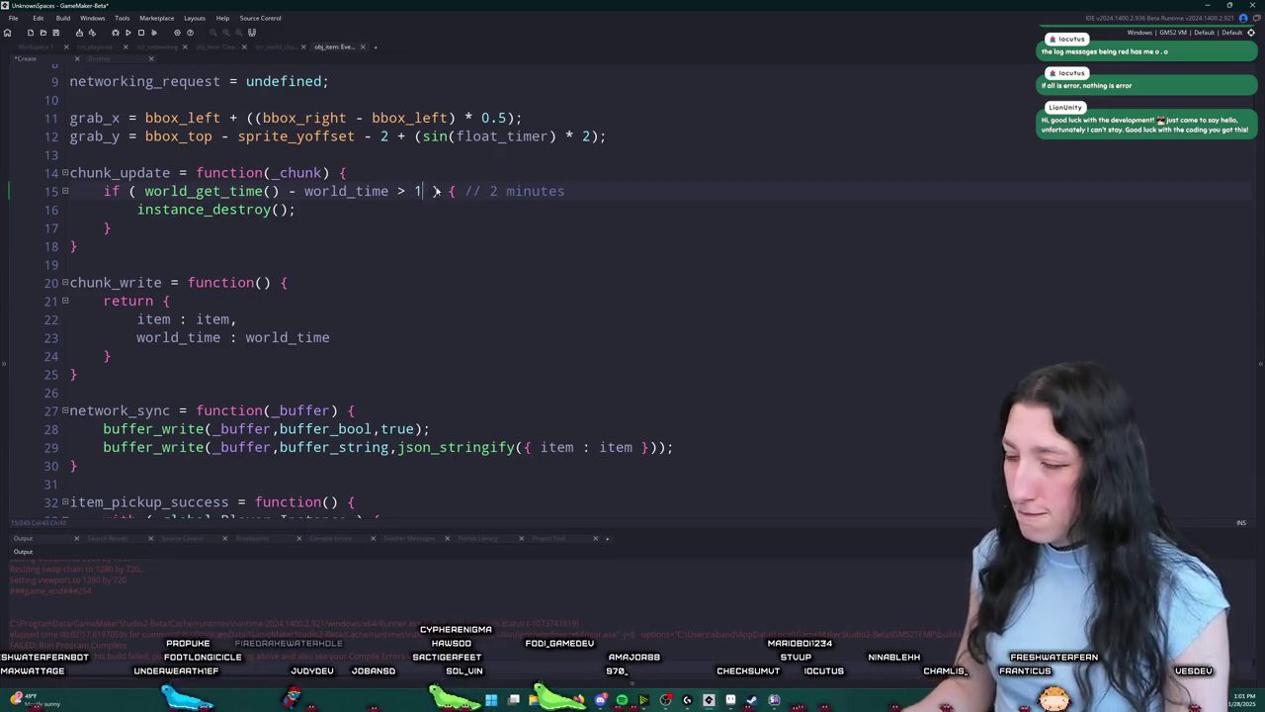
{"action": "key", "text": "Return"}
{"action": "type", "text": "log(wo"}
{"action": "type", "text": "rld_time]);"}
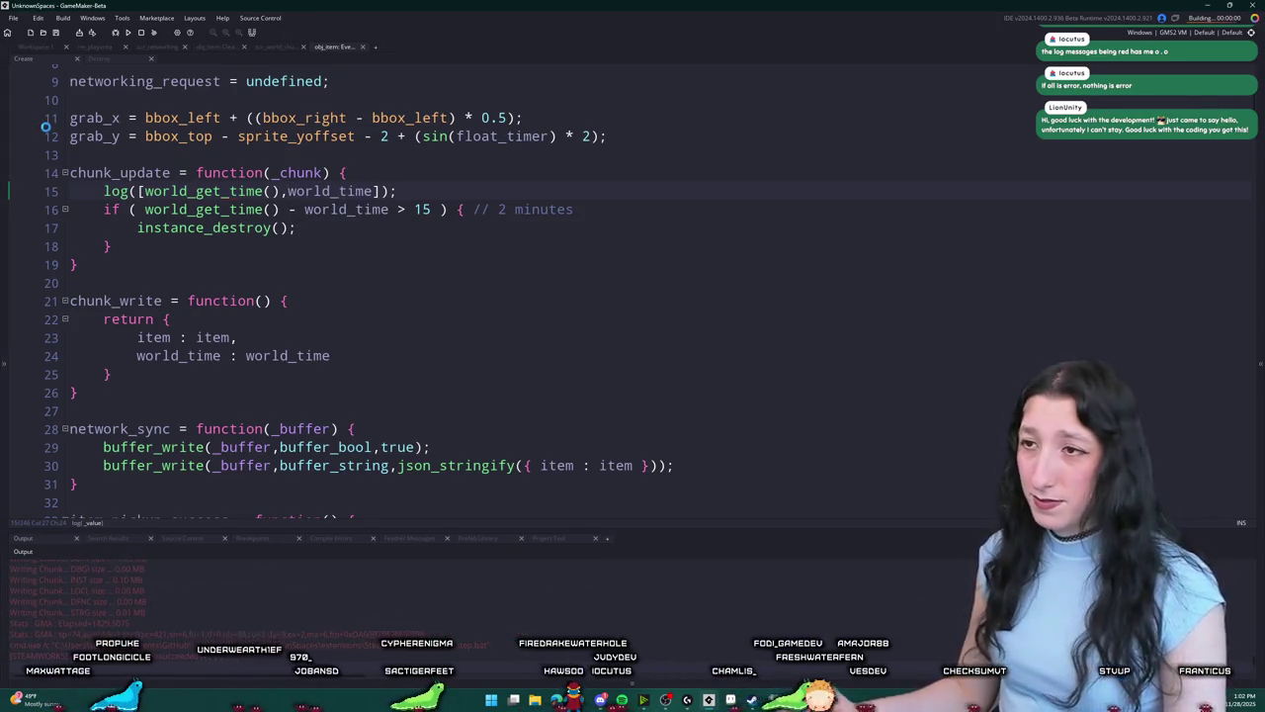
{"action": "left_click", "coordinate": [613, 330]}
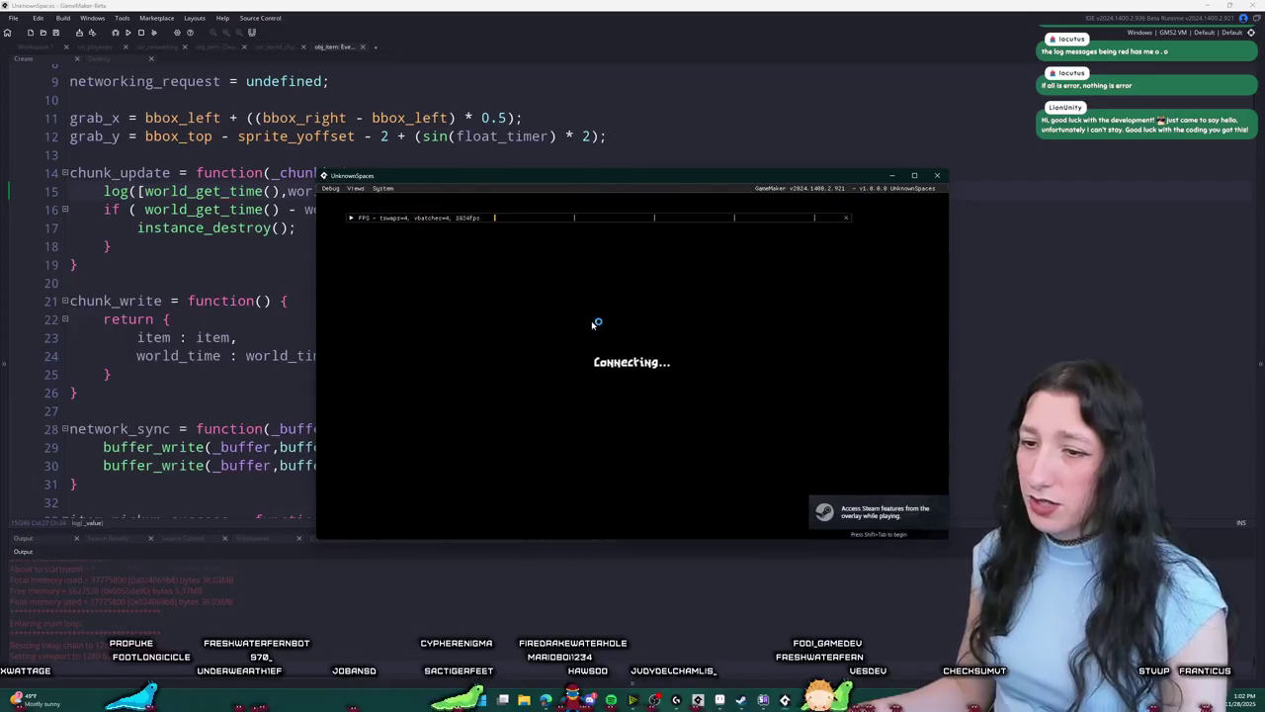
Step: Toggle the inventory, walk the character right, then close the game with Alt+F4
{"action": "key", "text": "e"}
{"action": "key", "text": "e"}
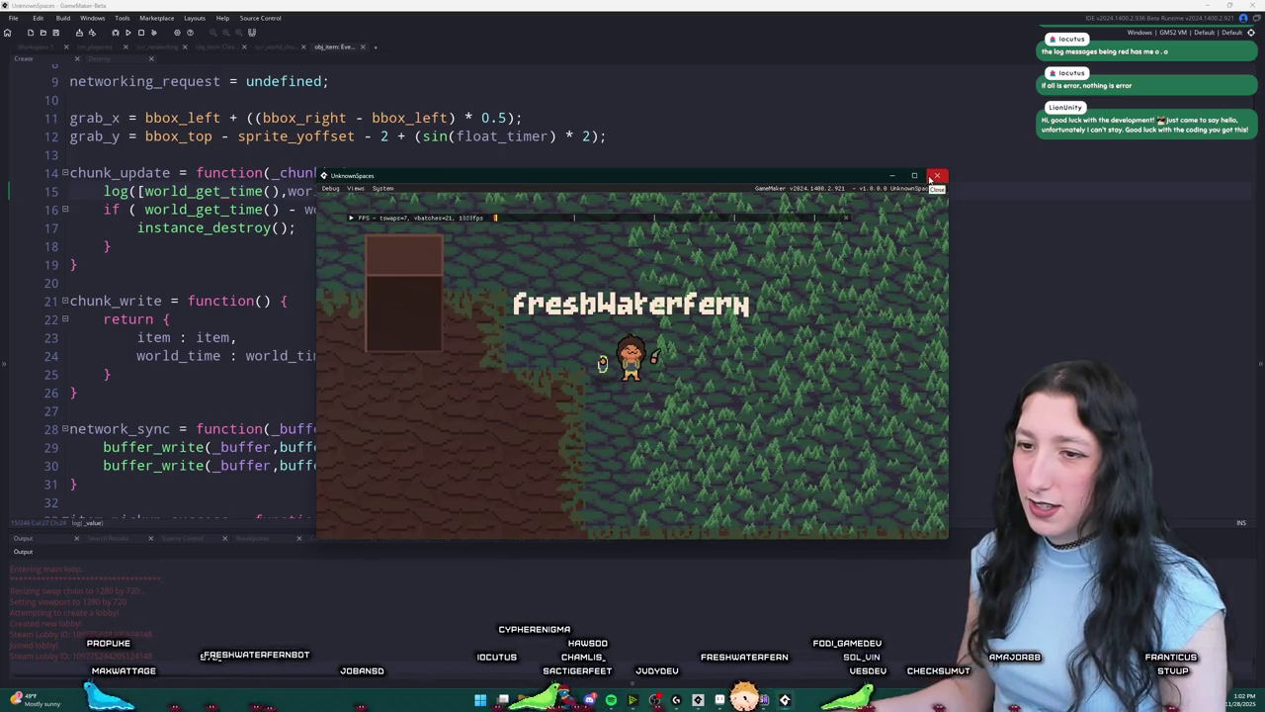
{"action": "key", "text": "d"}
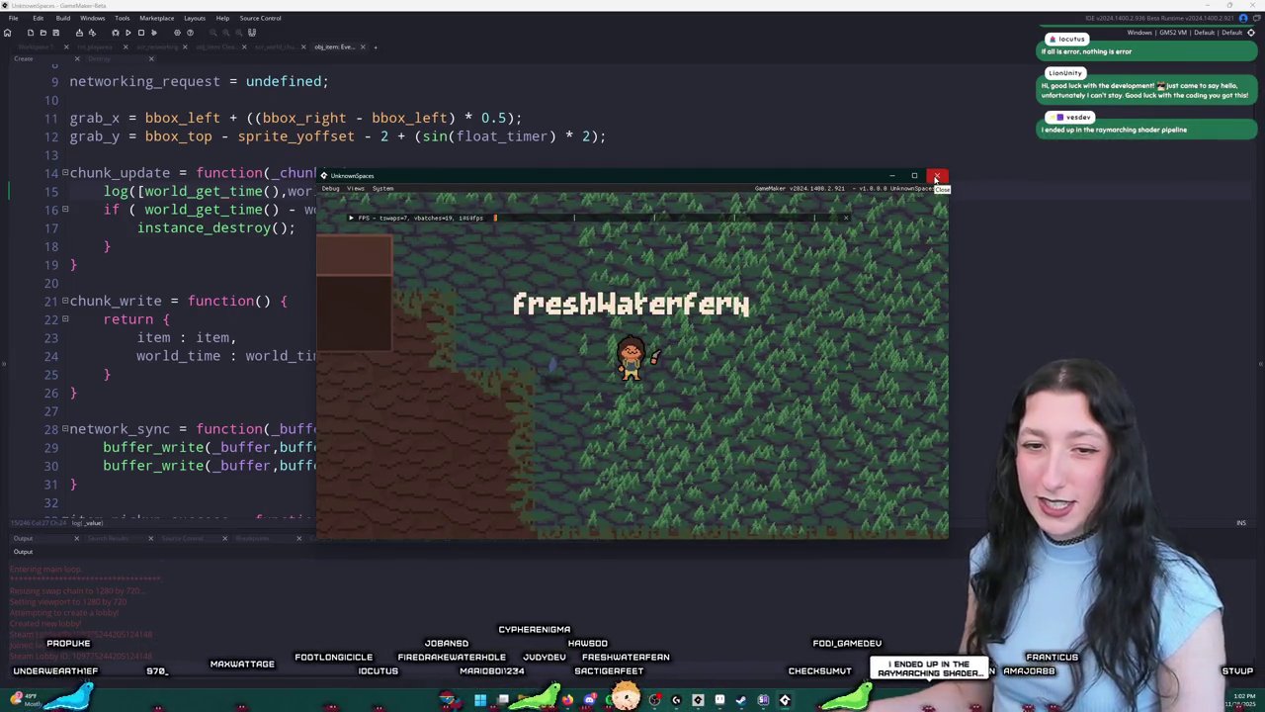
{"action": "key", "text": "alt+F4"}
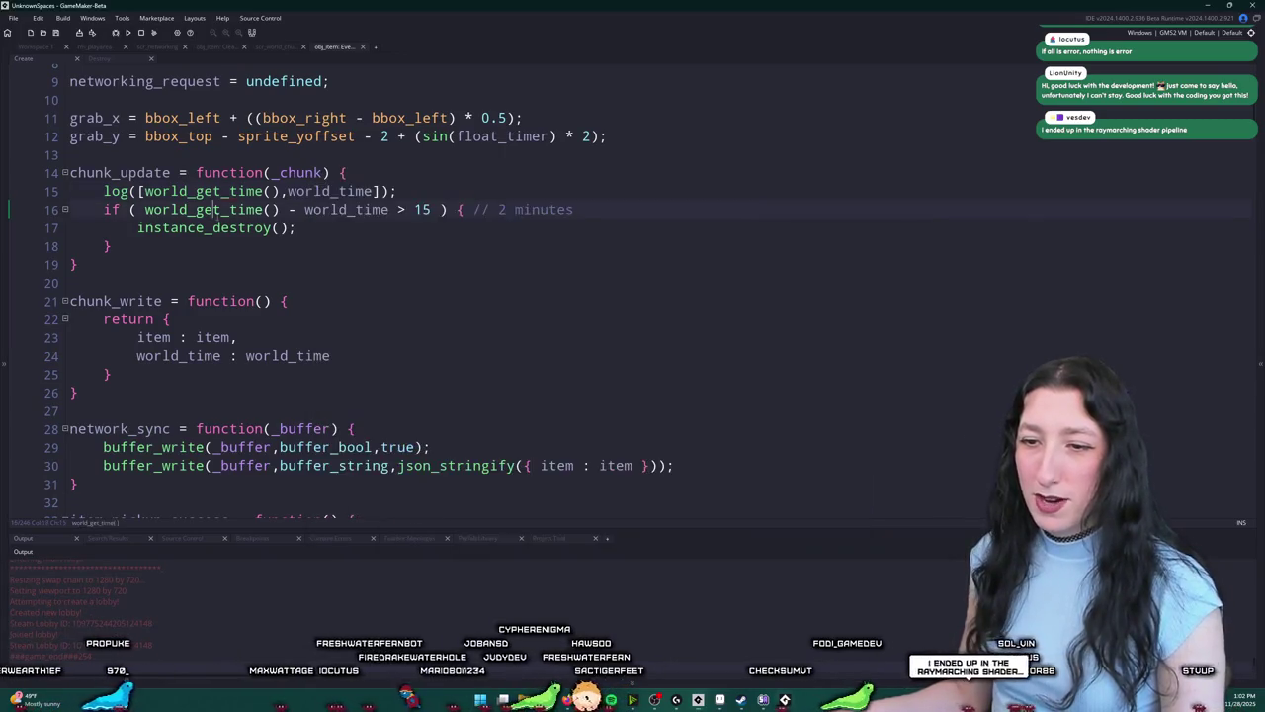
Step: Delete the log line from chunk_update, search the project for chunk_update, and save obj_item's Create code
{"action": "key", "text": "ctrl+z"}
{"action": "key", "text": "ctrl+z"}
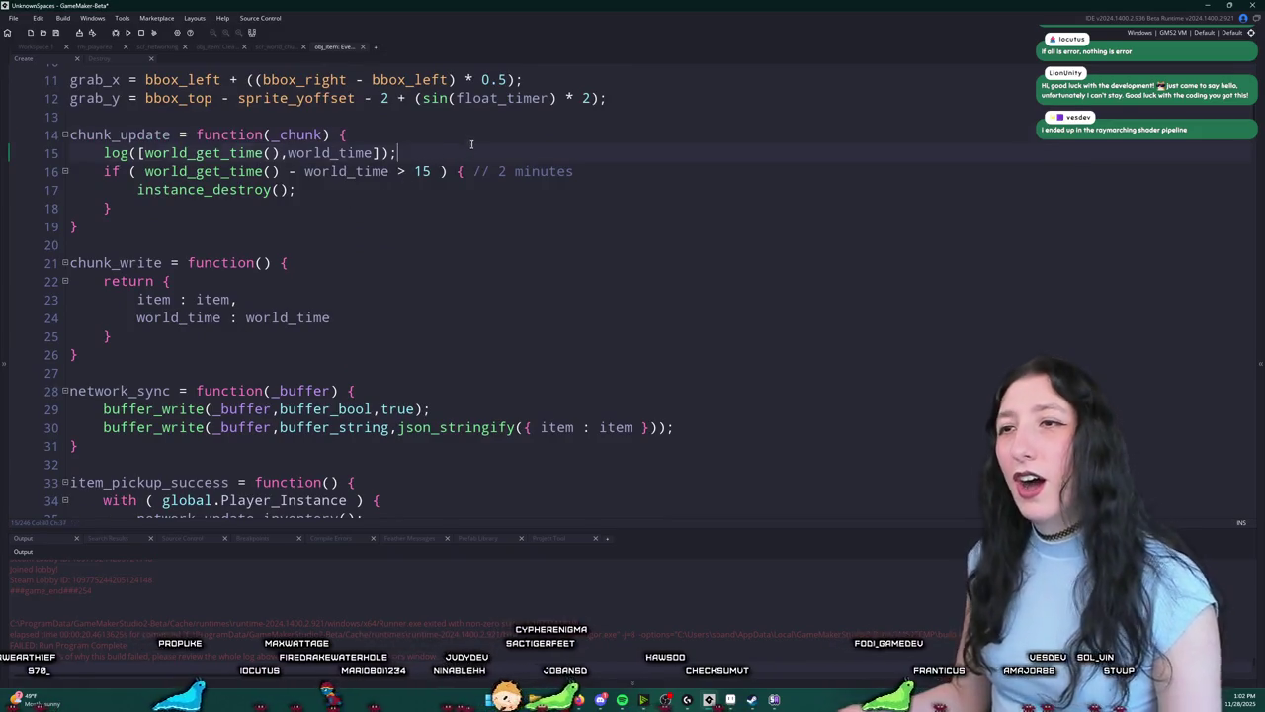
{"action": "key", "text": "shift+Up"}
{"action": "key", "text": "BackSpace"}
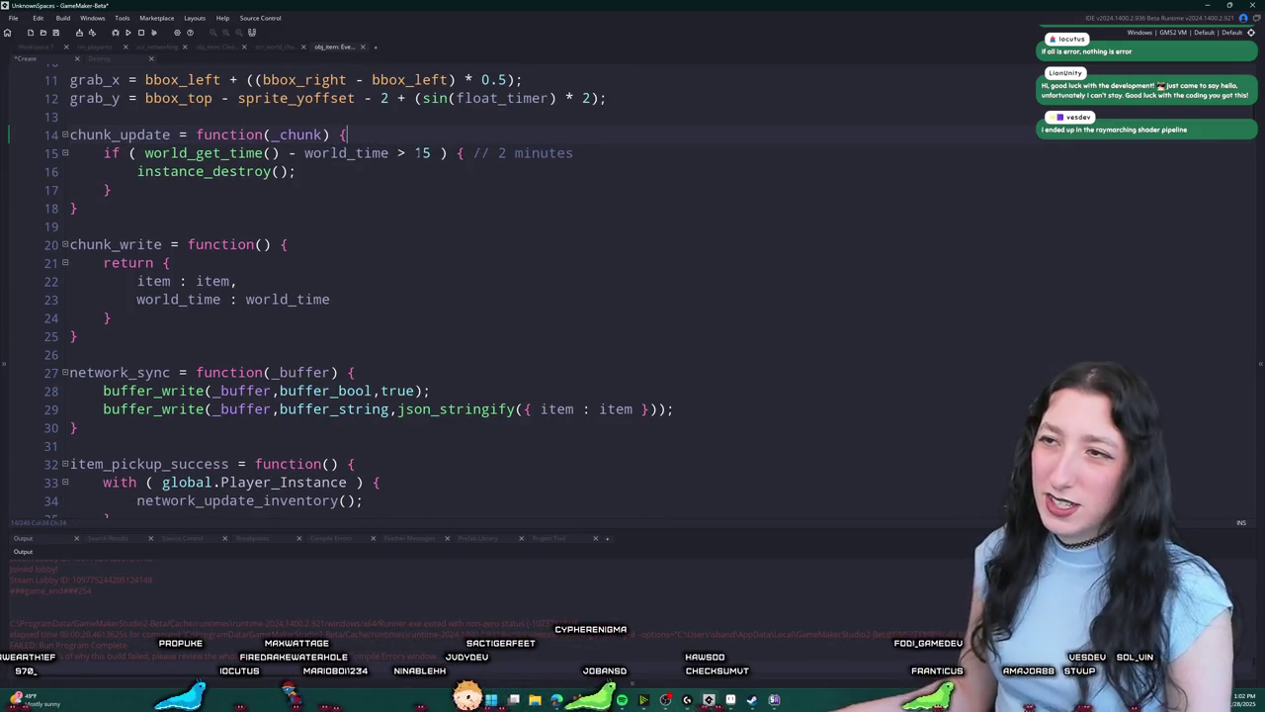
{"action": "double_click", "coordinate": [126, 135]}
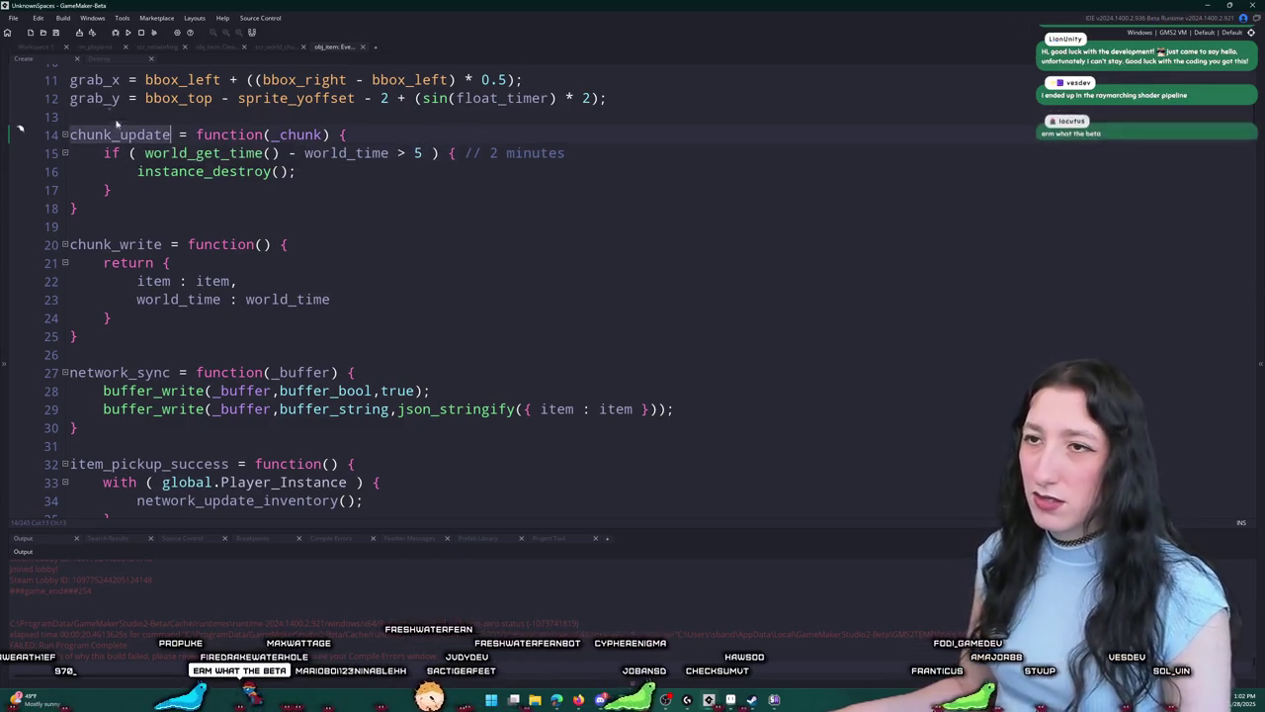
{"action": "key", "text": "ctrl+shift+f"}
{"action": "key", "text": "Return"}
{"action": "left_click", "coordinate": [566, 153]}
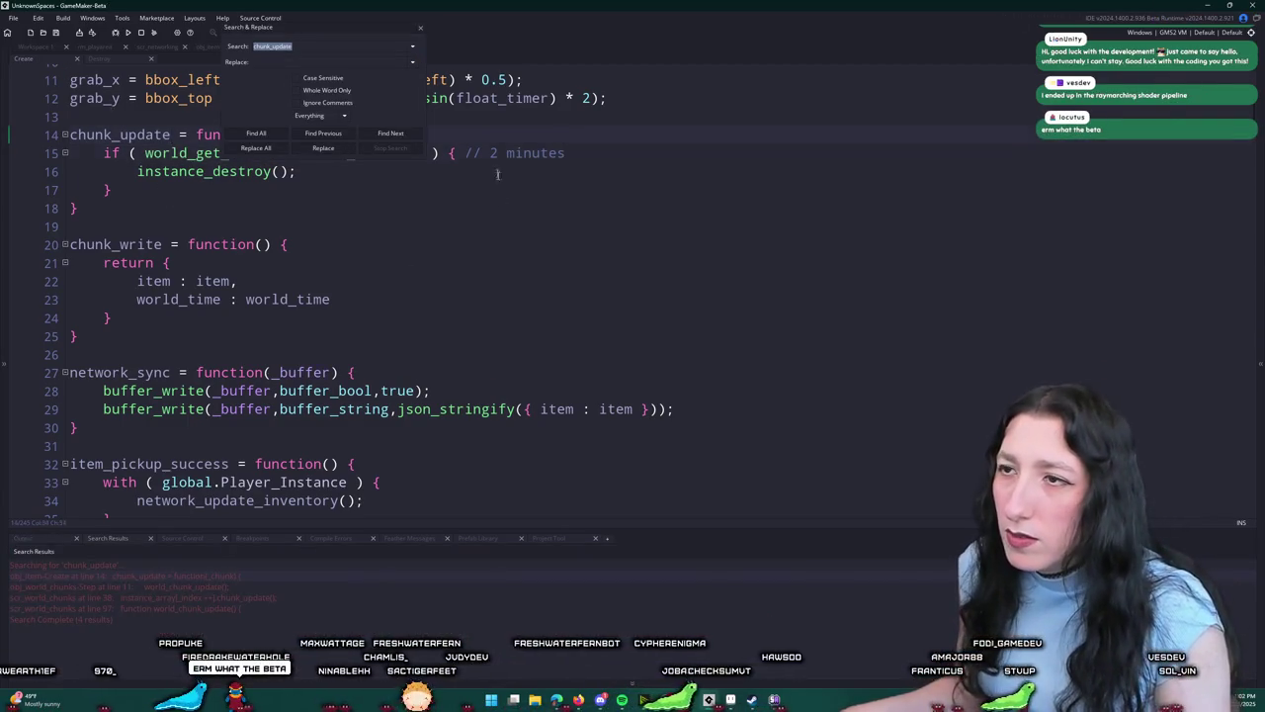
{"action": "left_click", "coordinate": [419, 32]}
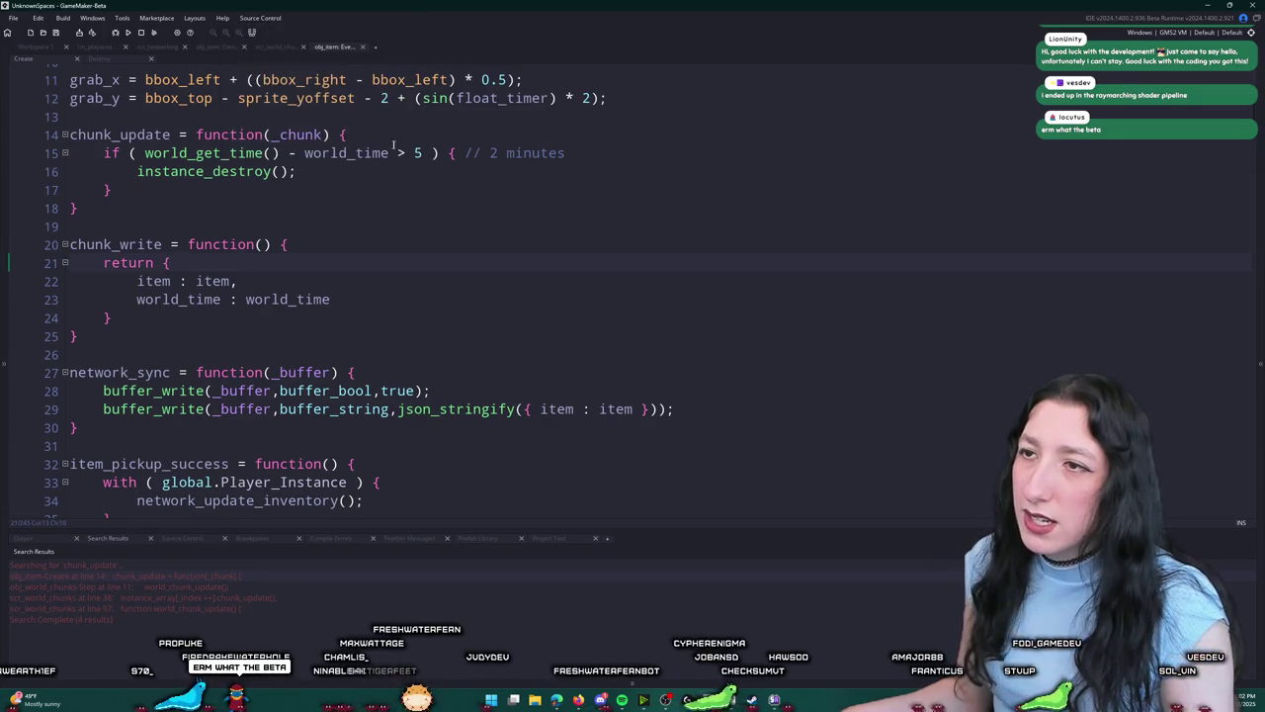
{"action": "key", "text": "ctrl+s"}
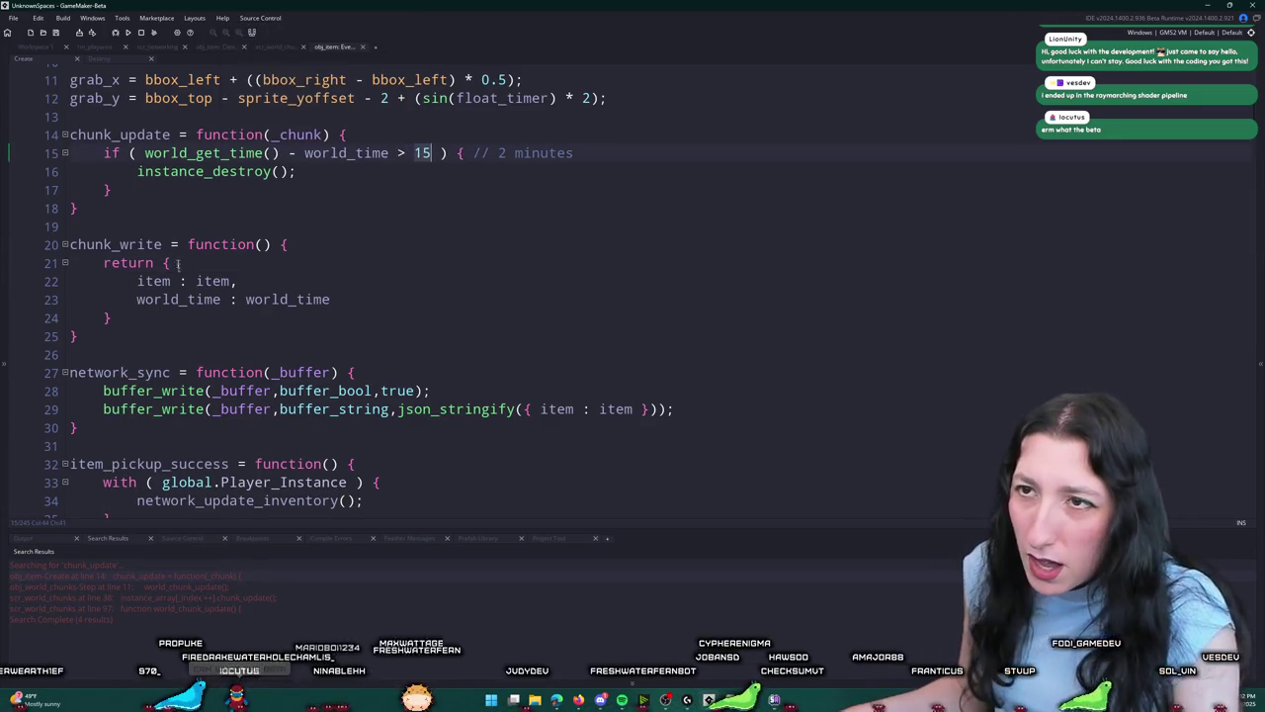
Step: Follow world_chunk_update from obj_world_chunks Step into scr_world_chunks and find the chunk's static update function
{"action": "double_click", "coordinate": [223, 586]}
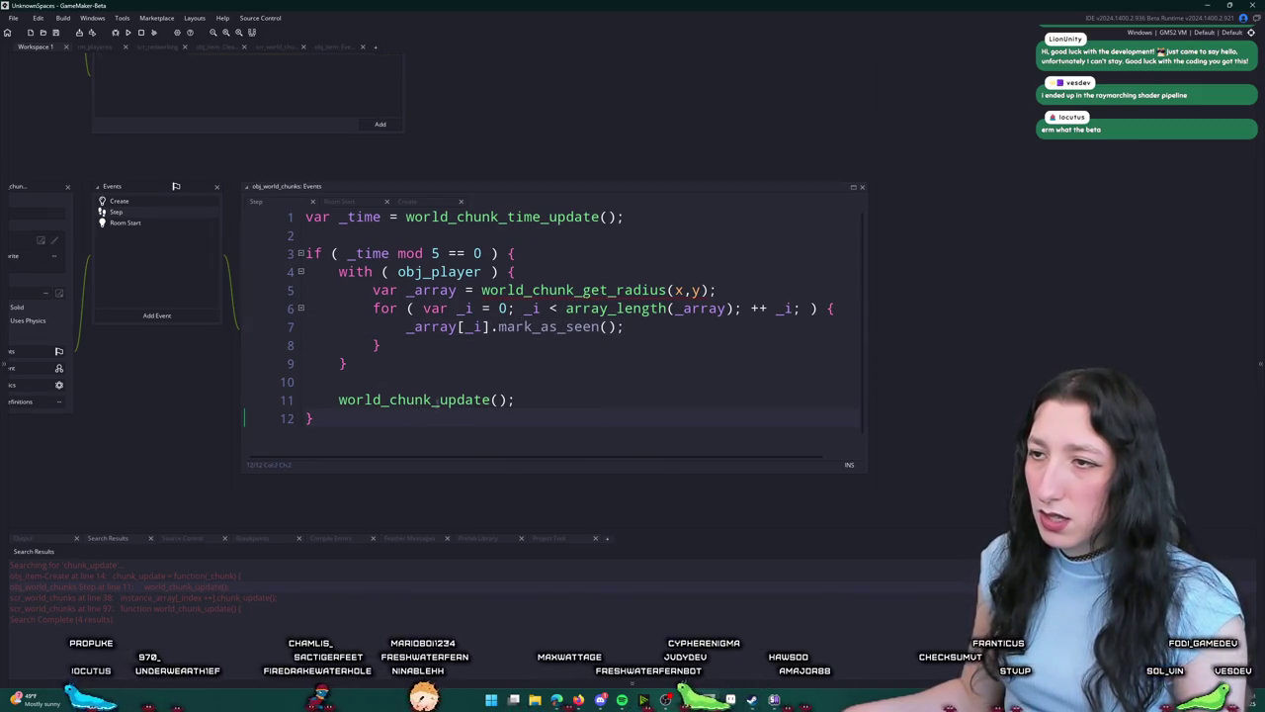
{"action": "middle_click", "coordinate": [426, 401]}
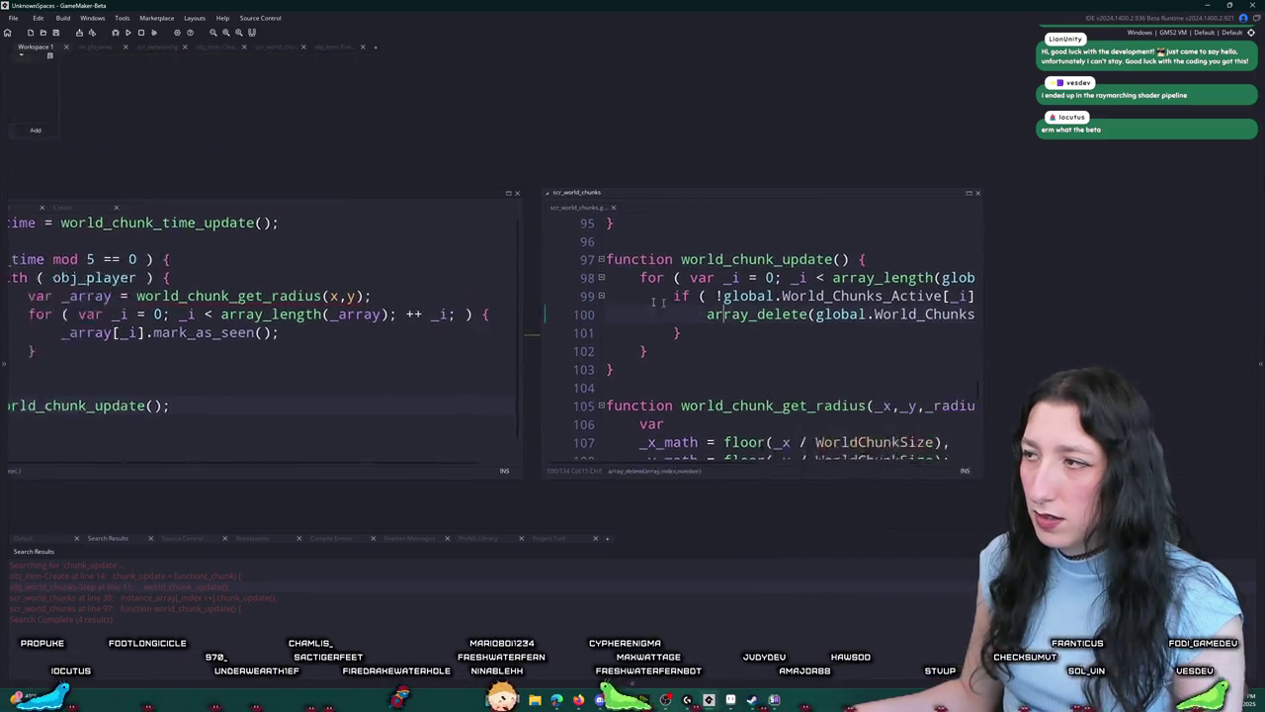
{"action": "left_click_drag", "start_coordinate": [763, 291], "coordinate": [1082, 306]}
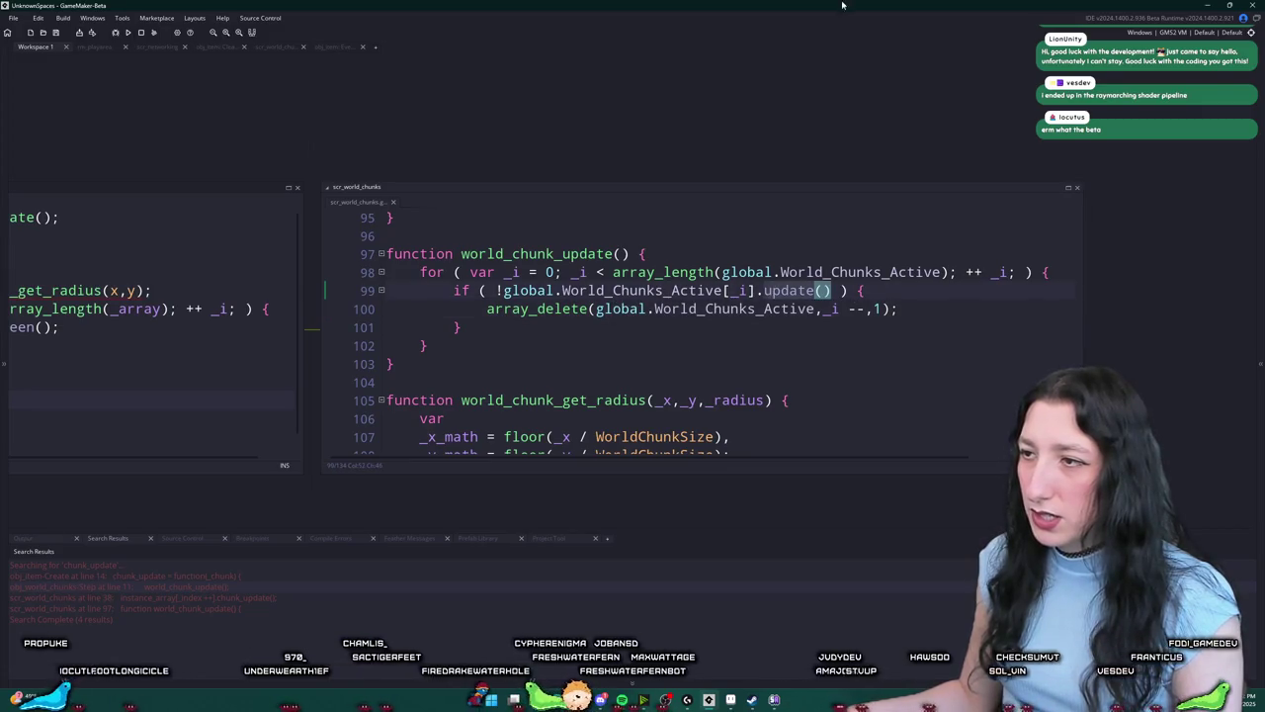
{"action": "scroll", "coordinate": [901, 295], "scroll_direction": "up", "scroll_amount": 2}
{"action": "left_click", "coordinate": [1052, 227]}
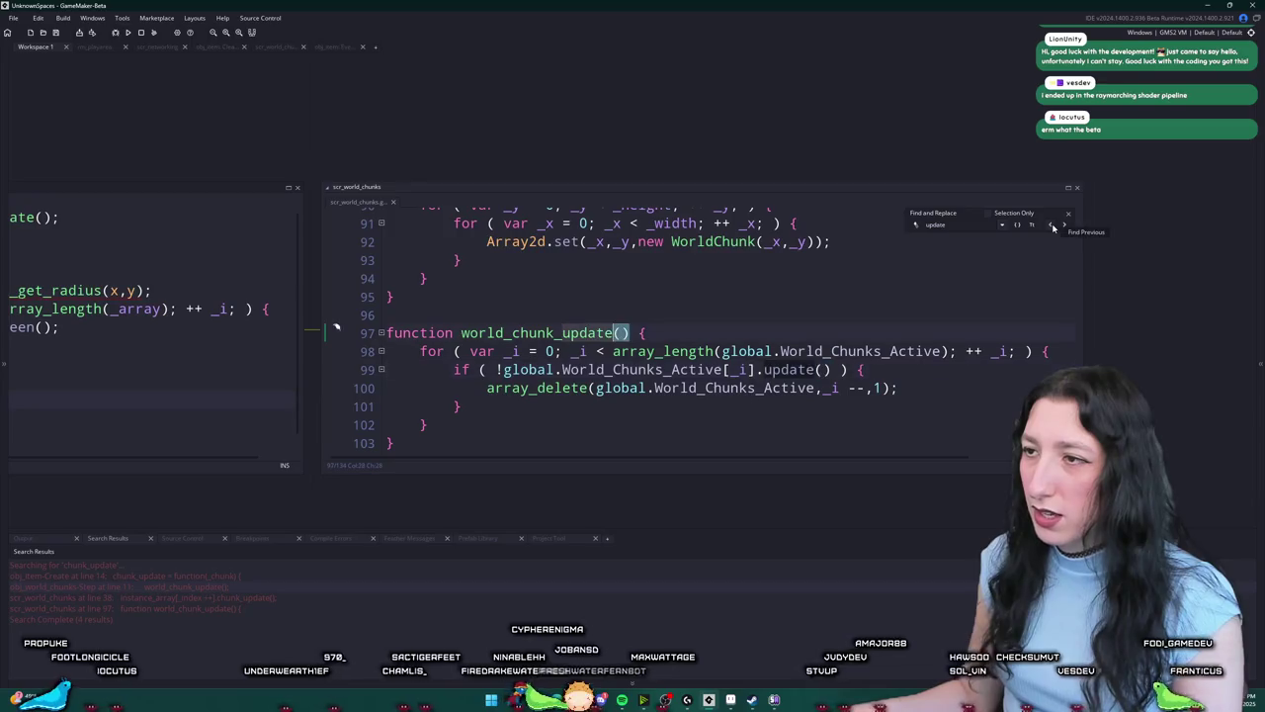
{"action": "left_click", "coordinate": [1051, 226]}
{"action": "left_click", "coordinate": [1052, 226]}
{"action": "left_click", "coordinate": [1052, 226]}
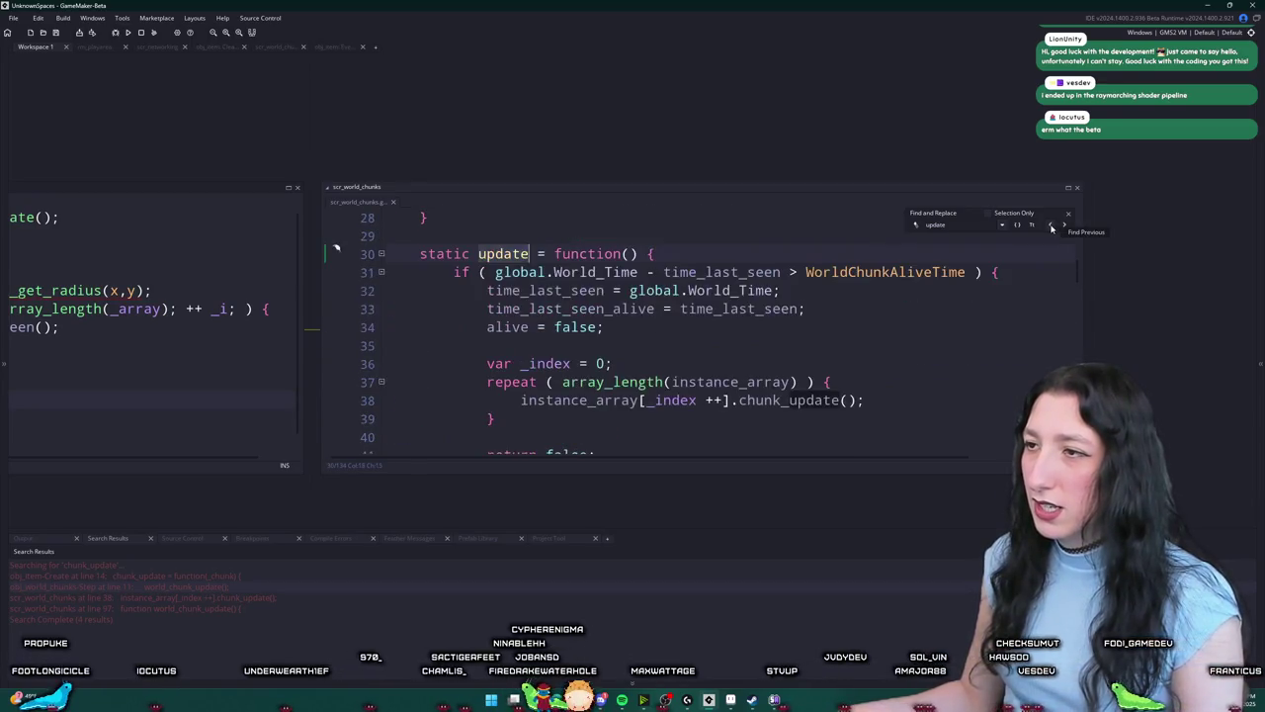
Step: Inspect the repeat loop over instance_array and start a new line 38 after line 37
{"action": "scroll", "coordinate": [920, 343], "scroll_direction": "down", "scroll_amount": 1}
{"action": "left_click", "coordinate": [922, 323]}
{"action": "scroll", "coordinate": [924, 320], "scroll_direction": "up", "scroll_amount": 1}
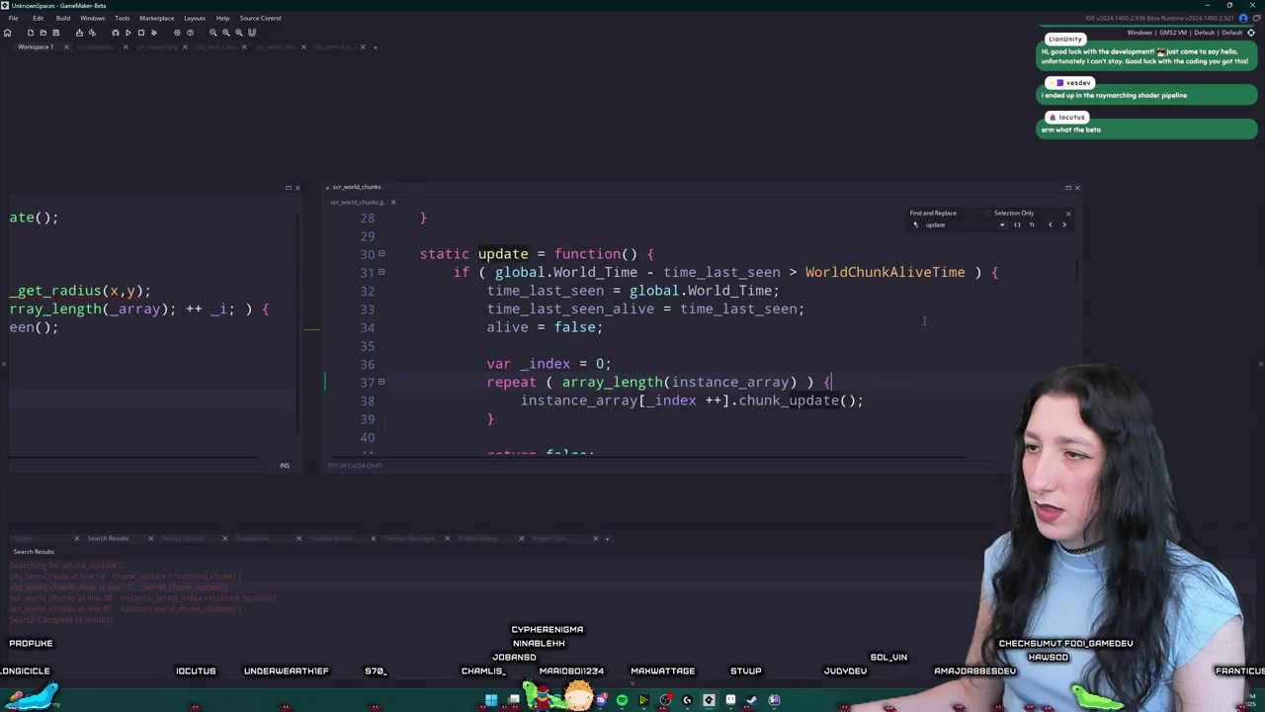
{"action": "left_click", "coordinate": [1067, 187]}
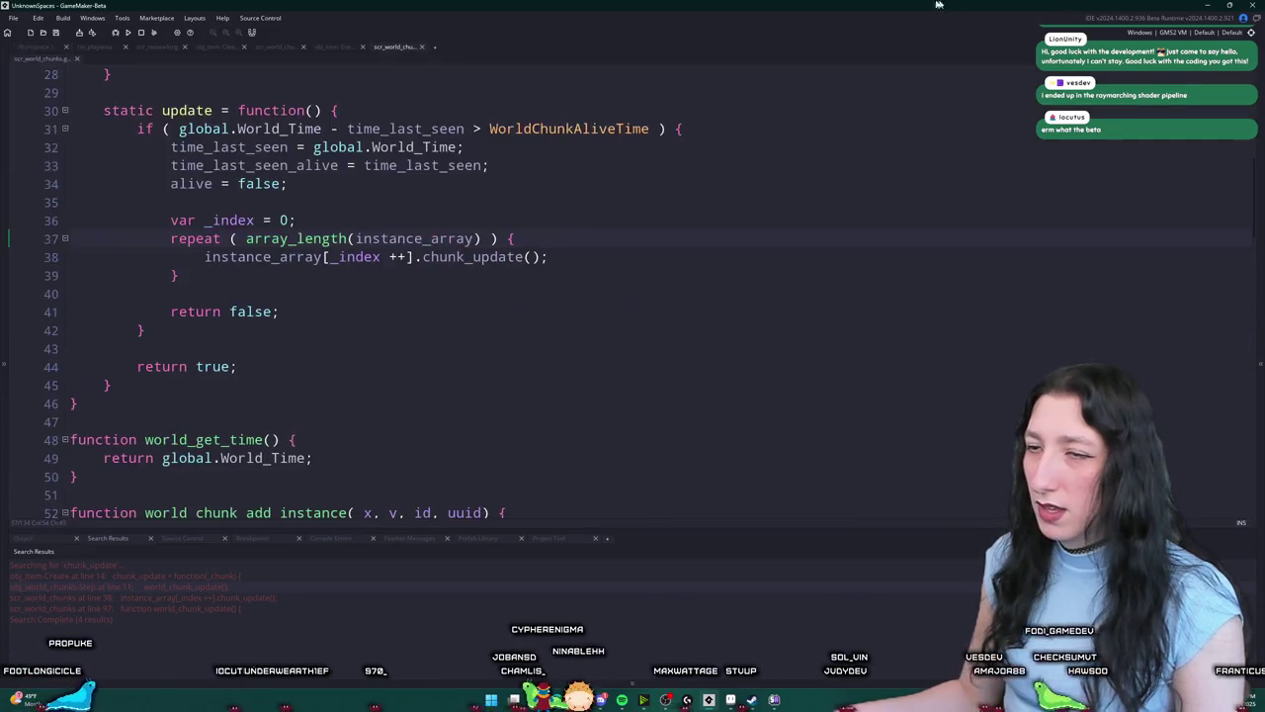
{"action": "scroll", "coordinate": [454, 247], "scroll_direction": "up", "scroll_amount": 2}
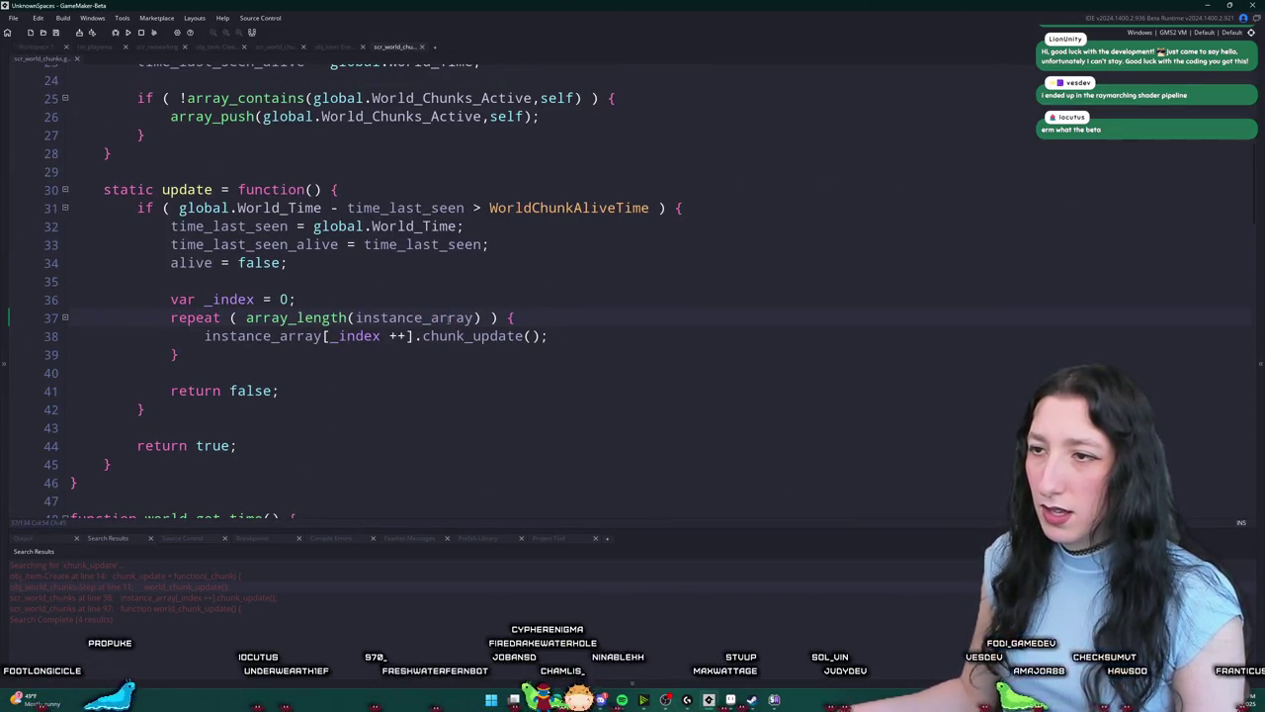
{"action": "left_click", "coordinate": [448, 318]}
{"action": "left_click", "coordinate": [77, 58]}
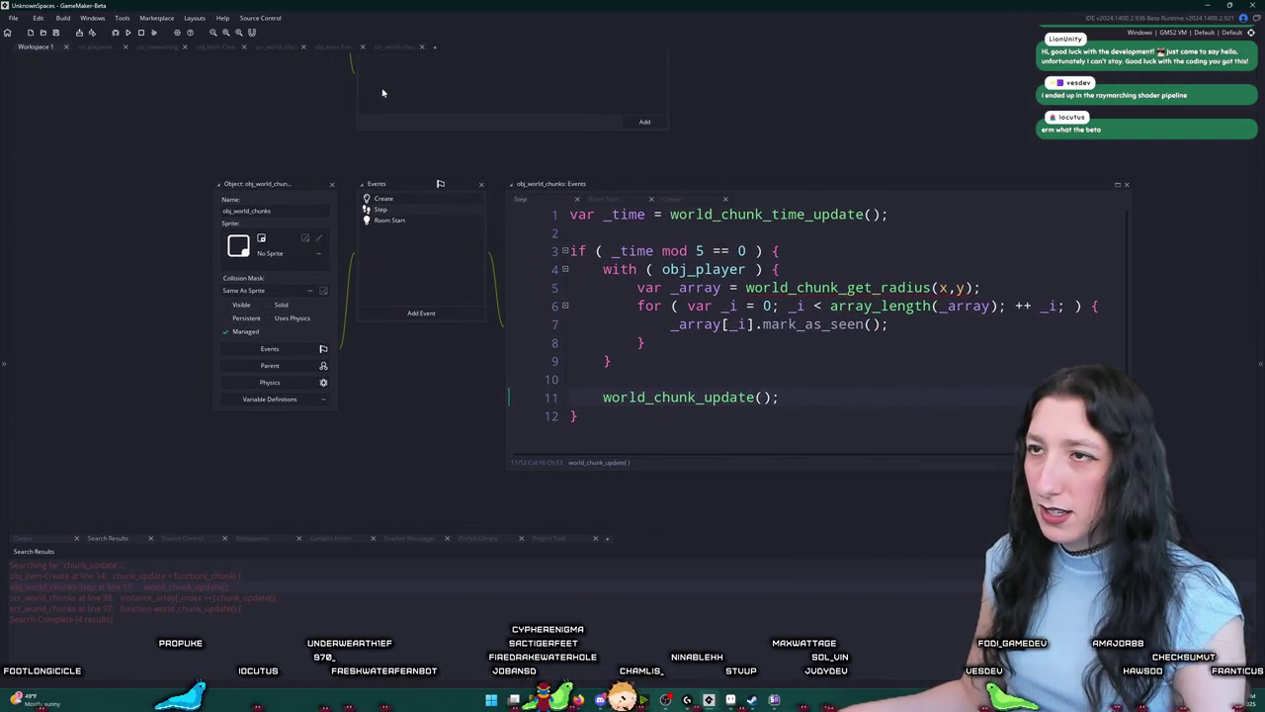
{"action": "left_click", "coordinate": [393, 48]}
{"action": "left_click", "coordinate": [575, 316]}
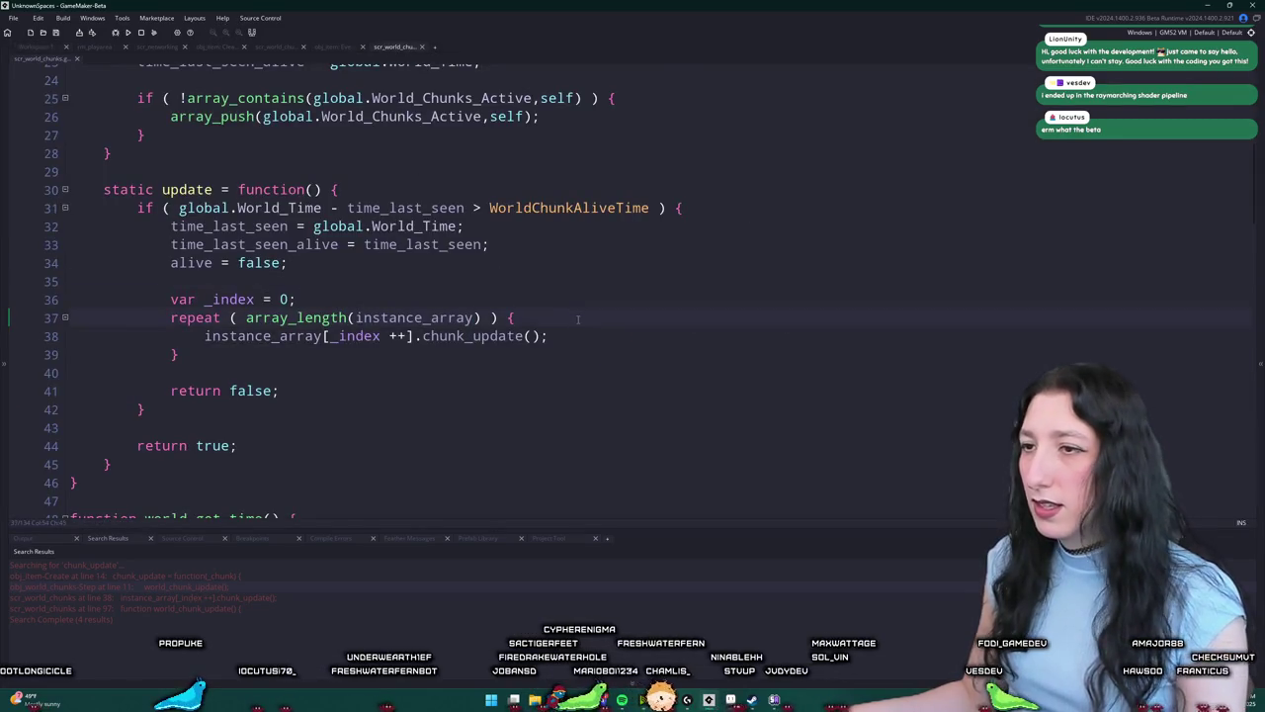
{"action": "key", "text": "Return"}
{"action": "type", "text": "("}
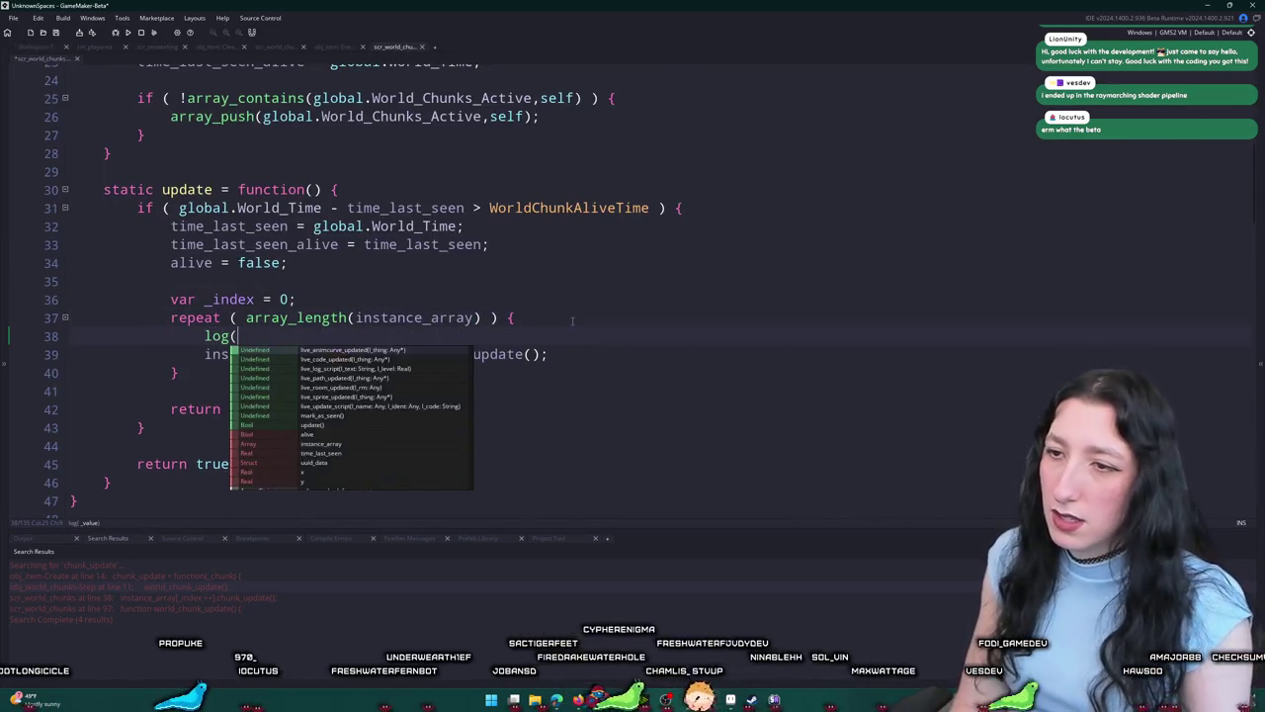
{"action": "type", "text": "\"DID THIS "}
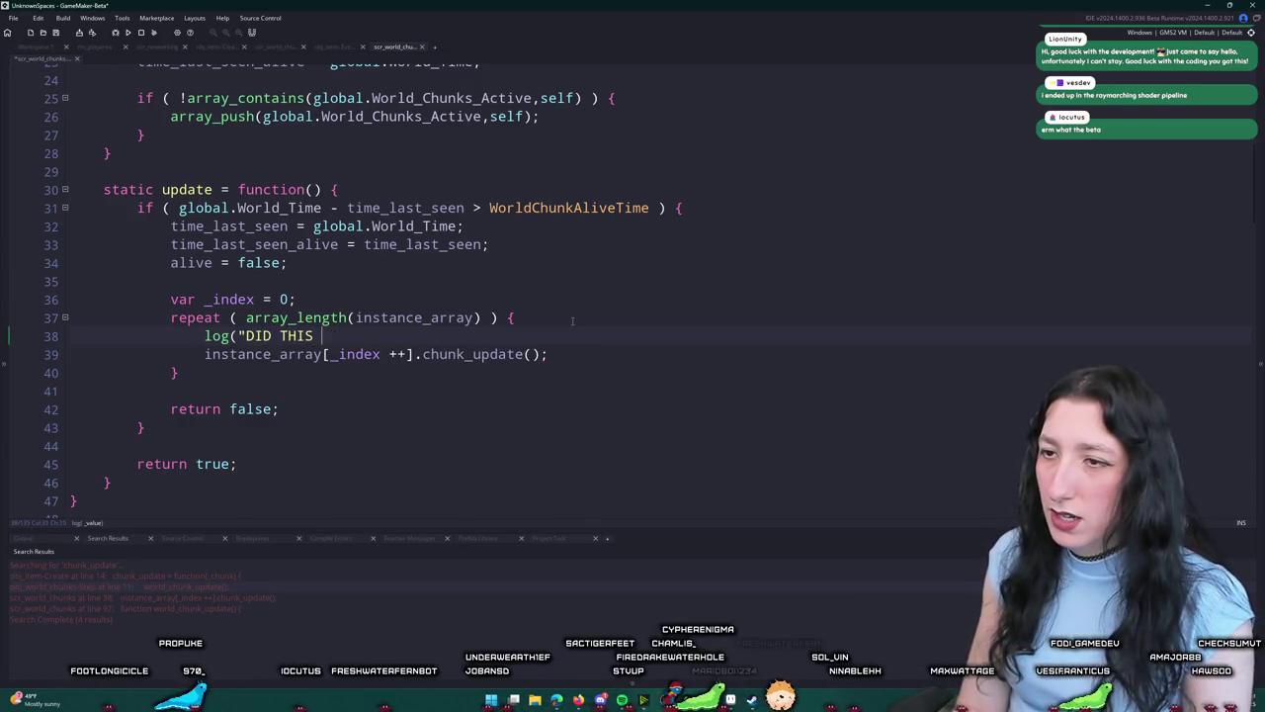
{"action": "type", "text": "RUN?\");"}
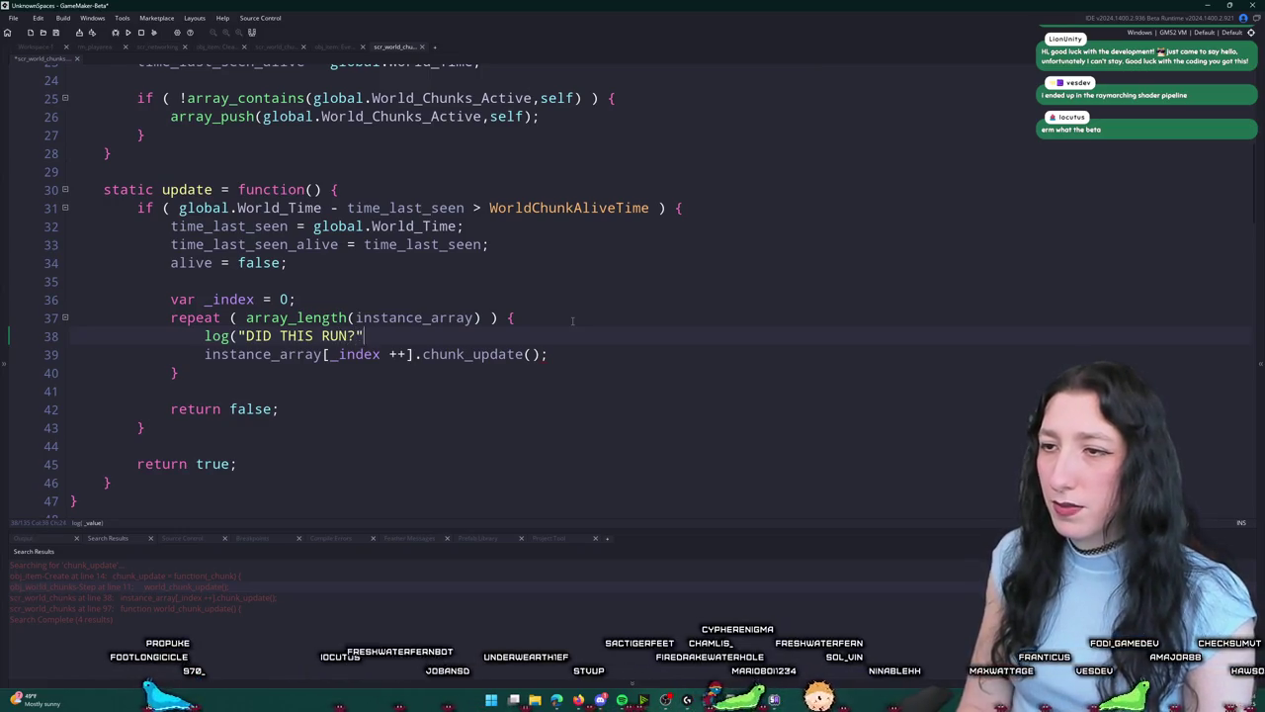
{"action": "key", "text": "F5"}
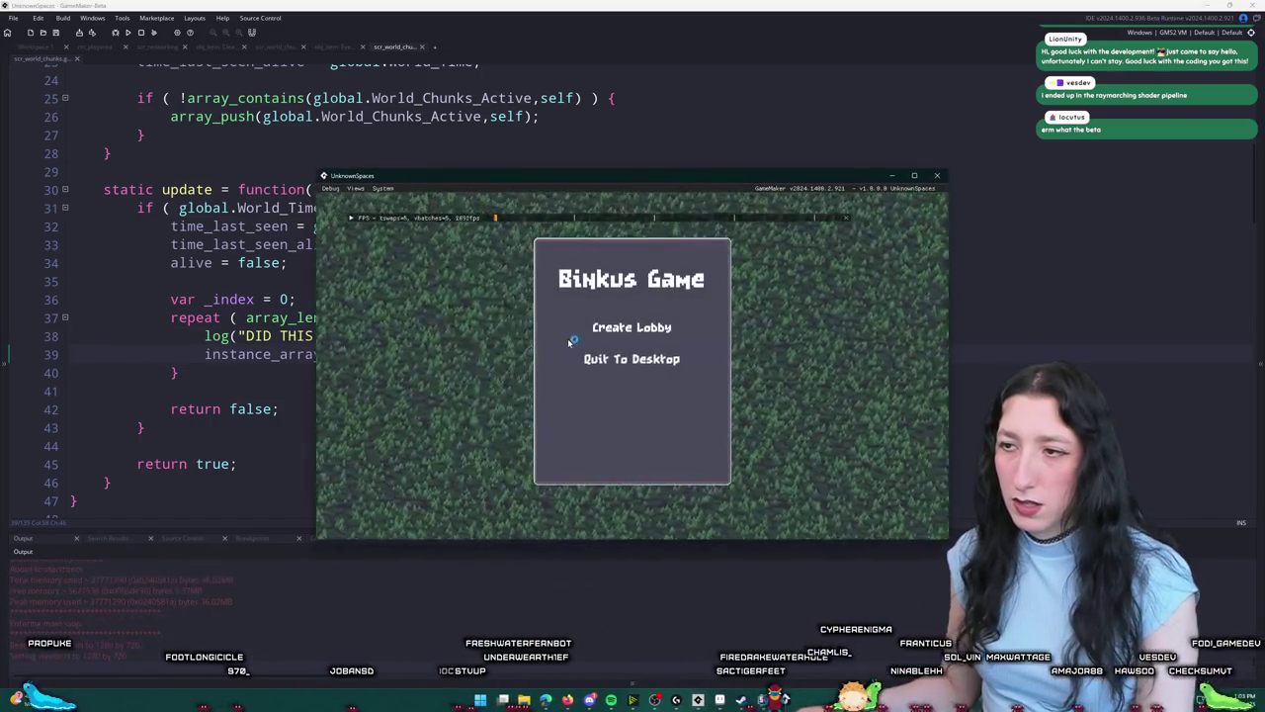
{"action": "left_click", "coordinate": [609, 329]}
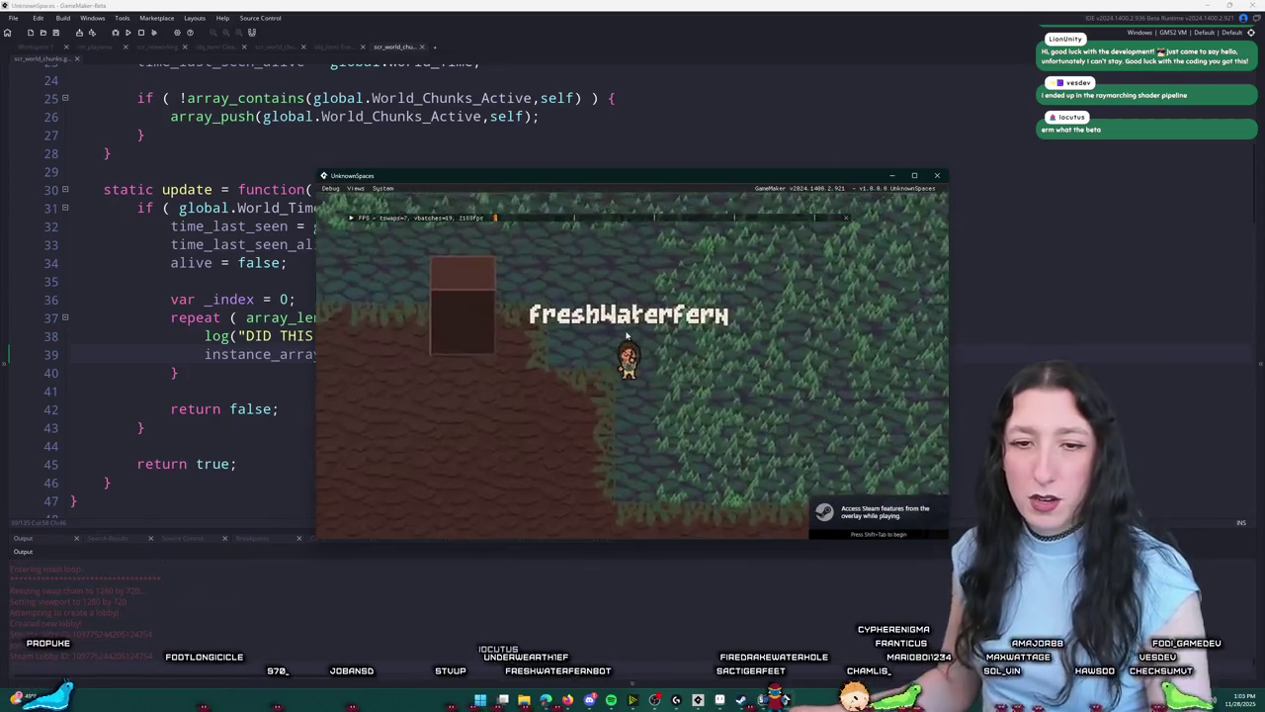
{"action": "key", "text": "s"}
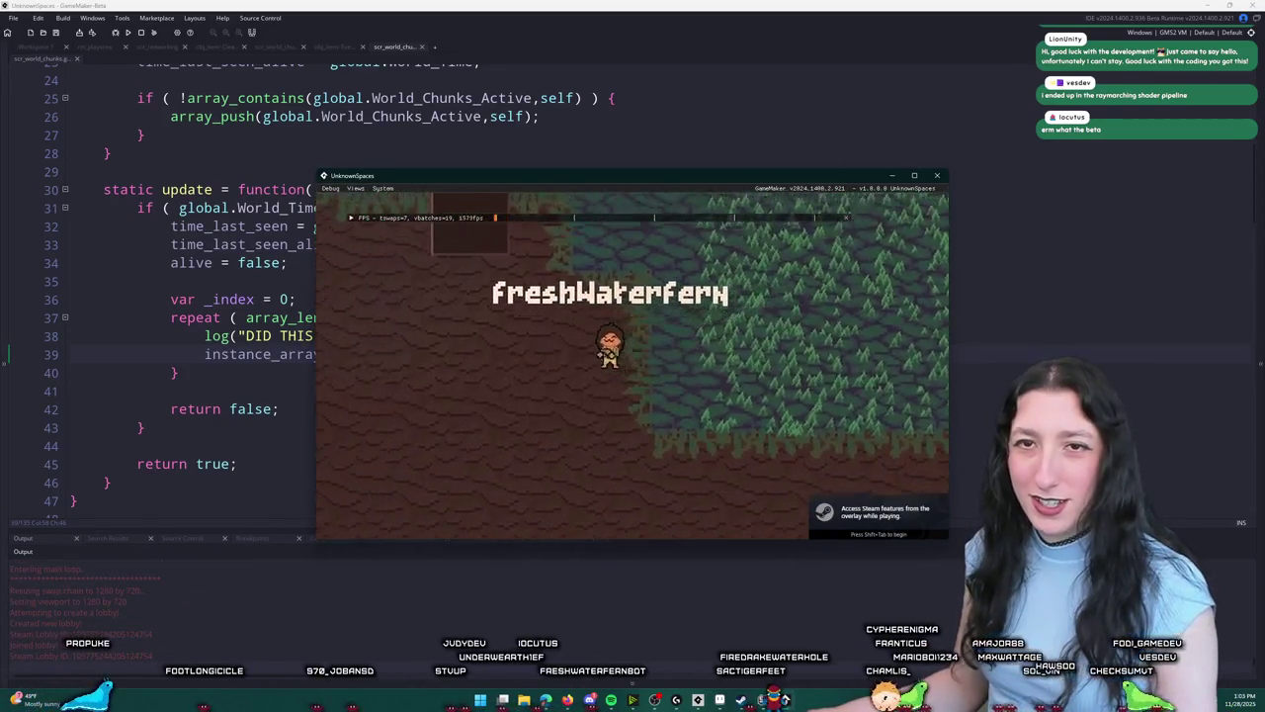
{"action": "key", "text": "i"}
{"action": "left_click_drag", "start_coordinate": [478, 388], "coordinate": [356, 405]}
{"action": "key", "text": "i"}
{"action": "key", "text": "d"}
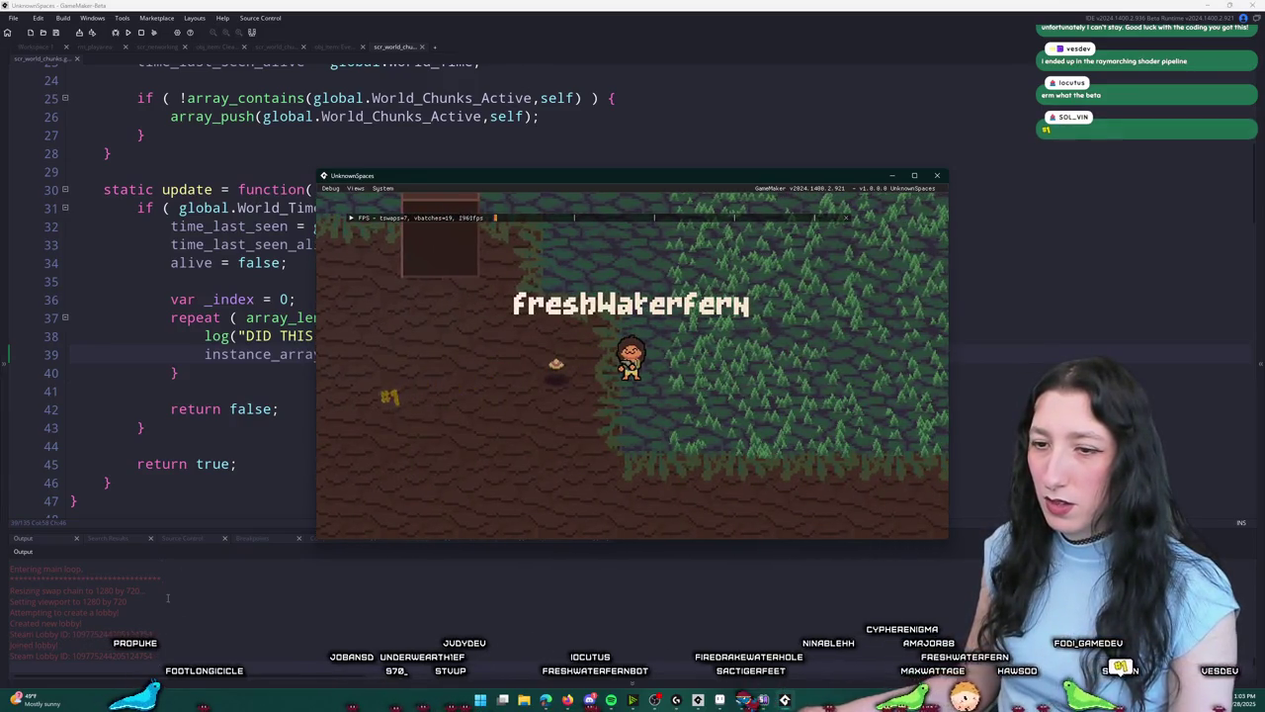
{"action": "left_click_drag", "start_coordinate": [593, 176], "coordinate": [804, 179]}
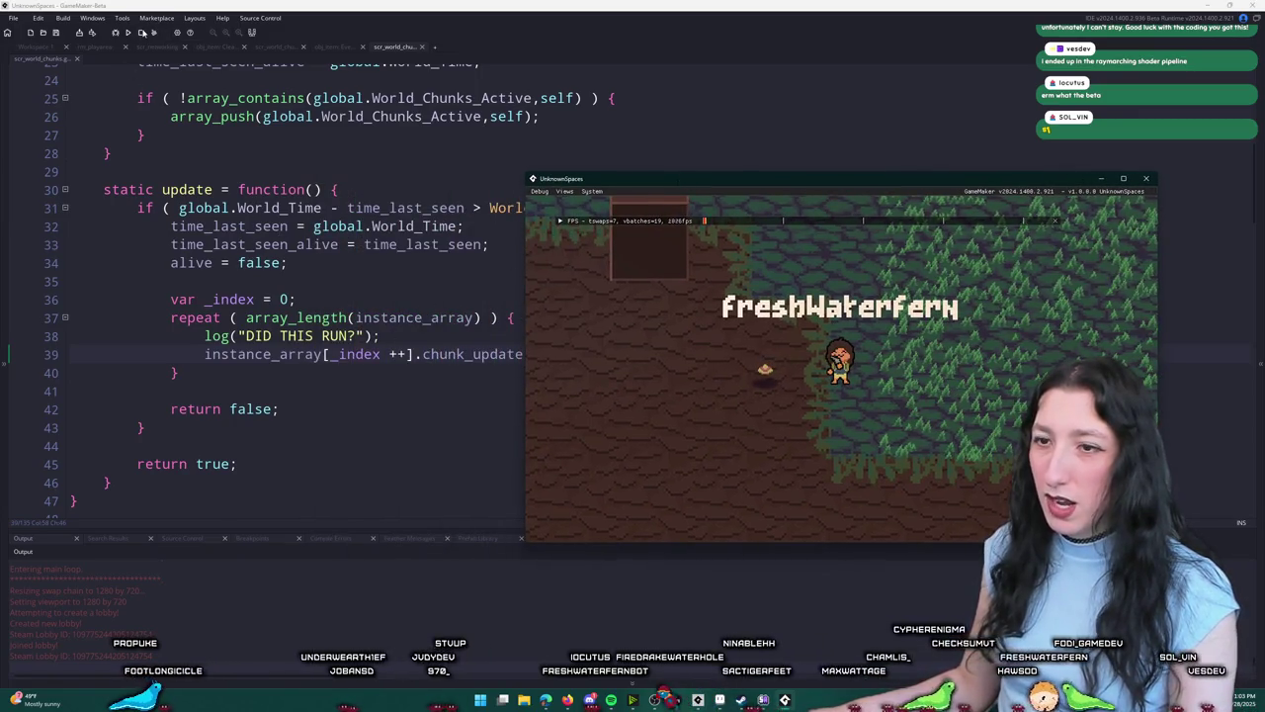
{"action": "left_click", "coordinate": [141, 32]}
{"action": "left_click", "coordinate": [212, 338]}
{"action": "key", "text": "End"}
{"action": "key", "text": "shift+Home"}
{"action": "key", "text": "shift+Home"}
{"action": "key", "text": "BackSpace"}
{"action": "key", "text": "BackSpace"}
{"action": "left_click", "coordinate": [482, 246]}
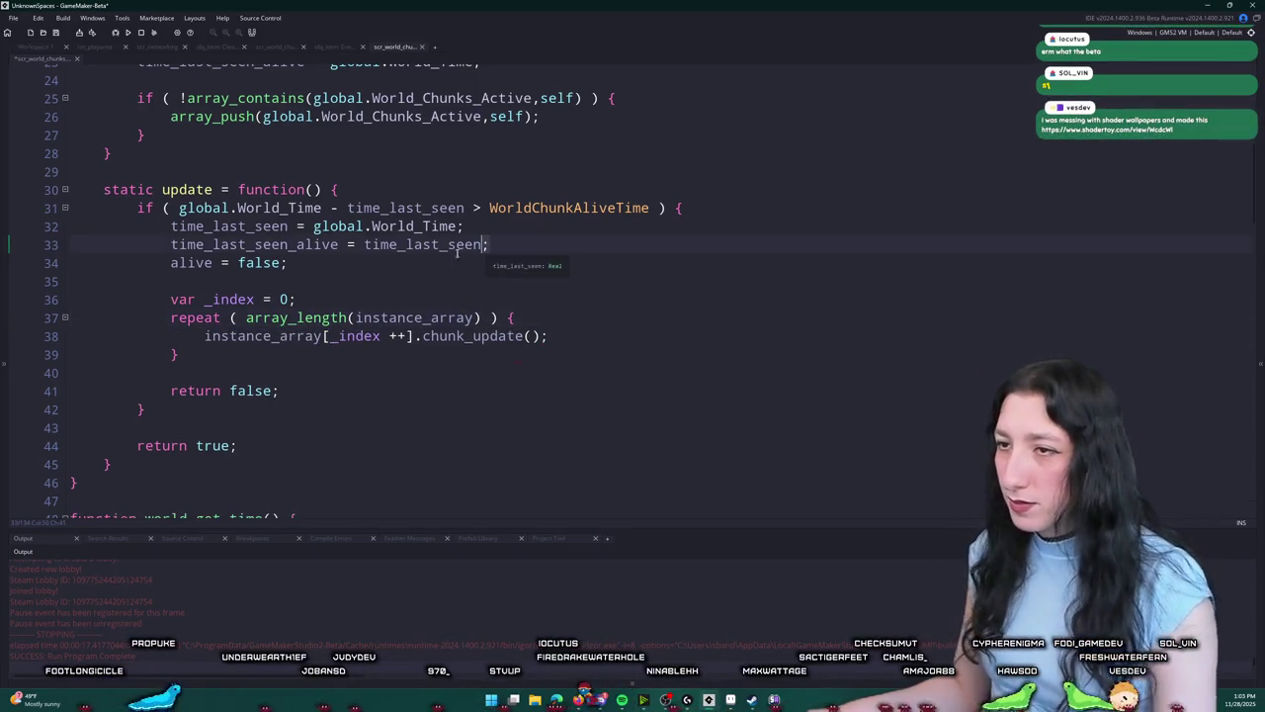
Step: Cut the var _index and repeat loop block out of the alive-time if block
{"action": "left_click", "coordinate": [447, 246]}
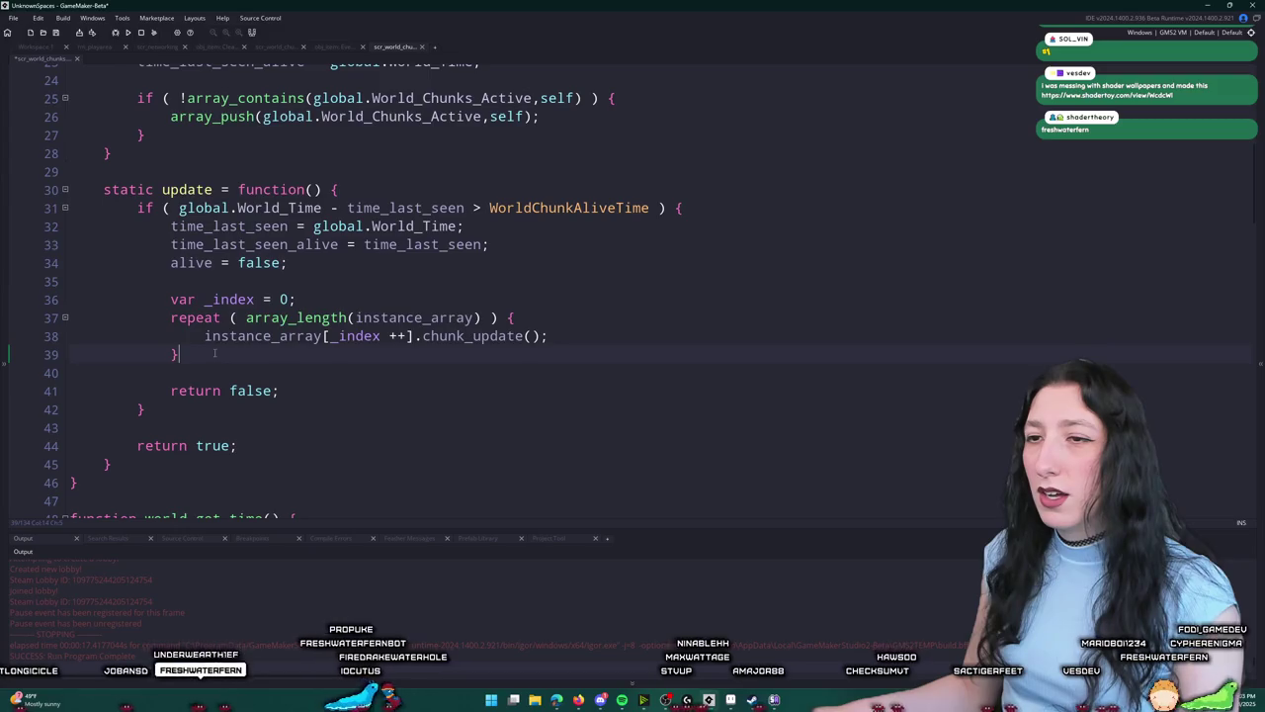
{"action": "key", "text": "shift+Up"}
{"action": "key", "text": "shift+Up"}
{"action": "key", "text": "shift+Up"}
{"action": "key", "text": "shift+Home"}
{"action": "key", "text": "shift+Up"}
{"action": "key", "text": "shift+Up"}
{"action": "key", "text": "shift+End"}
{"action": "key", "text": "ctrl+c"}
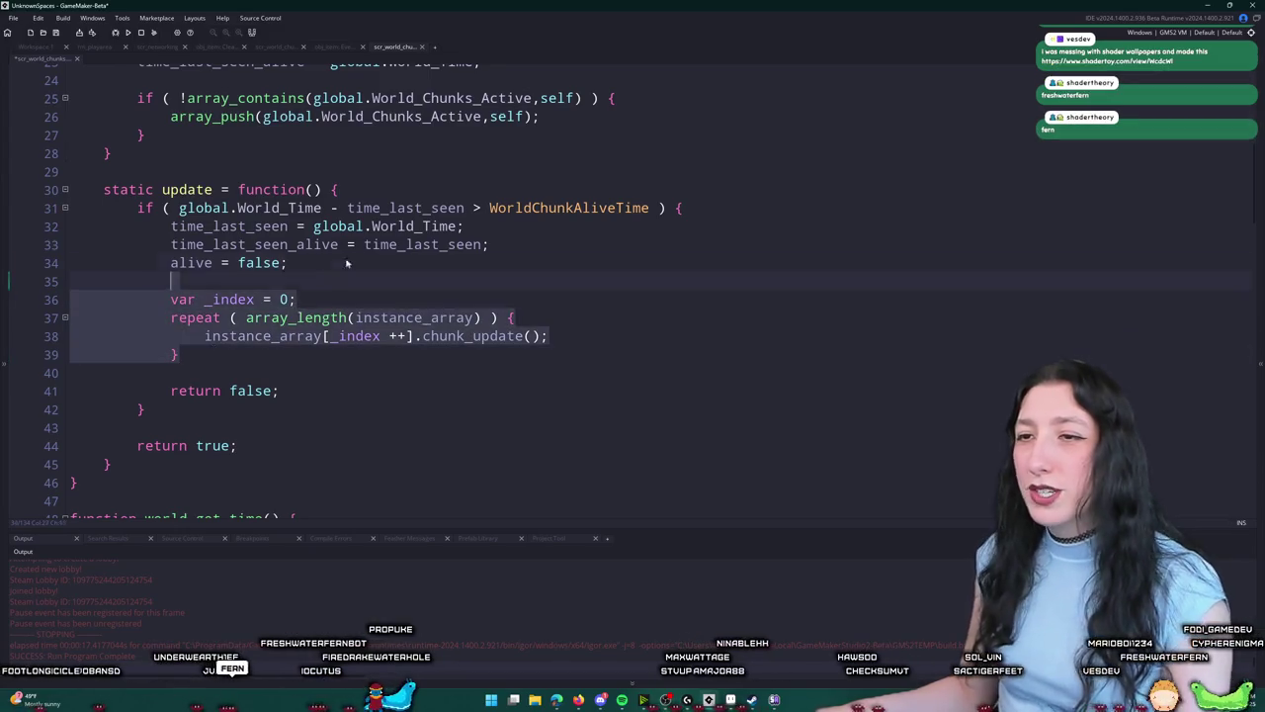
{"action": "key", "text": "BackSpace"}
Step: Paste the loop block at the top of static update and outdent it one level
{"action": "left_click", "coordinate": [388, 195]}
{"action": "key", "text": "Return"}
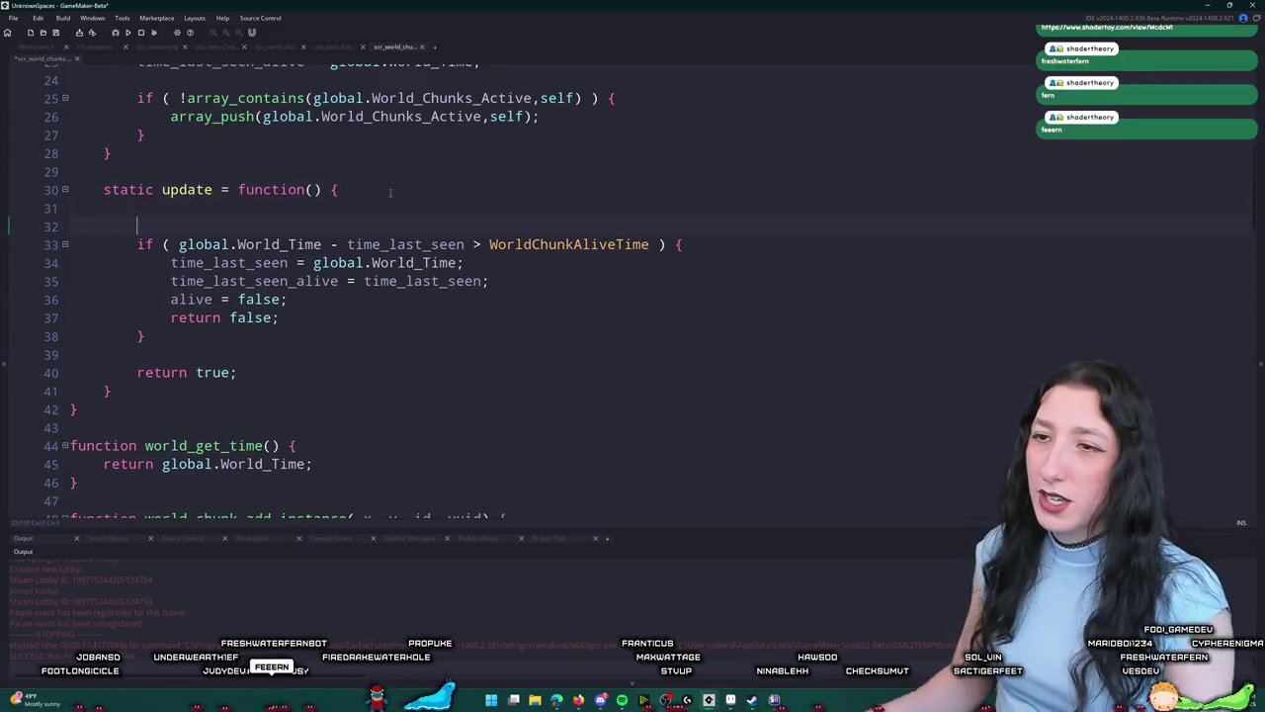
{"action": "key", "text": "ctrl+v"}
{"action": "key", "text": "shift+Up"}
{"action": "key", "text": "shift+Up"}
{"action": "key", "text": "shift+Tab"}
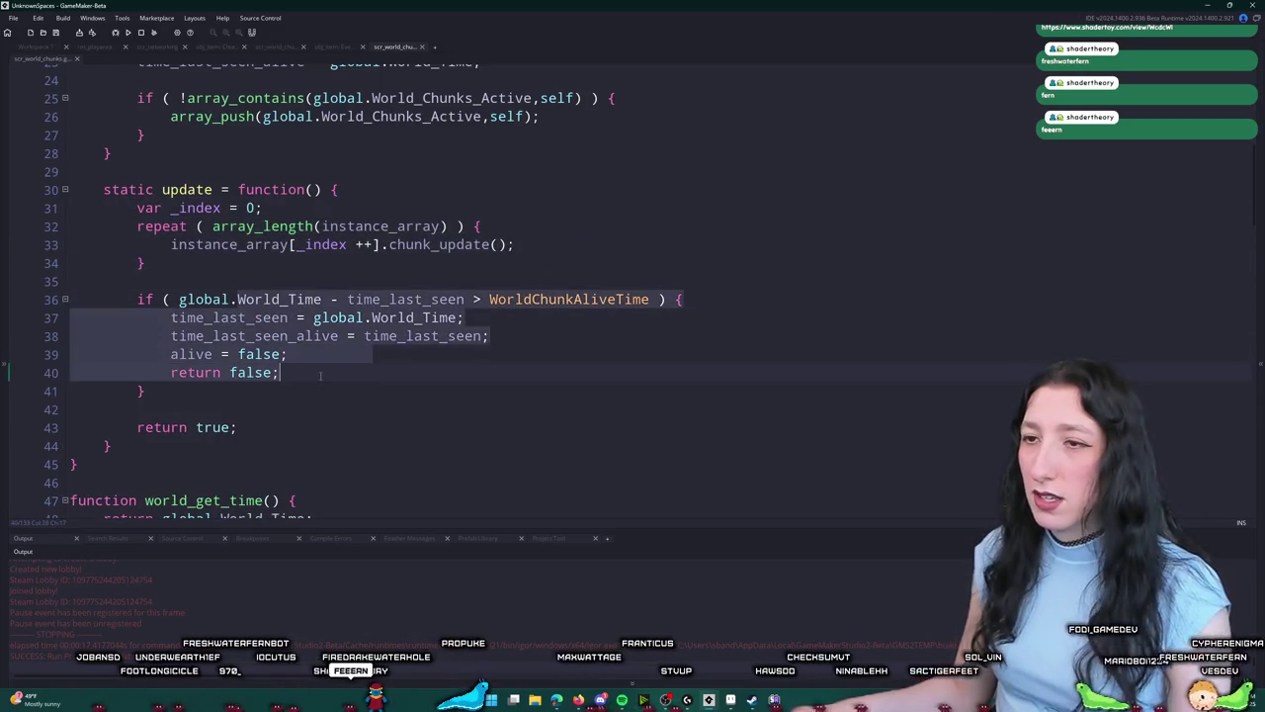
{"action": "left_click", "coordinate": [626, 249]}
Step: Rebuild and playtest: create a lobby, toggle the inventory, walk right, swing the tool, then return to the editor
{"action": "key", "text": "F5"}
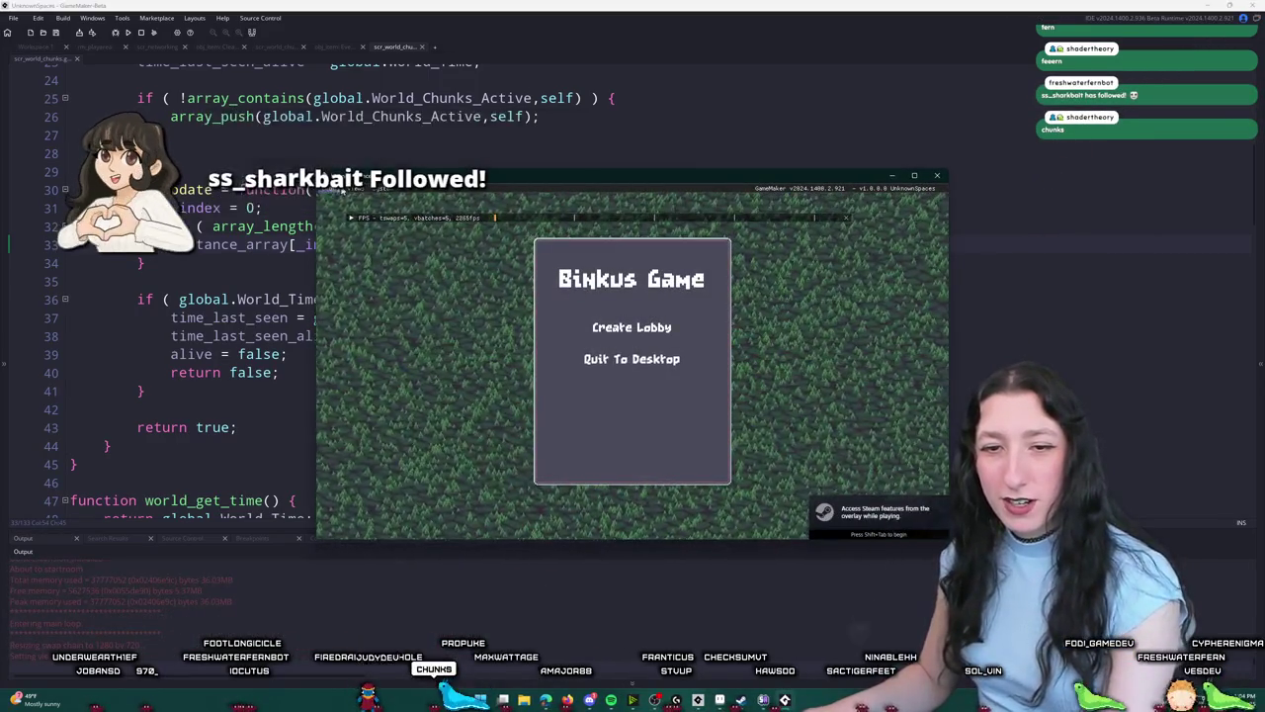
{"action": "left_click", "coordinate": [637, 327]}
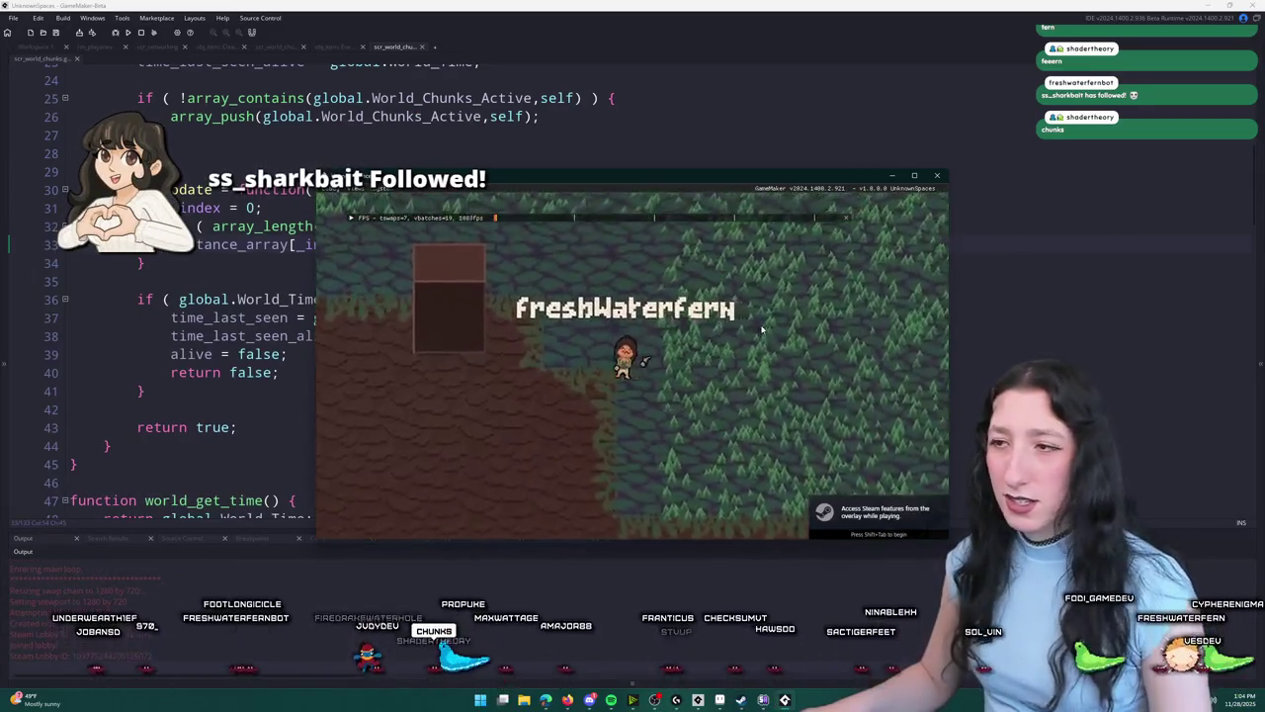
{"action": "key", "text": "Tab"}
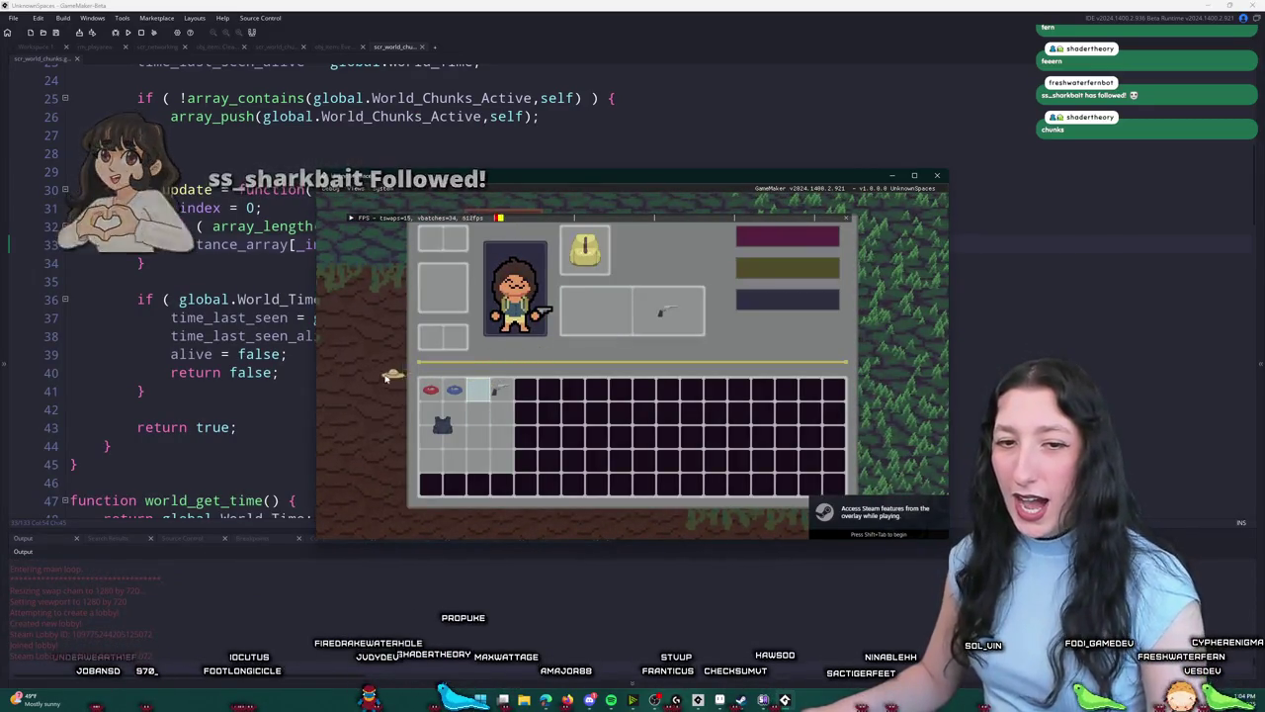
{"action": "key", "text": "Tab"}
{"action": "key", "text": "d"}
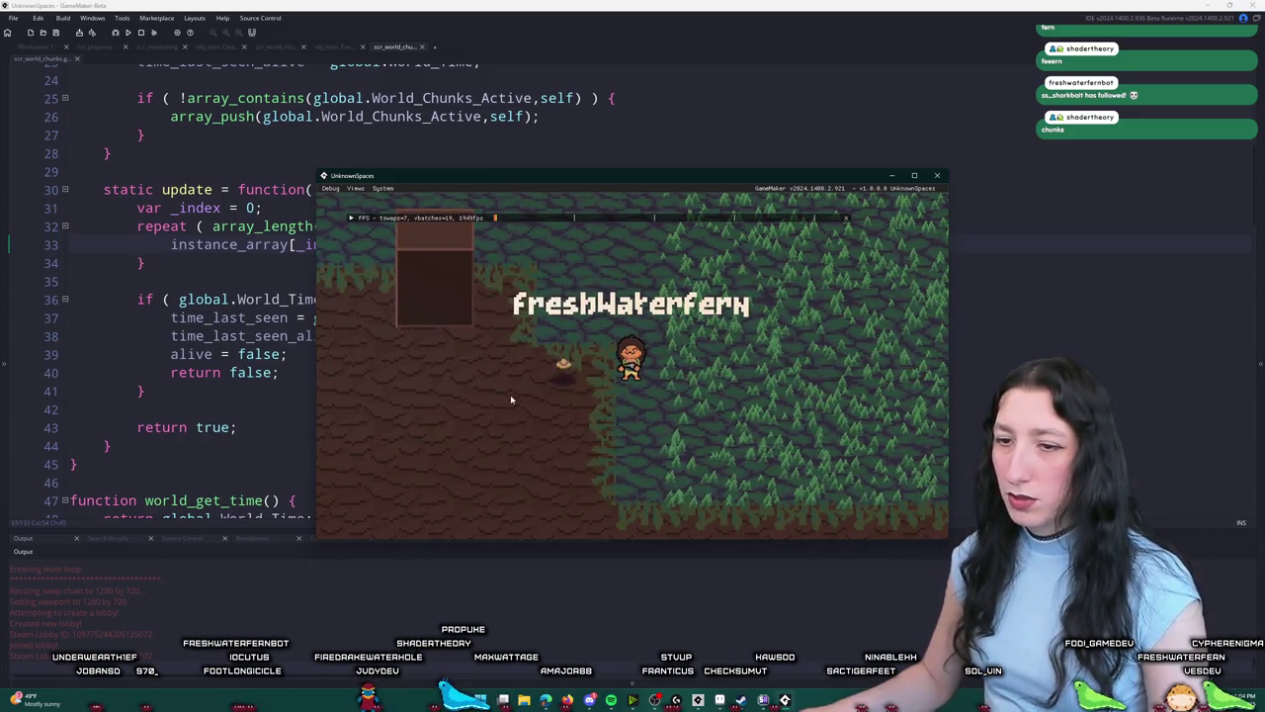
{"action": "left_click", "coordinate": [569, 367]}
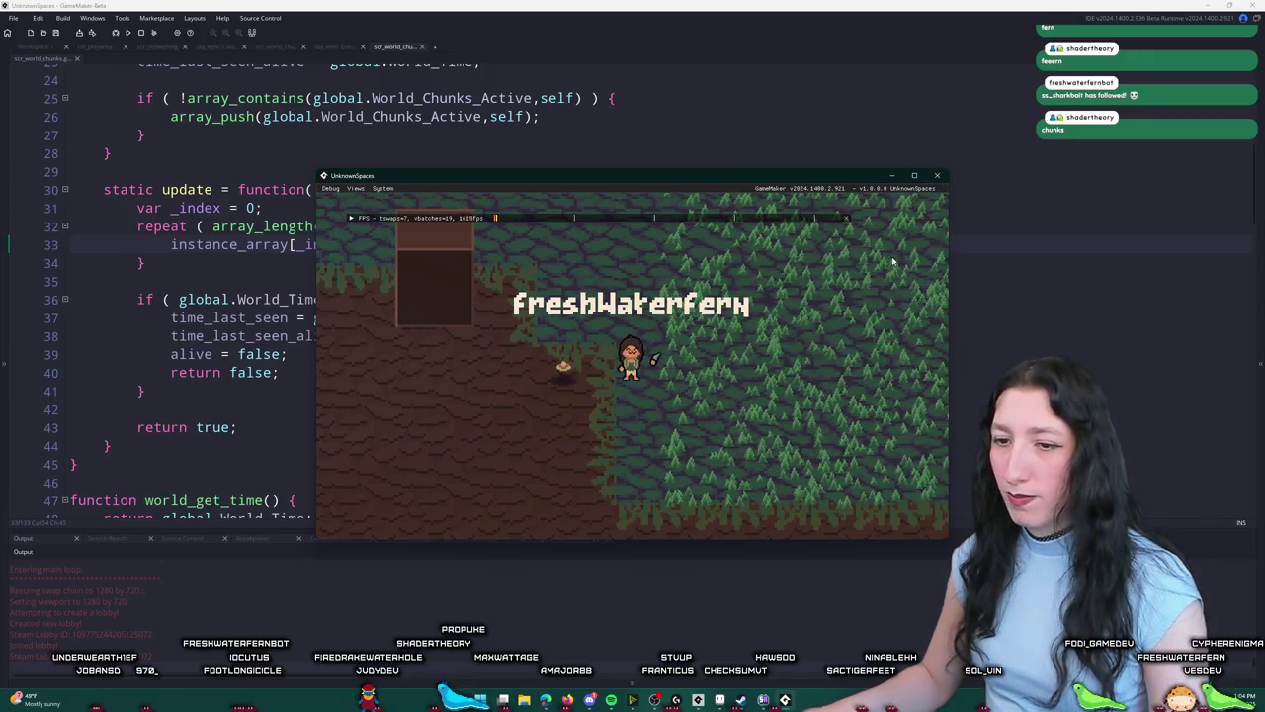
{"action": "left_click", "coordinate": [237, 164]}
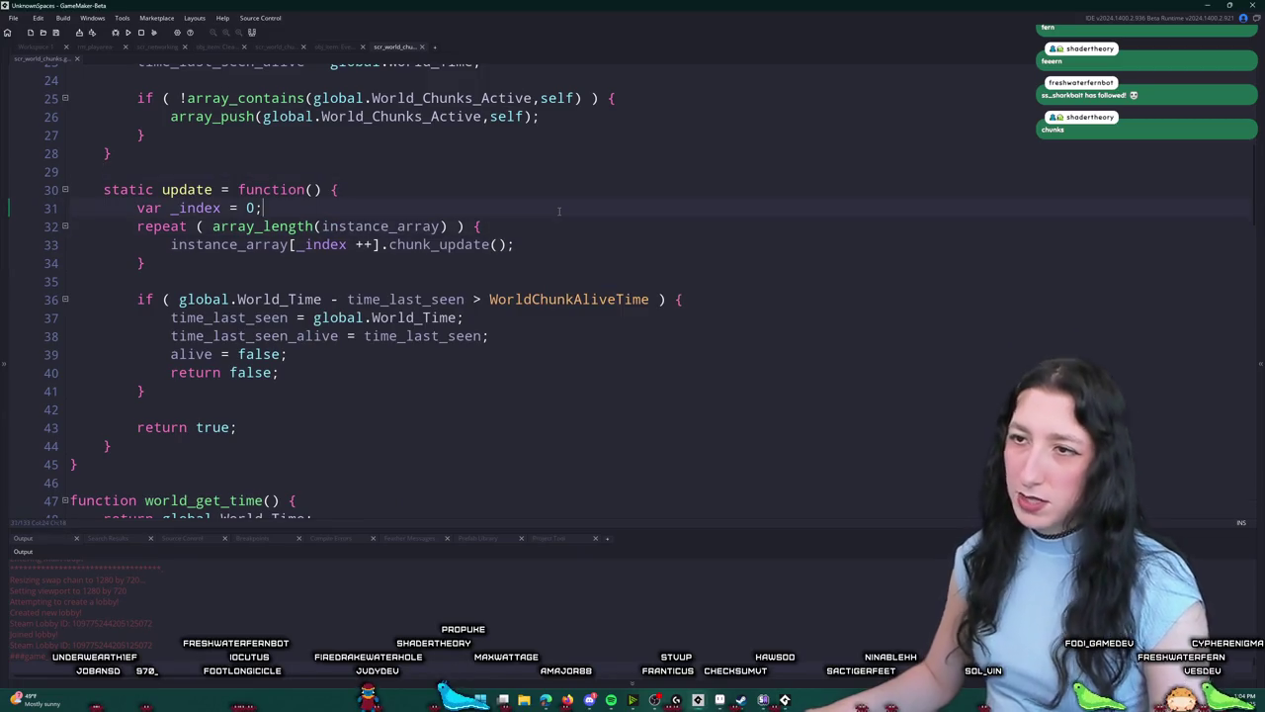
Step: Add a log("RUNINNING?") debug call to the chunk update function and run the game
{"action": "key", "text": "Return"}
{"action": "key", "text": "Return"}
{"action": "type", "text": "log(["}
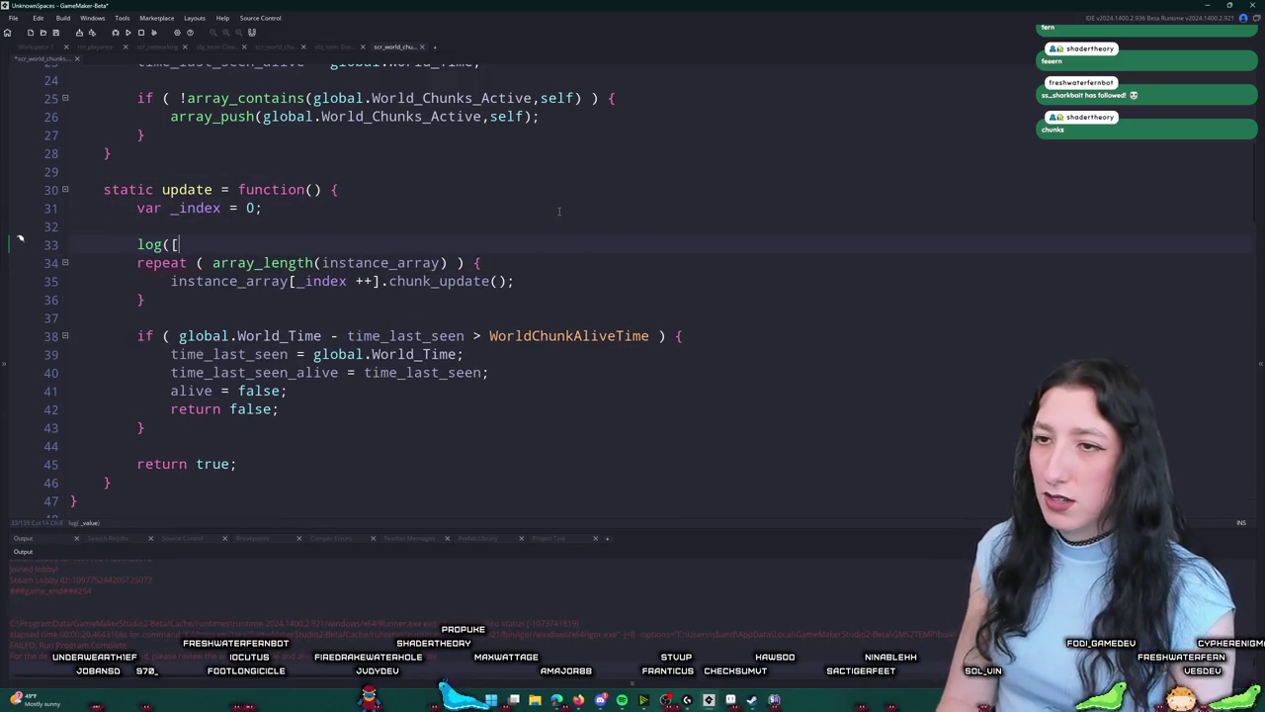
{"action": "type", "text": "\"RUNINNING?"}
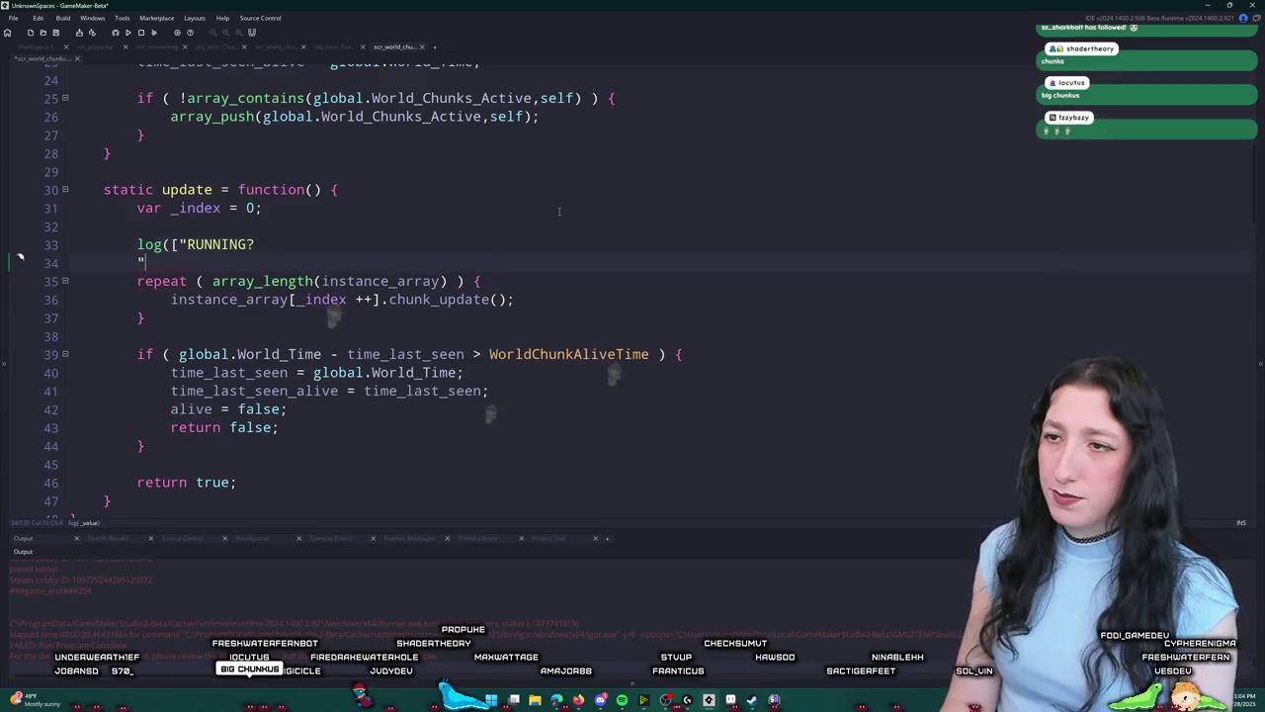
{"action": "type", "text": "\","}
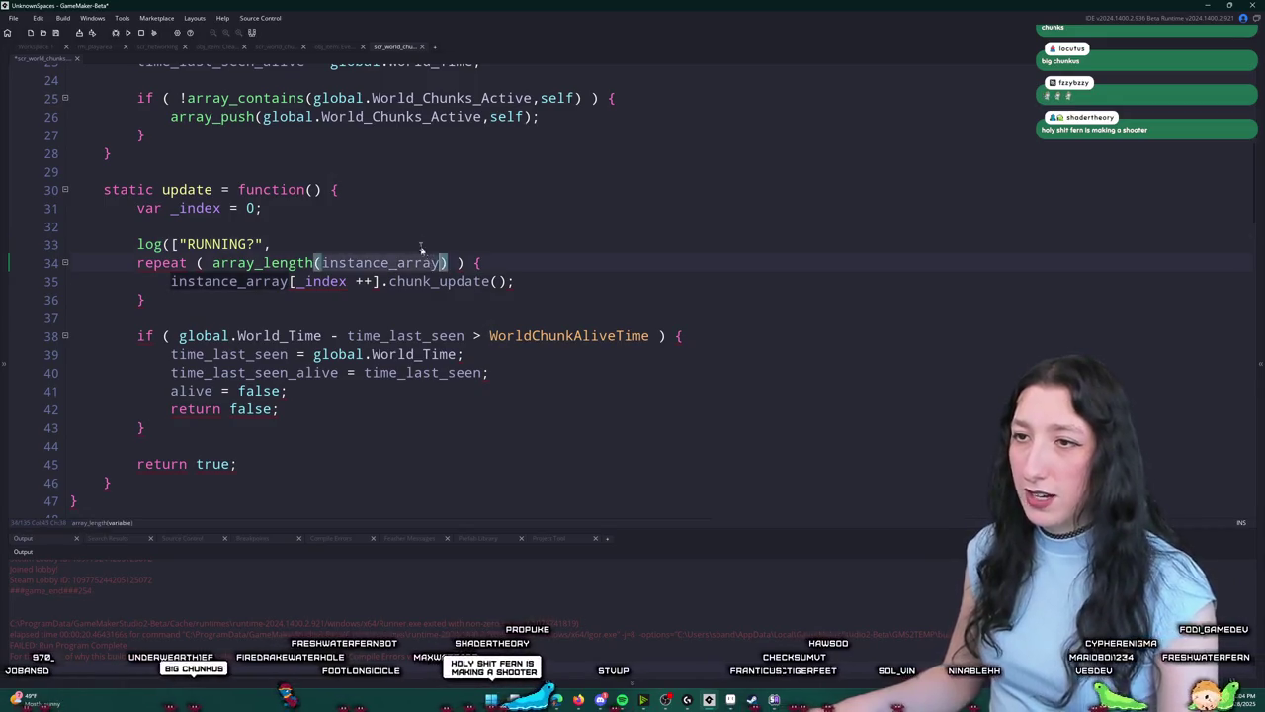
{"action": "type", "text": ";"}
{"action": "key", "text": "F5"}
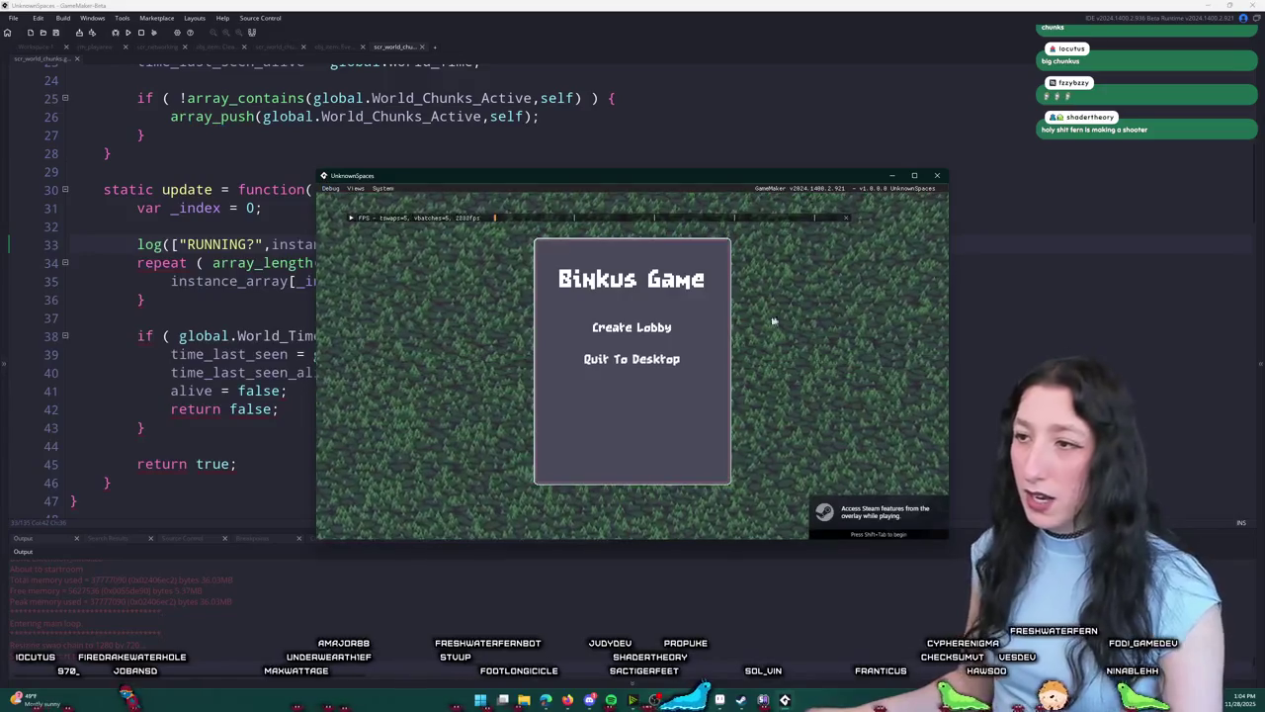
Step: Create a lobby, drop the hat, walk the player right in windowed mode, then delete the RUNNING? log line
{"action": "left_click", "coordinate": [615, 327]}
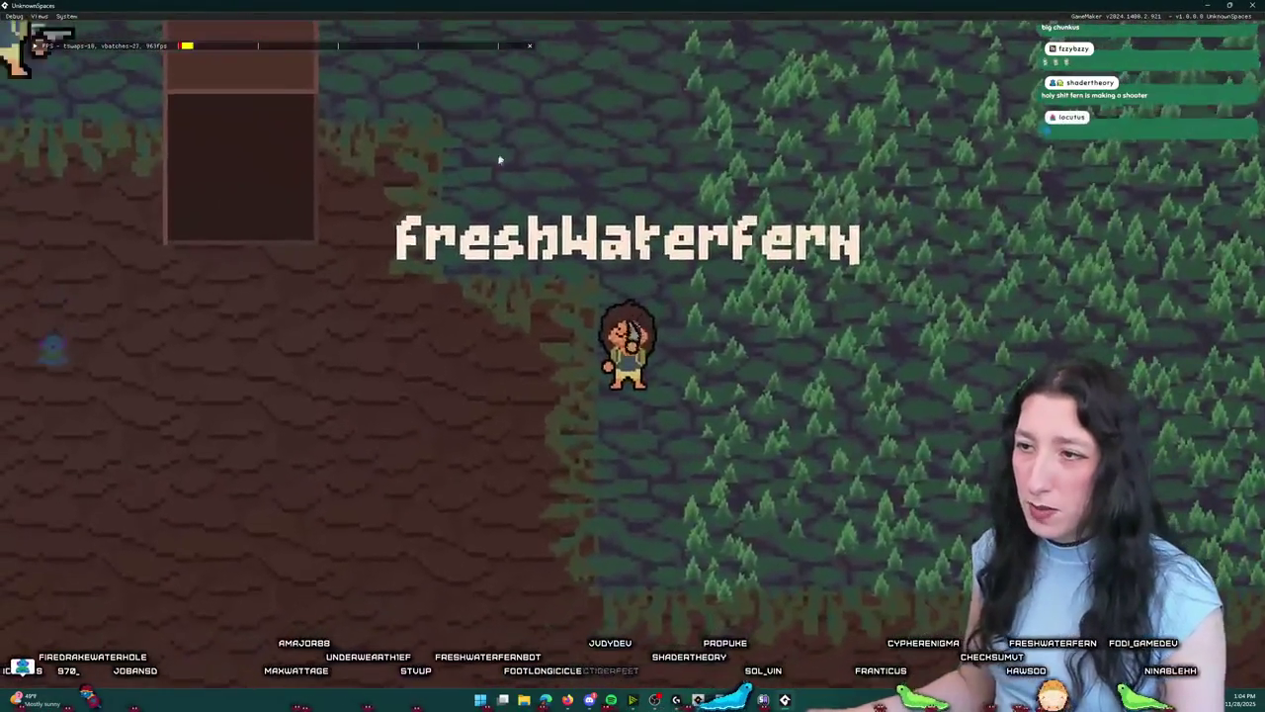
{"action": "key", "text": "i"}
{"action": "left_click_drag", "start_coordinate": [325, 403], "coordinate": [118, 326]}
{"action": "key", "text": "i"}
{"action": "key", "text": "F11"}
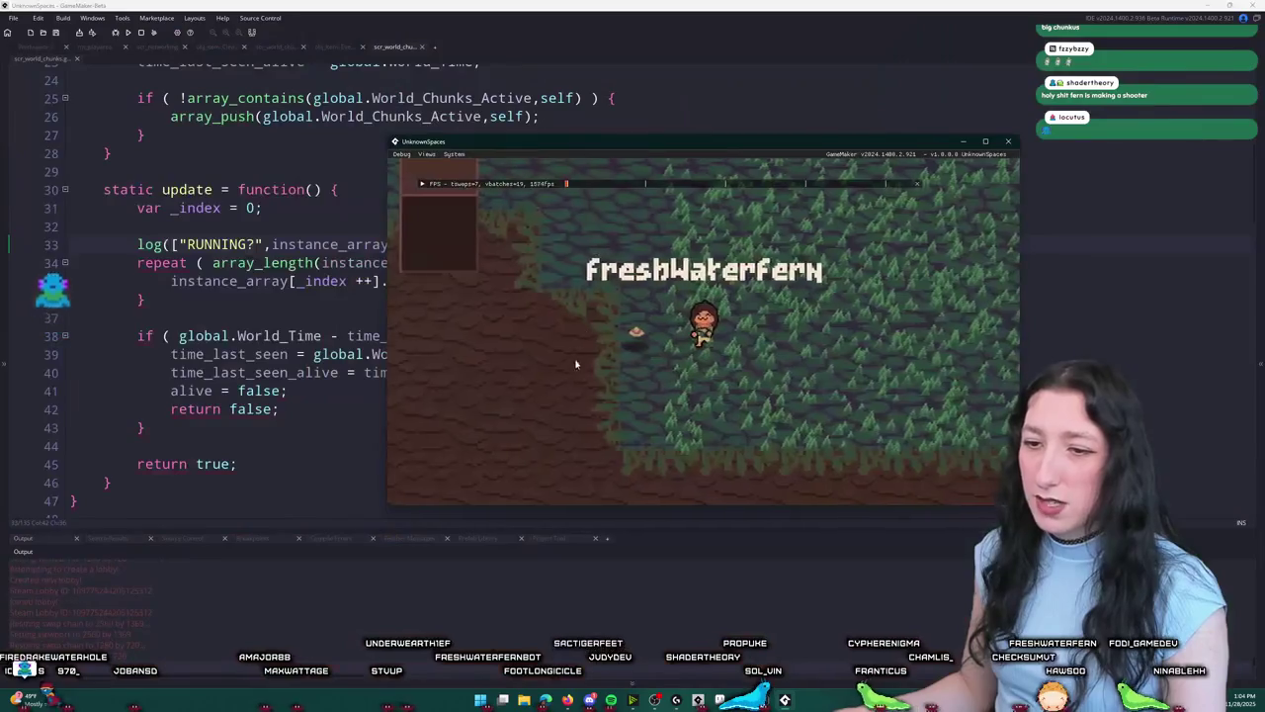
{"action": "key", "text": "d"}
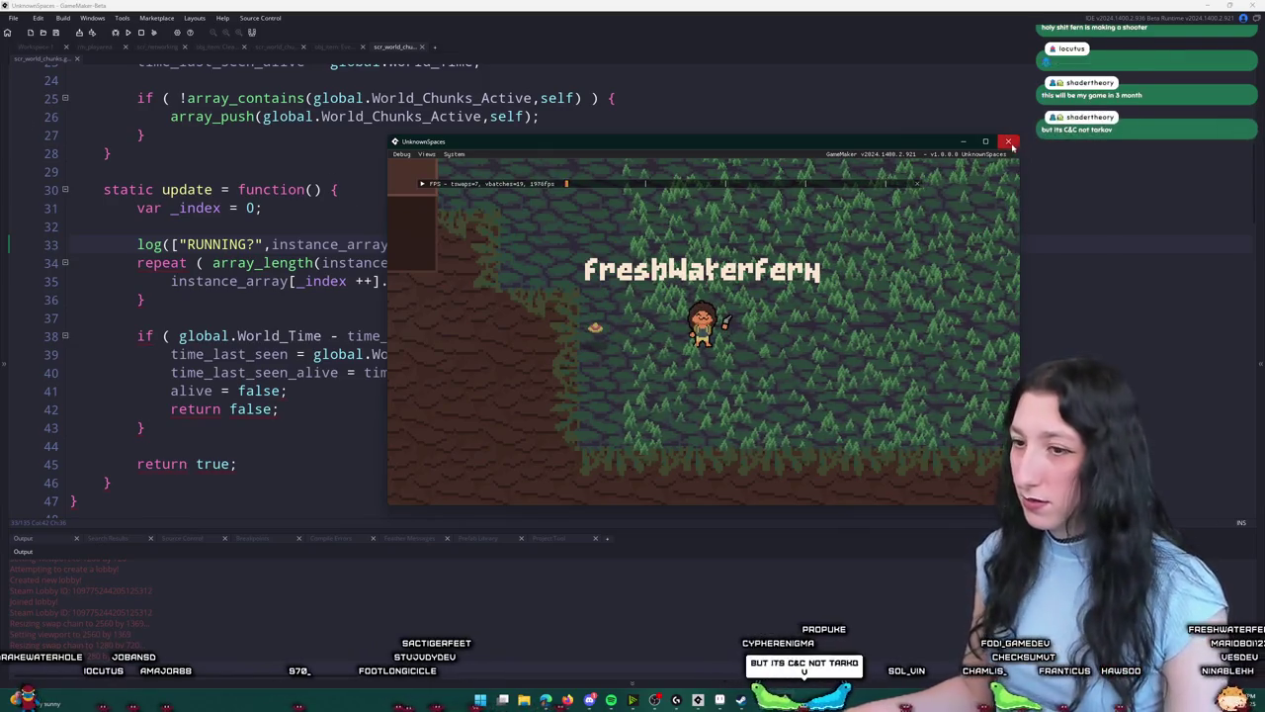
{"action": "triple_click", "coordinate": [257, 245]}
{"action": "key", "text": "BackSpace"}
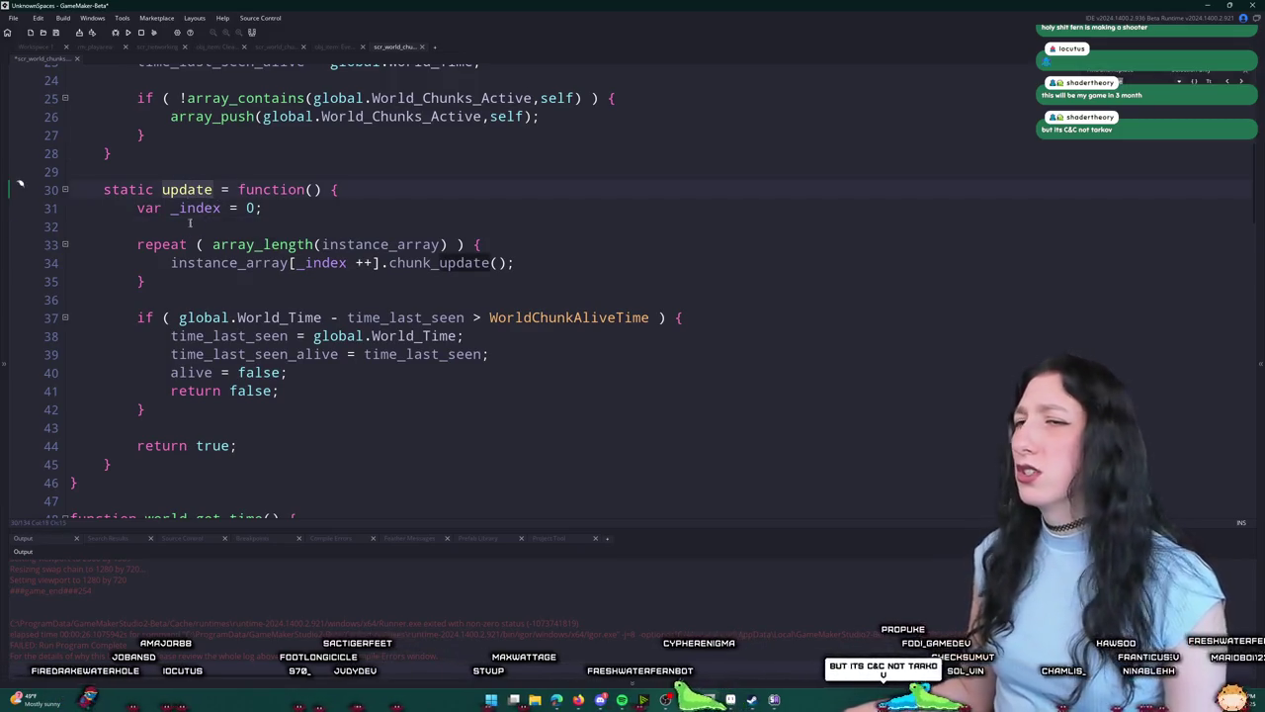
{"action": "type", "text": "=="}
Step: Add log(["WHICH CHUNKS ARE ACTIVE?",global.World_Chunks_Active]) at the top of world_chunk_update
{"action": "key", "text": "BackSpace"}
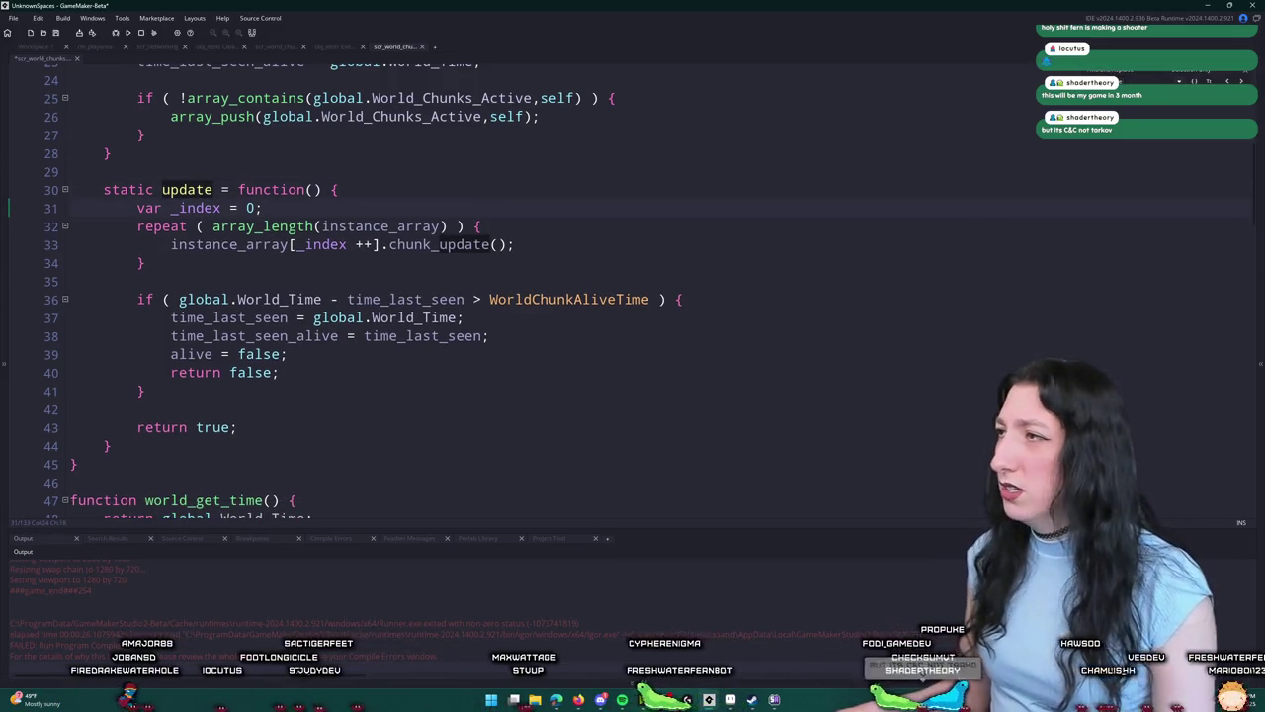
{"action": "scroll", "coordinate": [396, 296], "scroll_direction": "down", "scroll_amount": 15}
{"action": "scroll", "coordinate": [228, 234], "scroll_direction": "up", "scroll_amount": 2}
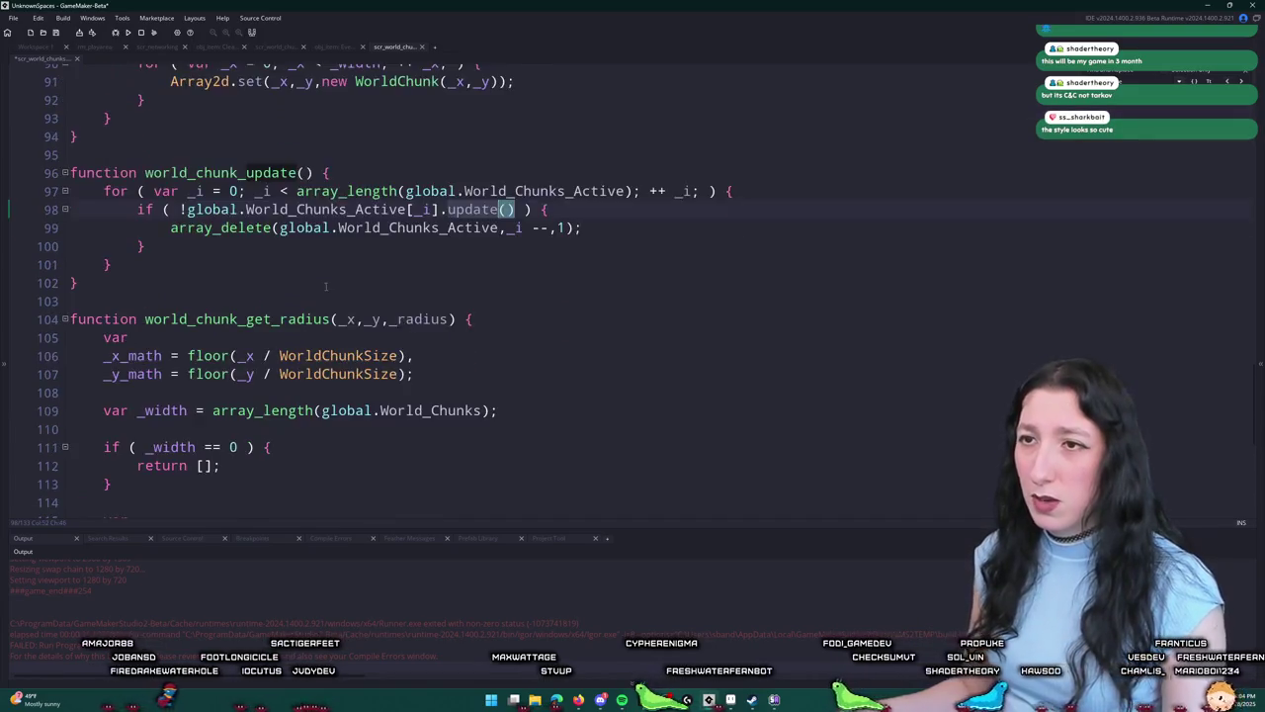
{"action": "key", "text": "Up"}
{"action": "key", "text": "Up"}
{"action": "scroll", "coordinate": [19, 247], "scroll_direction": "up", "scroll_amount": 1}
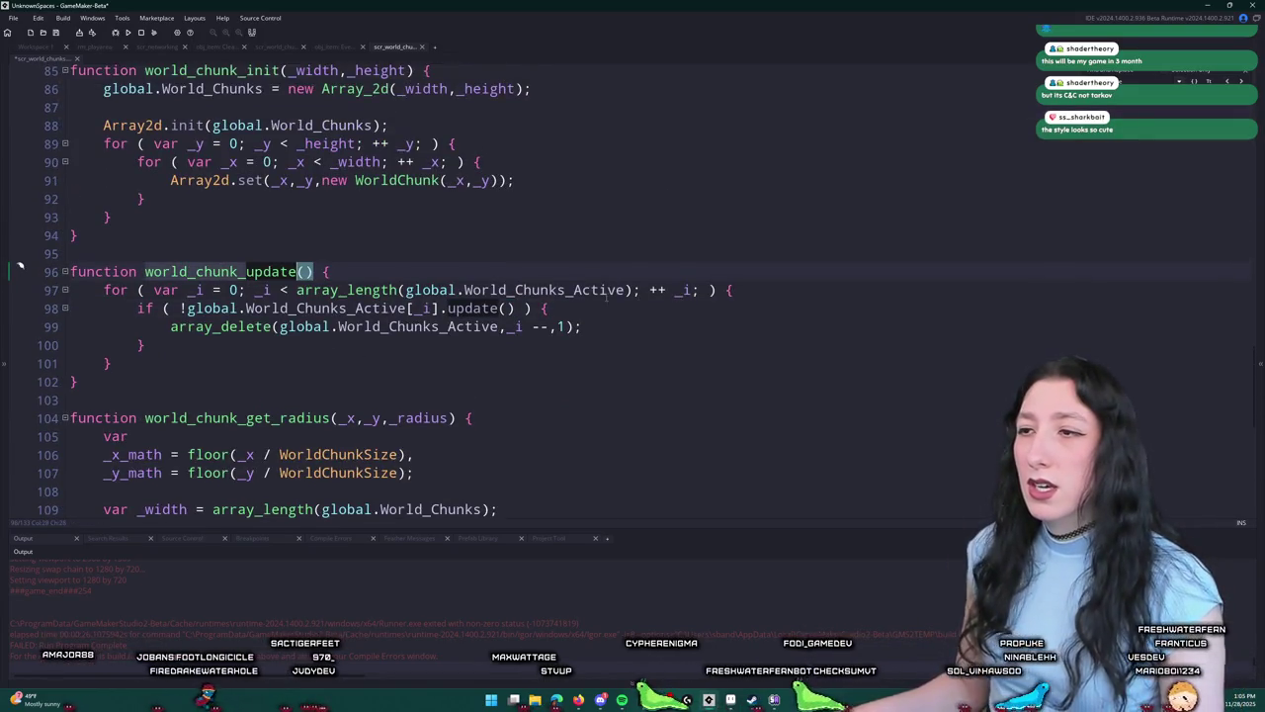
{"action": "left_click", "coordinate": [435, 271]}
{"action": "key", "text": "Return"}
{"action": "type", "text": "log(\"WHICH CHUNKS ARE ACTIVE?\","}
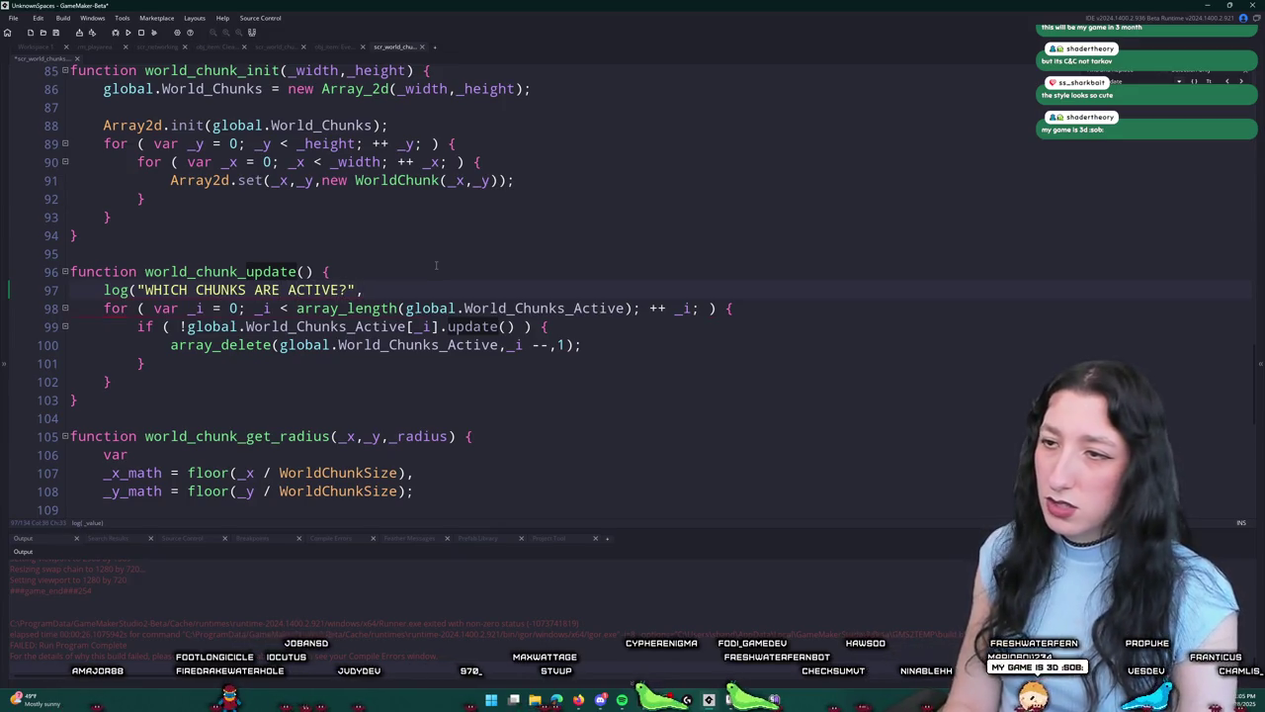
{"action": "type", "text": "global.World_Chunks_Active"}
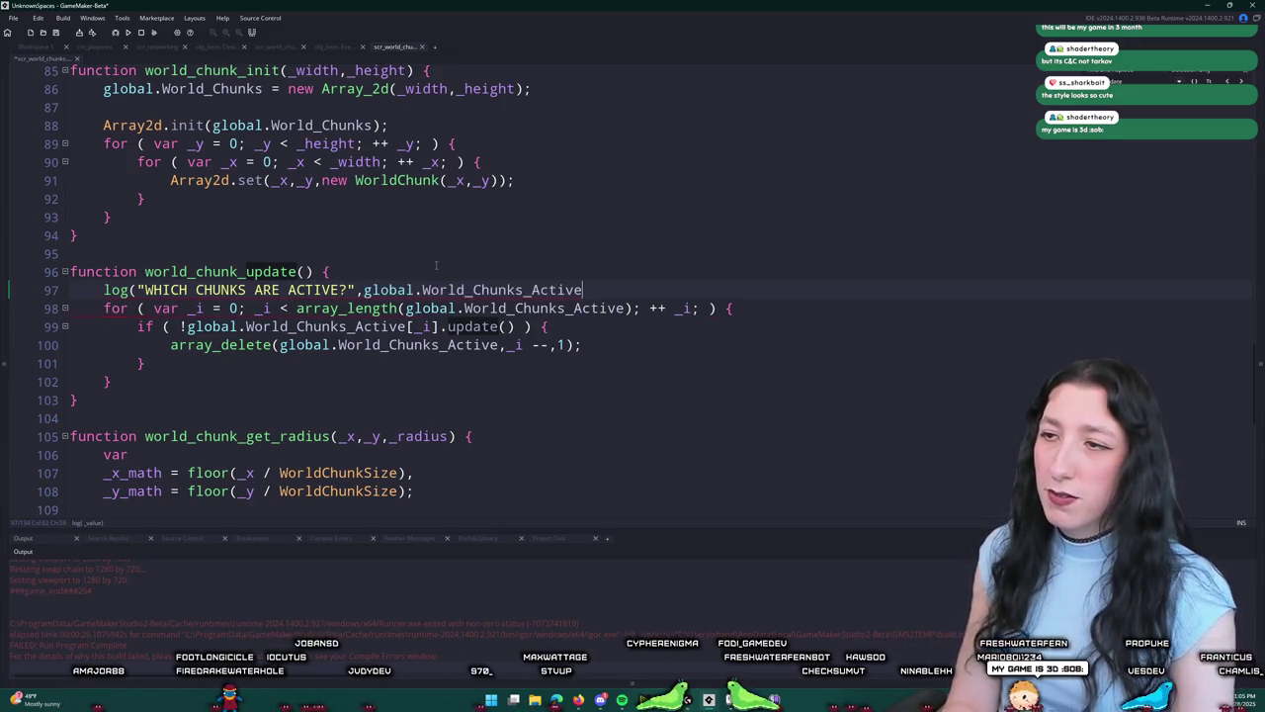
{"action": "type", "text": "]);"}
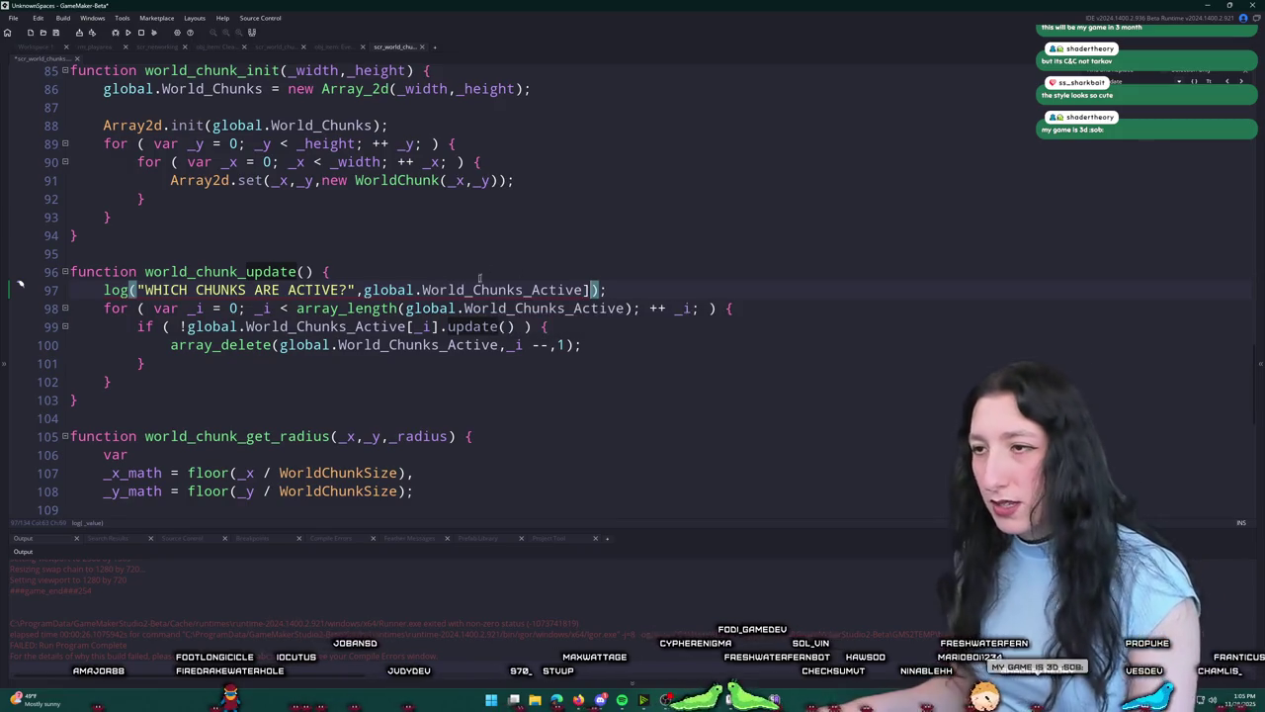
{"action": "key", "text": "Home"}
{"action": "key", "text": "Right"}
{"action": "key", "text": "Right"}
{"action": "key", "text": "Right"}
{"action": "type", "text": "["}
Step: Run the game, enter the lobby and swing the tool, then close the game
{"action": "key", "text": "F5"}
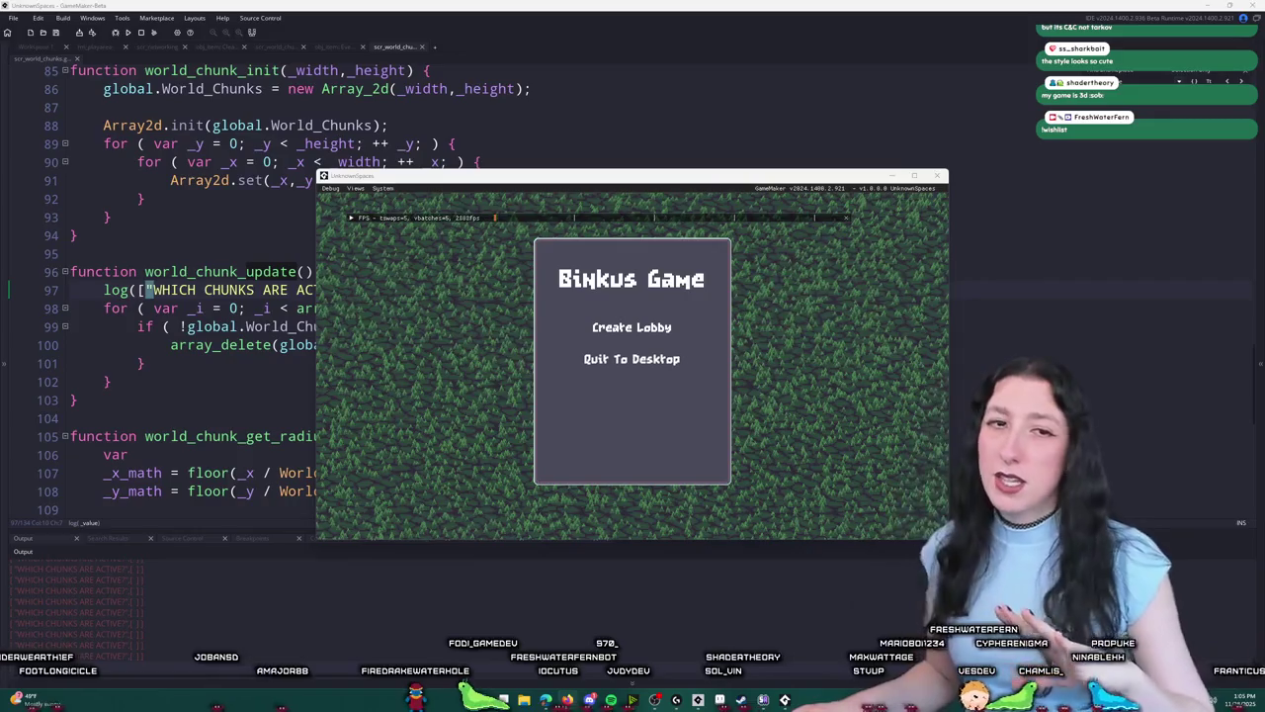
{"action": "mouse_move", "coordinate": [551, 176]}
{"action": "left_mouse_down"}
{"action": "mouse_move", "coordinate": [489, 4]}
{"action": "mouse_move", "coordinate": [632, 101]}
{"action": "left_mouse_up"}
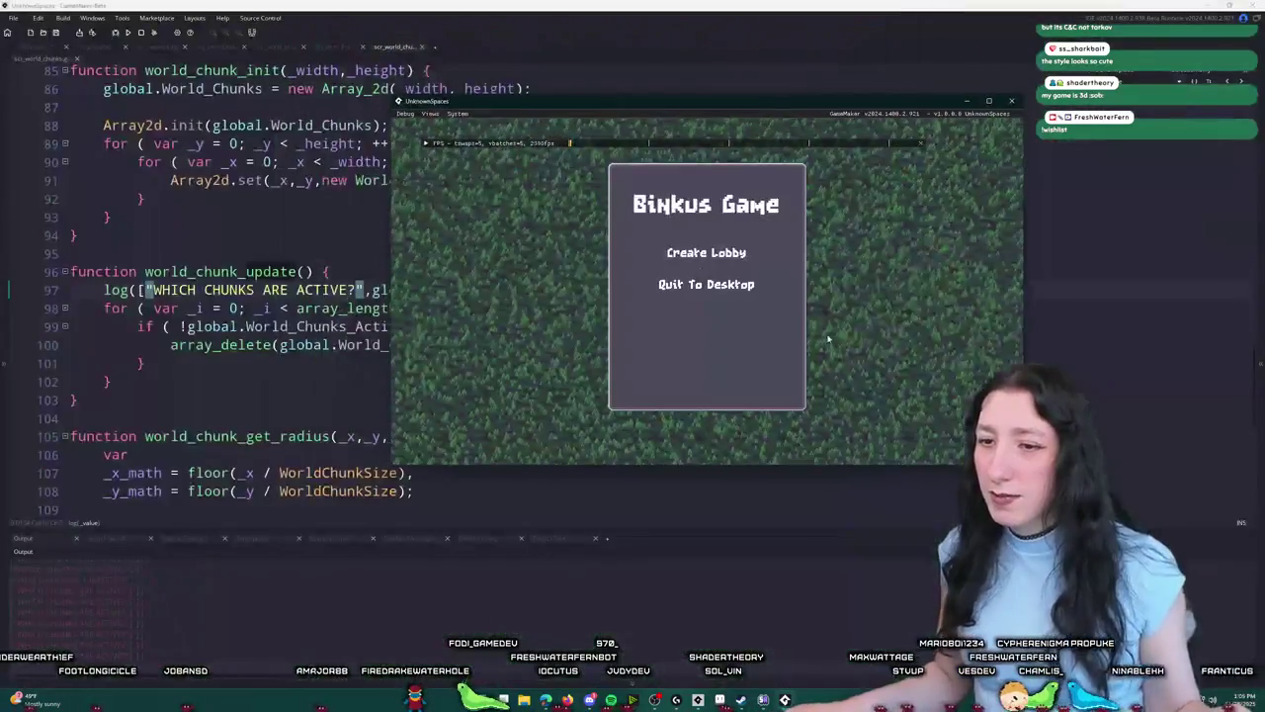
{"action": "left_click", "coordinate": [707, 249]}
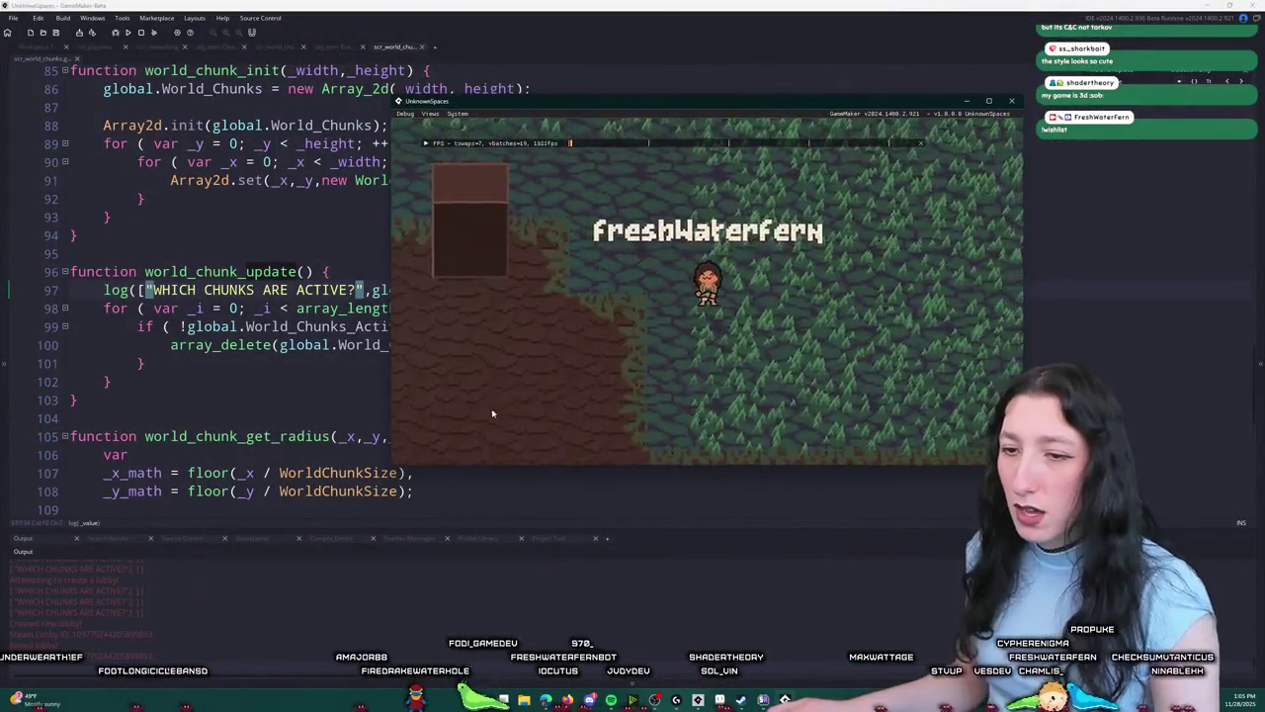
{"action": "left_click", "coordinate": [572, 308]}
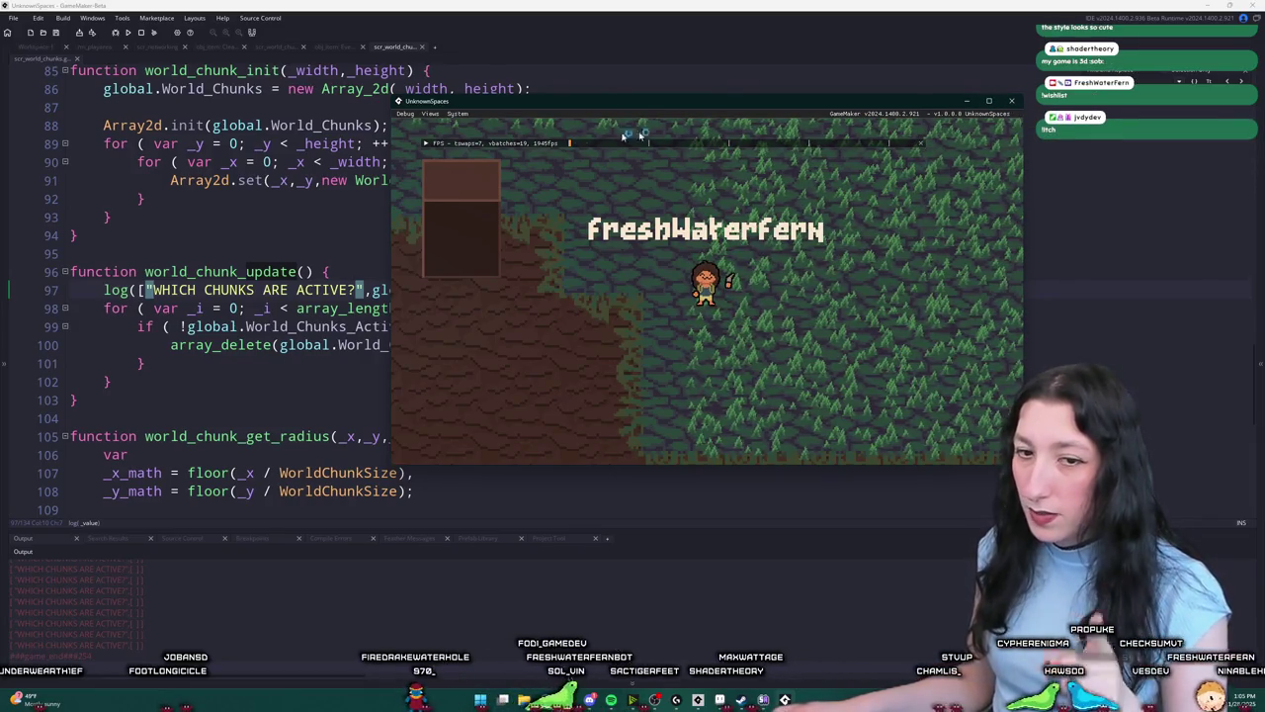
{"action": "left_click", "coordinate": [1017, 111]}
{"action": "left_click", "coordinate": [294, 199]}
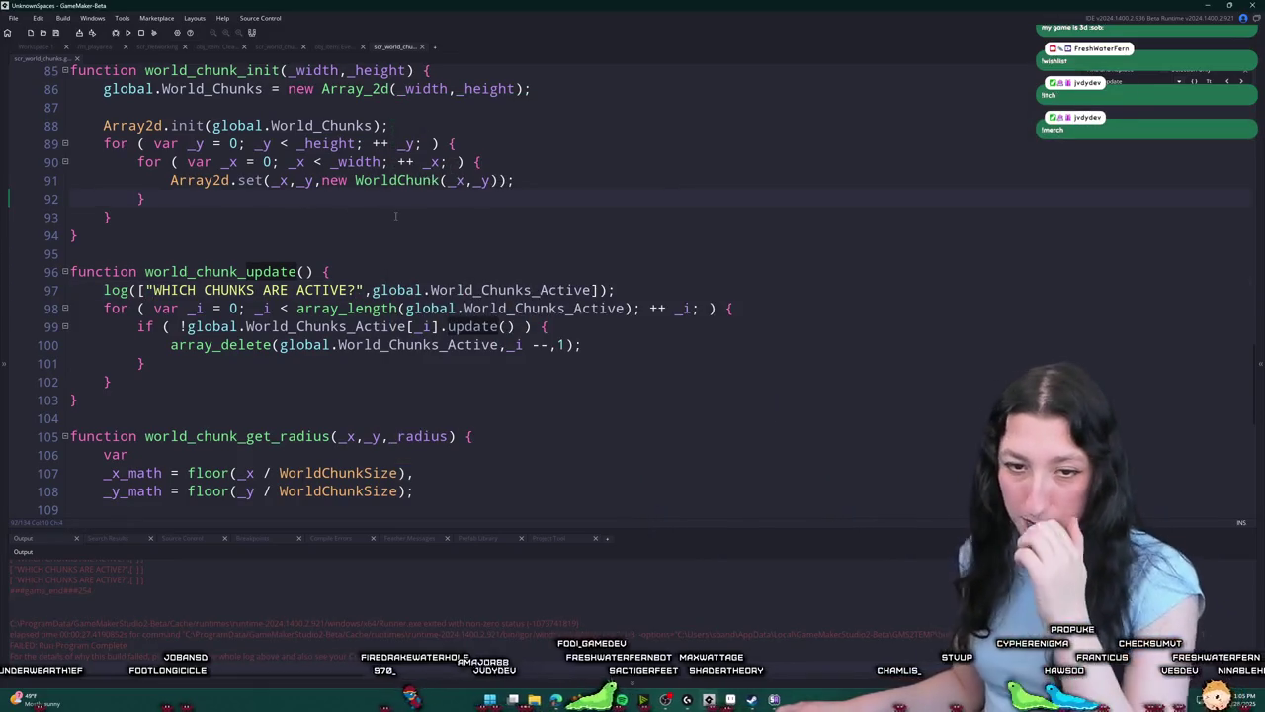
Step: Delete the WHICH CHUNKS ARE ACTIVE? log line and go to where World_Chunks_Active is filled
{"action": "left_click_drag", "start_coordinate": [617, 290], "coordinate": [333, 270]}
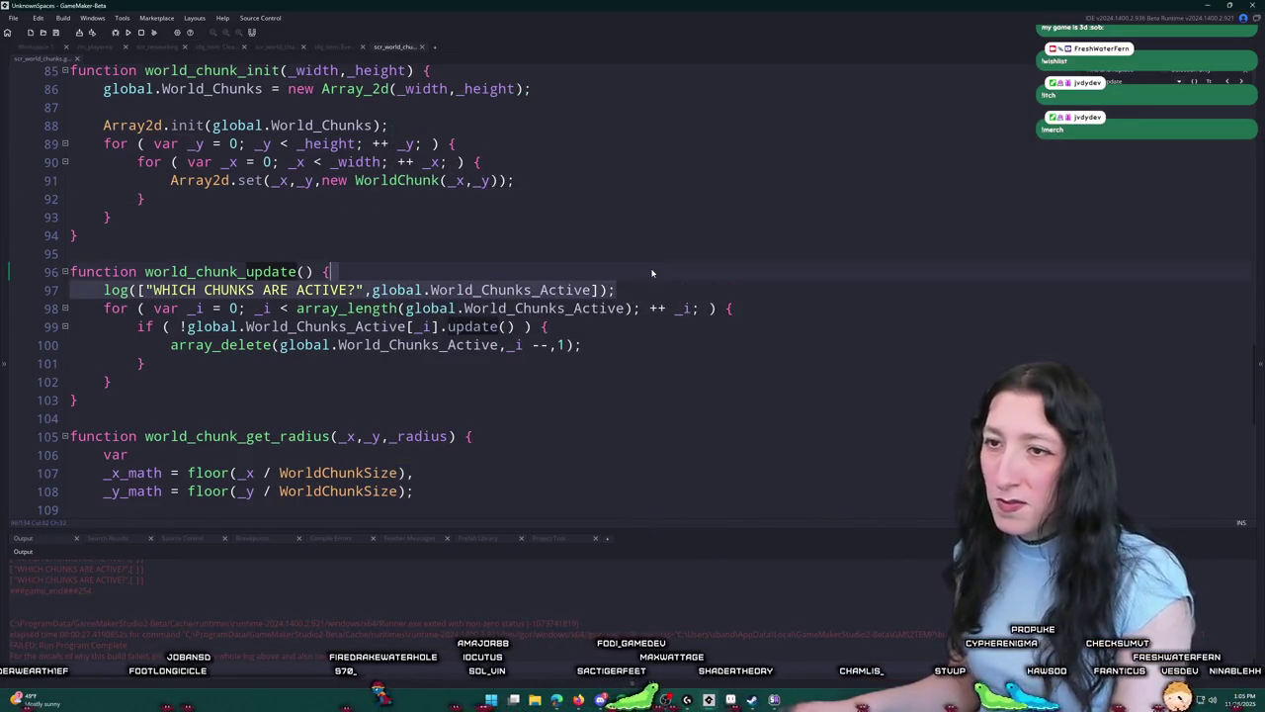
{"action": "key", "text": "BackSpace"}
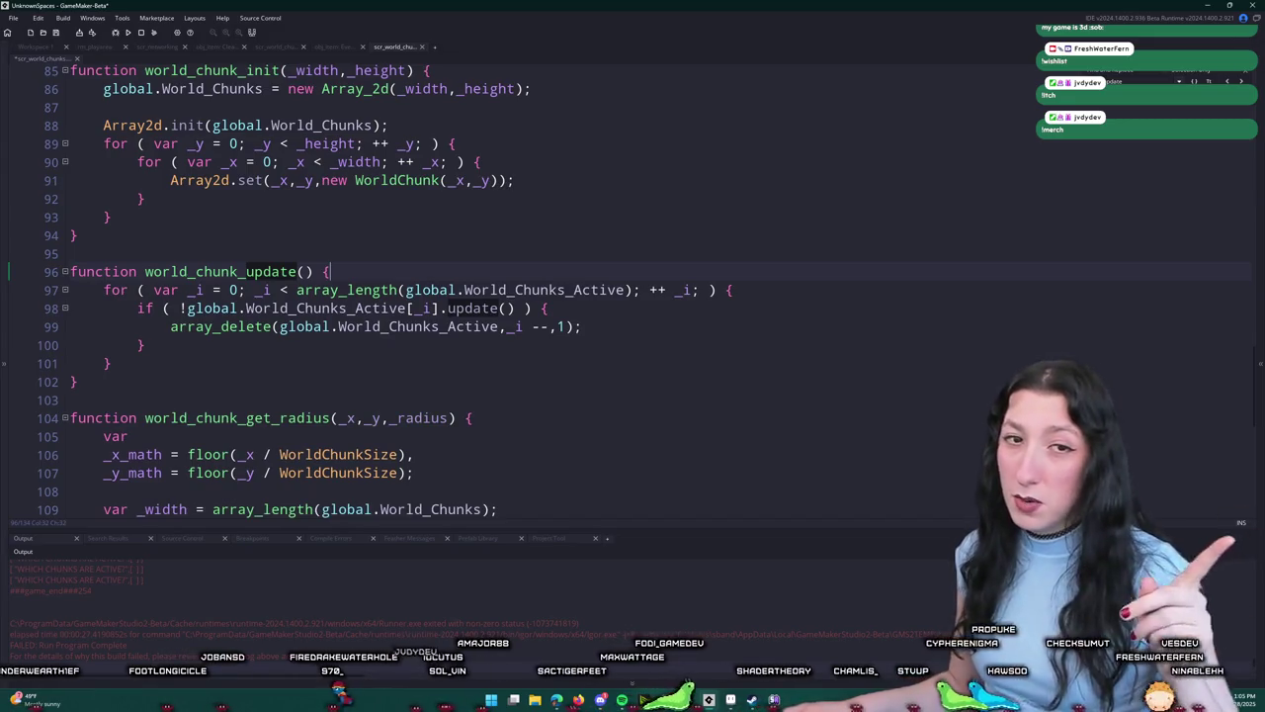
{"action": "scroll", "coordinate": [494, 296], "scroll_direction": "up", "scroll_amount": 1}
{"action": "left_click", "coordinate": [625, 349]}
{"action": "left_click", "coordinate": [407, 367]}
{"action": "left_click", "coordinate": [499, 385]}
{"action": "key", "text": "F12"}
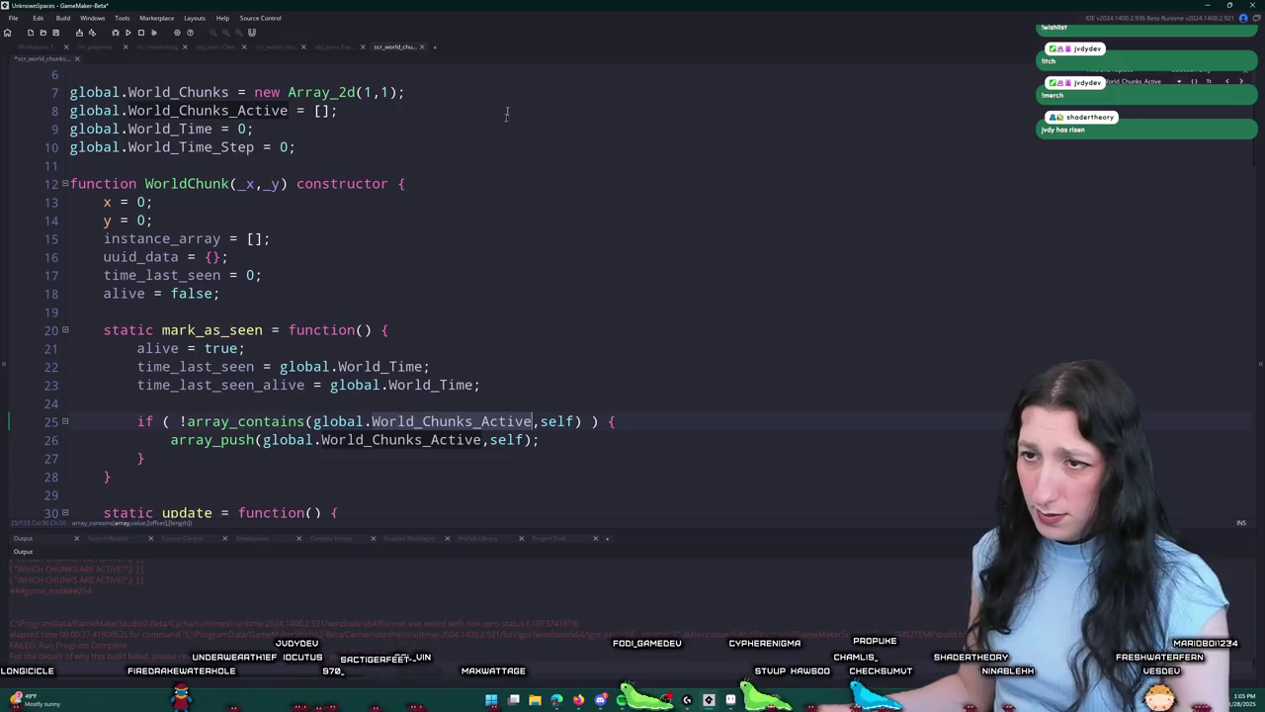
Step: Inspect the array_contains check on line 25, then find all project uses of mark_as_seen
{"action": "scroll", "coordinate": [420, 375], "scroll_direction": "up", "scroll_amount": 1}
{"action": "scroll", "coordinate": [445, 385], "scroll_direction": "down", "scroll_amount": 3}
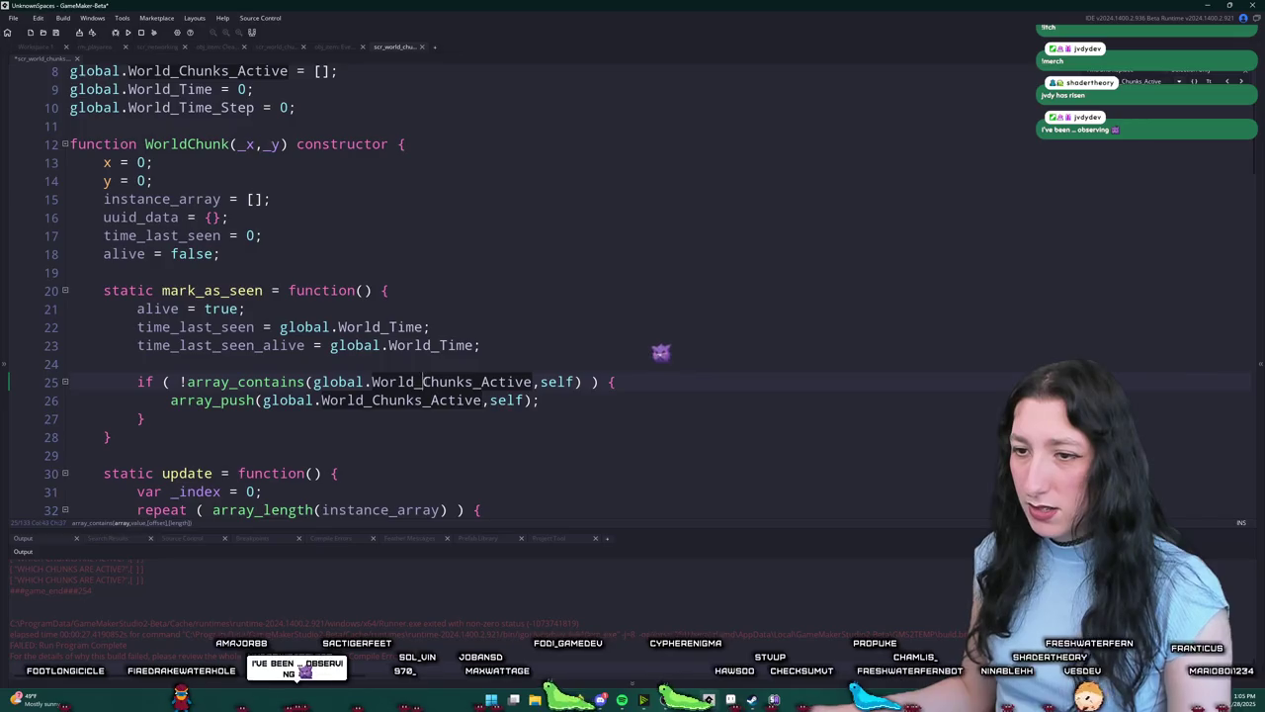
{"action": "left_click", "coordinate": [552, 382]}
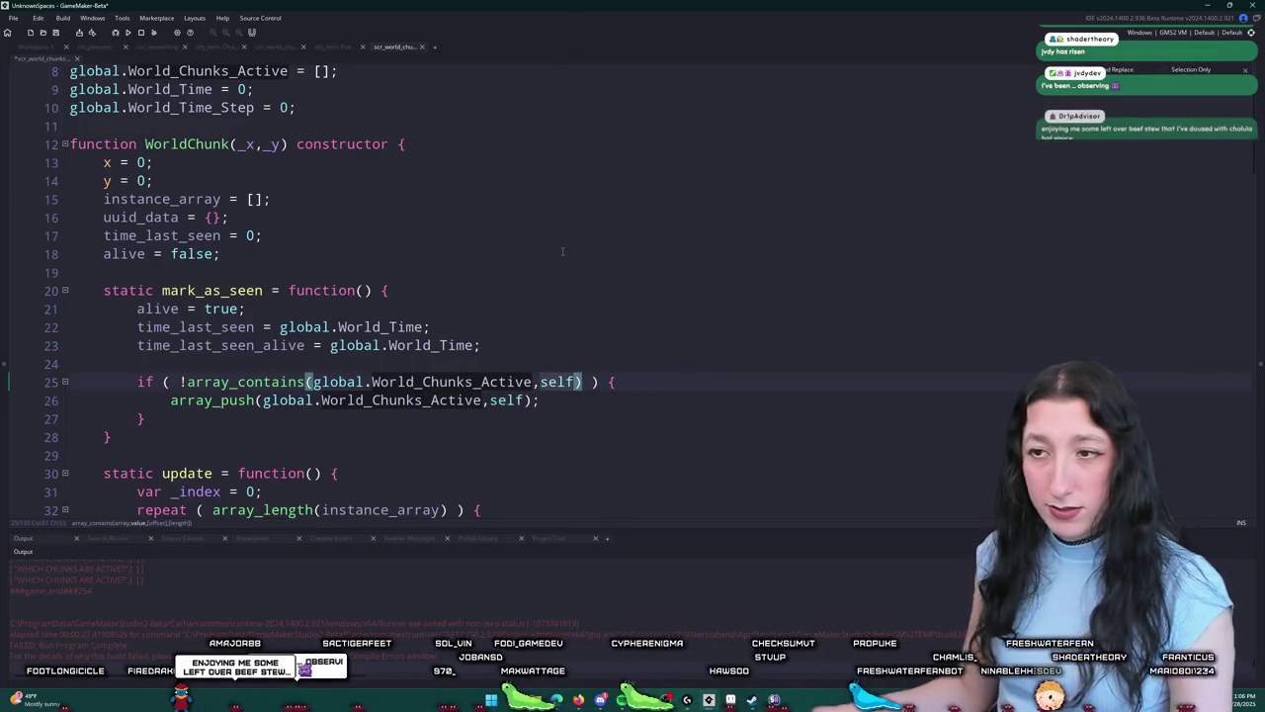
{"action": "scroll", "coordinate": [481, 317], "scroll_direction": "down", "scroll_amount": 2}
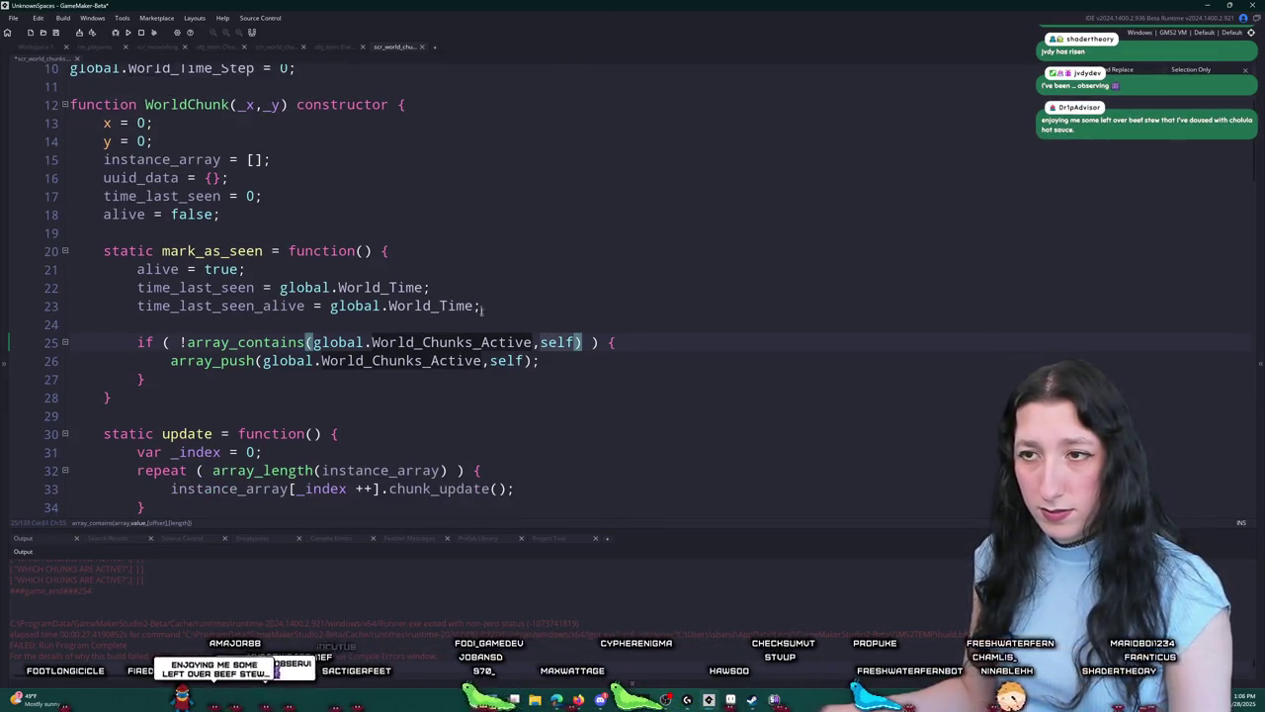
{"action": "left_click", "coordinate": [333, 344]}
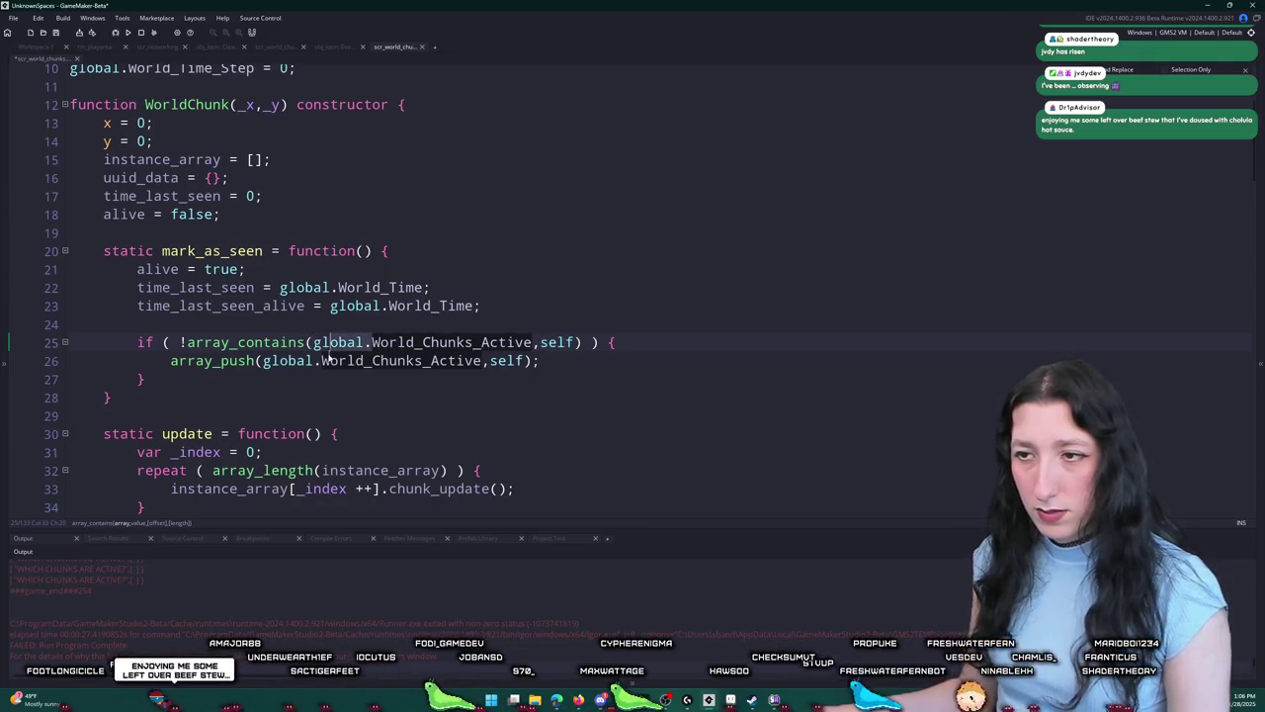
{"action": "key", "text": "ctrl+Left"}
{"action": "left_click", "coordinate": [731, 340]}
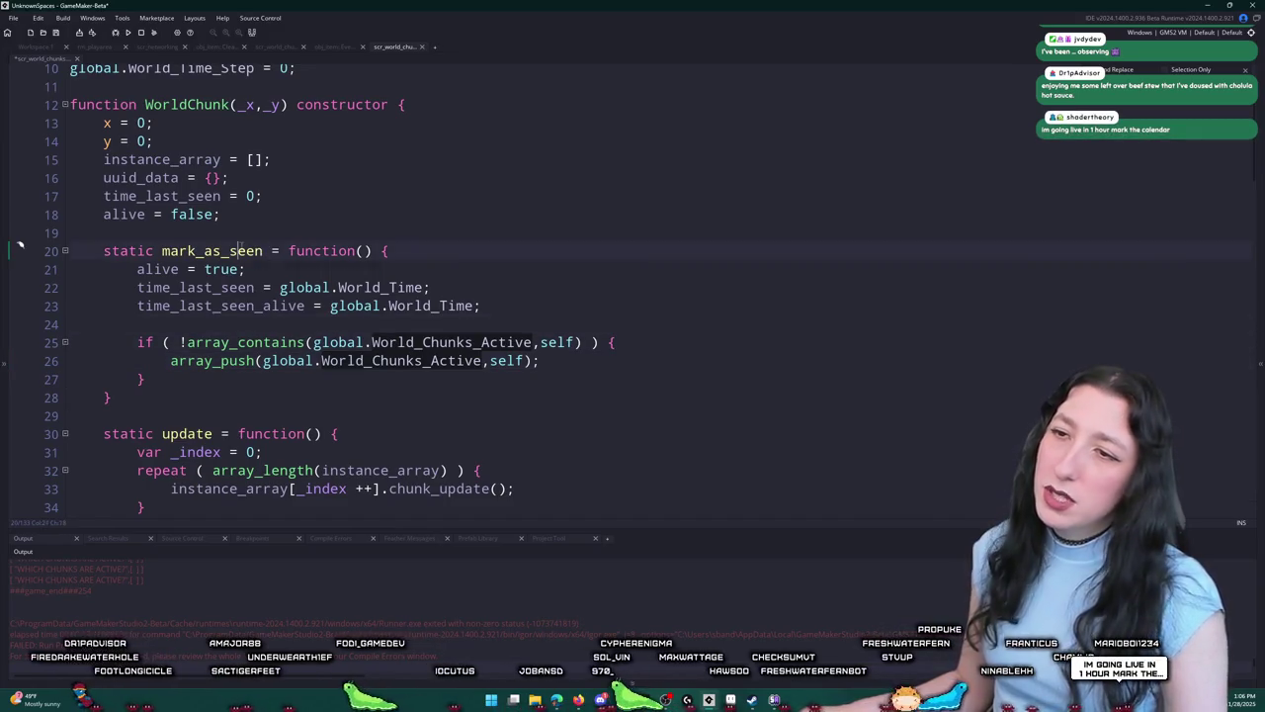
{"action": "key", "text": "ctrl+shift+f"}
{"action": "key", "text": "Return"}
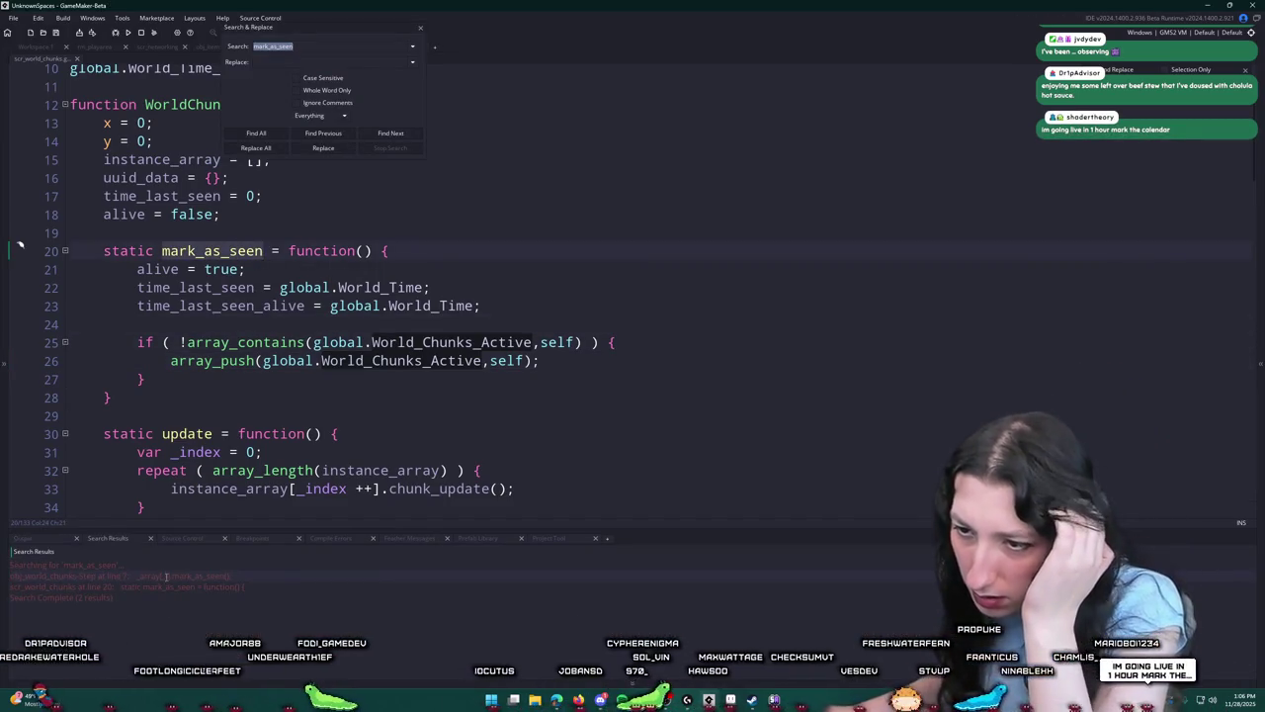
Step: Add show_message("PLAYER ARRAY",_array) as line 6 of the obj_world_chunks Step event
{"action": "double_click", "coordinate": [166, 575]}
{"action": "left_click", "coordinate": [822, 253]}
{"action": "left_click_drag", "start_coordinate": [822, 253], "coordinate": [633, 246]}
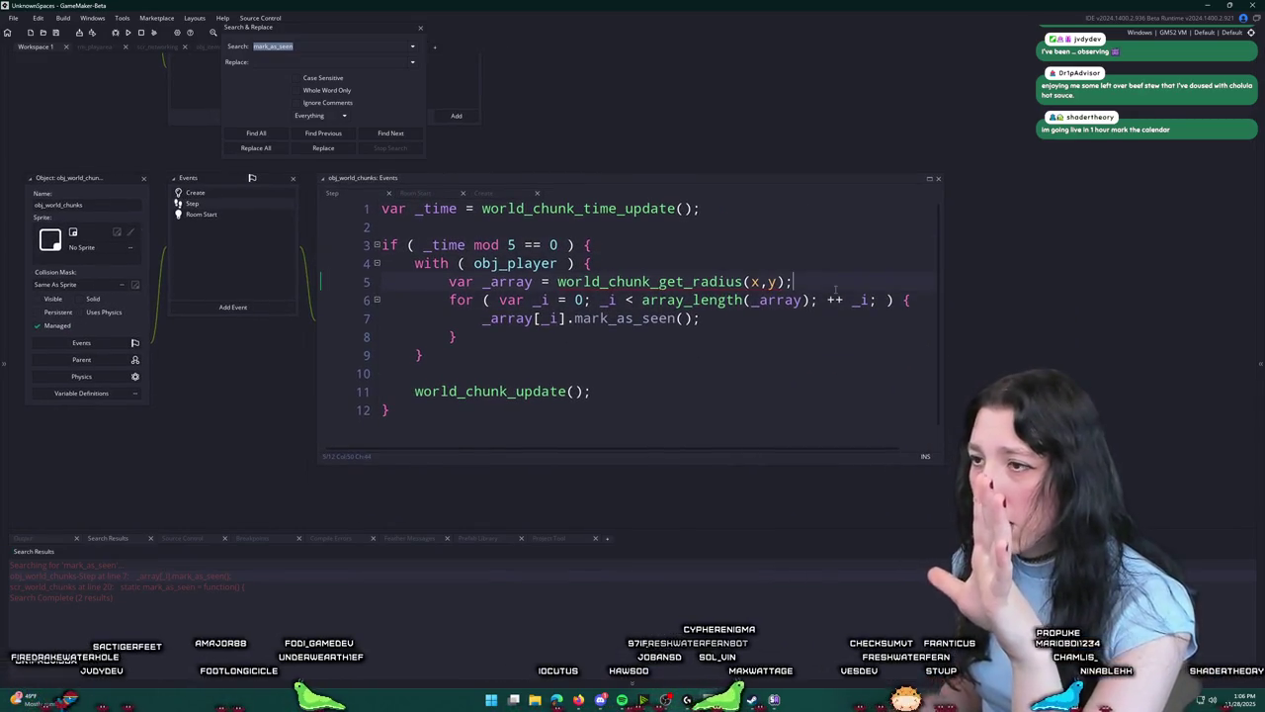
{"action": "left_click", "coordinate": [542, 281]}
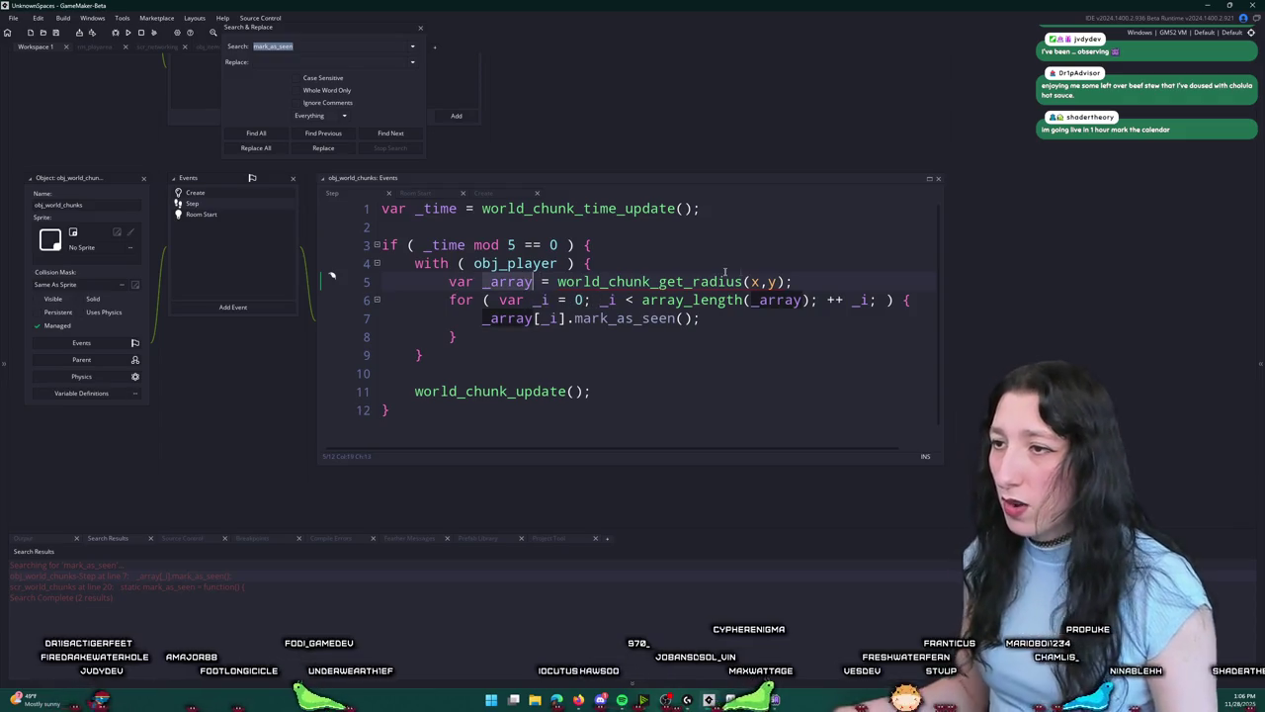
{"action": "left_click", "coordinate": [809, 273]}
{"action": "key", "text": "Return"}
{"action": "type", "text": "show_message"}
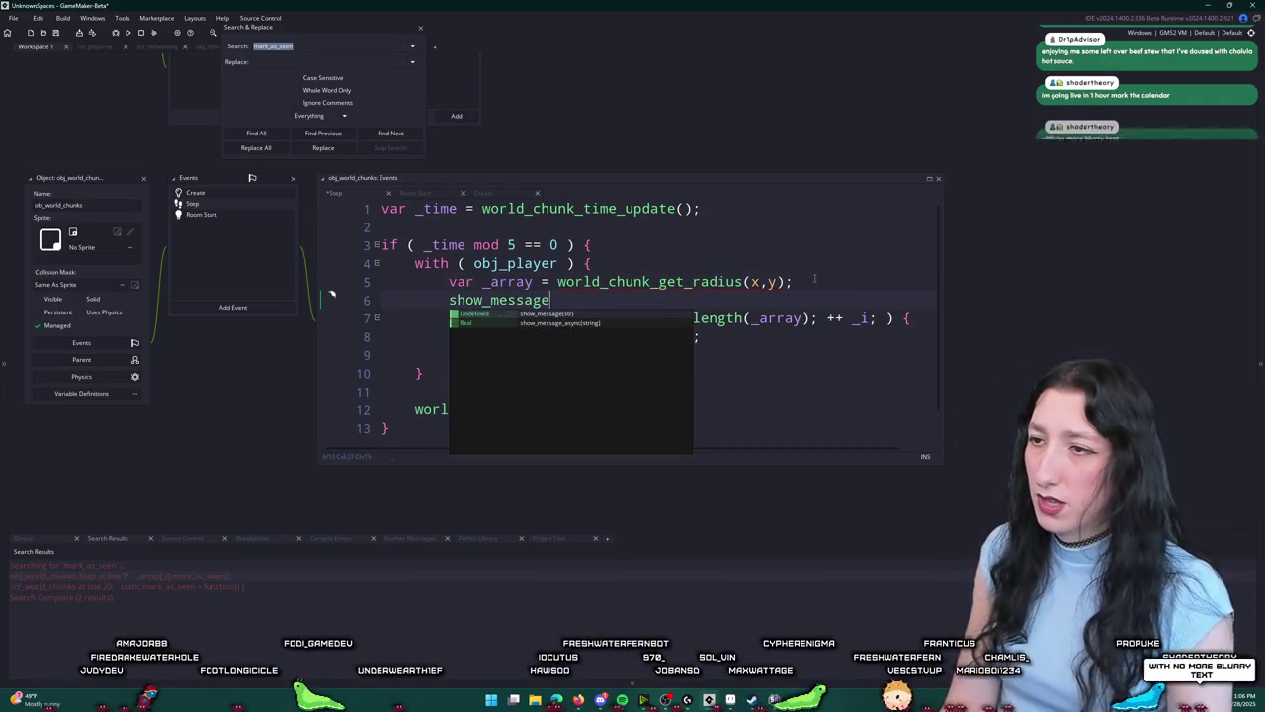
{"action": "type", "text": "(\"PLAYER ARRAY"}
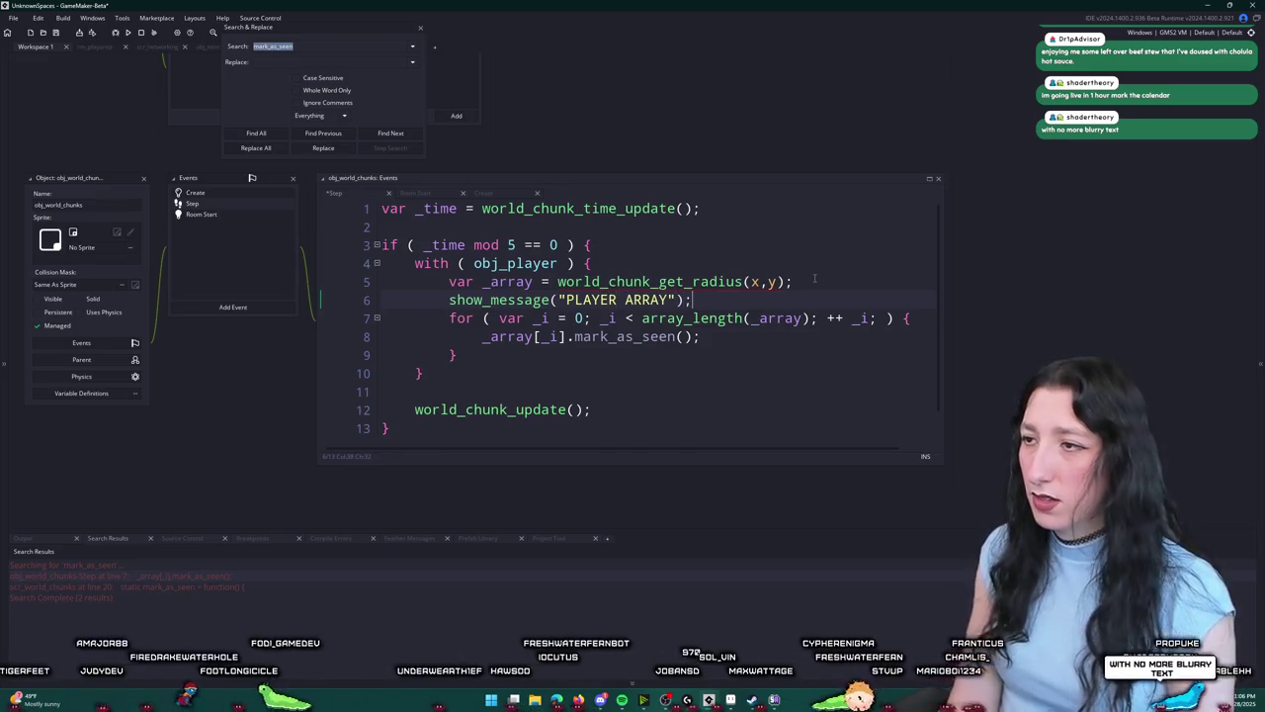
{"action": "type", "text": "\","}
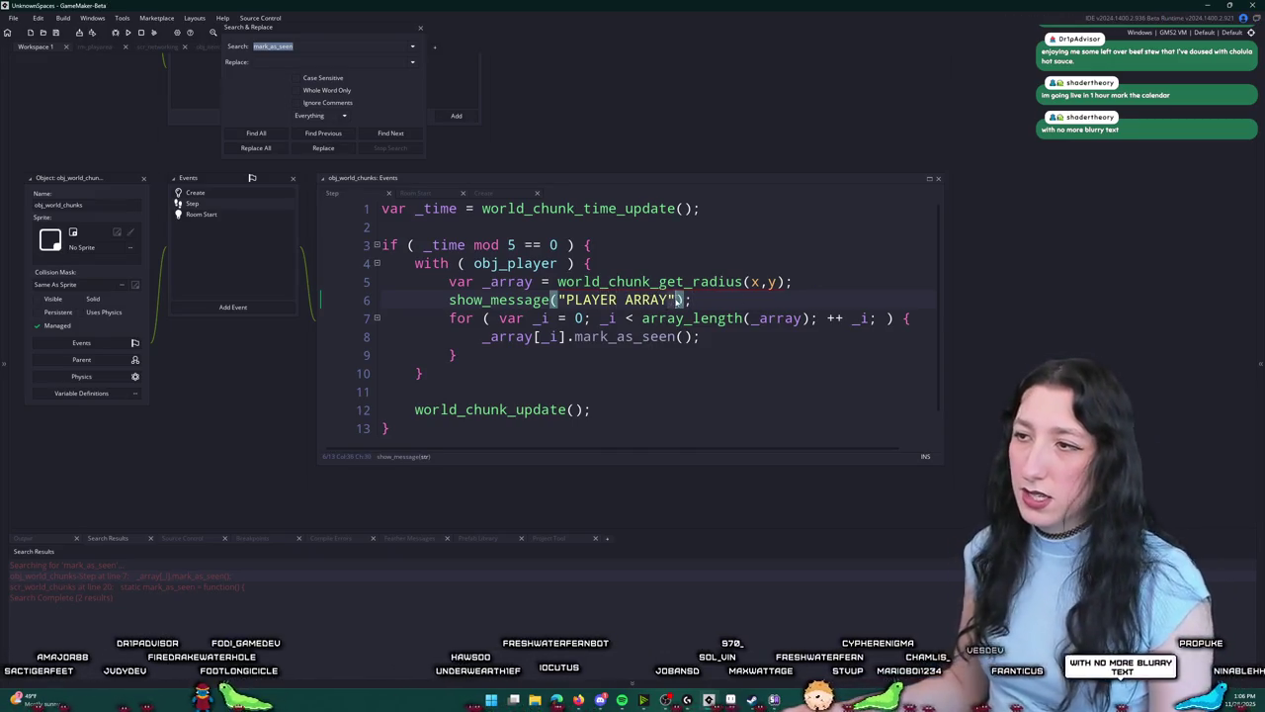
{"action": "type", "text": "_array"}
Step: Fix the call to show_message(["PLAYER ARRAY",_array]) after a failed run and run the game again
{"action": "key", "text": "F5"}
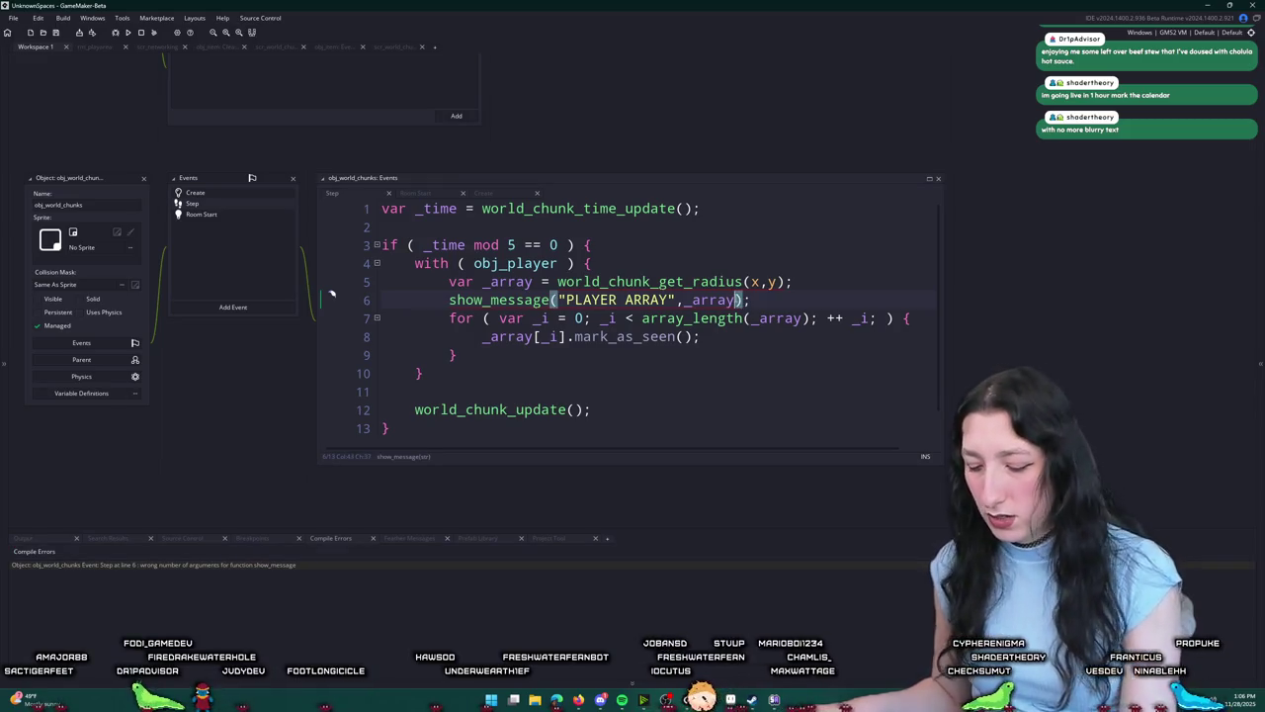
{"action": "key", "text": "ctrl+Left"}
{"action": "key", "text": "ctrl+Left"}
{"action": "key", "text": "ctrl+Left"}
{"action": "key", "text": "Right"}
{"action": "type", "text": "["}
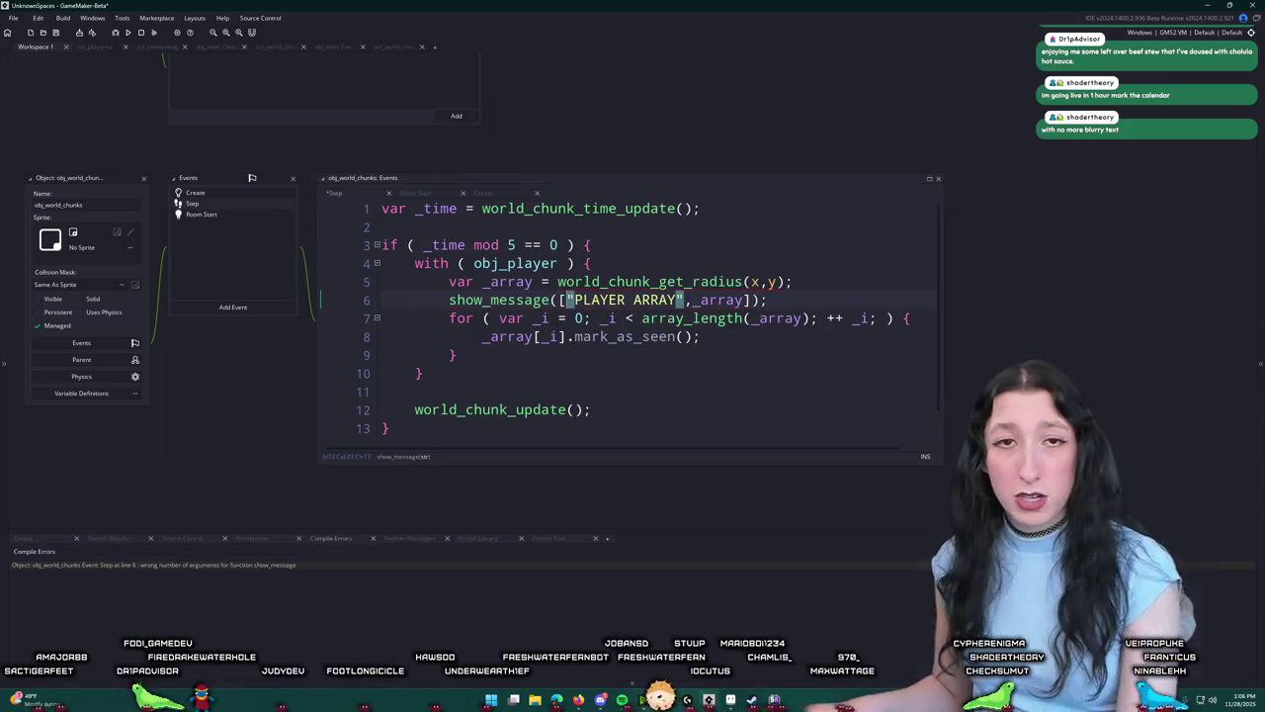
{"action": "key", "text": "F5"}
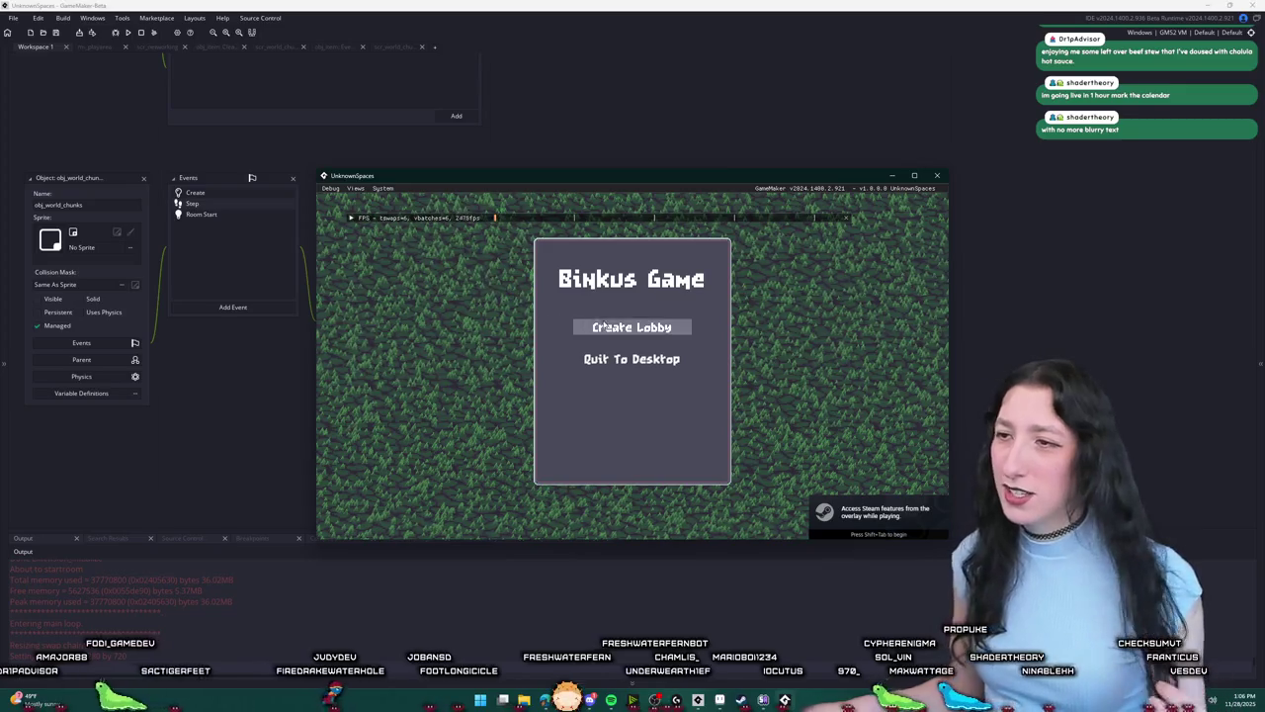
Step: Start a lobby, dismiss the PLAYER ARRAY message showing an empty array, and stop the game
{"action": "left_click", "coordinate": [647, 327]}
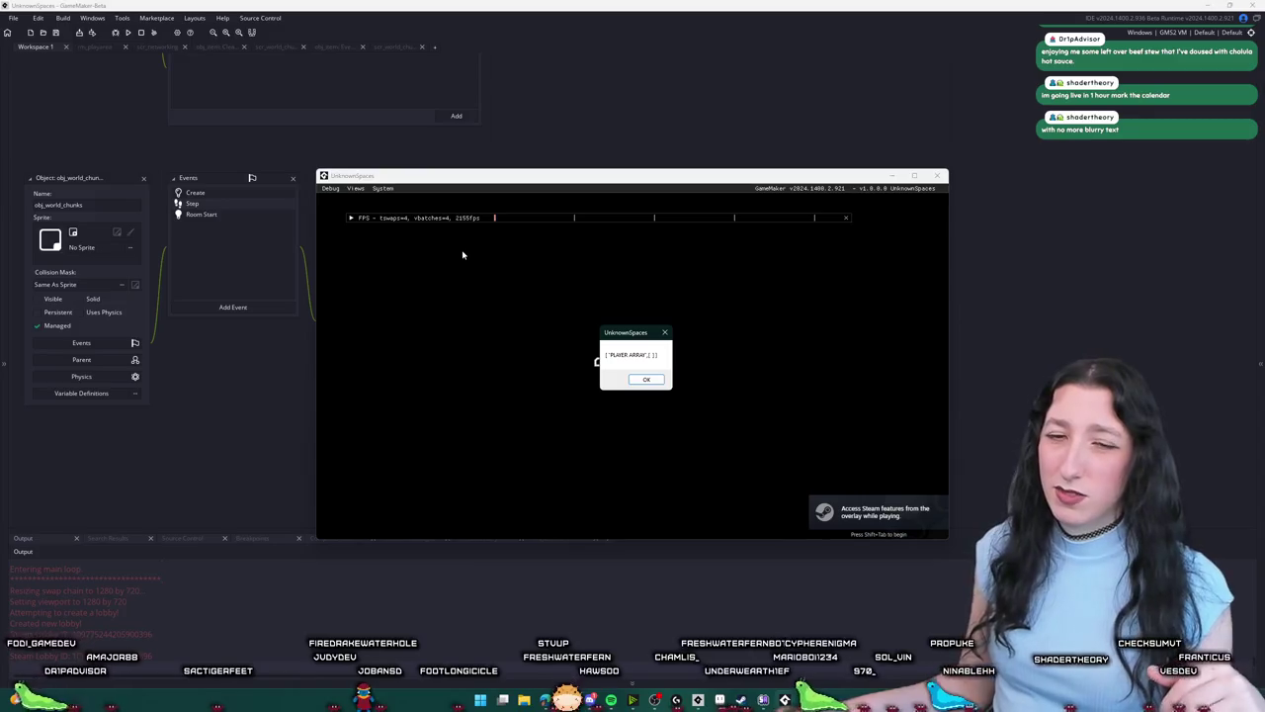
{"action": "left_click", "coordinate": [647, 380]}
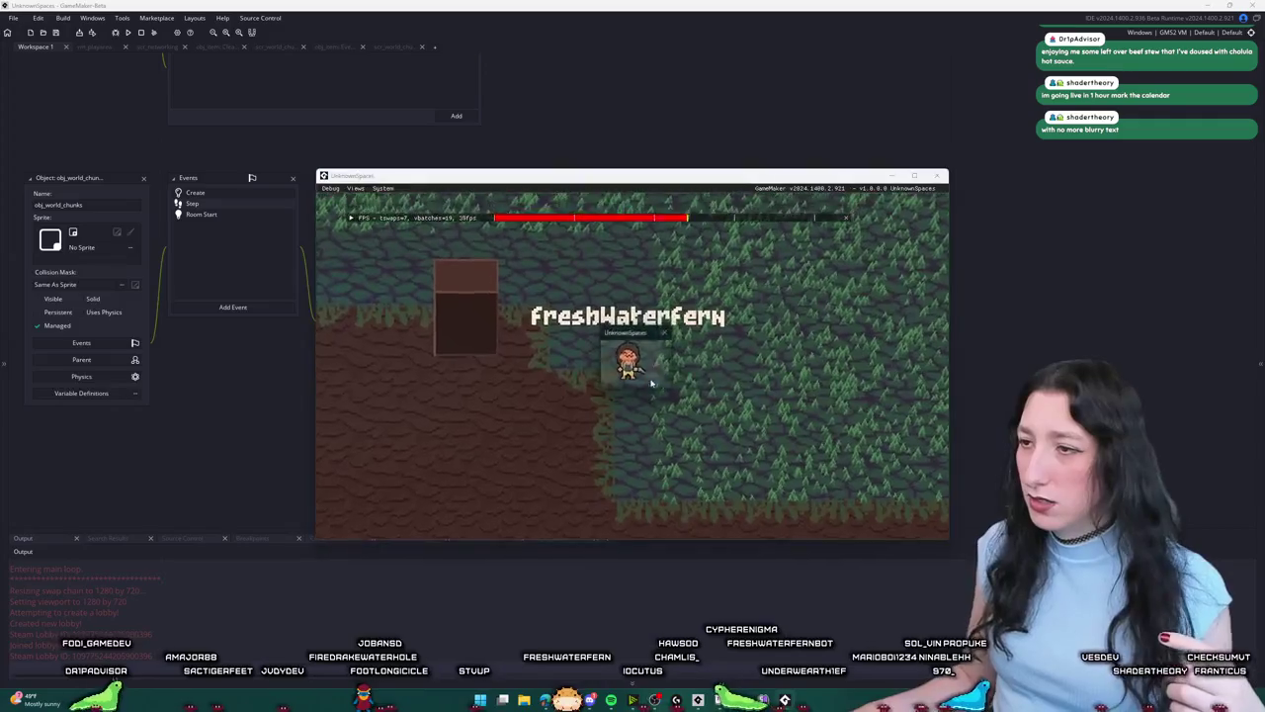
{"action": "left_click", "coordinate": [141, 36]}
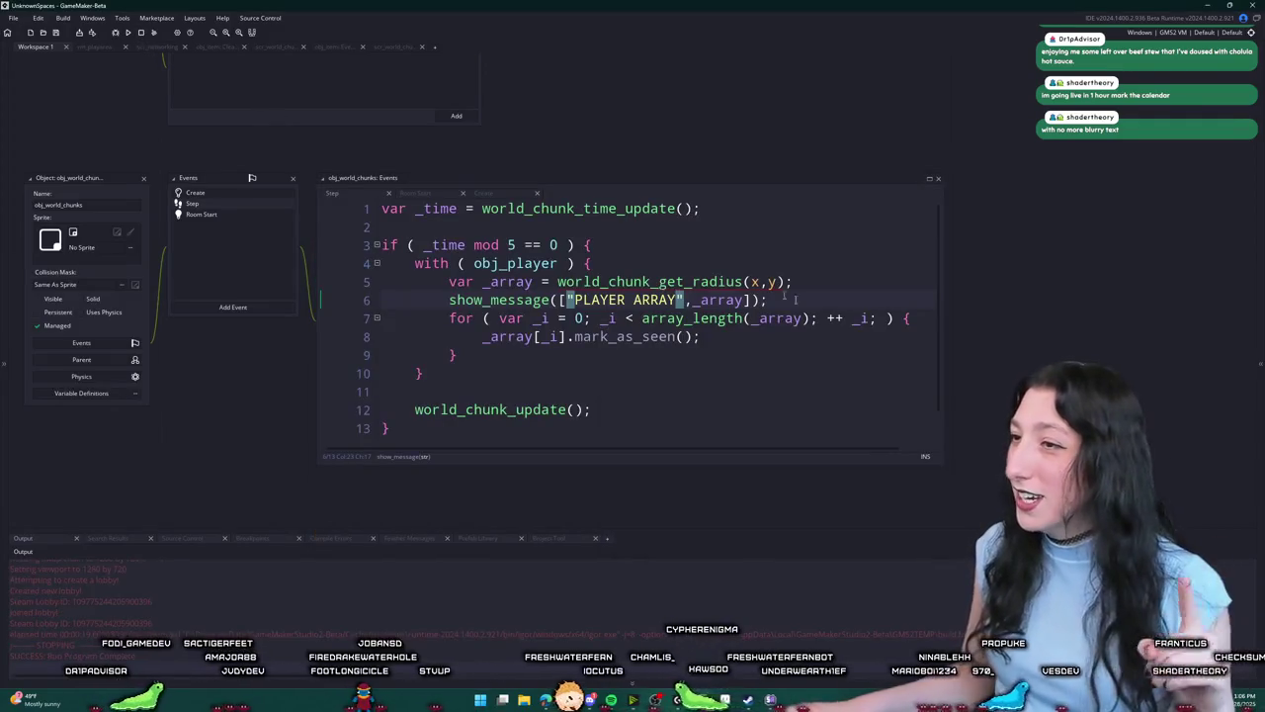
Step: Delete the show_message line and open world_chunk_get_radius full-size in scr_world_chunks
{"action": "key", "text": "shift+Up"}
{"action": "key", "text": "BackSpace"}
{"action": "middle_click", "coordinate": [694, 280]}
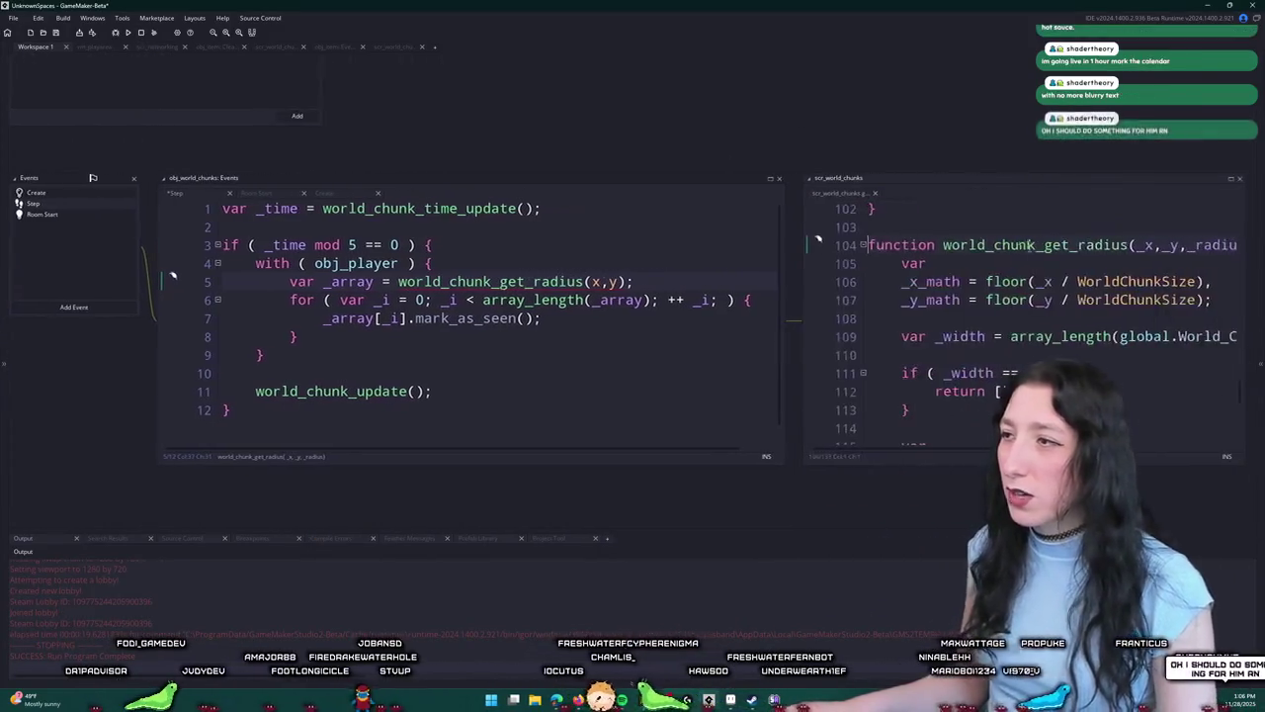
{"action": "left_click", "coordinate": [638, 69]}
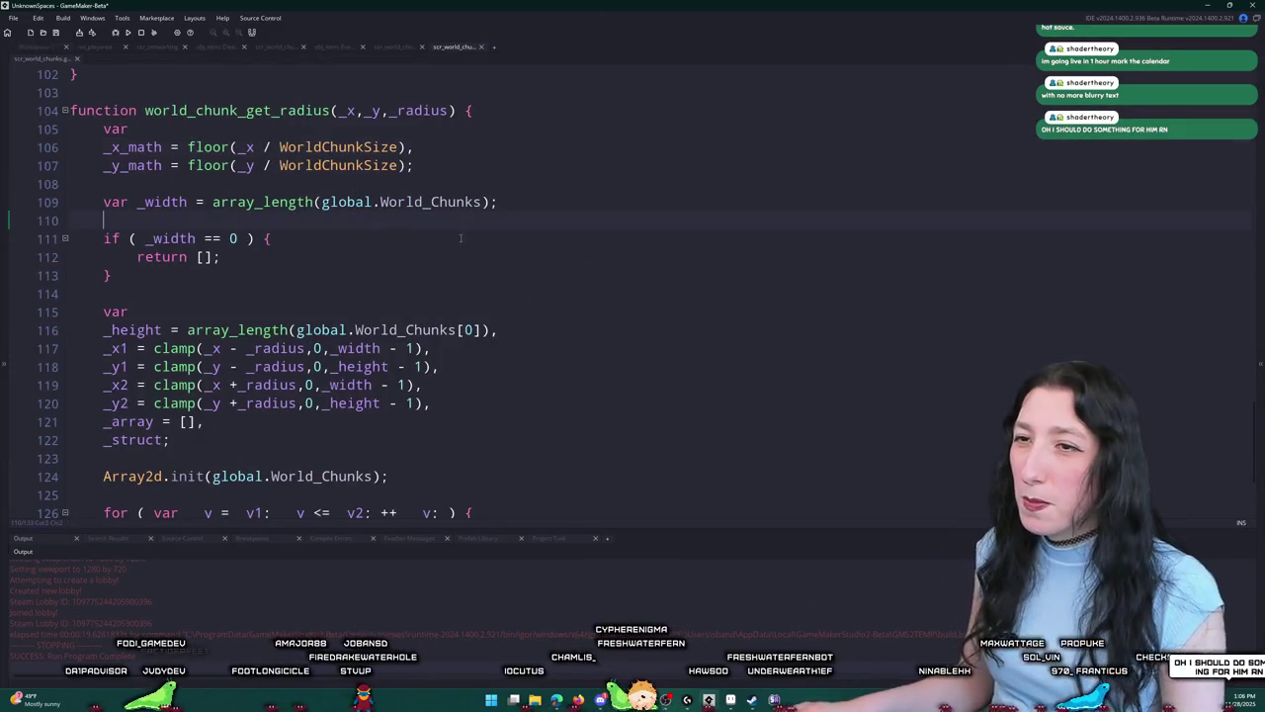
Step: Change _width on line 109 and _height on line 116 to read global.World_Chunks.array
{"action": "double_click", "coordinate": [166, 202]}
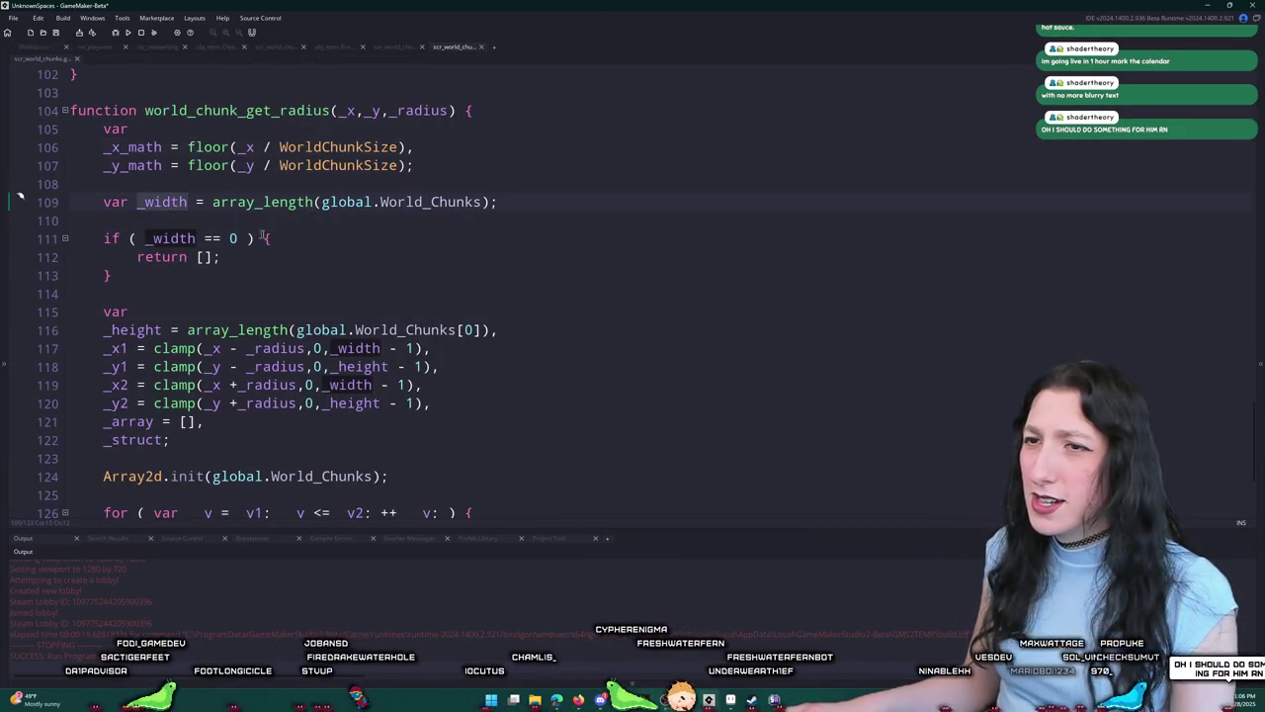
{"action": "left_click", "coordinate": [296, 237]}
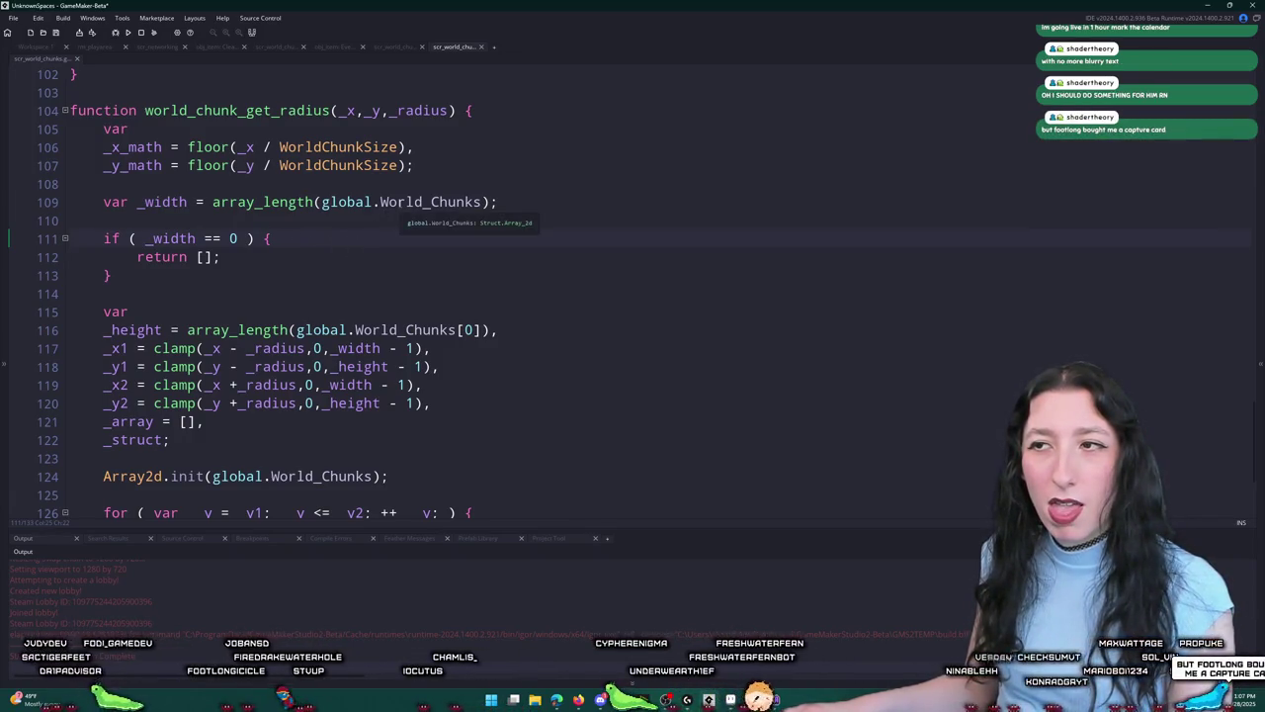
{"action": "left_click", "coordinate": [498, 203]}
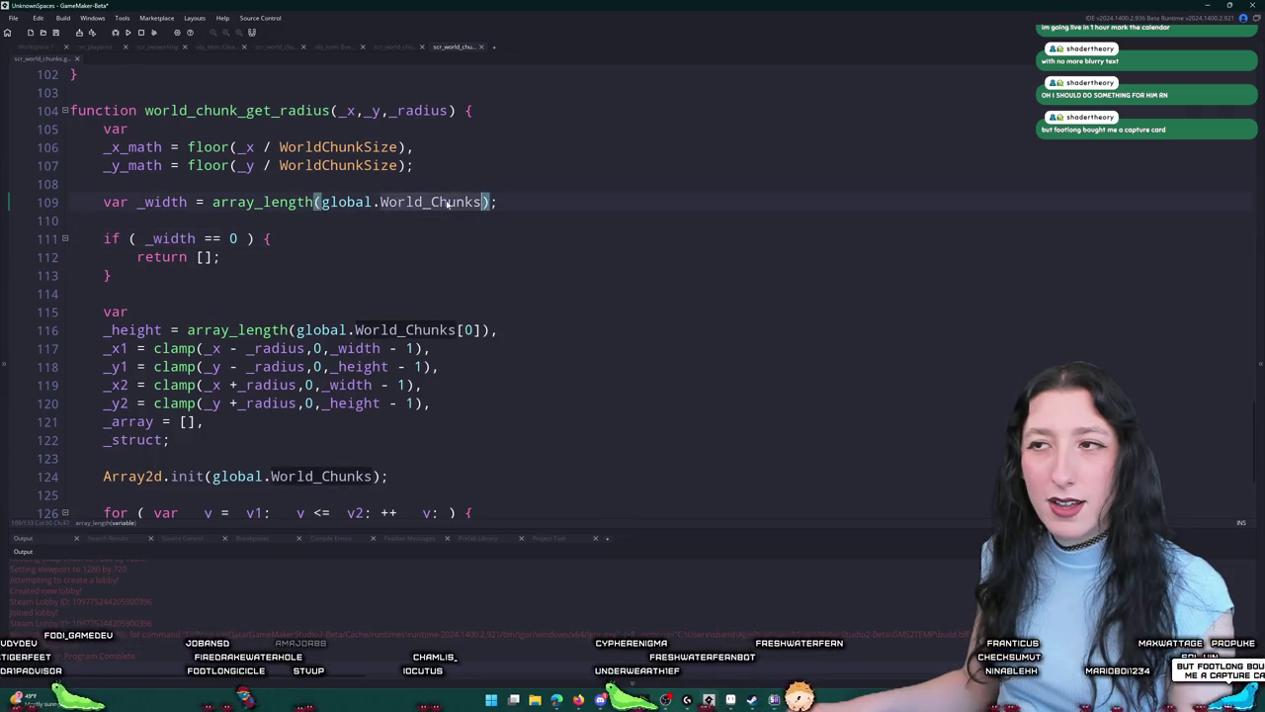
{"action": "type", "text": ".array"}
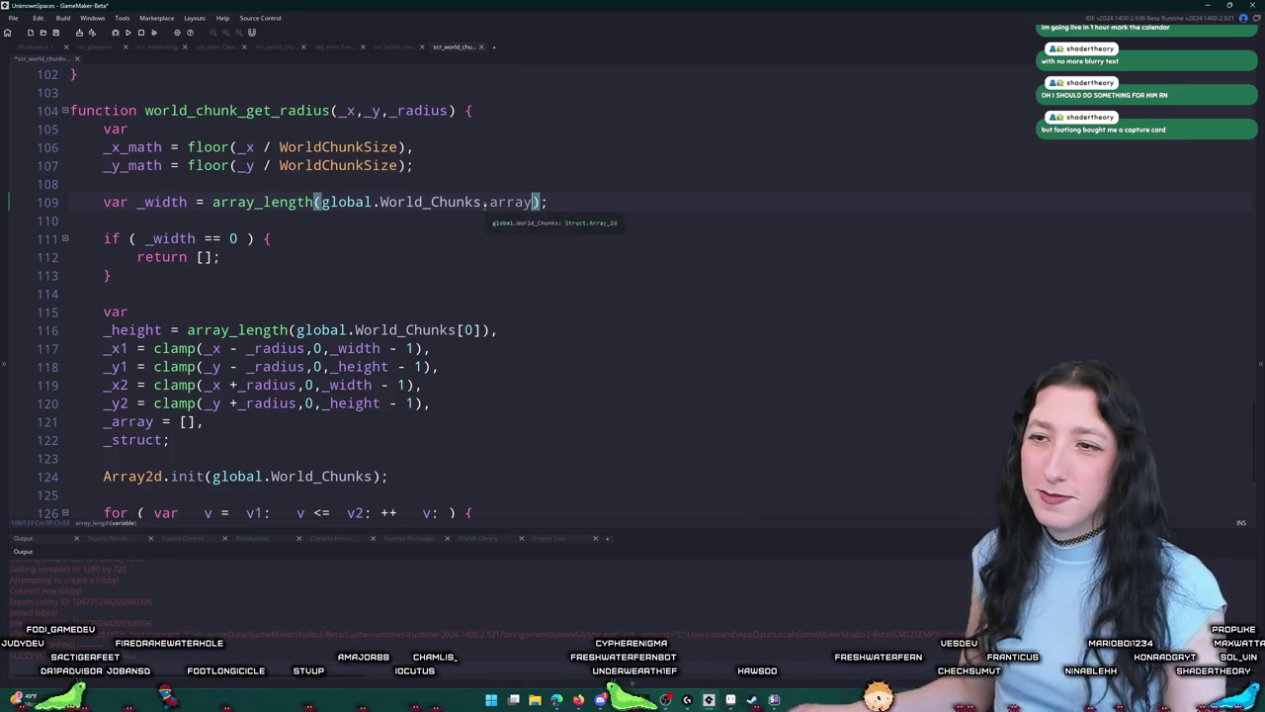
{"action": "double_click", "coordinate": [492, 203]}
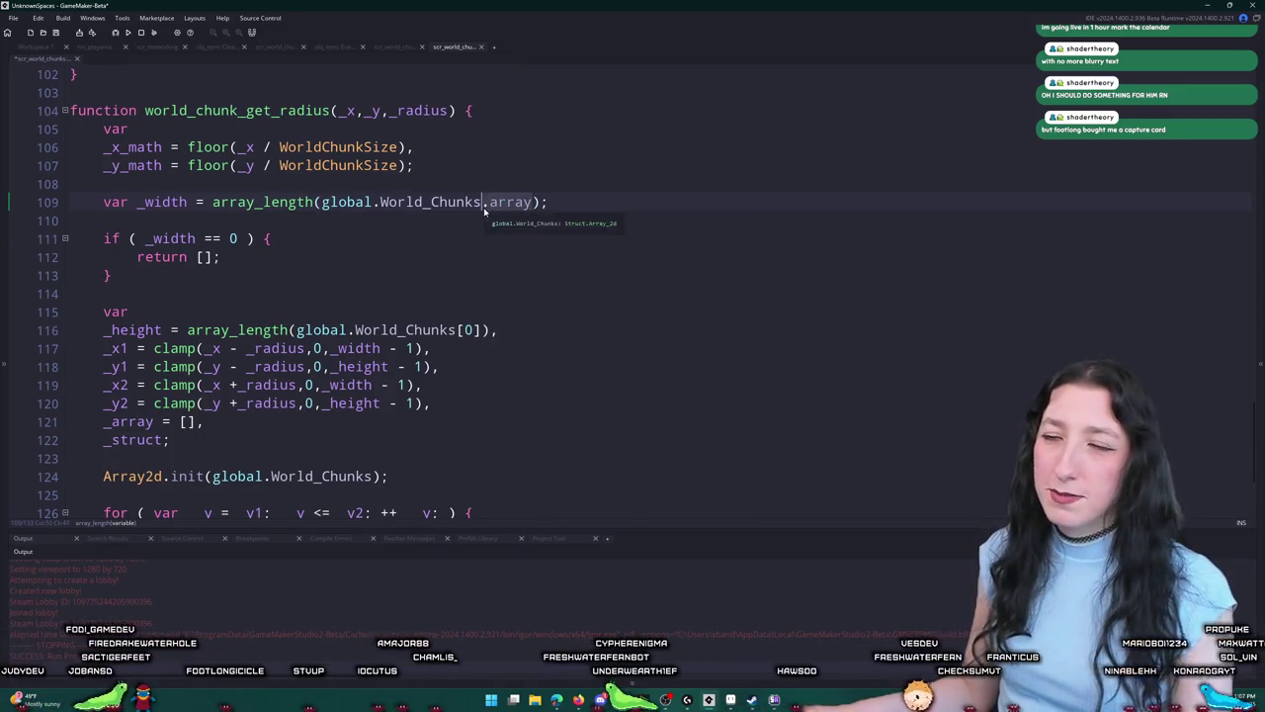
{"action": "left_click", "coordinate": [459, 329]}
{"action": "type", "text": ".array"}
Step: Pass global.World_Chunks.array to the Array2d.init call on line 124
{"action": "scroll", "coordinate": [392, 367], "scroll_direction": "down", "scroll_amount": 2}
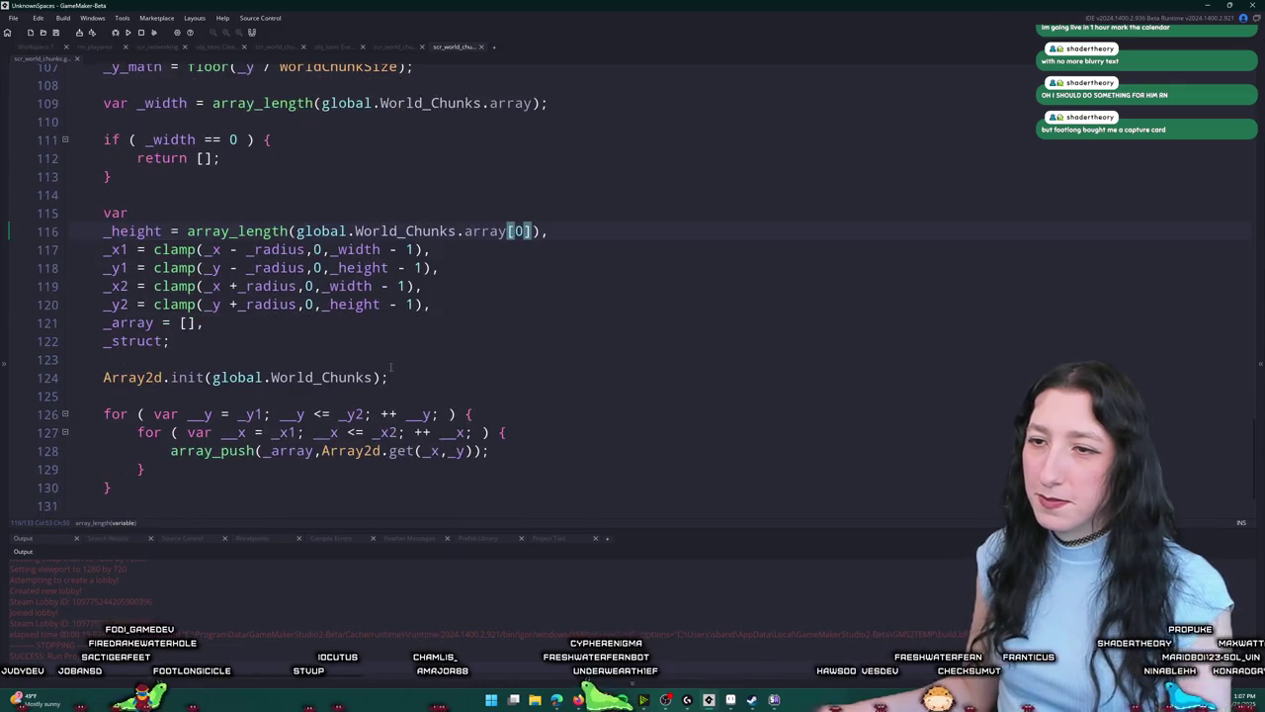
{"action": "left_click", "coordinate": [375, 377]}
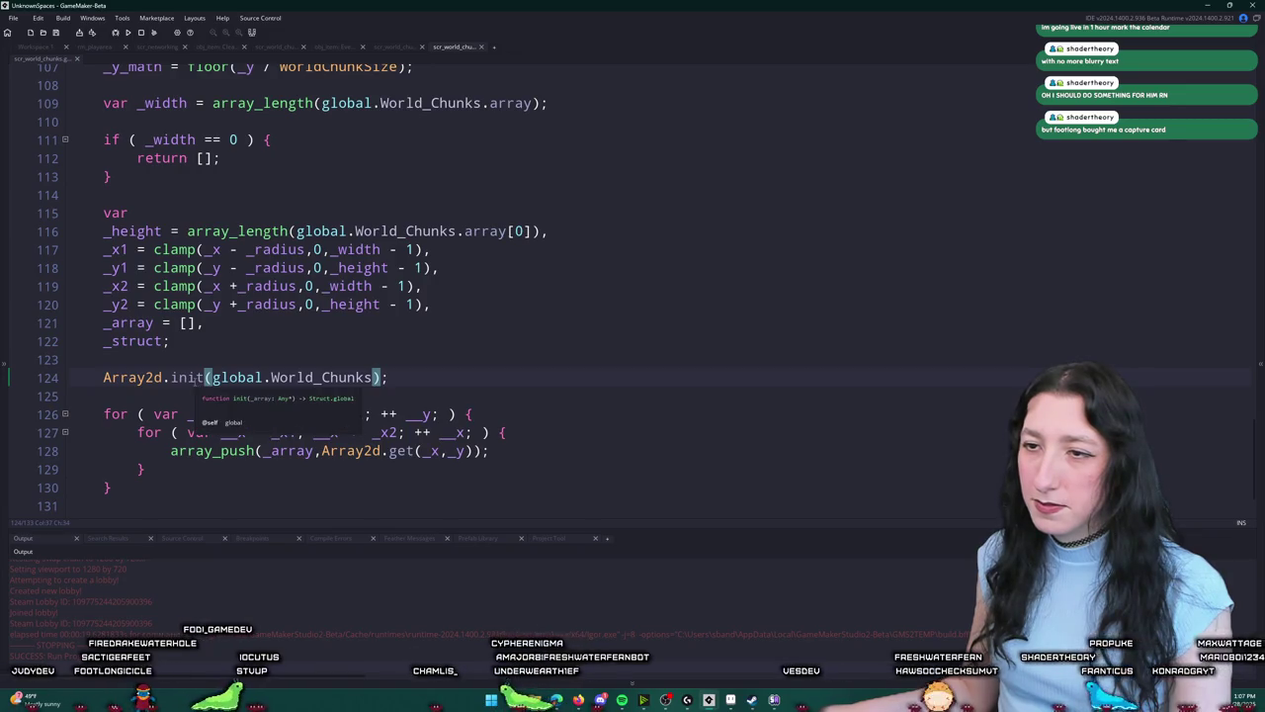
{"action": "middle_click", "coordinate": [132, 377]}
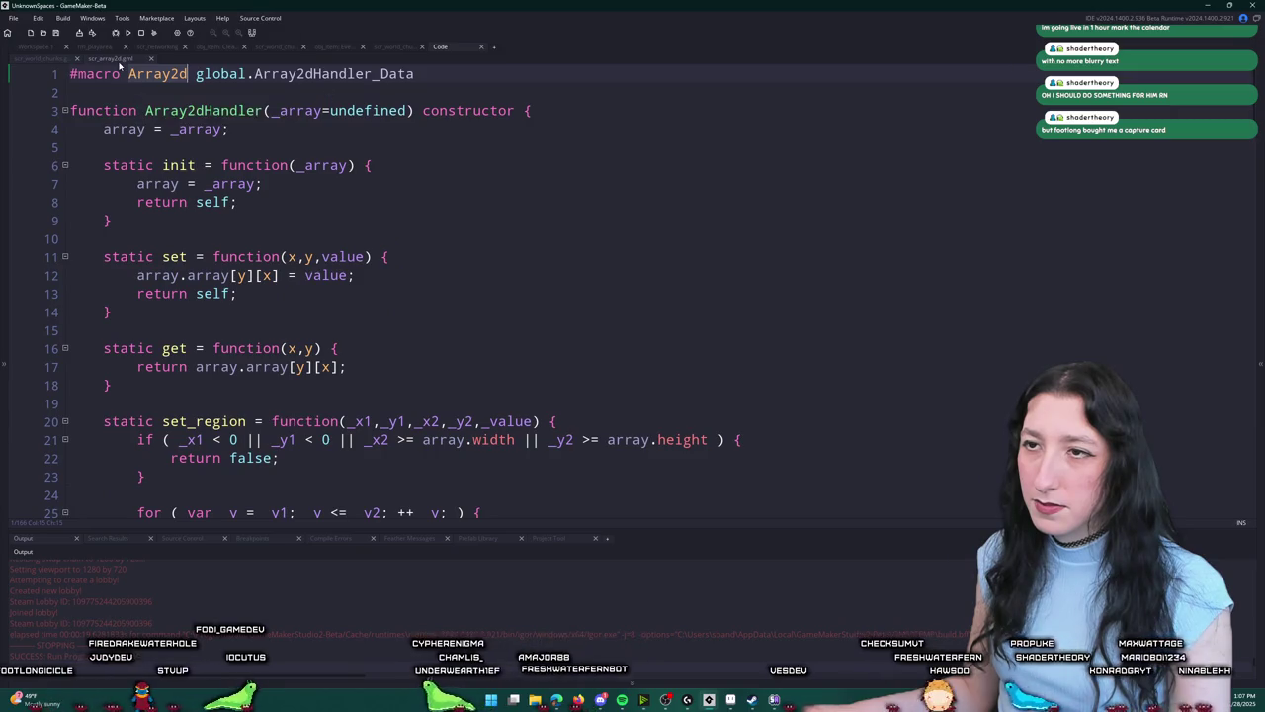
{"action": "middle_click", "coordinate": [118, 61]}
{"action": "type", "text": ".array);"}
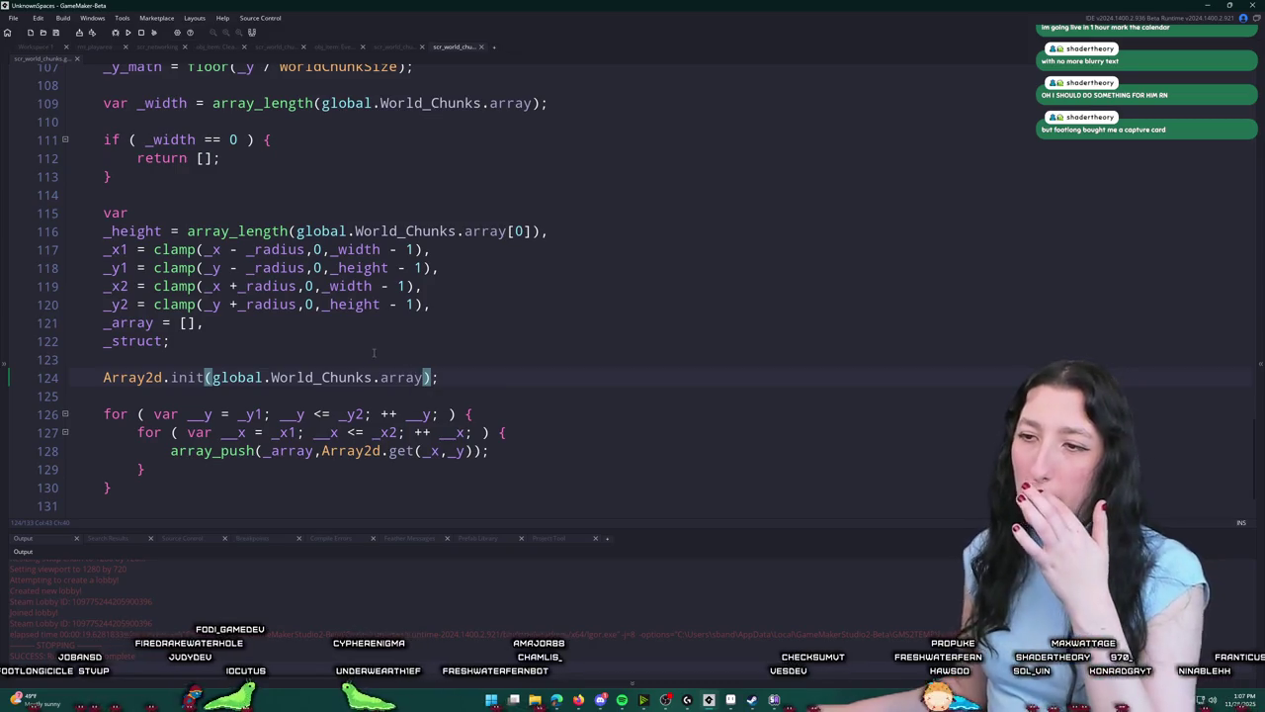
{"action": "scroll", "coordinate": [420, 393], "scroll_direction": "down", "scroll_amount": 1}
{"action": "scroll", "coordinate": [420, 393], "scroll_direction": "up", "scroll_amount": 3}
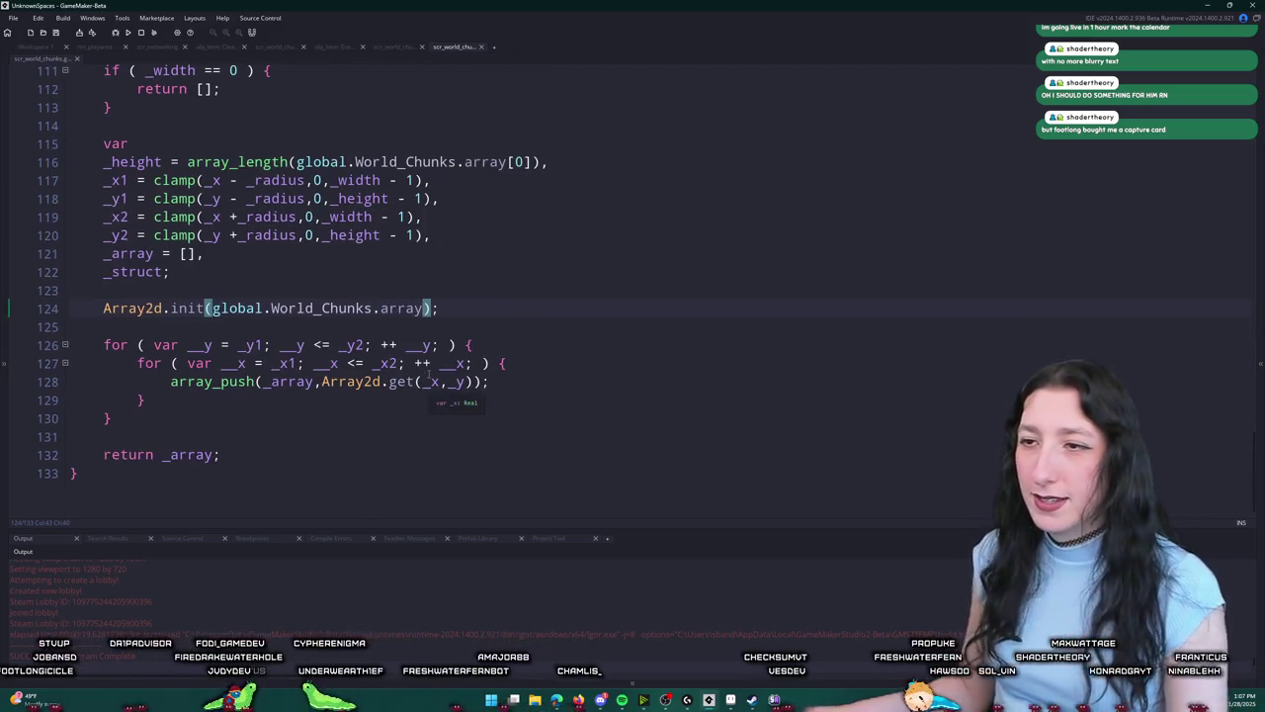
Step: Review the Array_2d constructor in scr_array2d, starting from the chunk macros
{"action": "scroll", "coordinate": [404, 394], "scroll_direction": "up", "scroll_amount": 20}
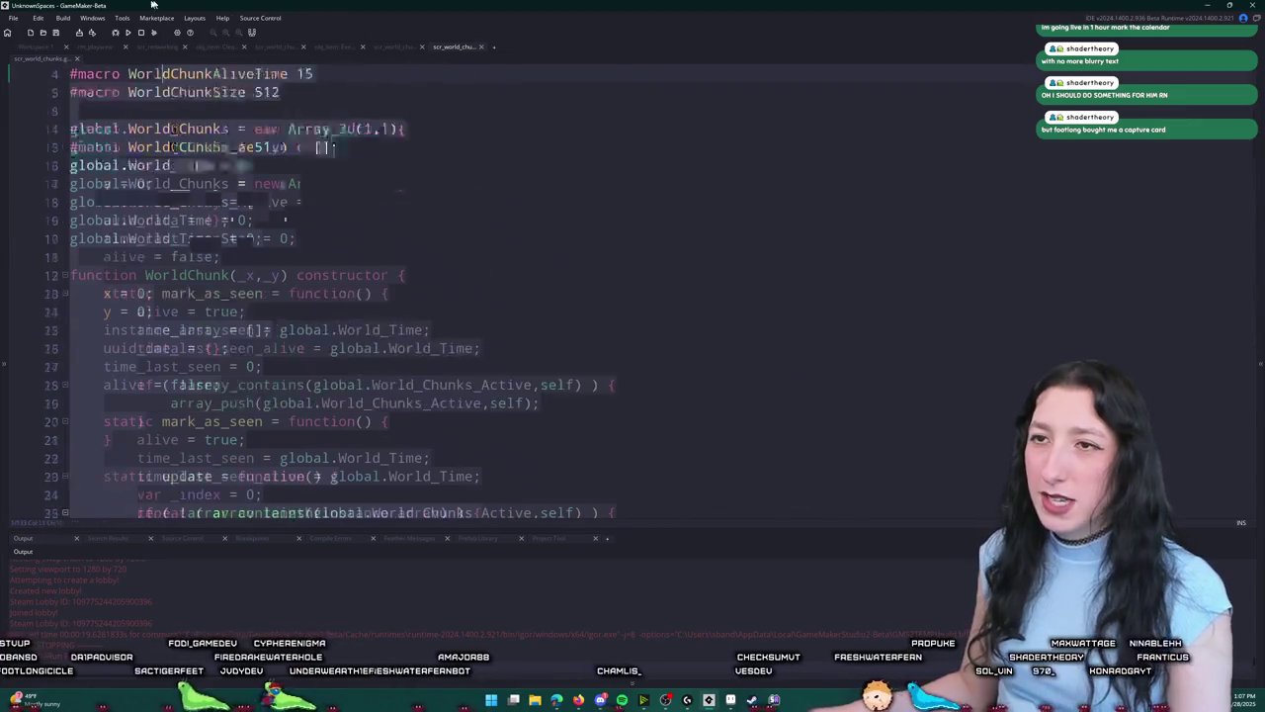
{"action": "left_click", "coordinate": [245, 148]}
{"action": "middle_click", "coordinate": [326, 184]}
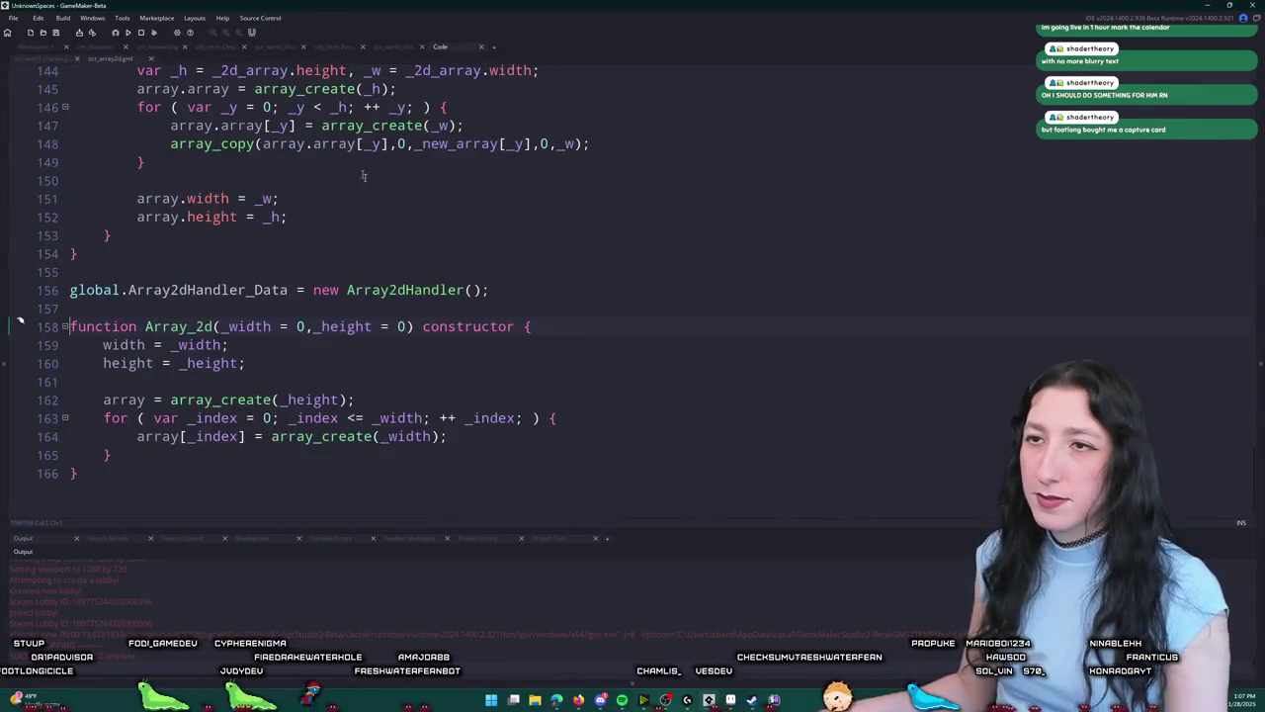
{"action": "middle_click", "coordinate": [129, 61]}
{"action": "scroll", "coordinate": [316, 260], "scroll_direction": "down", "scroll_amount": 3}
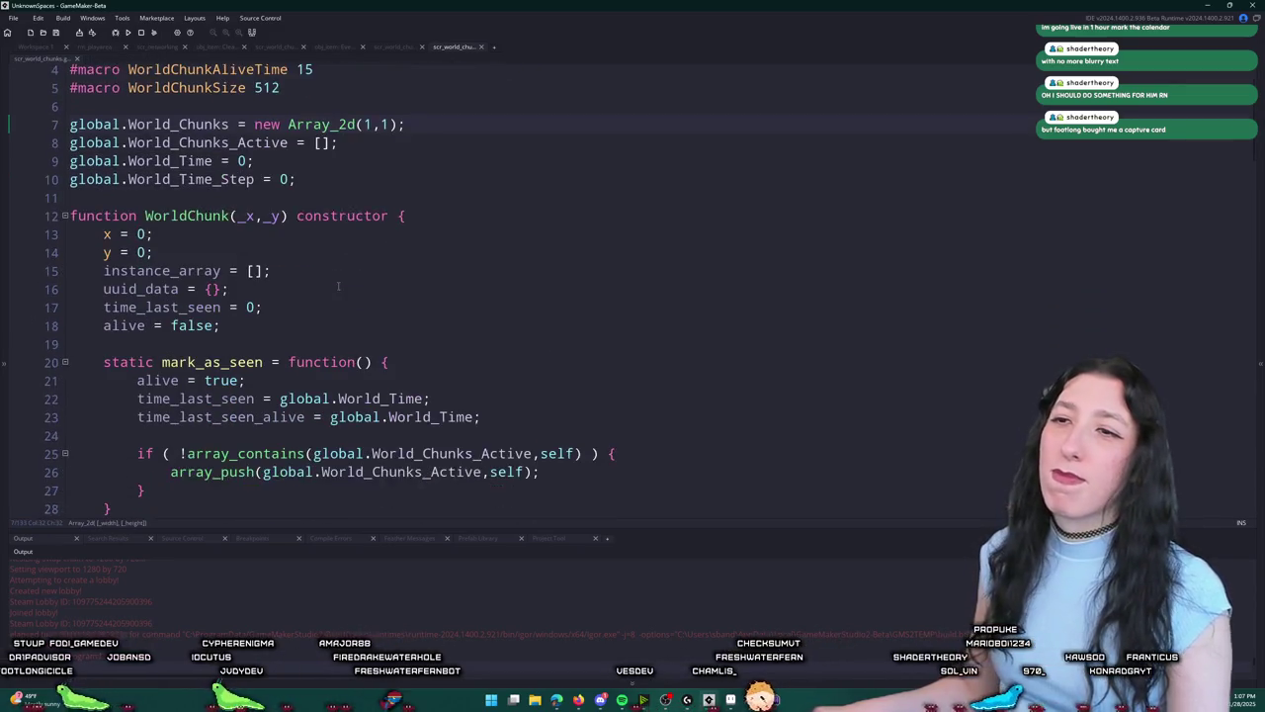
{"action": "scroll", "coordinate": [425, 357], "scroll_direction": "down", "scroll_amount": 6}
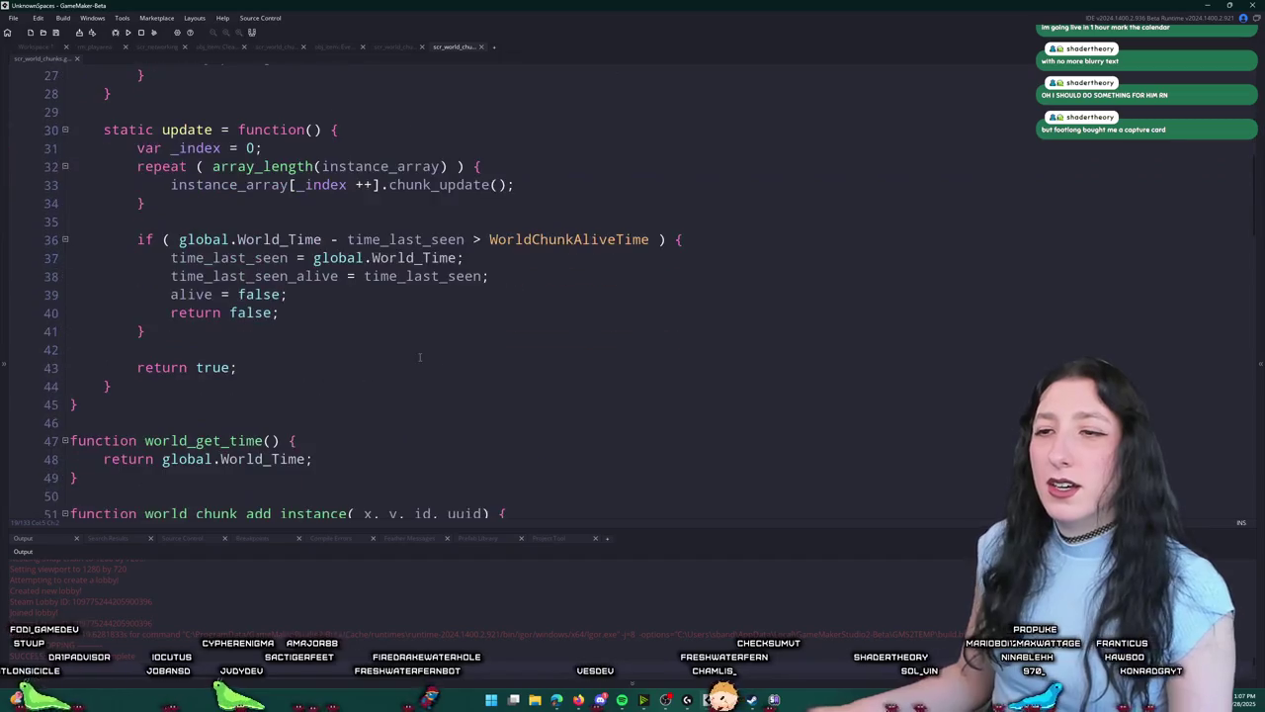
{"action": "scroll", "coordinate": [420, 357], "scroll_direction": "down", "scroll_amount": 6}
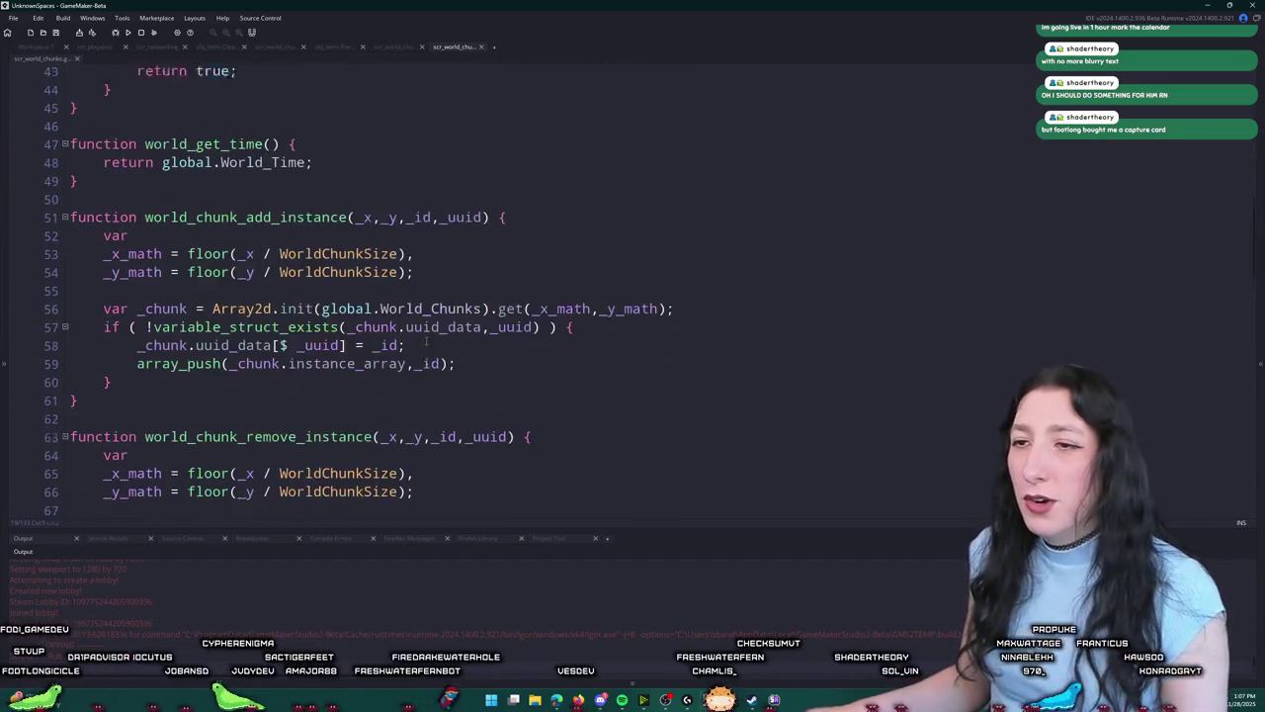
Step: Try appending .array to global.World_Chunks on line 56, then remove it again
{"action": "left_click", "coordinate": [485, 289]}
{"action": "type", "text": ",array"}
{"action": "key", "text": "ctrl+Left"}
{"action": "key", "text": "BackSpace"}
{"action": "type", "text": "."}
{"action": "key", "text": "ctrl+BackSpace"}
{"action": "key", "text": "ctrl+BackSpace"}
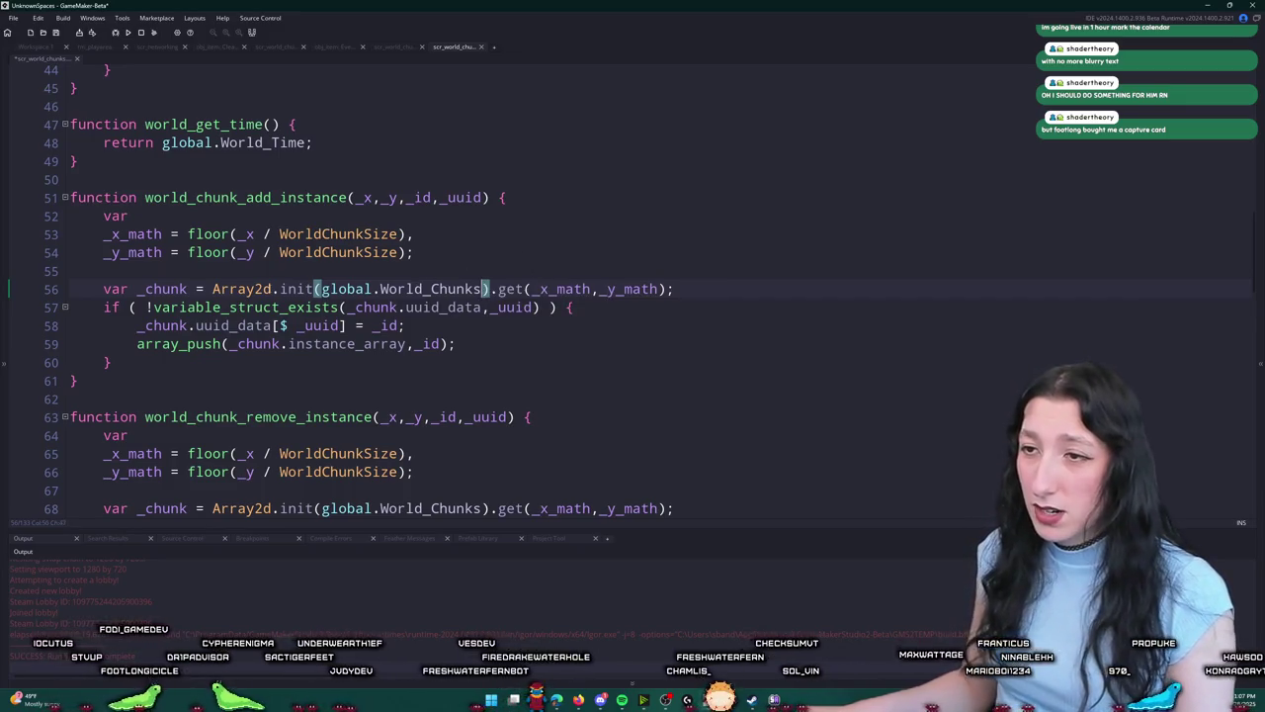
Step: Inspect how Array2dHandler's init function stores its array, and undo the line 124 .array edit
{"action": "middle_click", "coordinate": [264, 290]}
{"action": "left_click", "coordinate": [197, 165]}
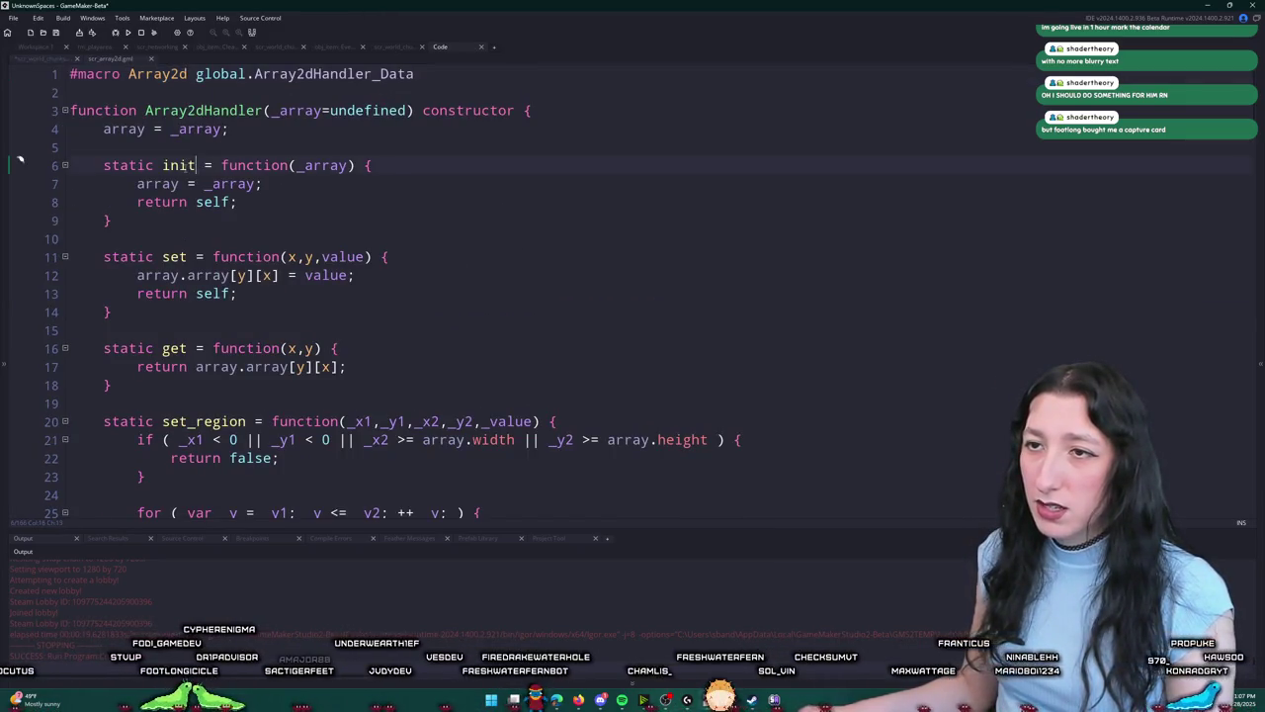
{"action": "key", "text": "End"}
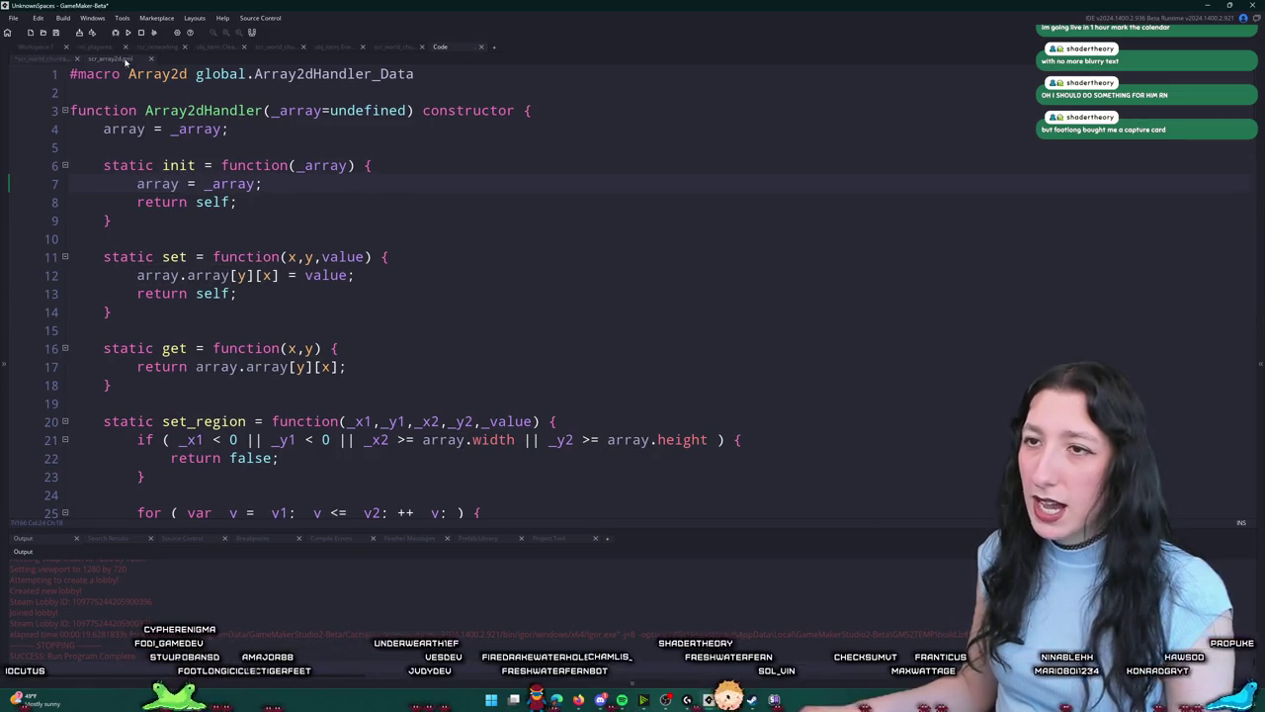
{"action": "middle_click", "coordinate": [126, 60]}
{"action": "middle_click", "coordinate": [285, 288]}
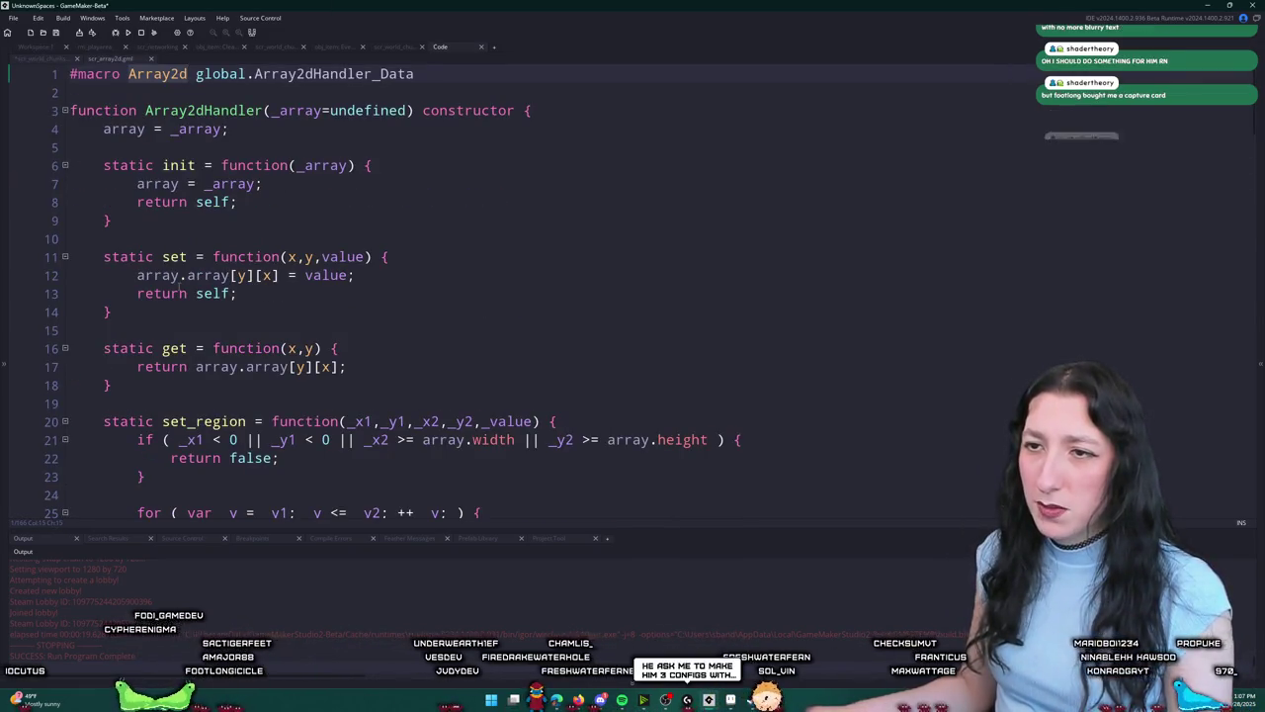
{"action": "middle_click", "coordinate": [113, 59]}
{"action": "key", "text": "ctrl+z"}
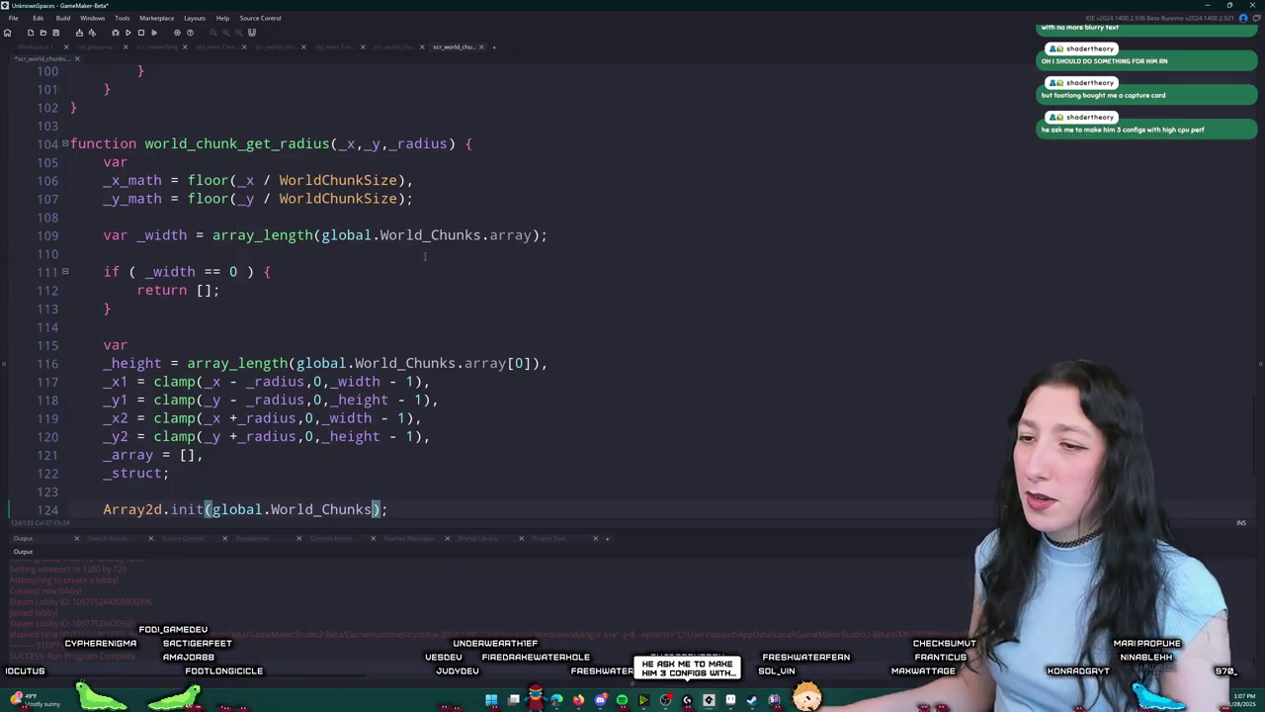
Step: Undo and redo the World_Chunks .array edits, then build and run UnknownSpaces
{"action": "key", "text": "ctrl+z"}
{"action": "key", "text": "ctrl+z"}
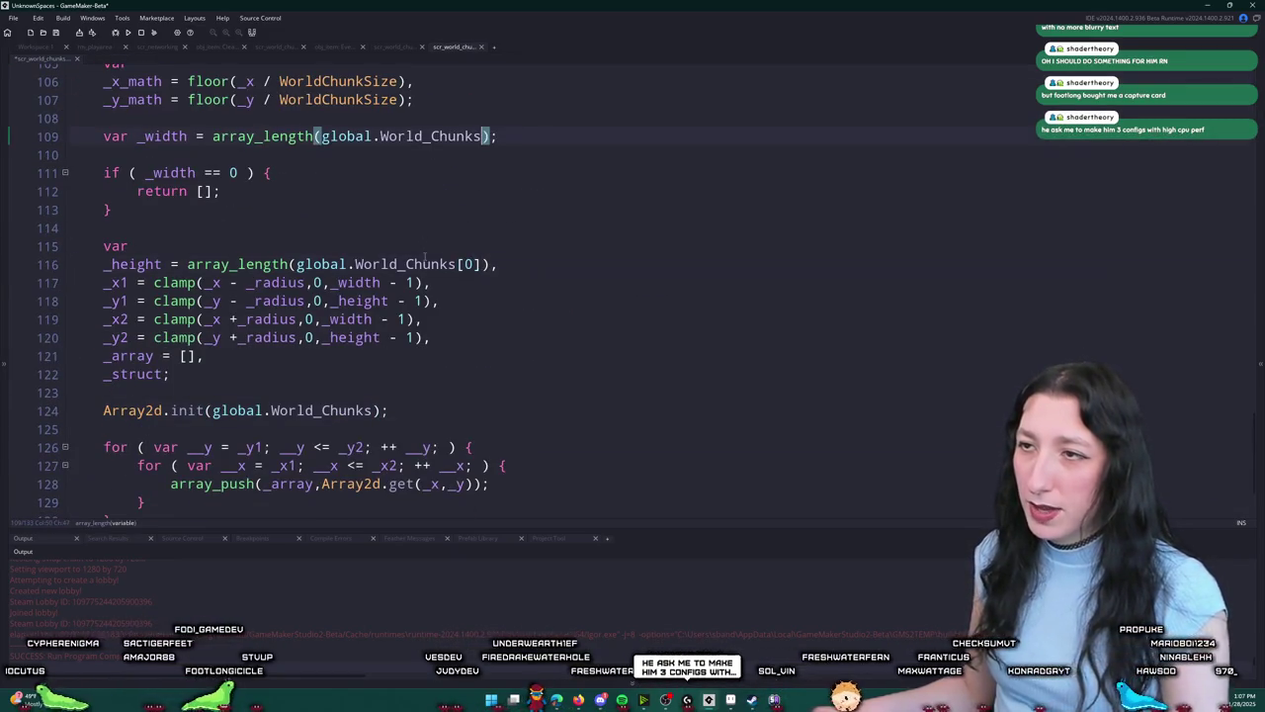
{"action": "key", "text": "ctrl+y"}
{"action": "left_click", "coordinate": [415, 413]}
{"action": "key", "text": "F5"}
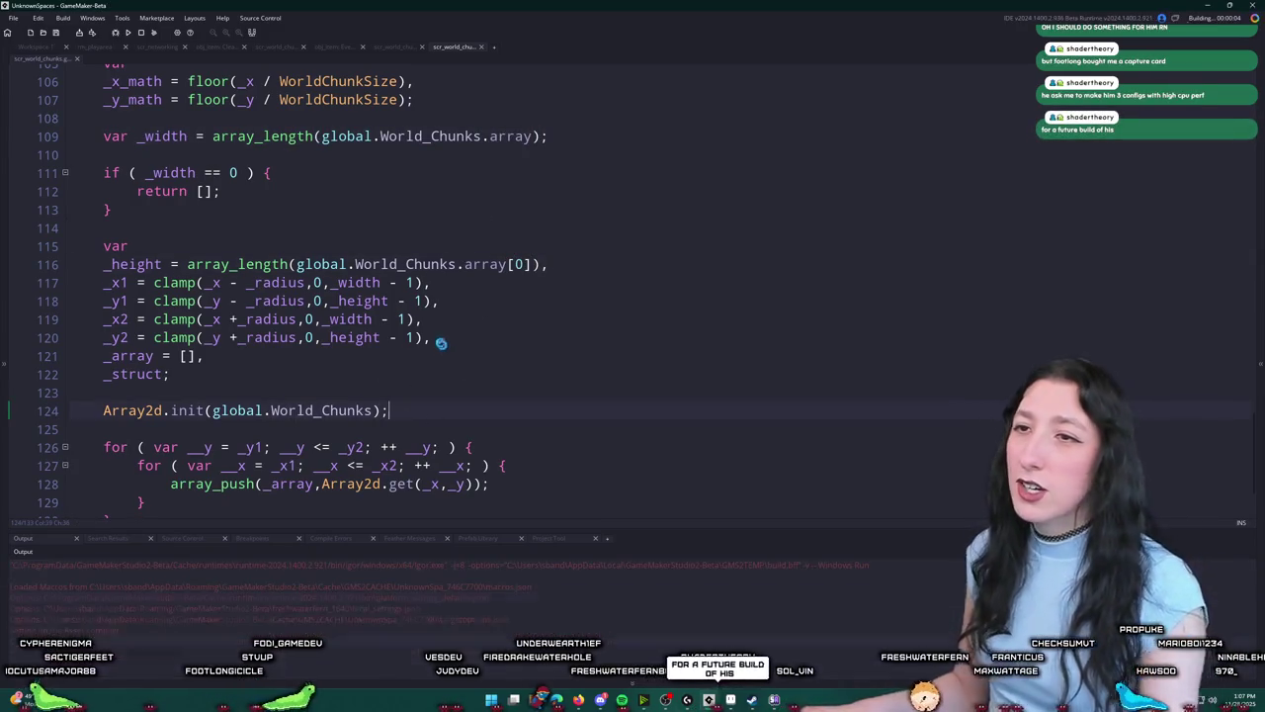
{"action": "left_click", "coordinate": [400, 46]}
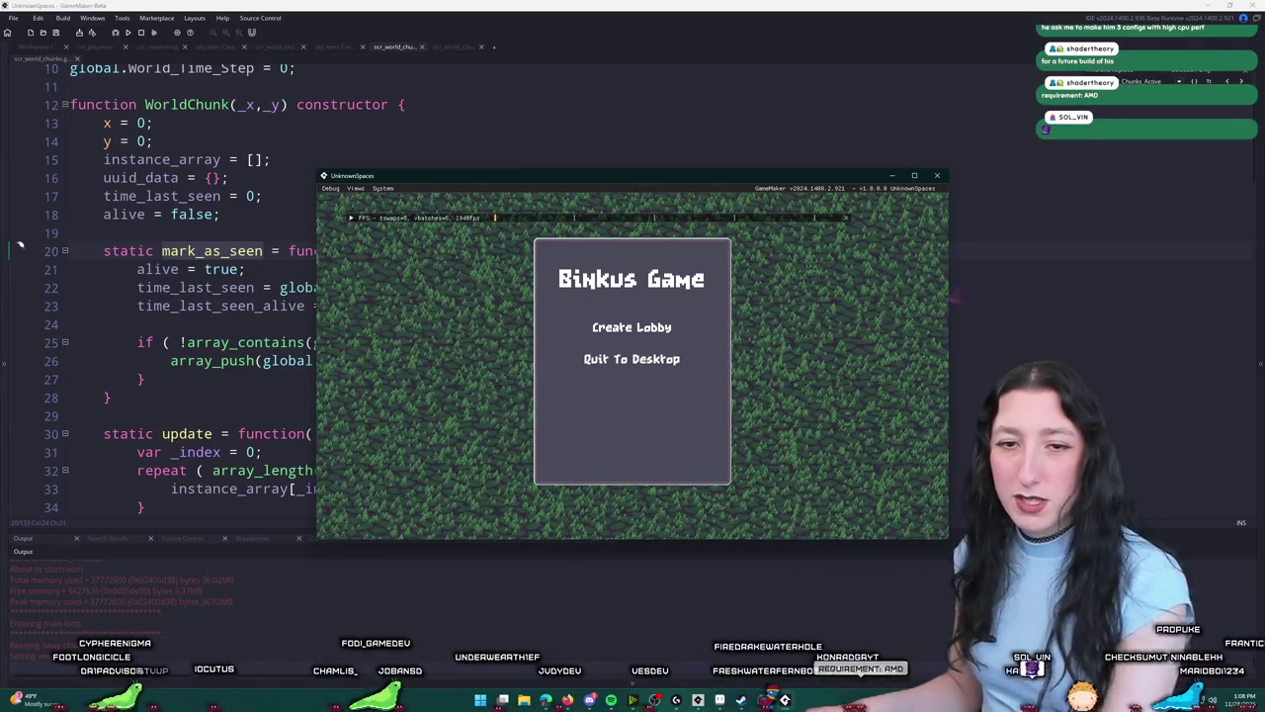
Step: Create a lobby, abort on the undefined-value error at line 117, and return to mark_as_seen
{"action": "left_click", "coordinate": [545, 330]}
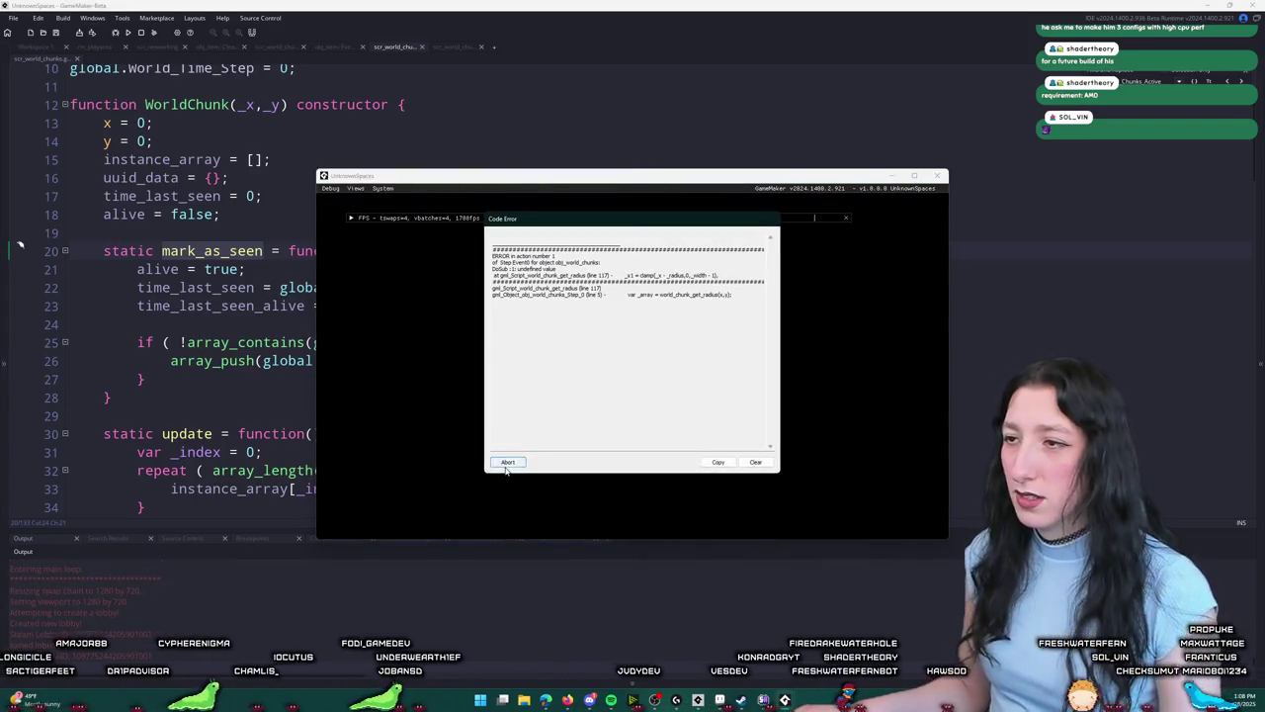
{"action": "left_click", "coordinate": [506, 462]}
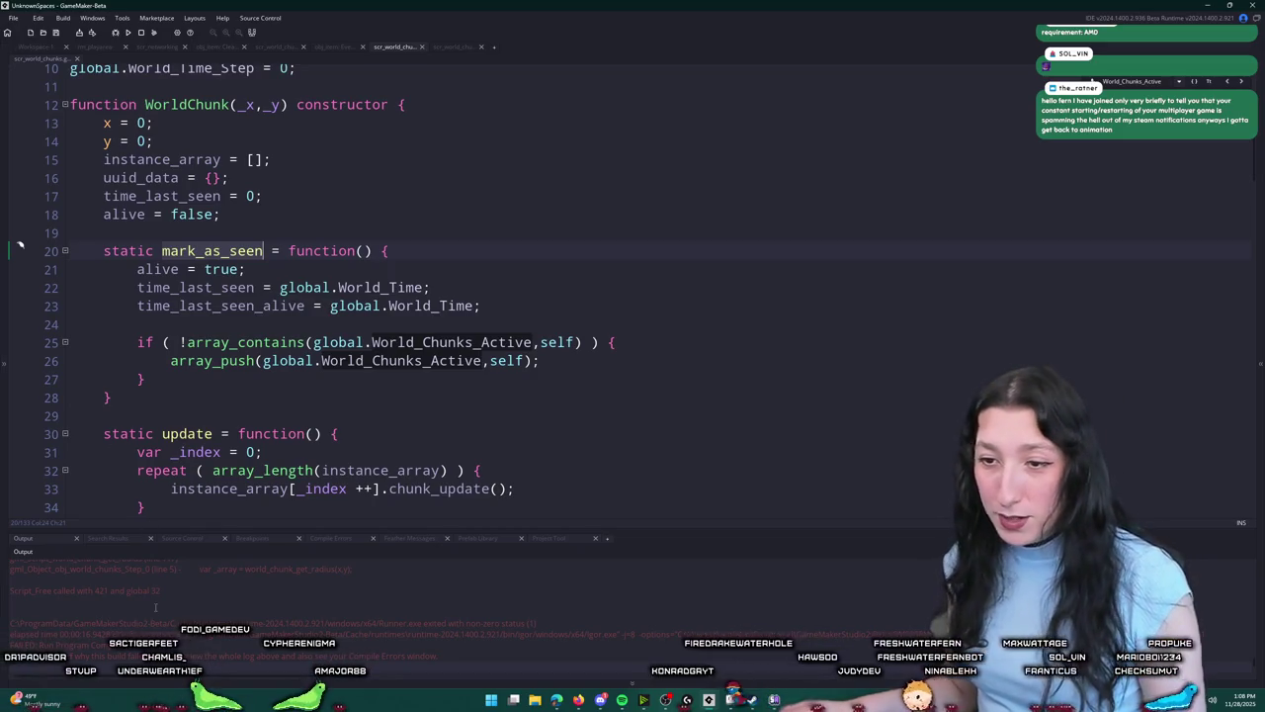
{"action": "left_click", "coordinate": [351, 391]}
Step: Search assets for 'chunk', then jump to line 117 and trace where _radius is declared
{"action": "key", "text": "ctrl+t"}
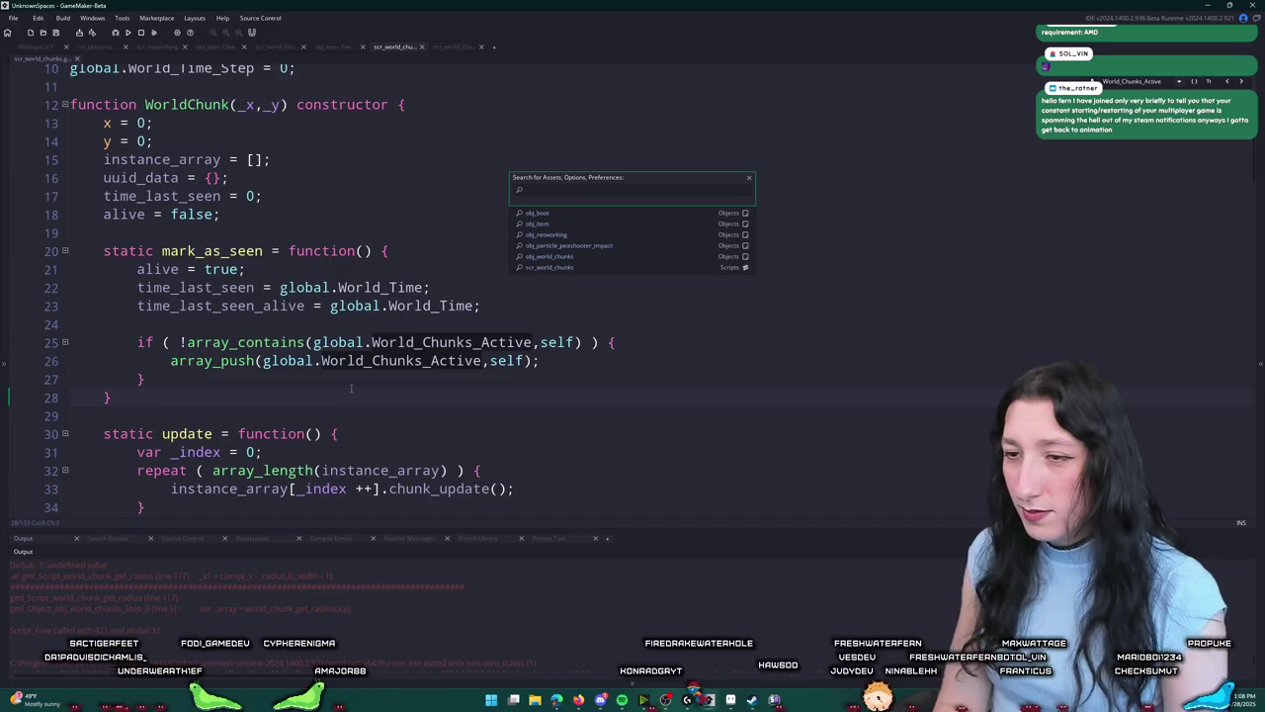
{"action": "type", "text": "chunk"}
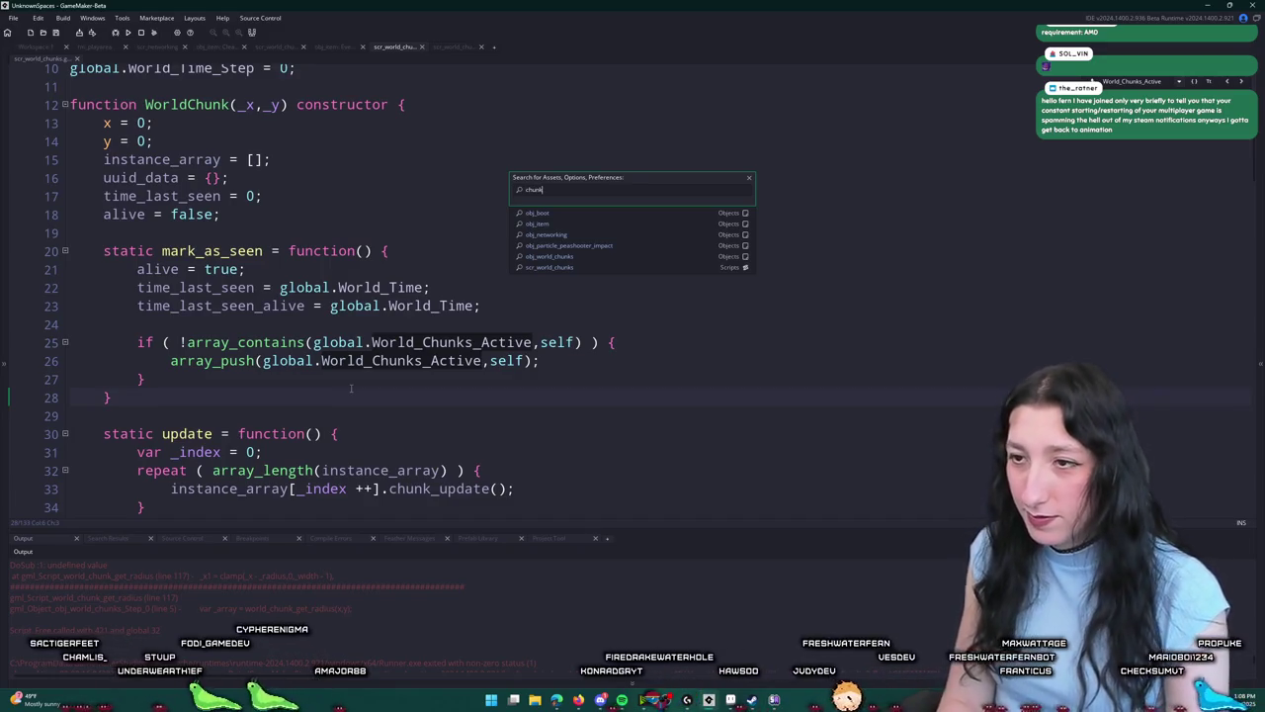
{"action": "key", "text": "Down"}
{"action": "key", "text": "Return"}
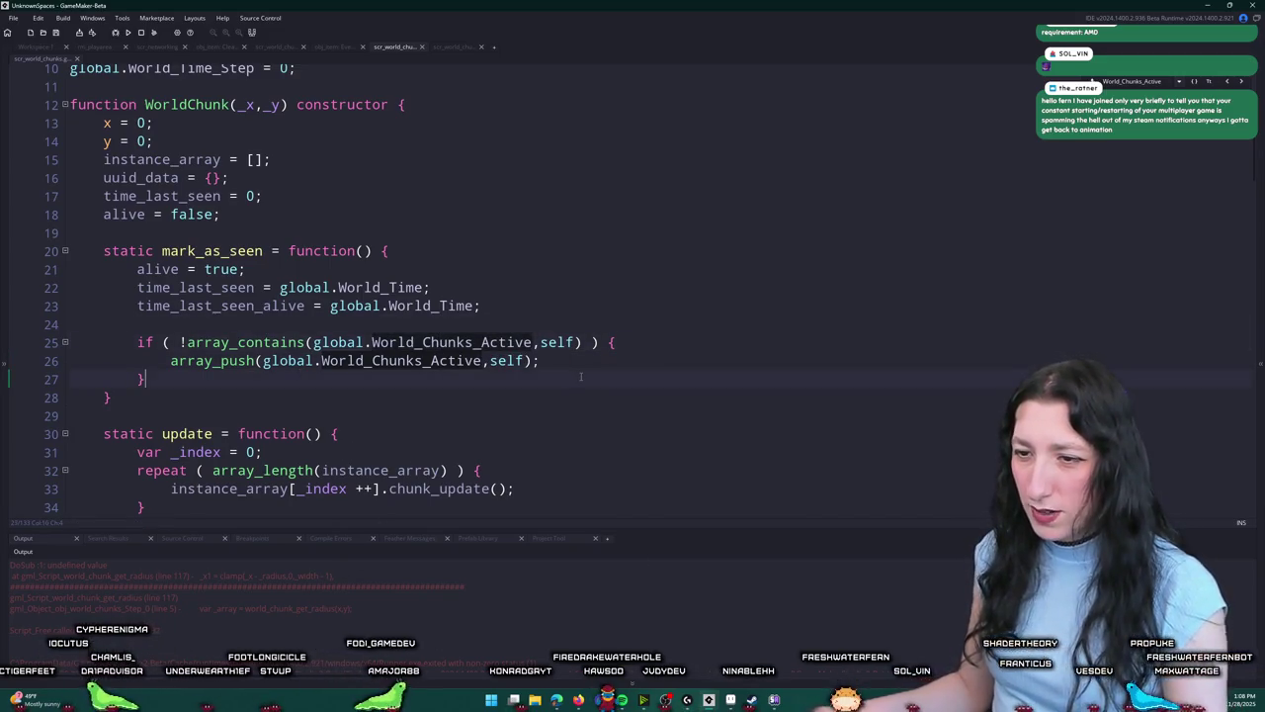
{"action": "key", "text": "ctrl+g"}
{"action": "type", "text": "117"}
{"action": "key", "text": "Return"}
{"action": "scroll", "coordinate": [362, 256], "scroll_direction": "up", "scroll_amount": 1}
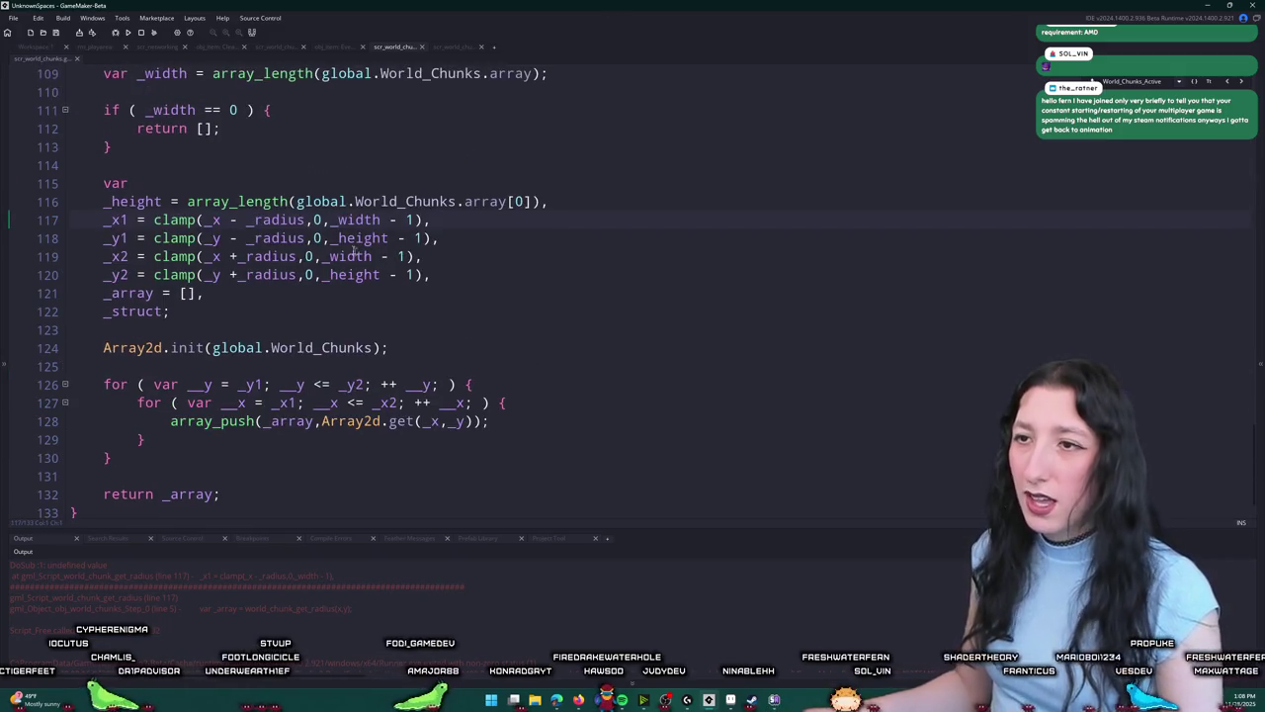
{"action": "double_click", "coordinate": [354, 219]}
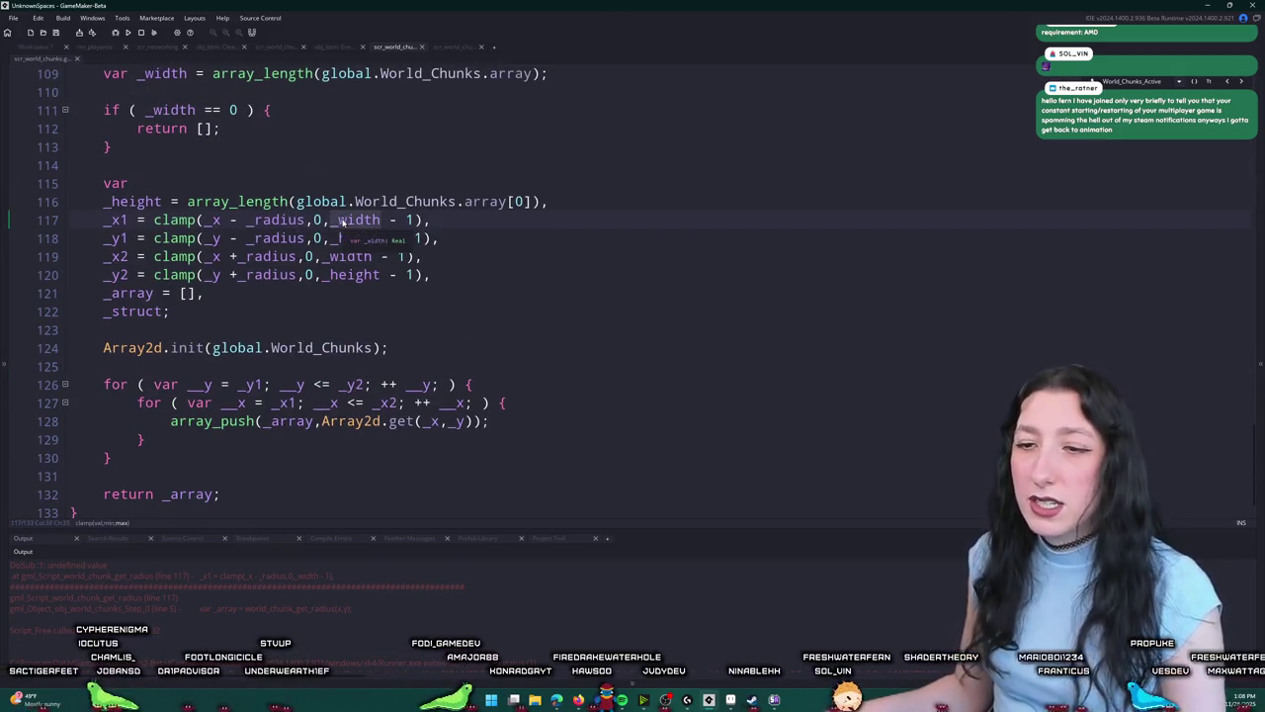
{"action": "left_click", "coordinate": [272, 219]}
{"action": "middle_click", "coordinate": [272, 219]}
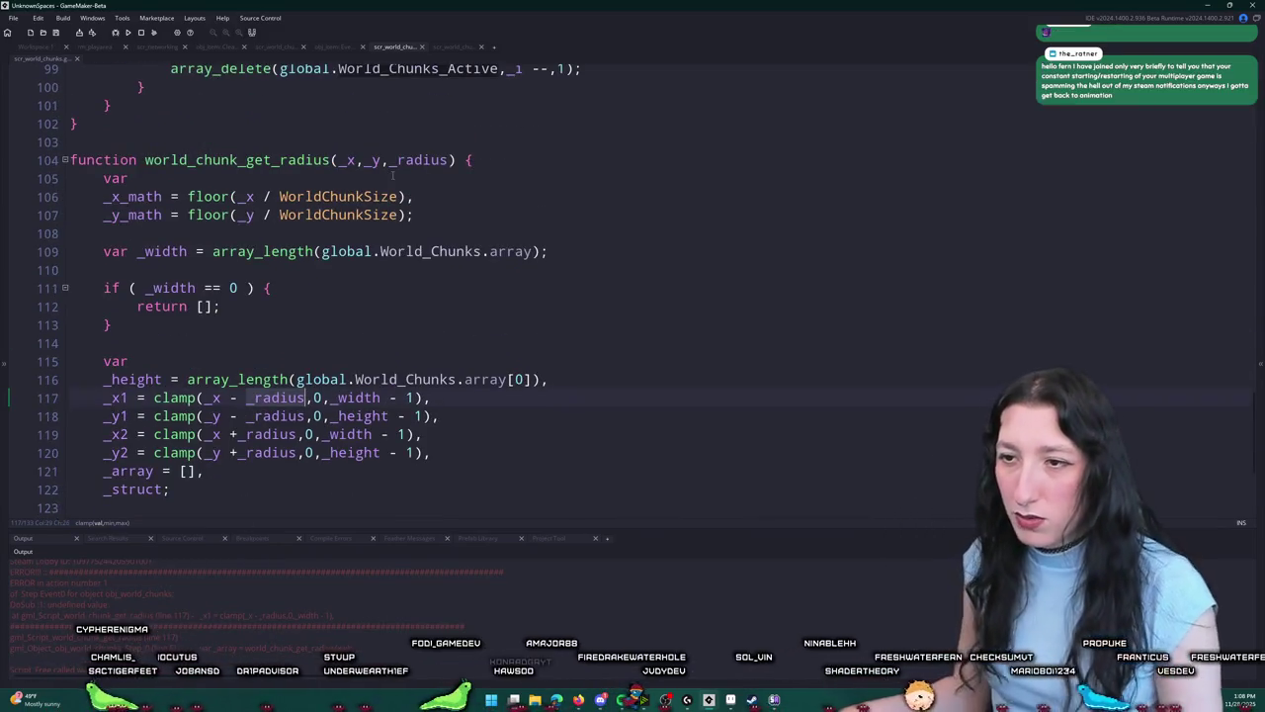
Step: Change the Step event's world_chunk_get_radius call to (x,y,1) and rerun the game
{"action": "left_click", "coordinate": [202, 158]}
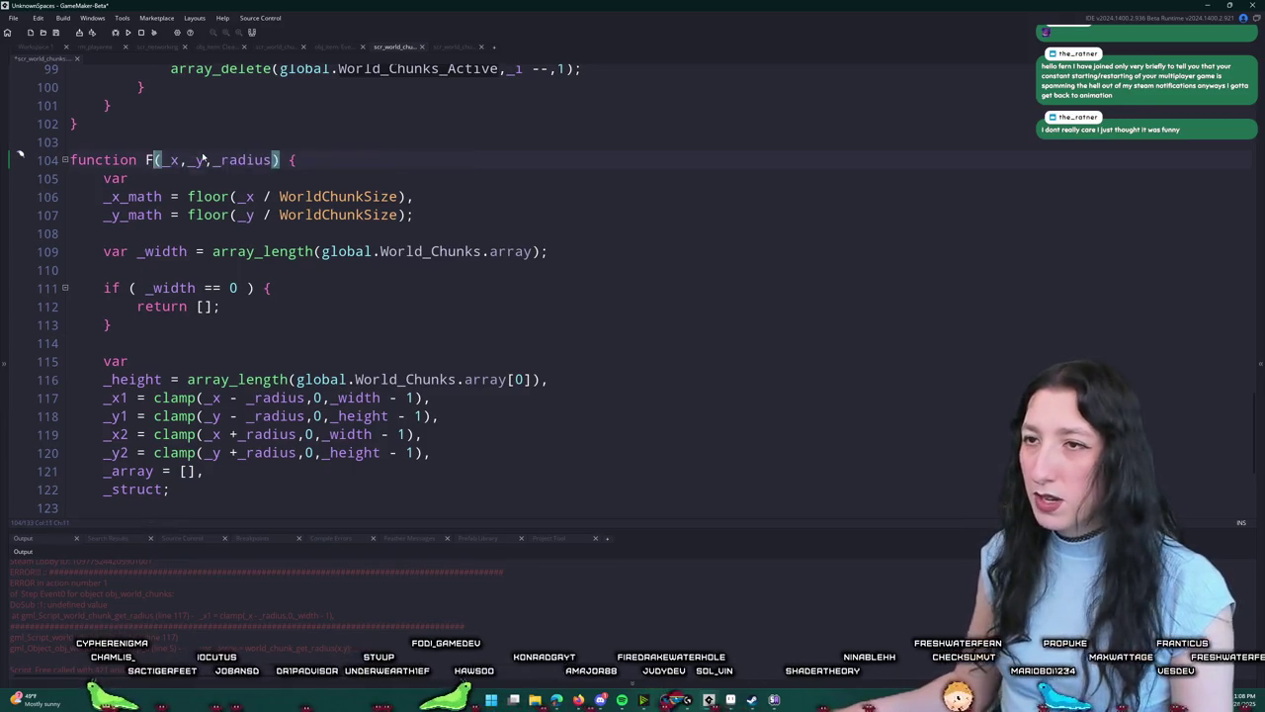
{"action": "key", "text": "ctrl+shift+f"}
{"action": "key", "text": "Return"}
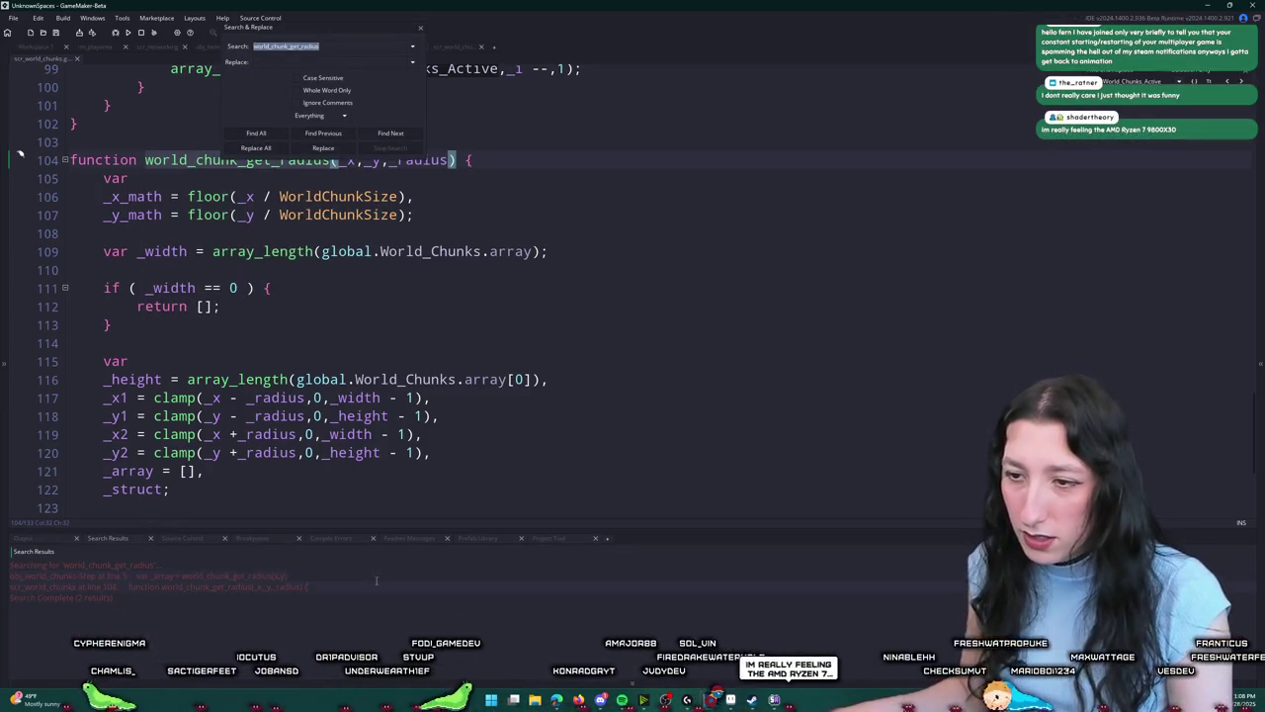
{"action": "double_click", "coordinate": [381, 577]}
{"action": "left_click", "coordinate": [779, 170]}
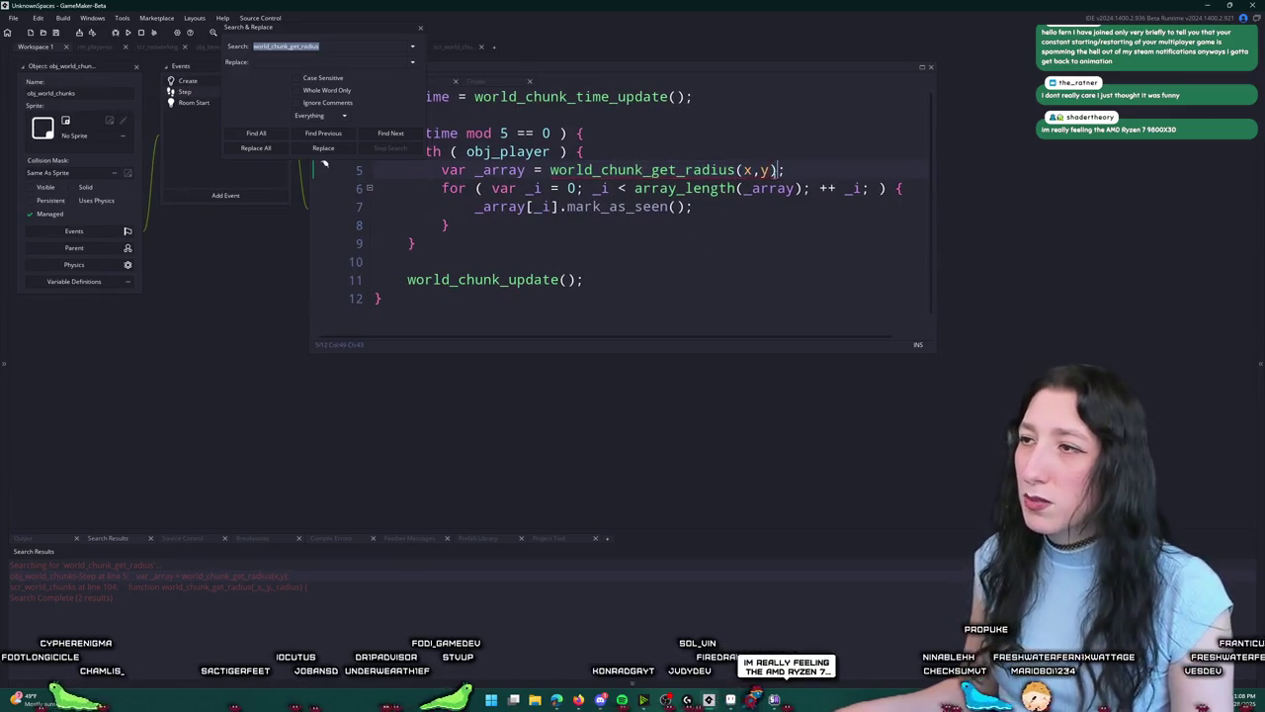
{"action": "key", "text": "Right"}
{"action": "type", "text": ",1"}
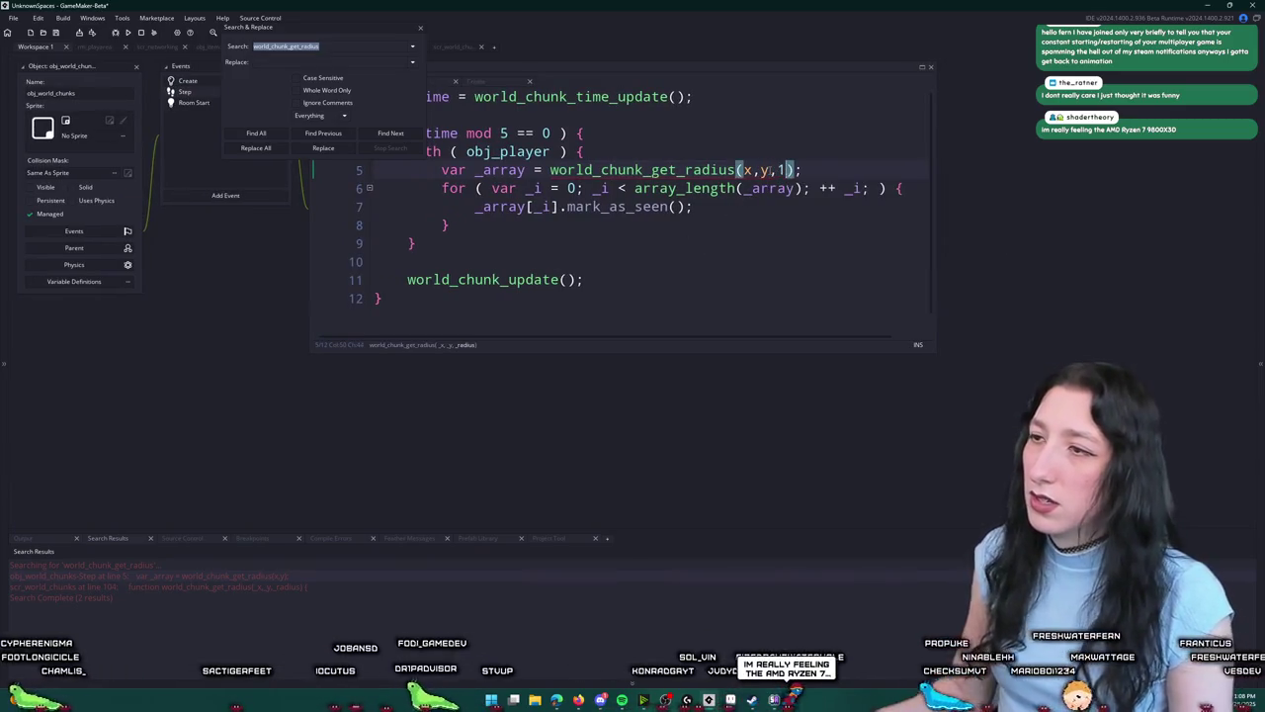
{"action": "left_click", "coordinate": [421, 30]}
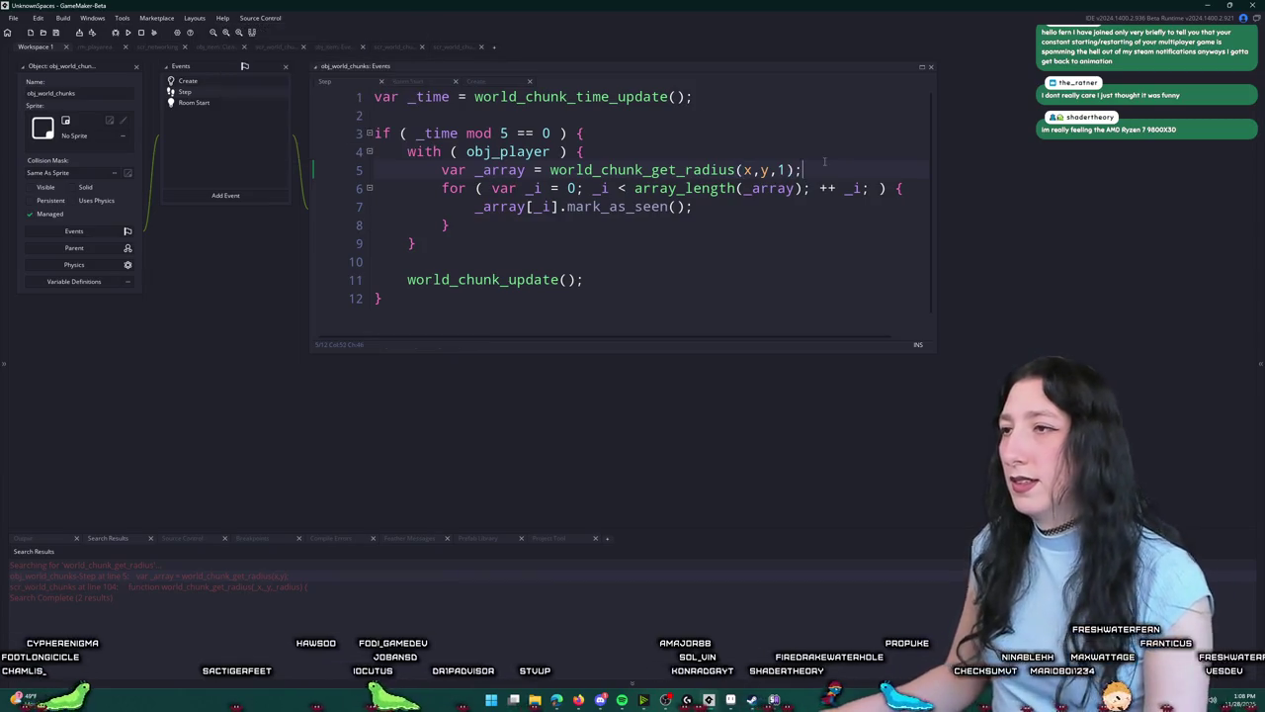
{"action": "key", "text": "F5"}
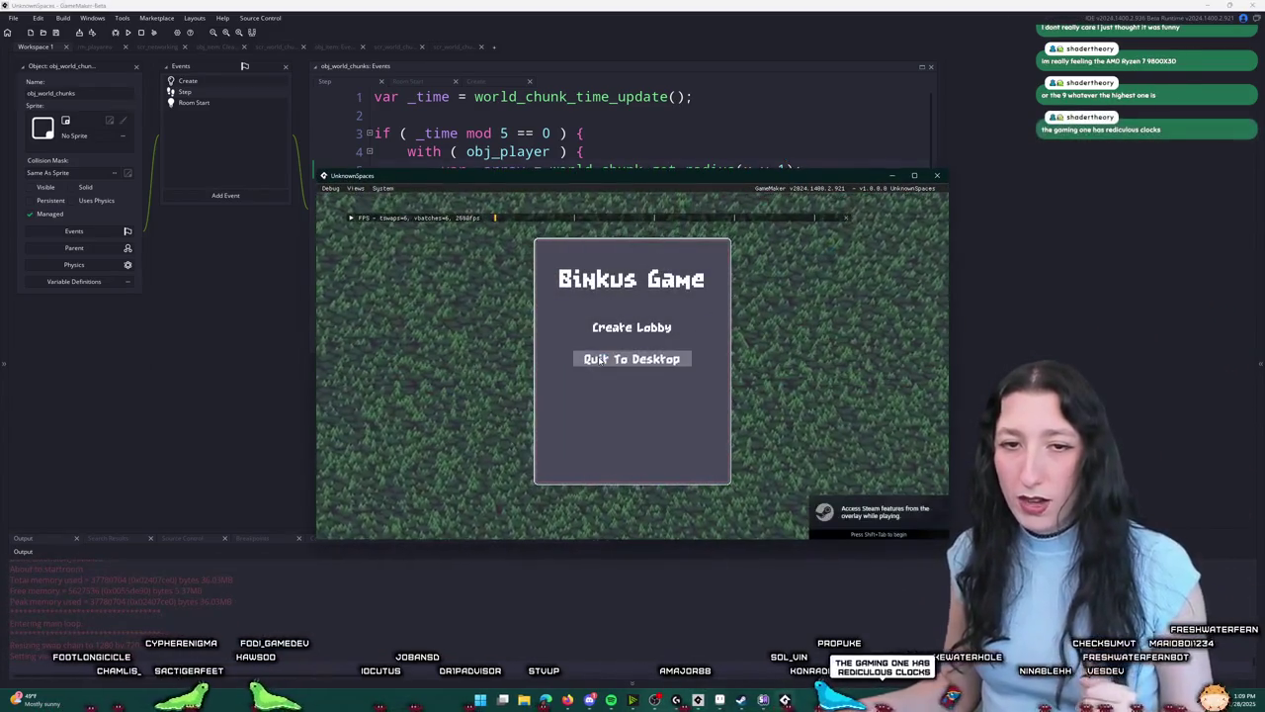
Step: Create a lobby, go full-screen, and open the inventory until it crashes; abort the game
{"action": "left_click", "coordinate": [631, 327]}
{"action": "double_click", "coordinate": [650, 175]}
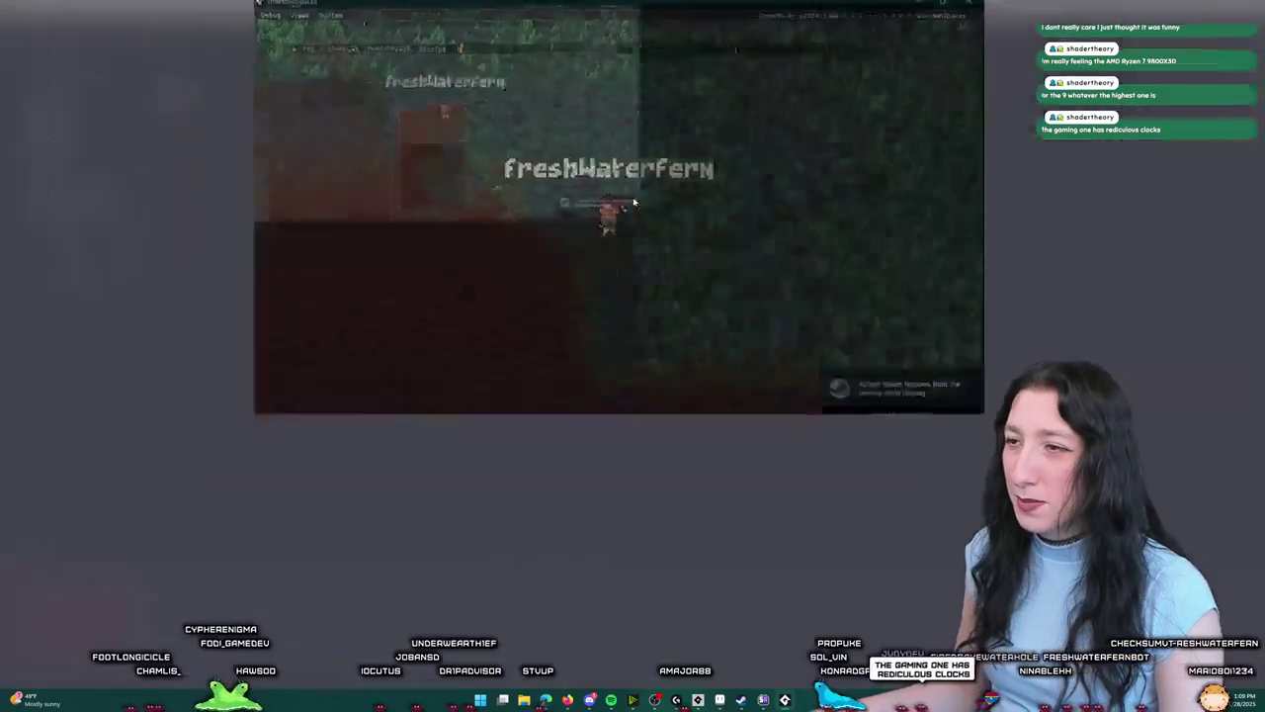
{"action": "key", "text": "i"}
{"action": "key", "text": "i"}
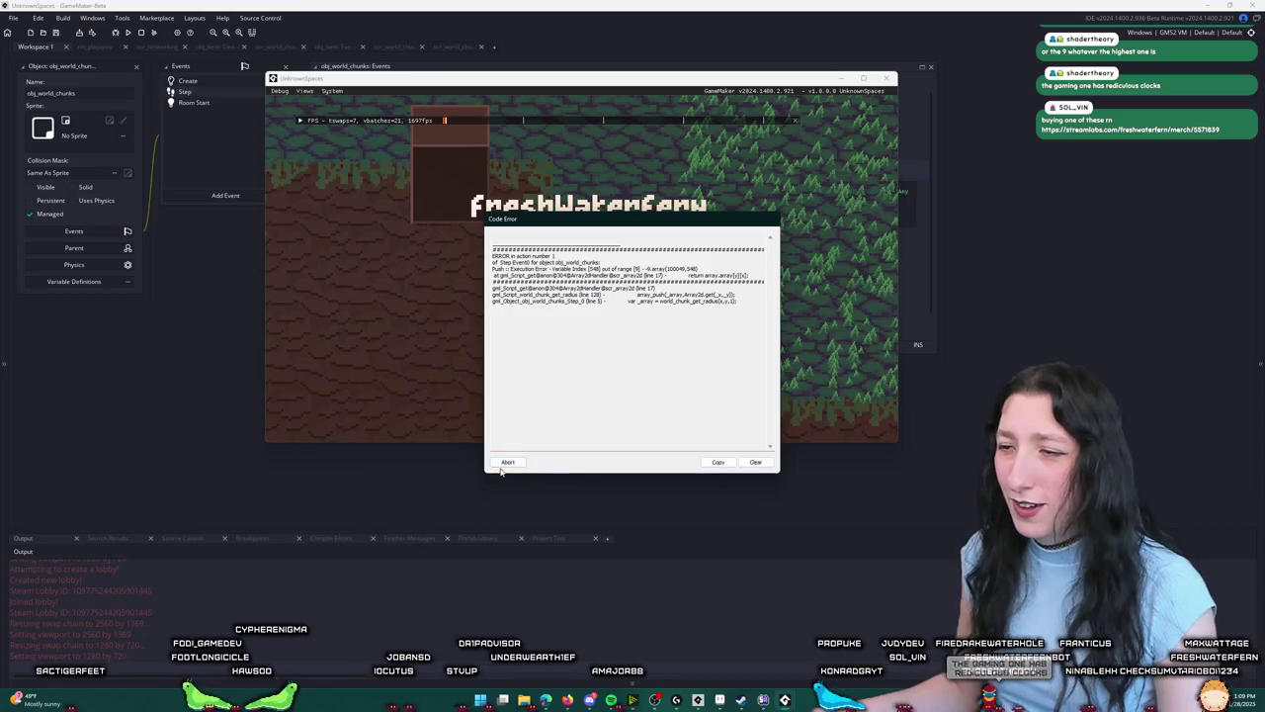
{"action": "left_click", "coordinate": [507, 463]}
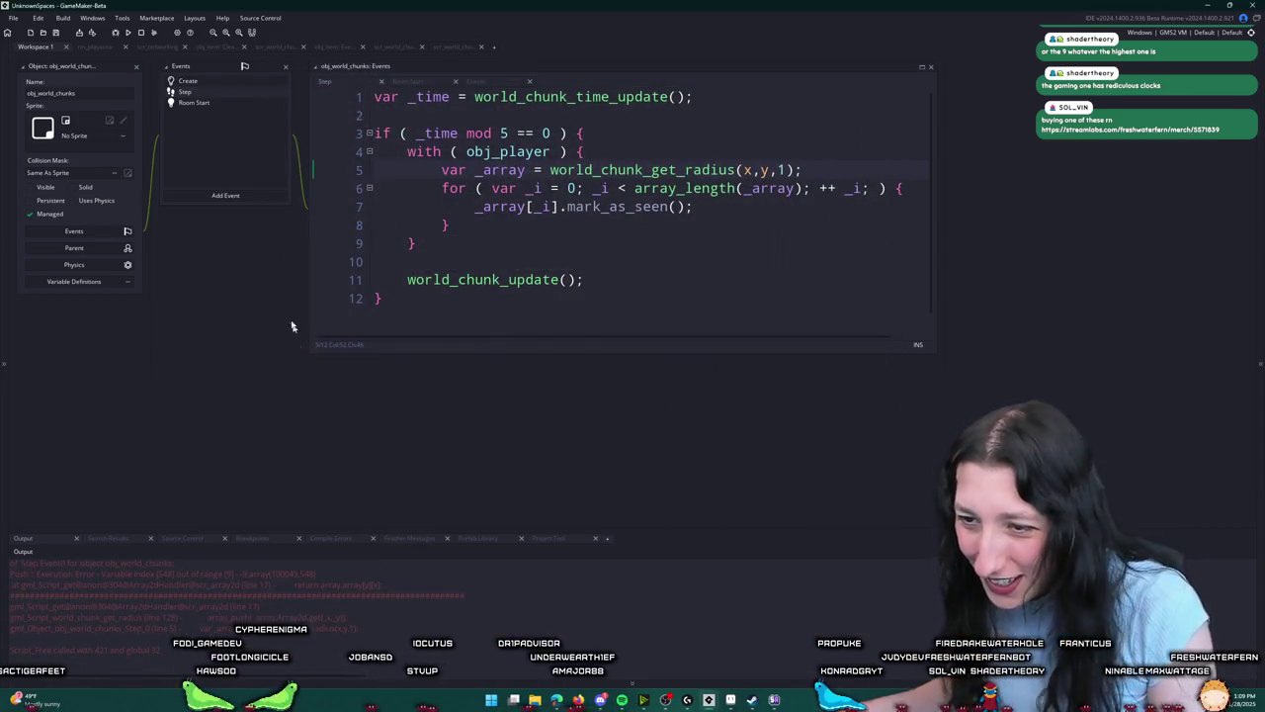
{"action": "key", "text": "ctrl+t"}
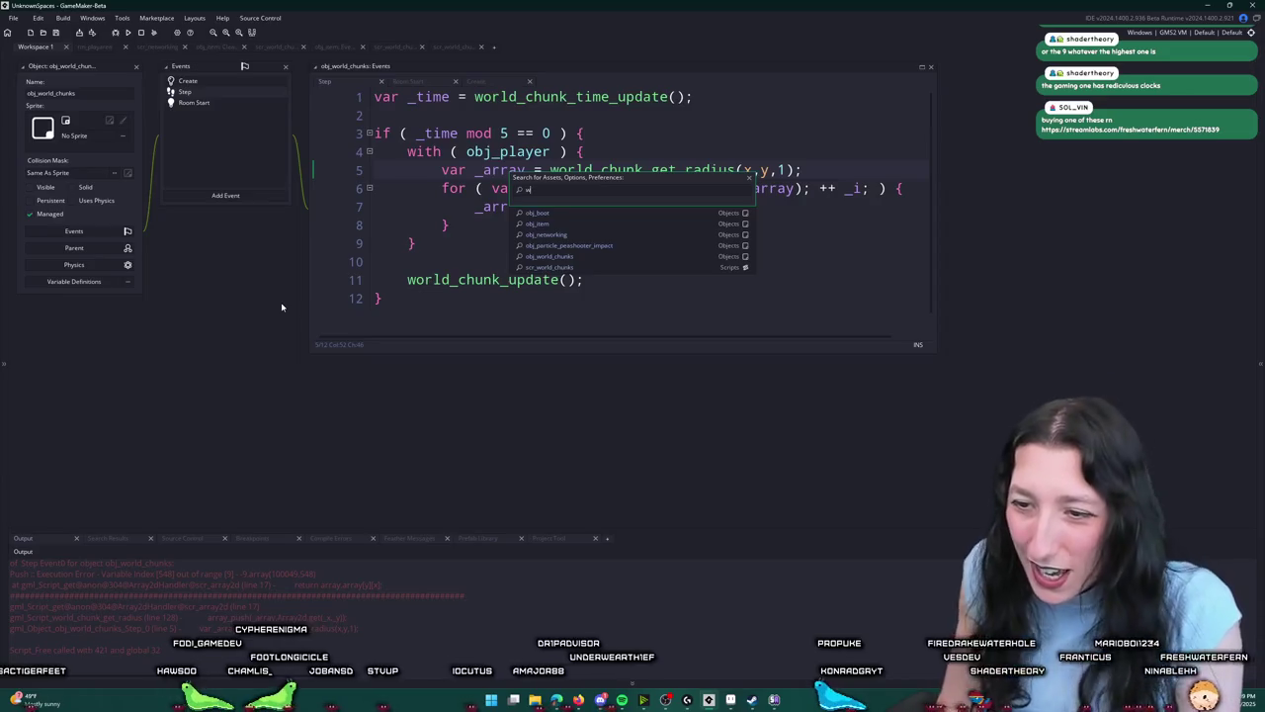
Step: Open the world_chunk_get_radius script and jump to the error-trace line
{"action": "type", "text": "world_ch"}
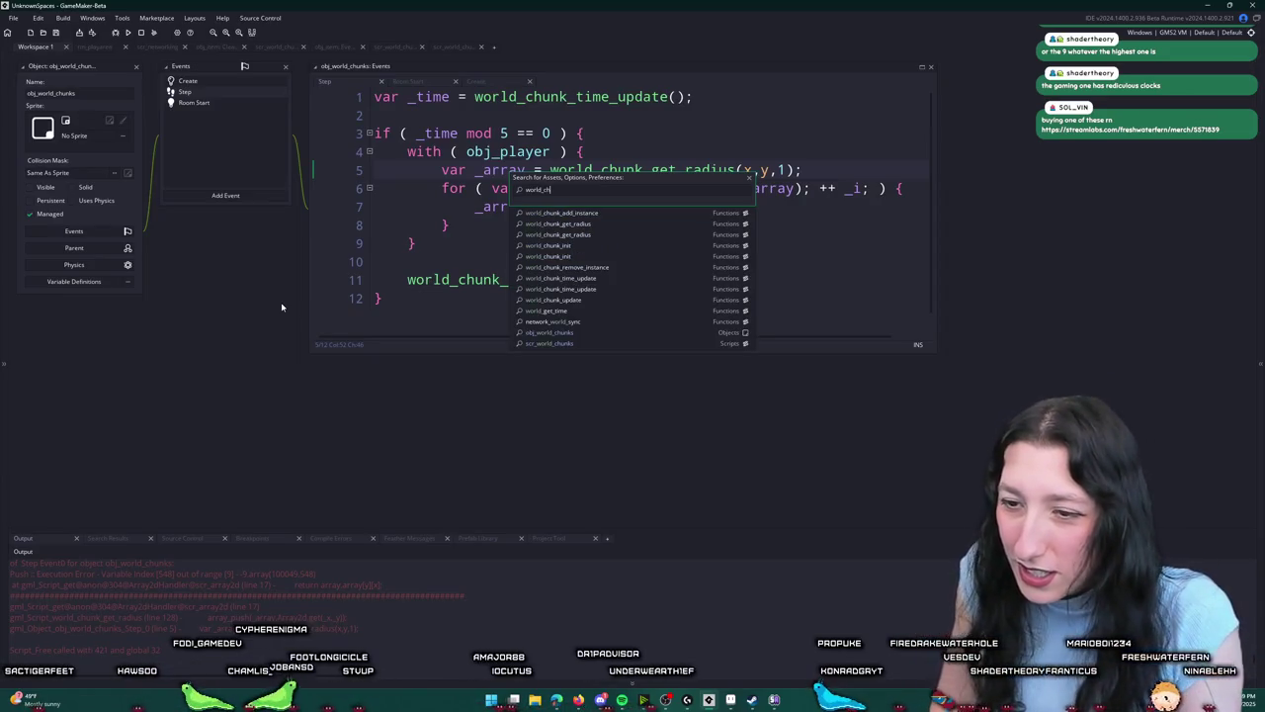
{"action": "type", "text": "unk_get_radius"}
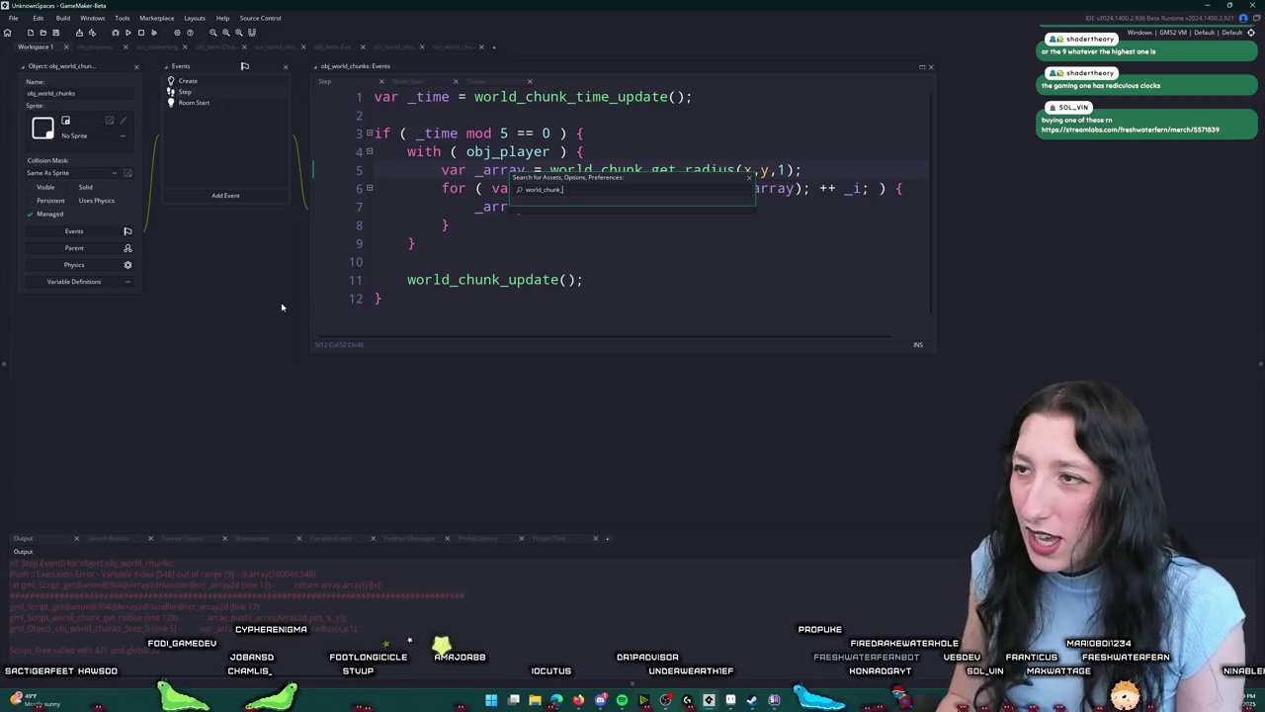
{"action": "key", "text": "Escape"}
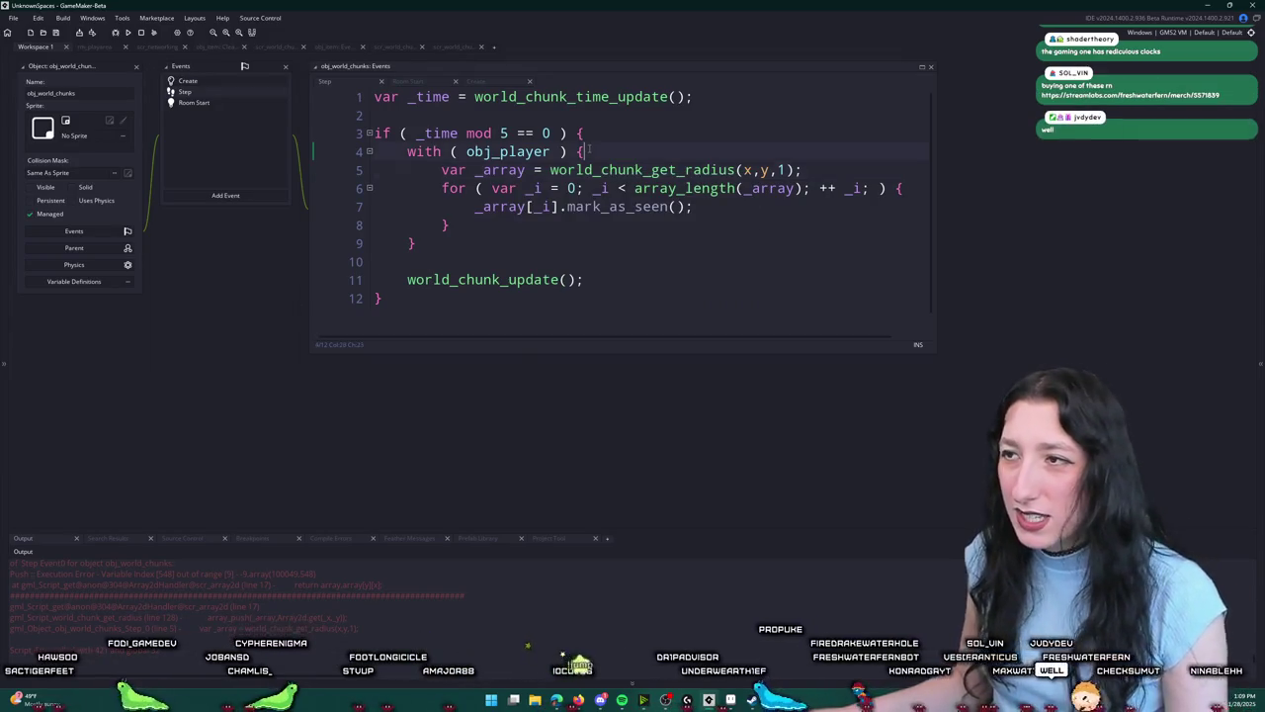
{"action": "left_click", "coordinate": [609, 304]}
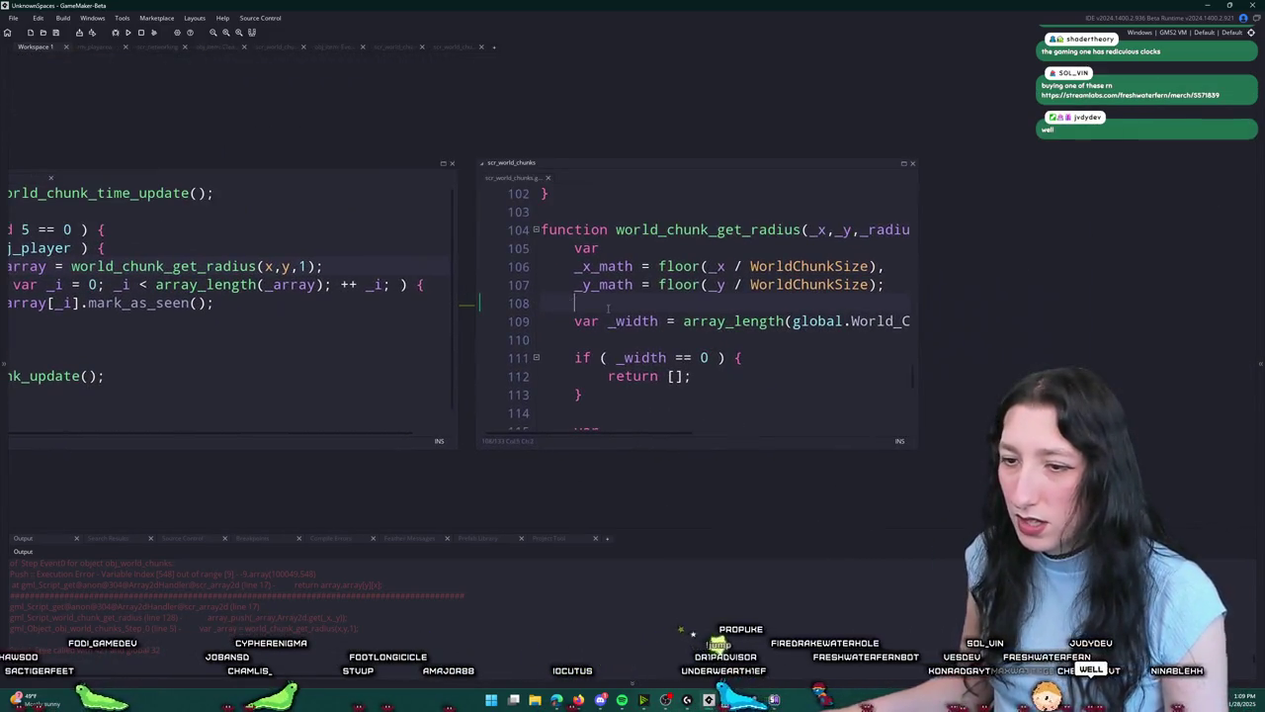
{"action": "key", "text": "ctrl+g"}
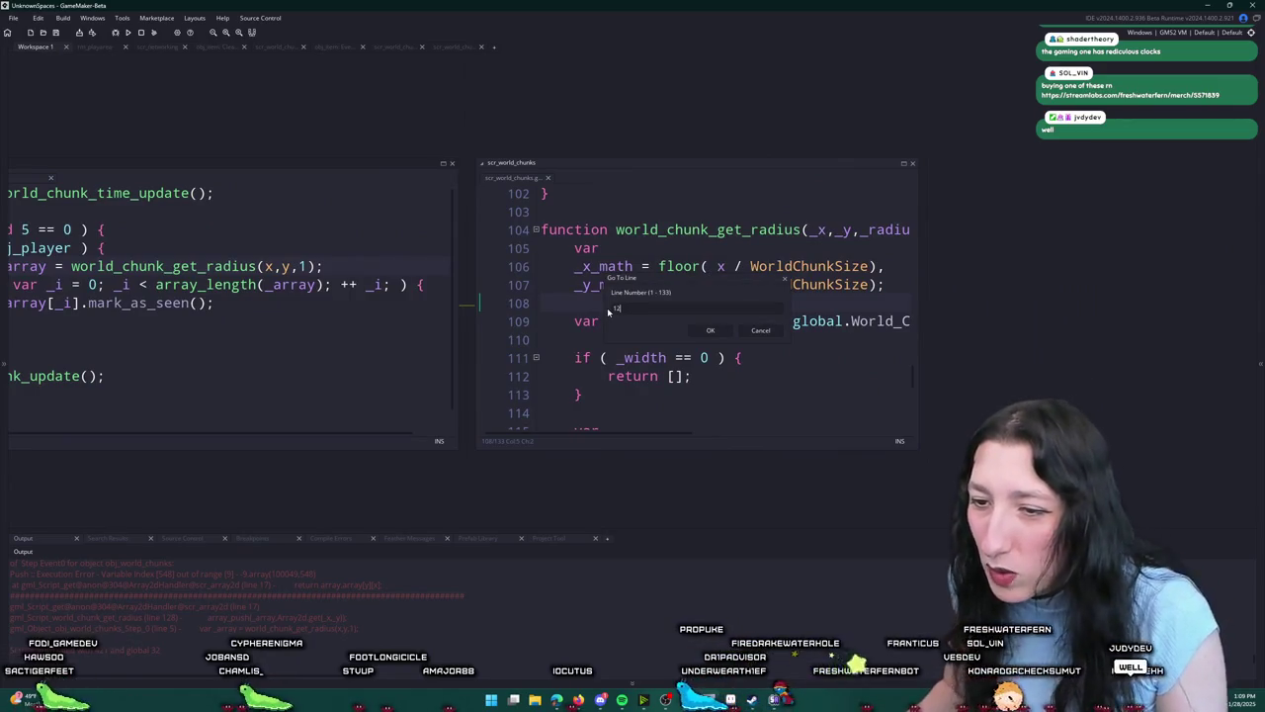
{"action": "type", "text": "8"}
{"action": "key", "text": "Return"}
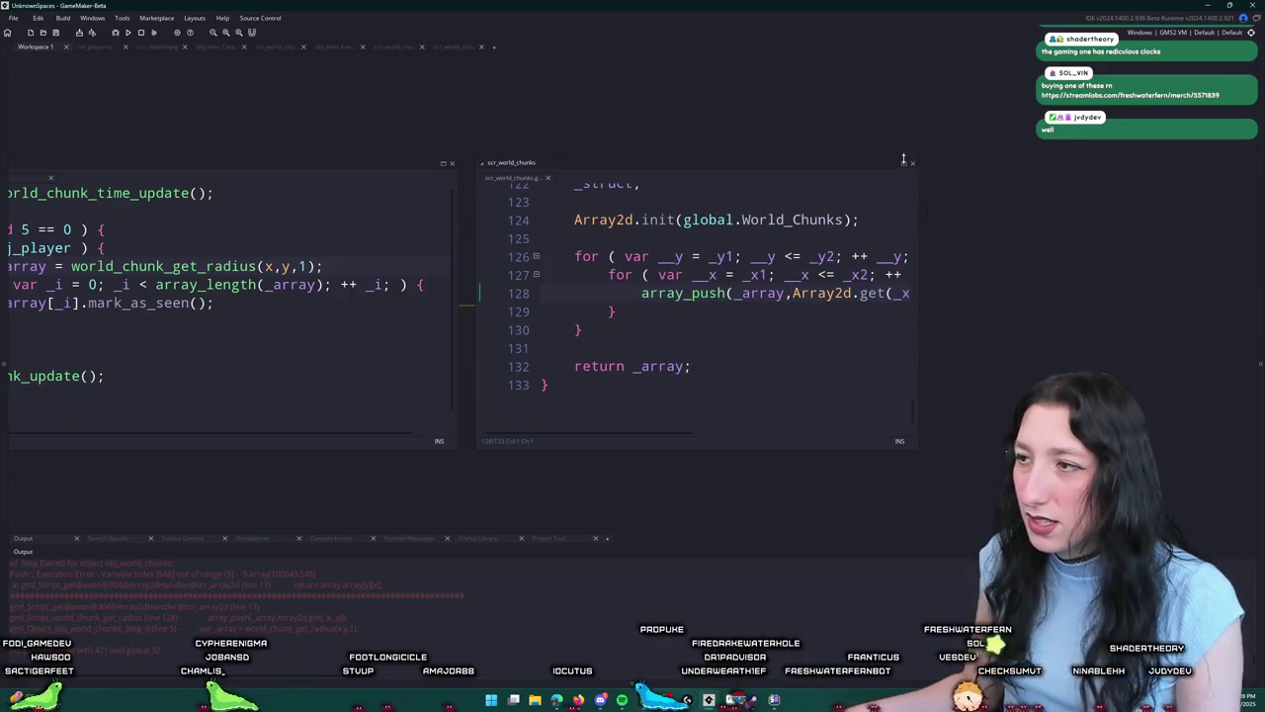
Step: Widen the scr_world_chunks code to full width and return to the _x1 clamp line, line 117
{"action": "left_click", "coordinate": [835, 294]}
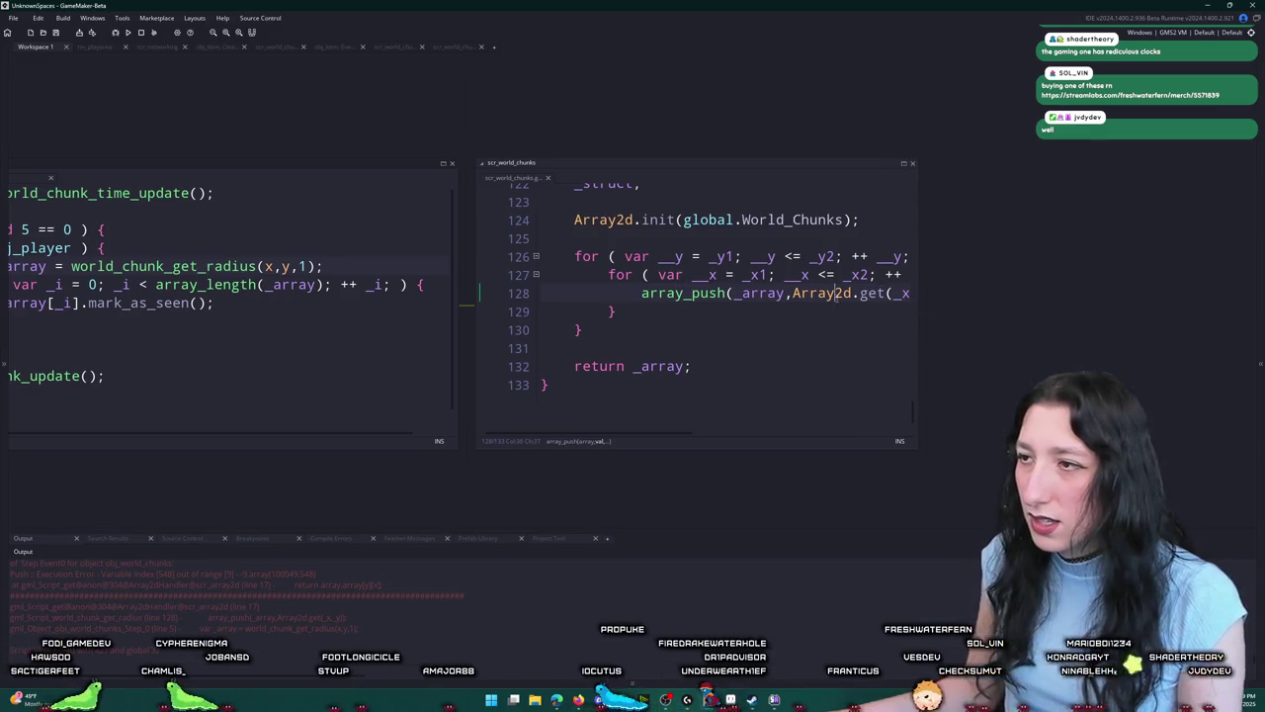
{"action": "left_click", "coordinate": [902, 164]}
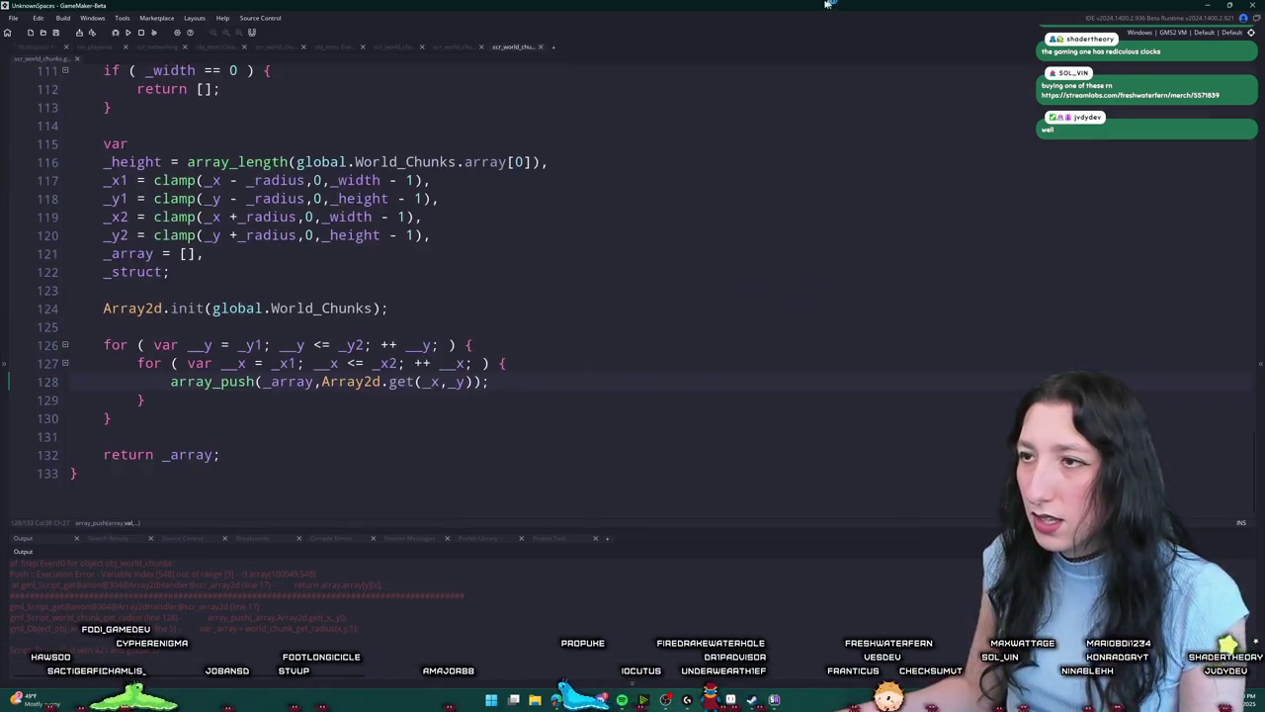
{"action": "scroll", "coordinate": [243, 593], "scroll_direction": "up", "scroll_amount": 1}
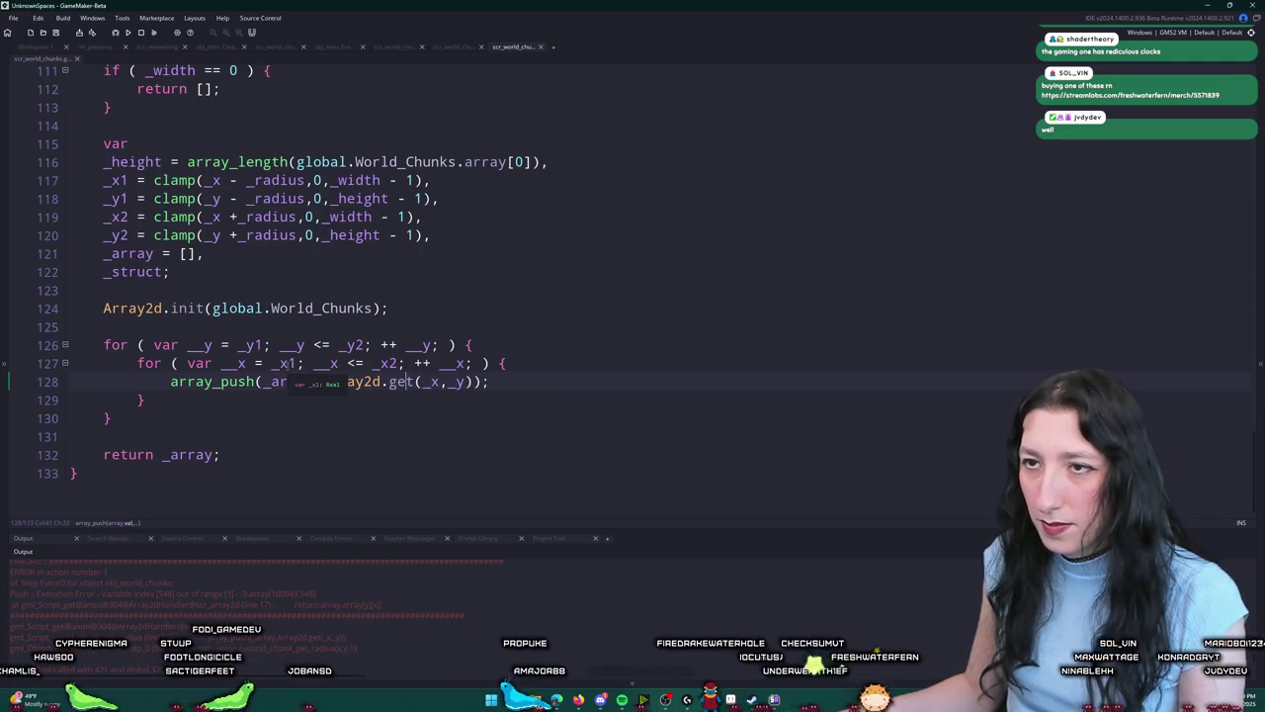
{"action": "scroll", "coordinate": [296, 364], "scroll_direction": "up", "scroll_amount": 2}
{"action": "scroll", "coordinate": [295, 364], "scroll_direction": "up", "scroll_amount": 2}
{"action": "left_click", "coordinate": [382, 338]}
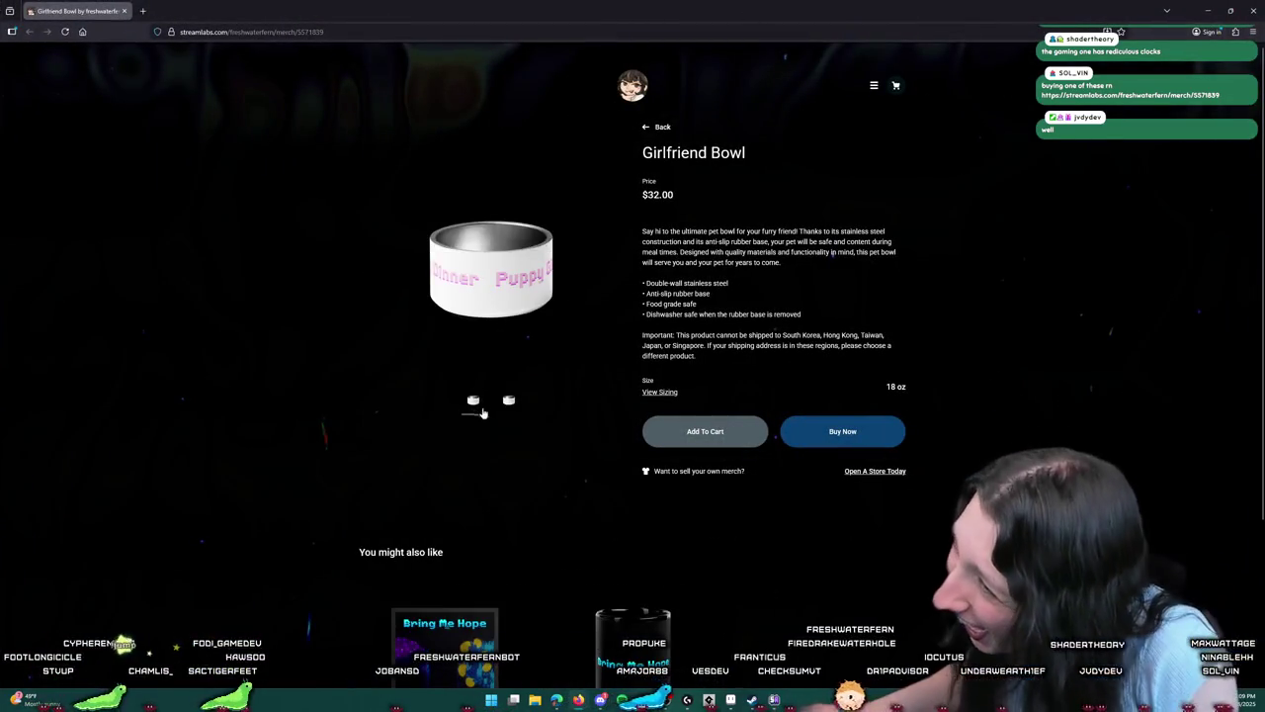
Step: View the Girlfriend Bowl's second product photo, then return to the front photo
{"action": "left_click", "coordinate": [509, 401]}
{"action": "left_click", "coordinate": [475, 401]}
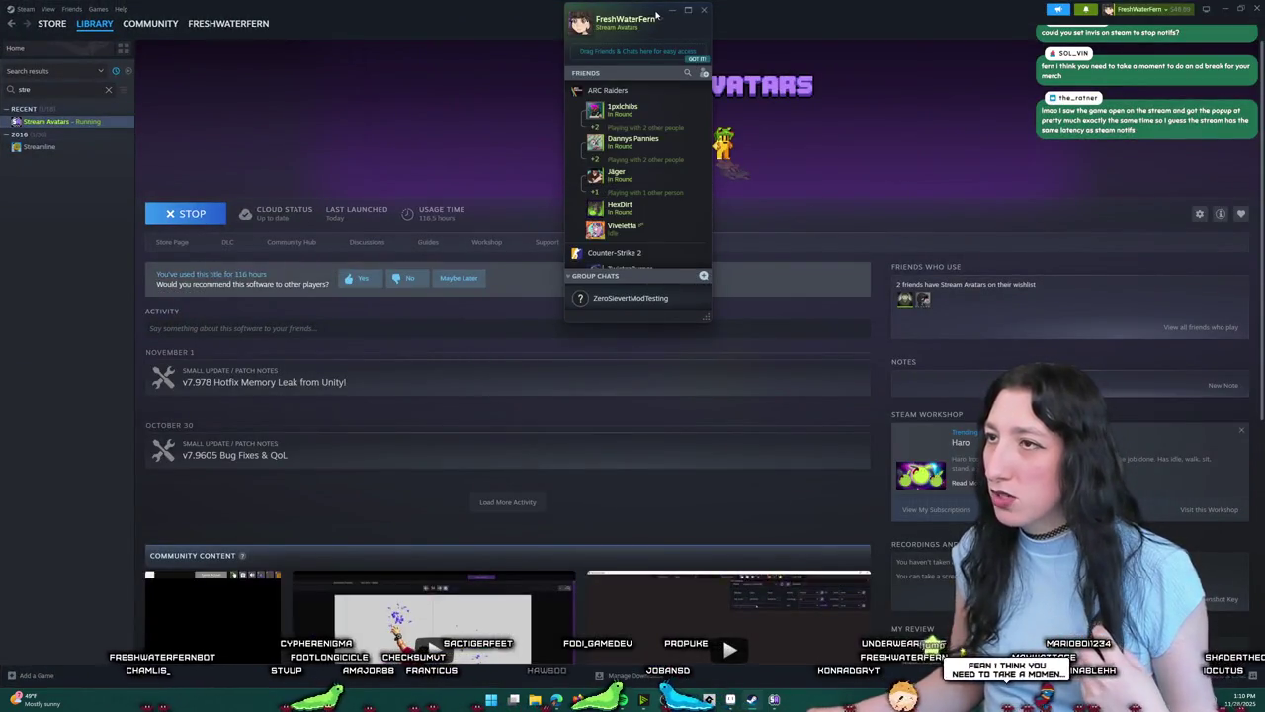
Step: Set the Steam friends status to Invisible and close the friends list
{"action": "left_click", "coordinate": [660, 19]}
{"action": "left_click", "coordinate": [693, 31]}
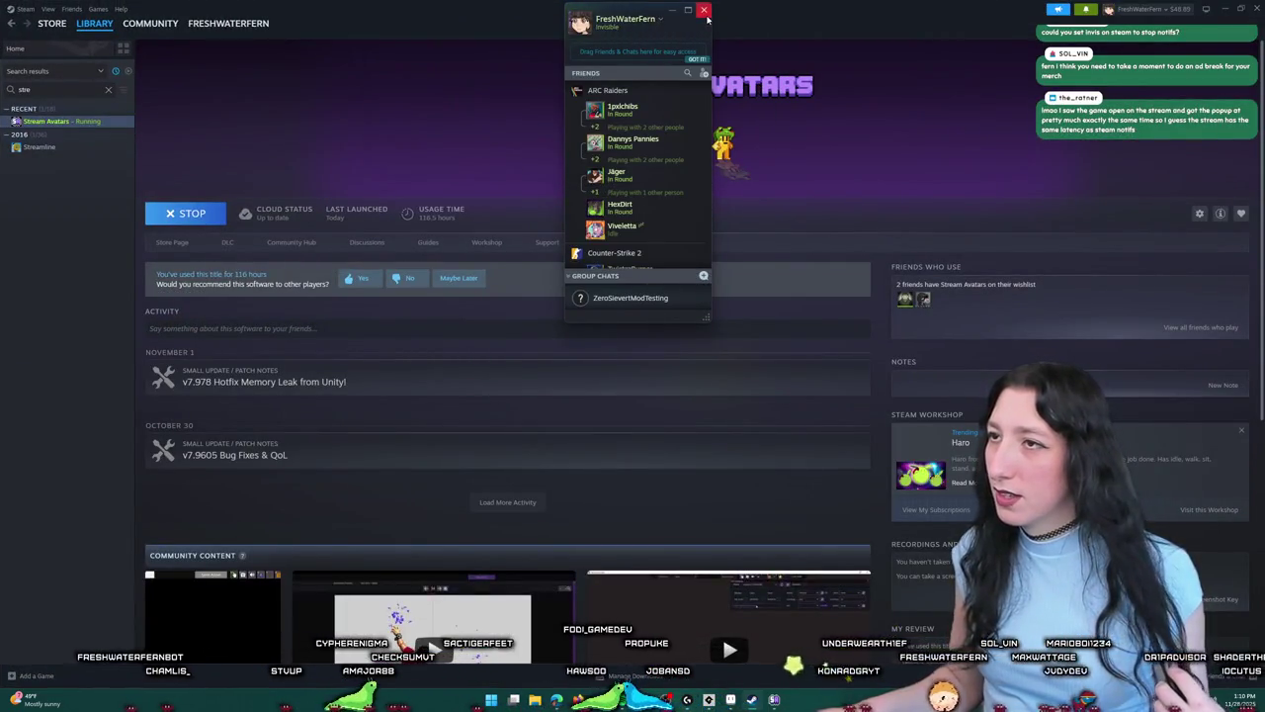
{"action": "left_click", "coordinate": [704, 11]}
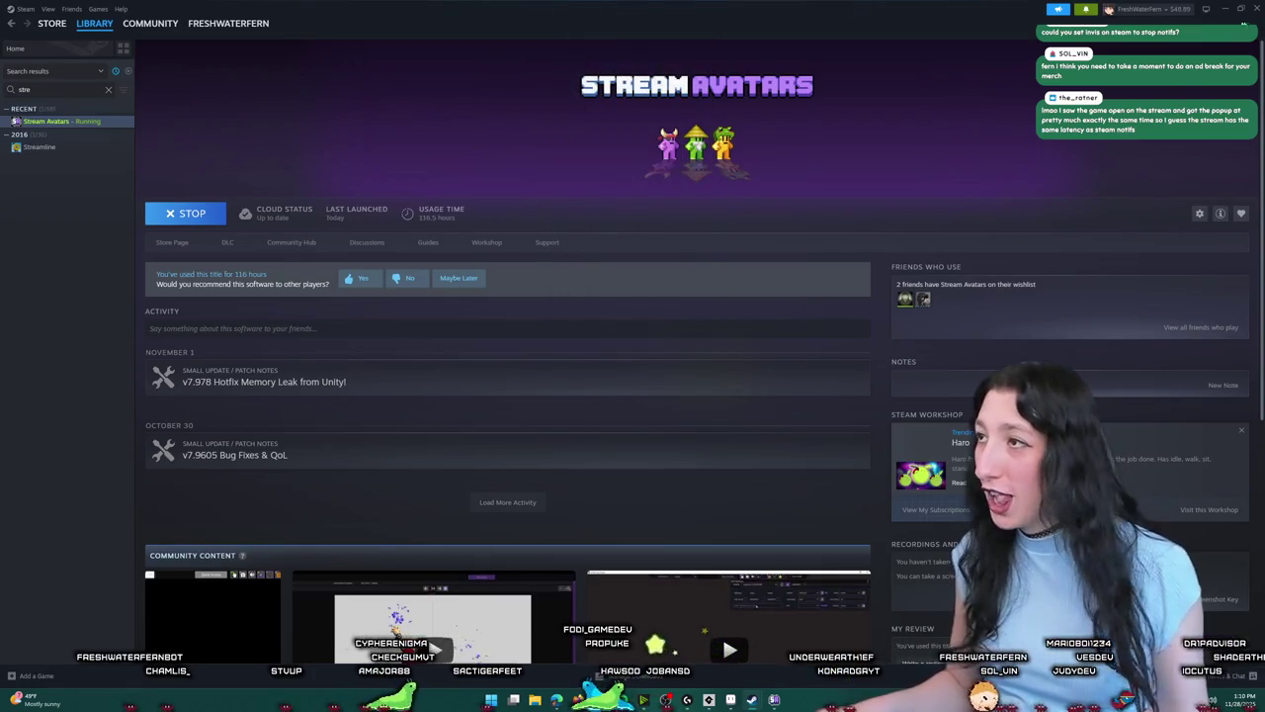
Step: Check and dismiss Steam notifications, then minimize Steam
{"action": "left_click", "coordinate": [1084, 10]}
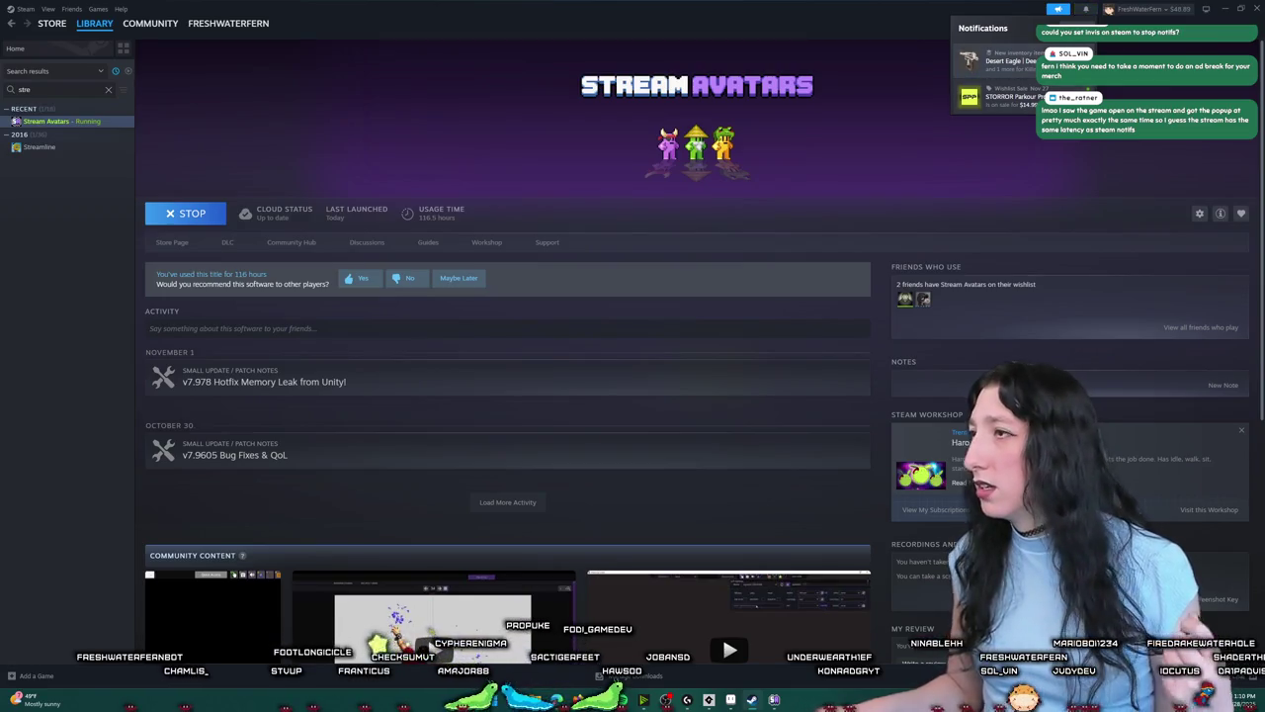
{"action": "key", "text": "Escape"}
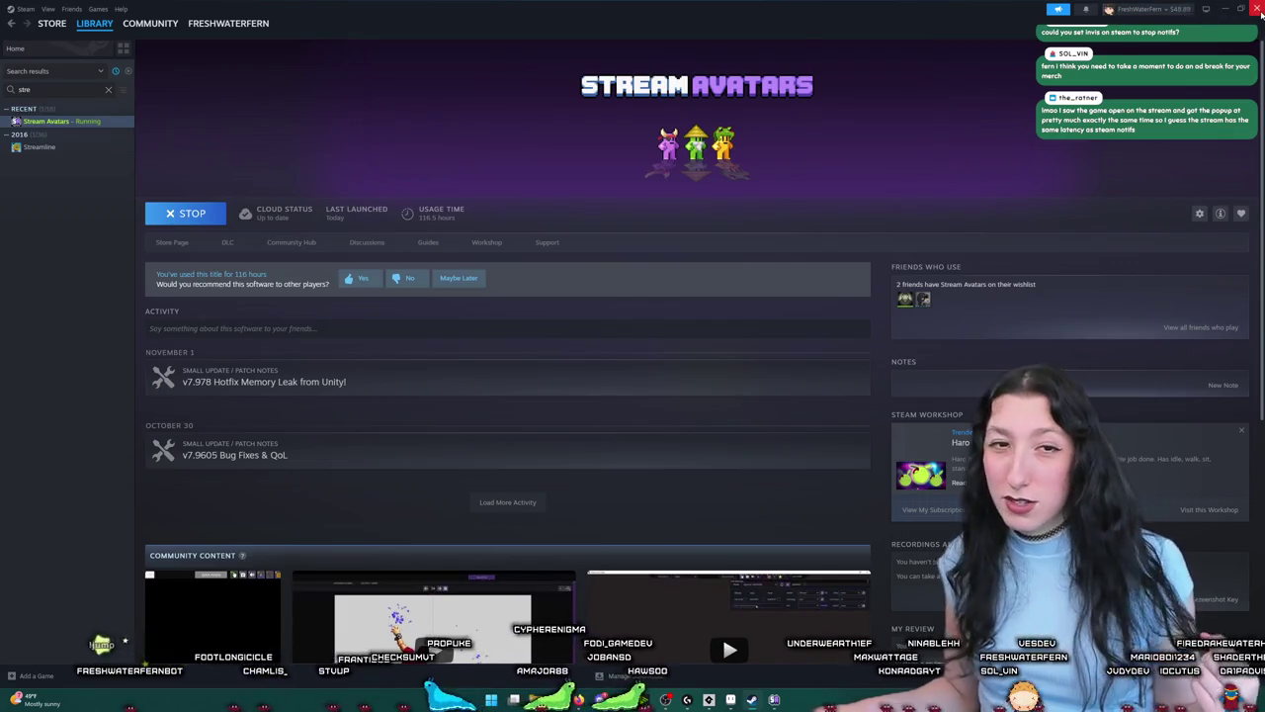
{"action": "left_click", "coordinate": [1224, 8]}
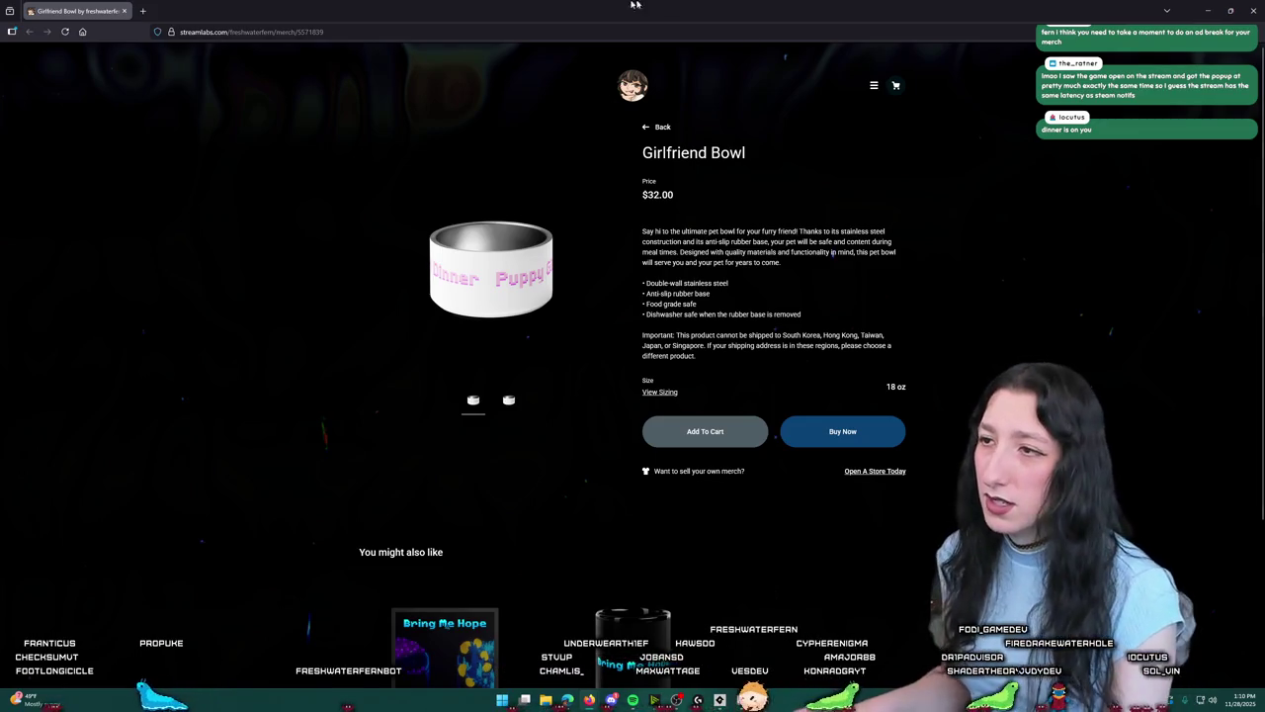
Step: Go back from the Girlfriend Bowl page to the merch store listing
{"action": "left_click", "coordinate": [659, 126]}
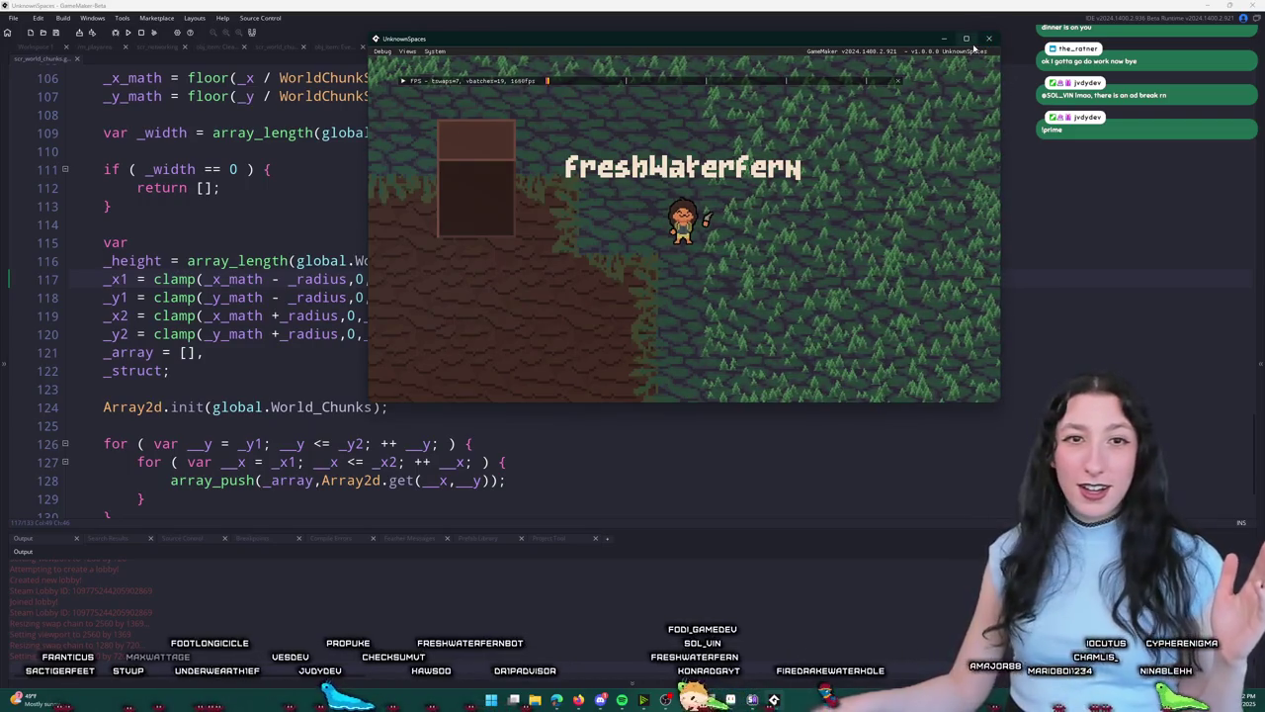
Step: Walk the player down-left across chunks full-screen, quit, and close the scr_world_chunks tab
{"action": "left_click", "coordinate": [966, 39]}
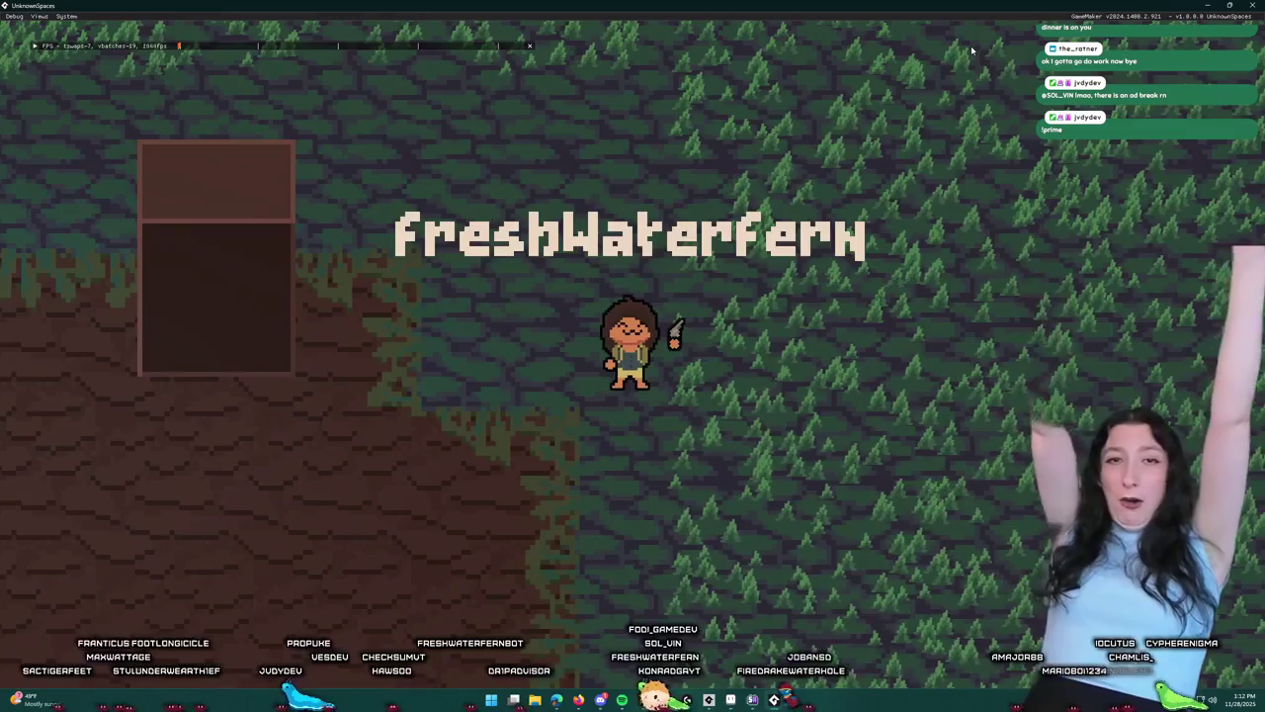
{"action": "key", "text": "s"}
{"action": "key", "text": "a"}
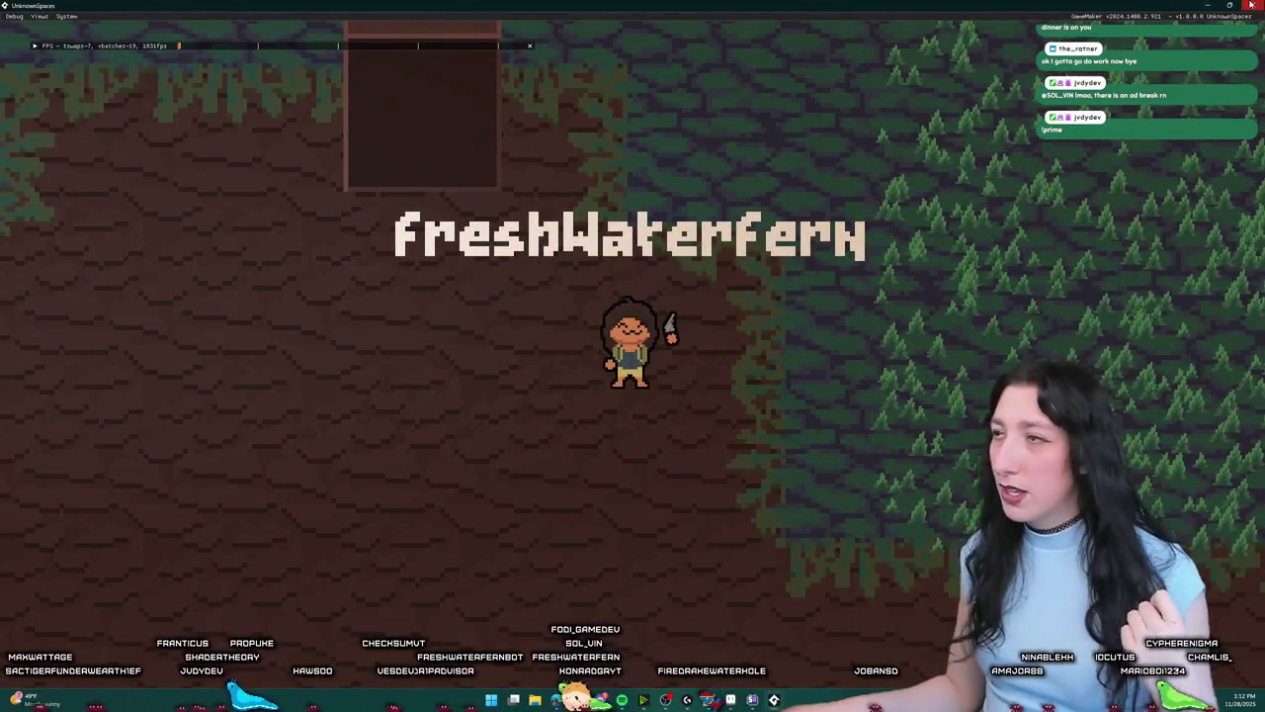
{"action": "key", "text": "Escape"}
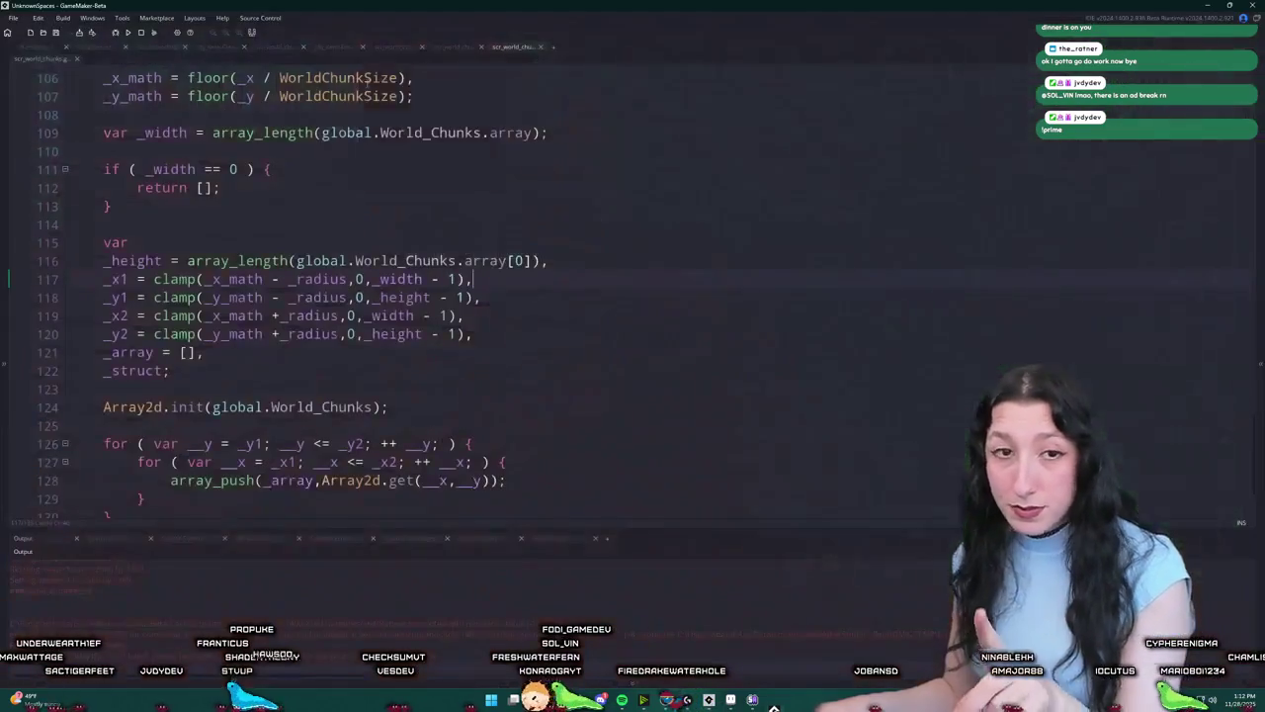
{"action": "middle_click", "coordinate": [508, 48]}
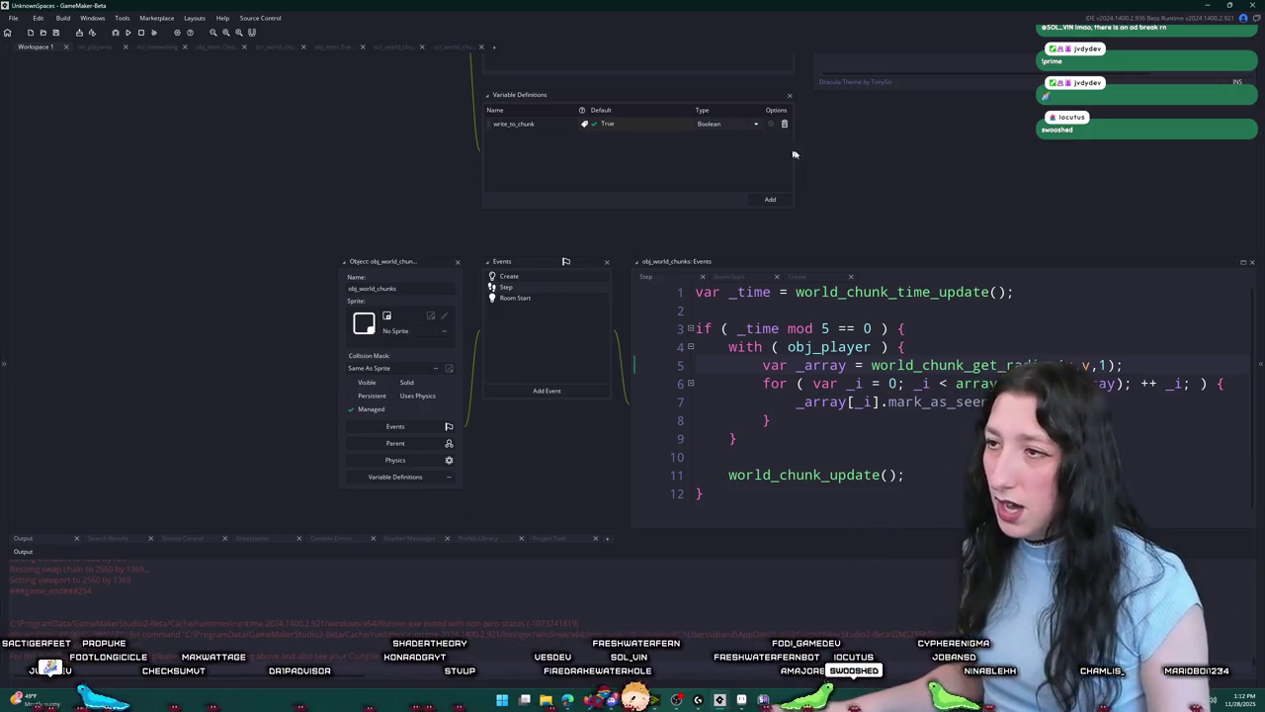
Step: Search for 'buffer_a' and cancel, then start a new IDE window from File
{"action": "key", "text": "ctrl+t"}
{"action": "type", "text": "buffer_a"}
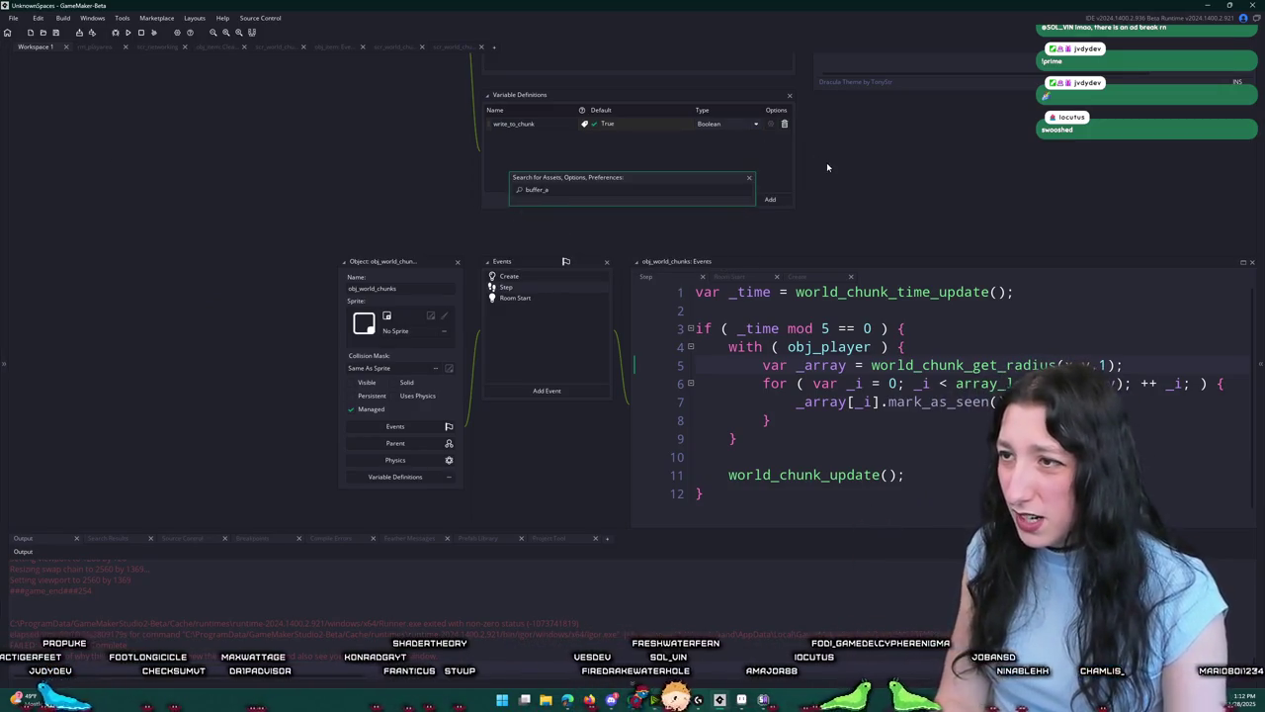
{"action": "key", "text": "Escape"}
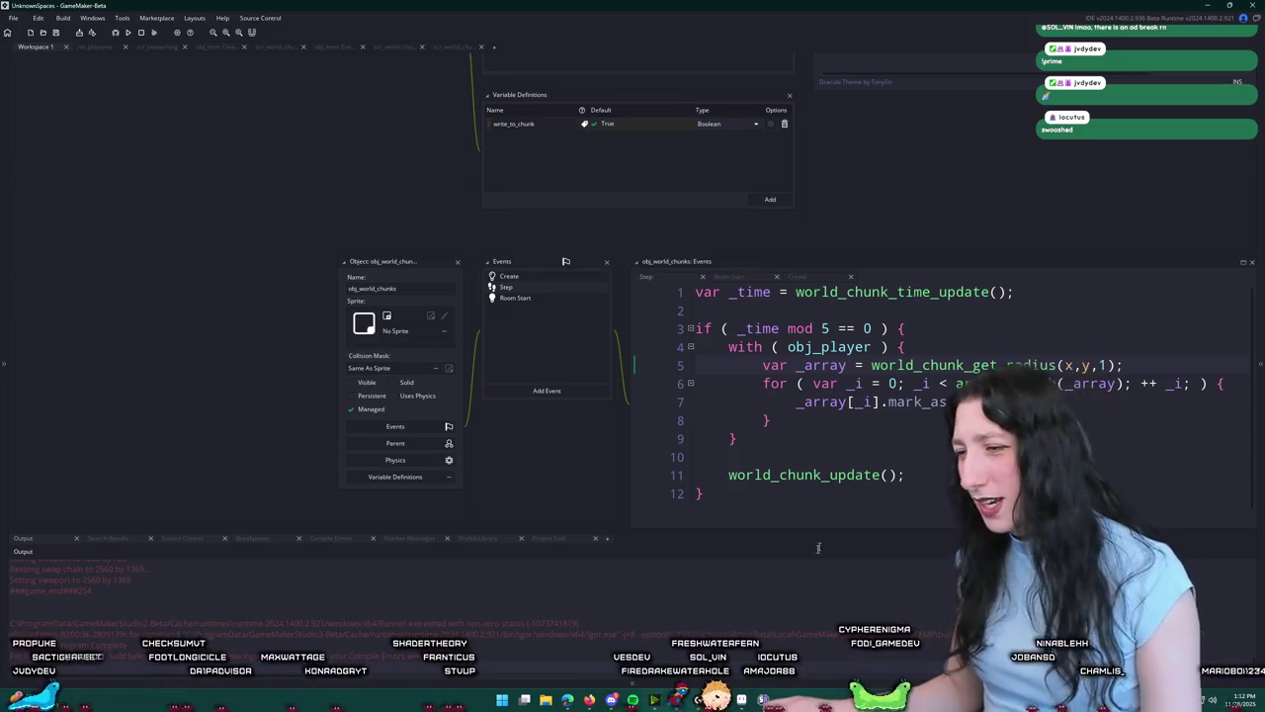
{"action": "left_click", "coordinate": [15, 19]}
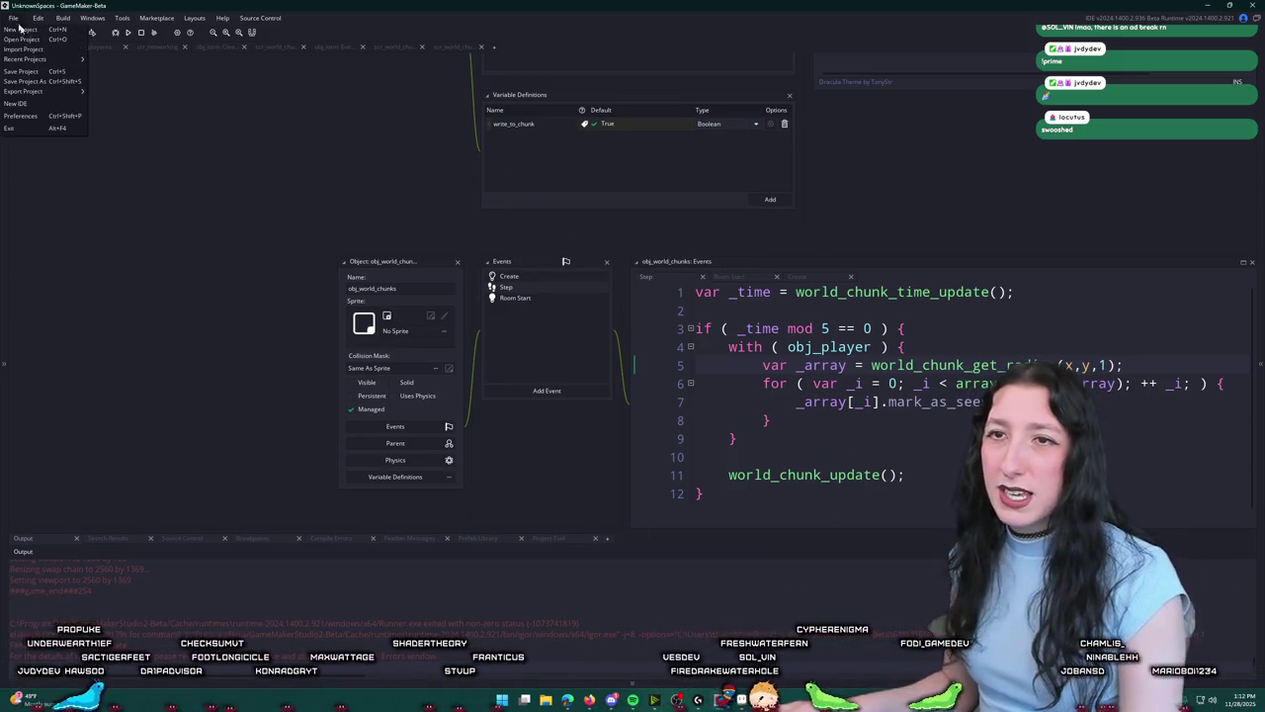
{"action": "left_click", "coordinate": [52, 104]}
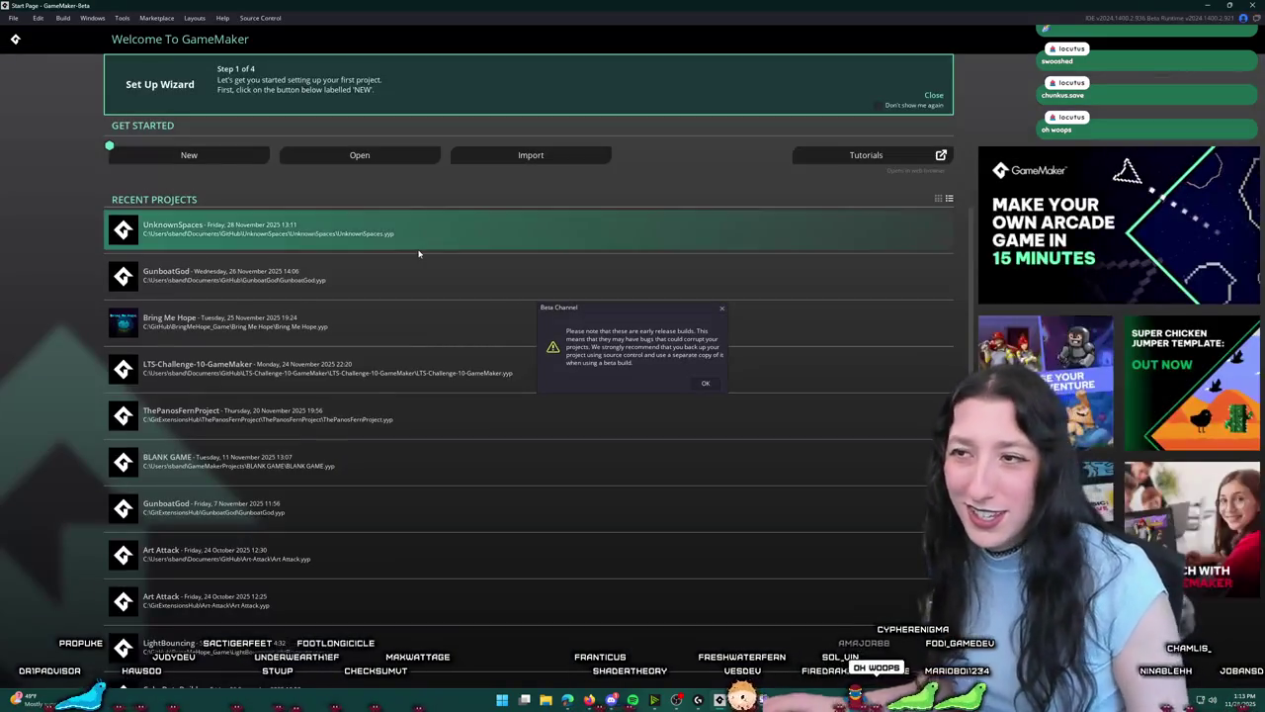
Step: Acknowledge the Beta Channel warning and open LTS-Challenge-10-GameMaker from Recent Projects
{"action": "left_click", "coordinate": [703, 385]}
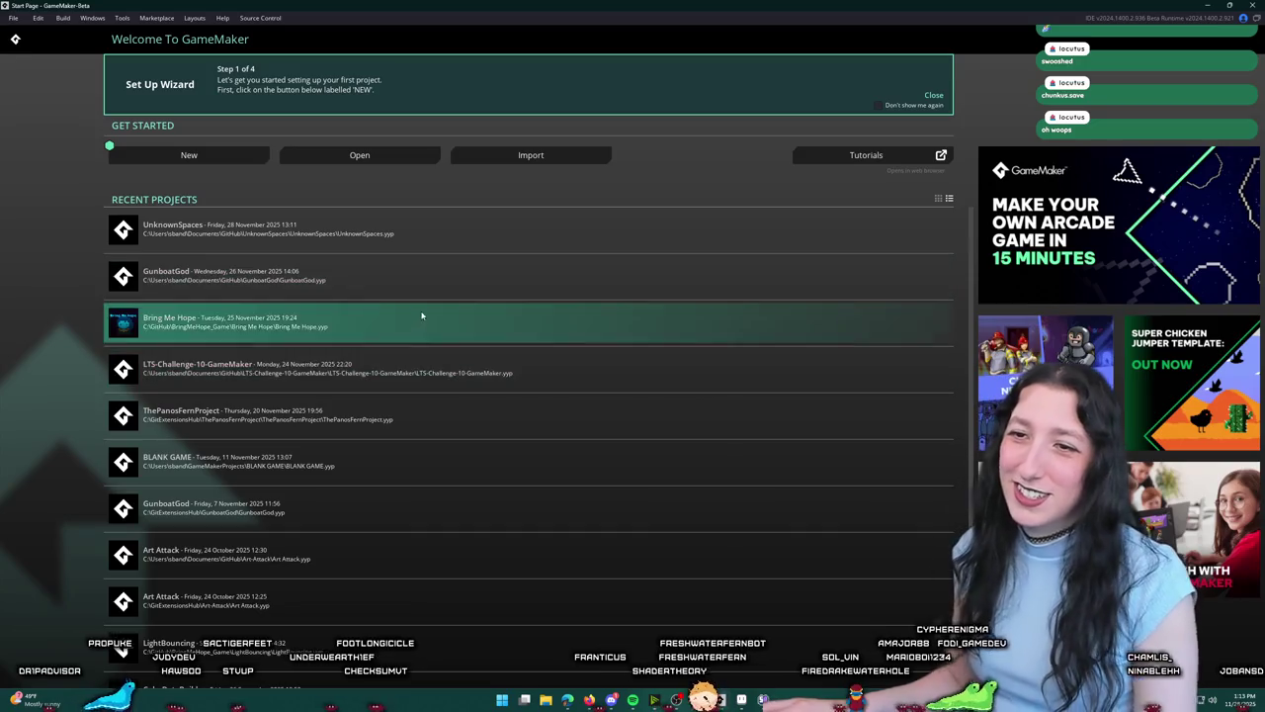
{"action": "left_click", "coordinate": [354, 364]}
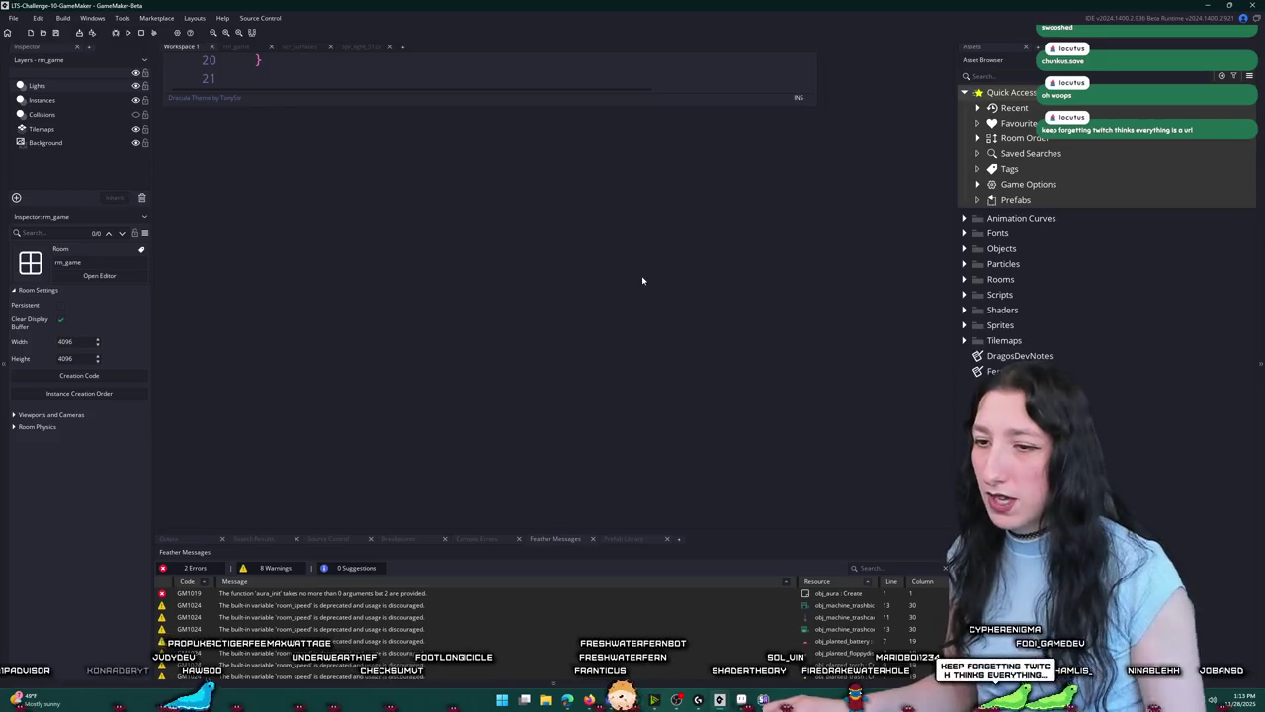
Step: Search the project's assets for 'obj_bu', then cancel the search
{"action": "key", "text": "ctrl+t"}
{"action": "type", "text": "obj_bu"}
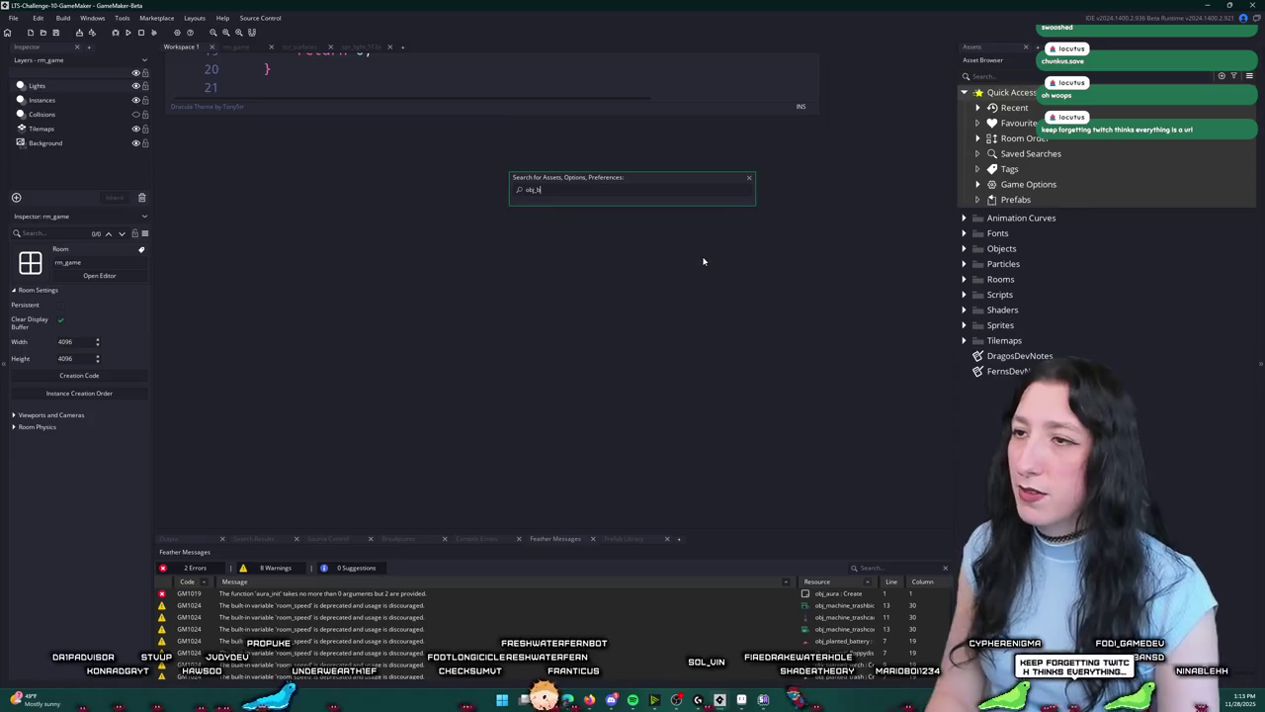
{"action": "key", "text": "Escape"}
{"action": "key", "text": "ctrl+t"}
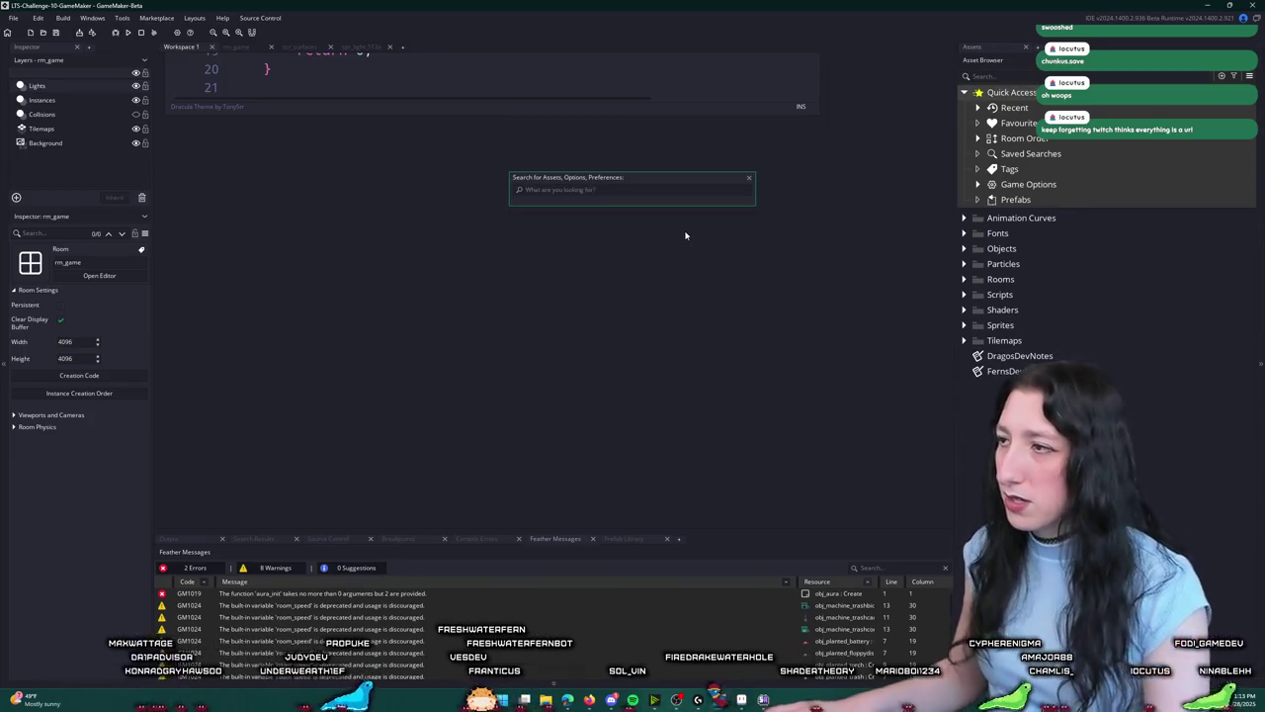
{"action": "key", "text": "Escape"}
Step: Open the scr_saving script full-size and scroll through its save_game and load_game code
{"action": "left_click", "coordinate": [968, 294]}
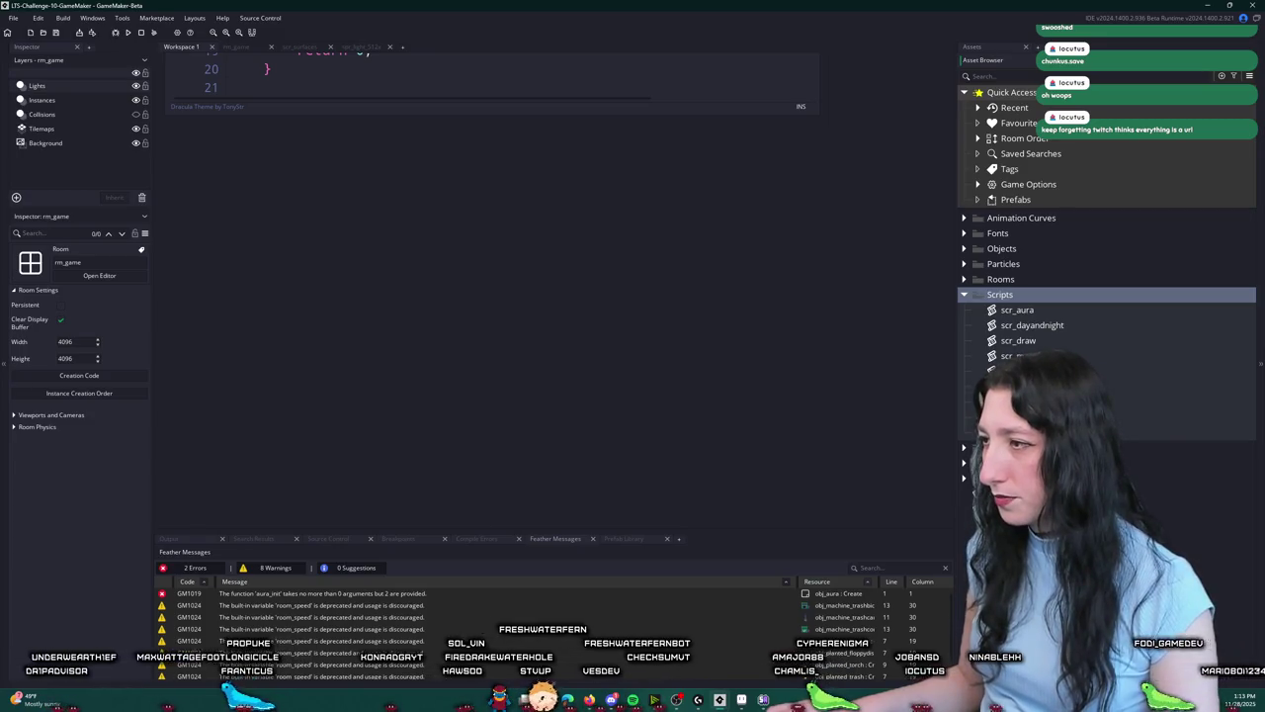
{"action": "double_click", "coordinate": [1008, 401]}
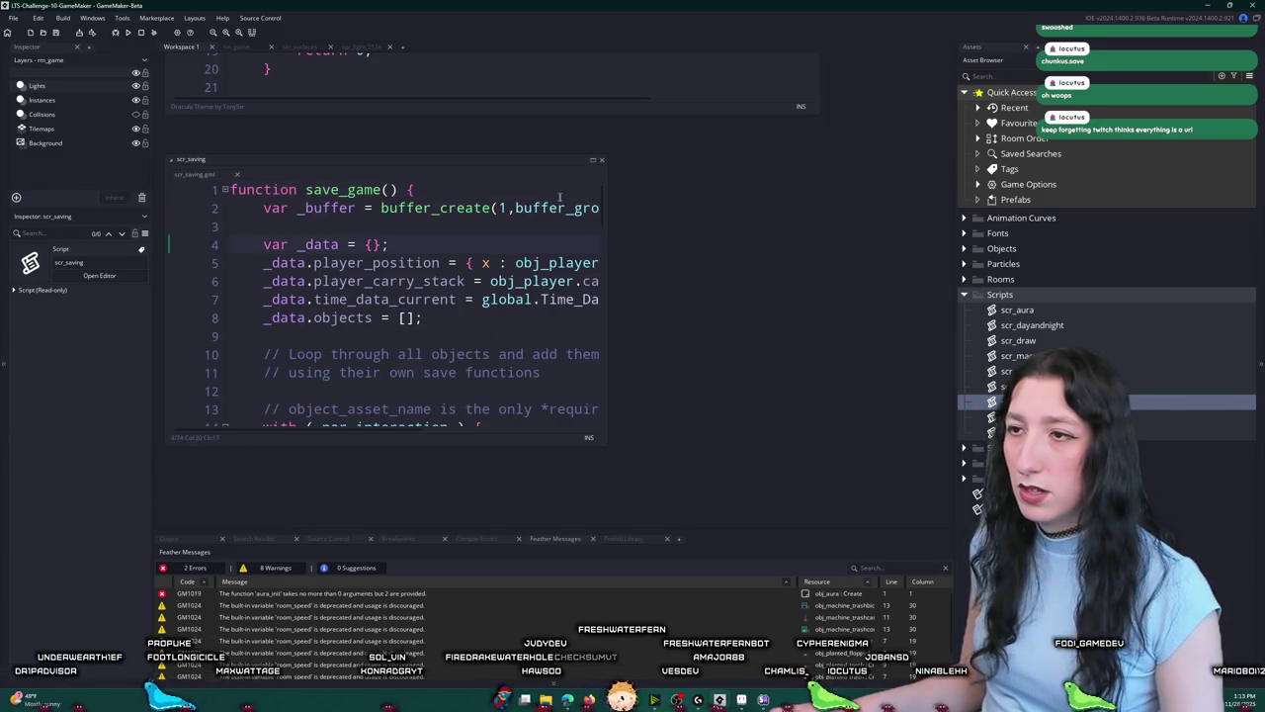
{"action": "left_click", "coordinate": [592, 161]}
{"action": "scroll", "coordinate": [524, 233], "scroll_direction": "down", "scroll_amount": 5}
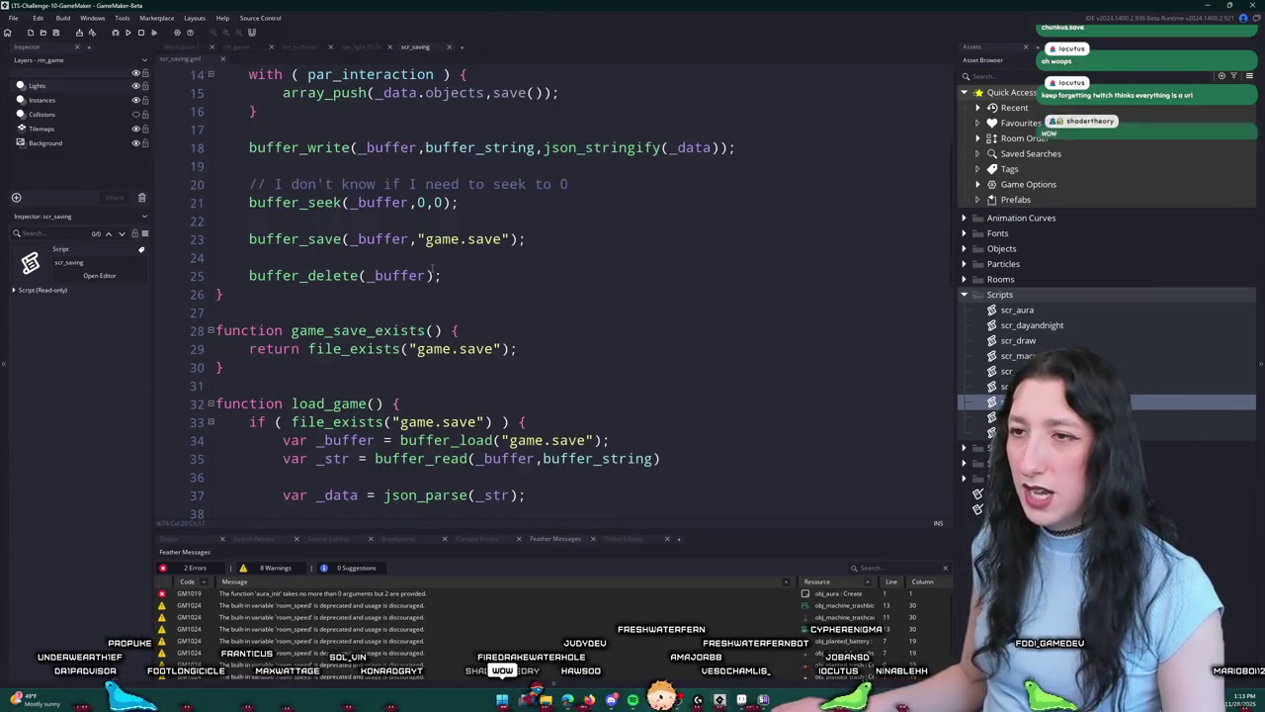
{"action": "scroll", "coordinate": [524, 234], "scroll_direction": "down", "scroll_amount": 2}
{"action": "scroll", "coordinate": [329, 174], "scroll_direction": "down", "scroll_amount": 10}
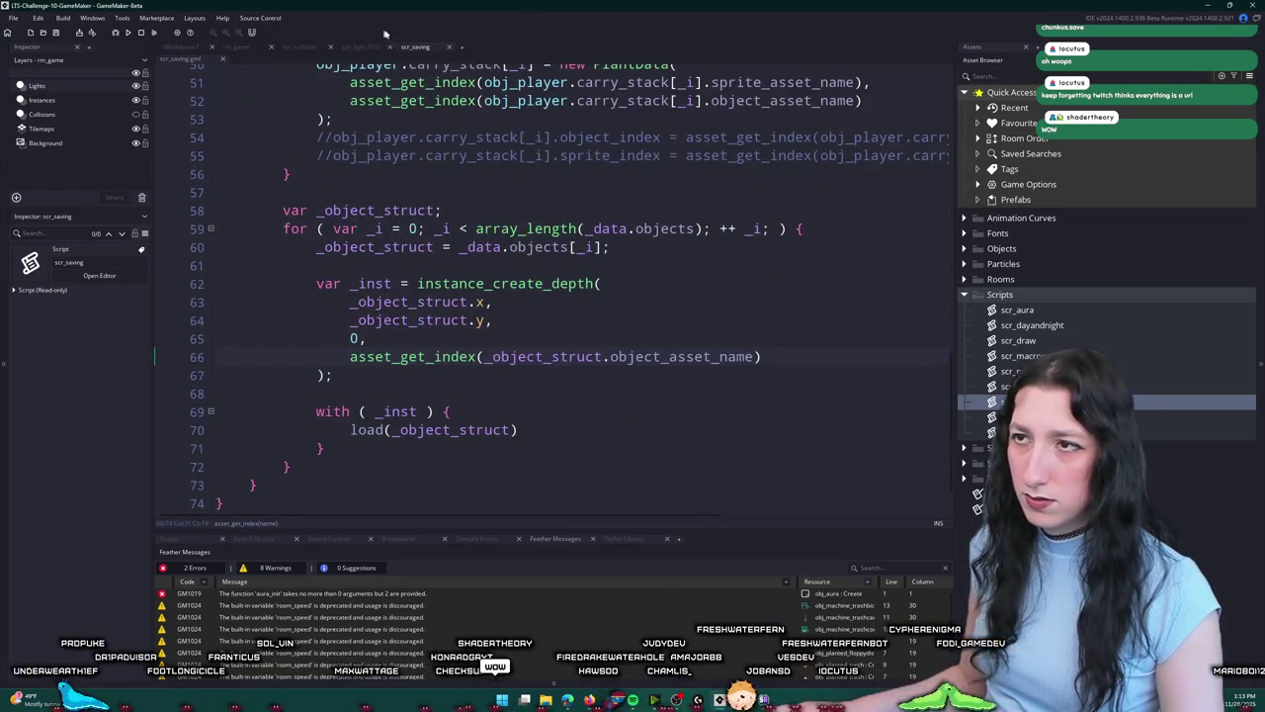
Step: Open the Bring Me Hope project from File > Recent Projects
{"action": "left_click", "coordinate": [13, 19]}
{"action": "mouse_move", "coordinate": [31, 61]}
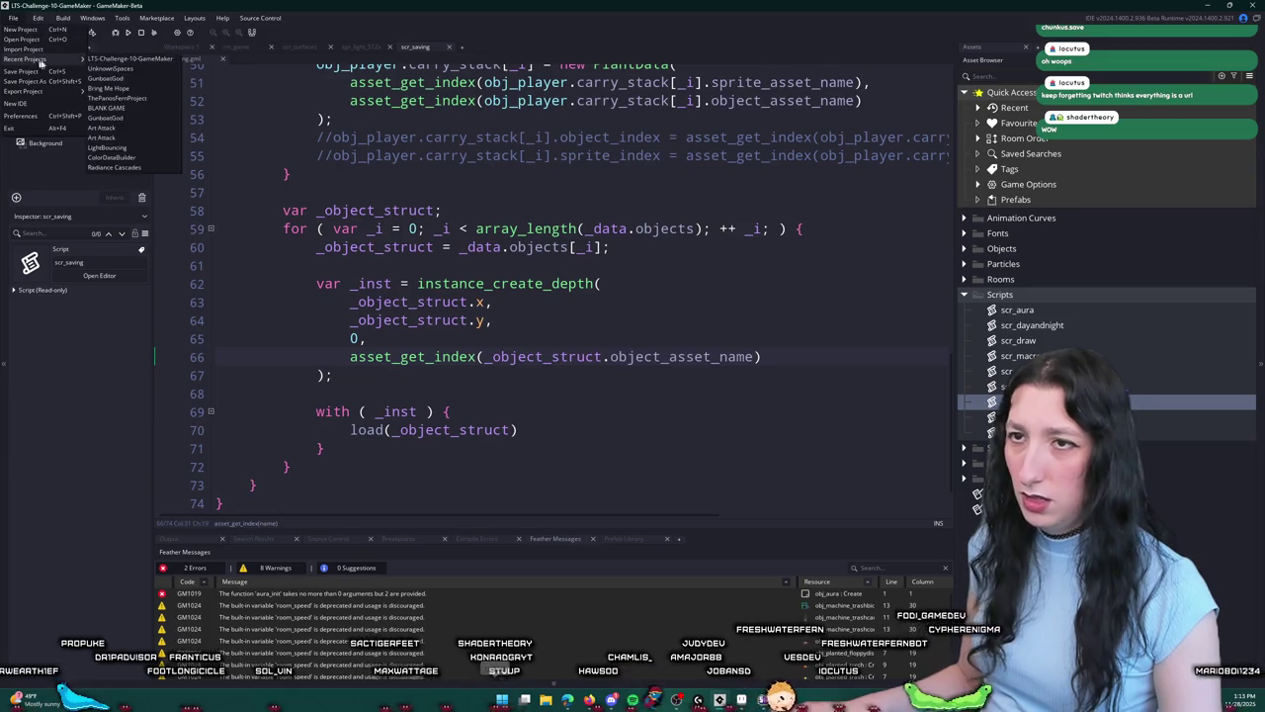
{"action": "left_click", "coordinate": [121, 89]}
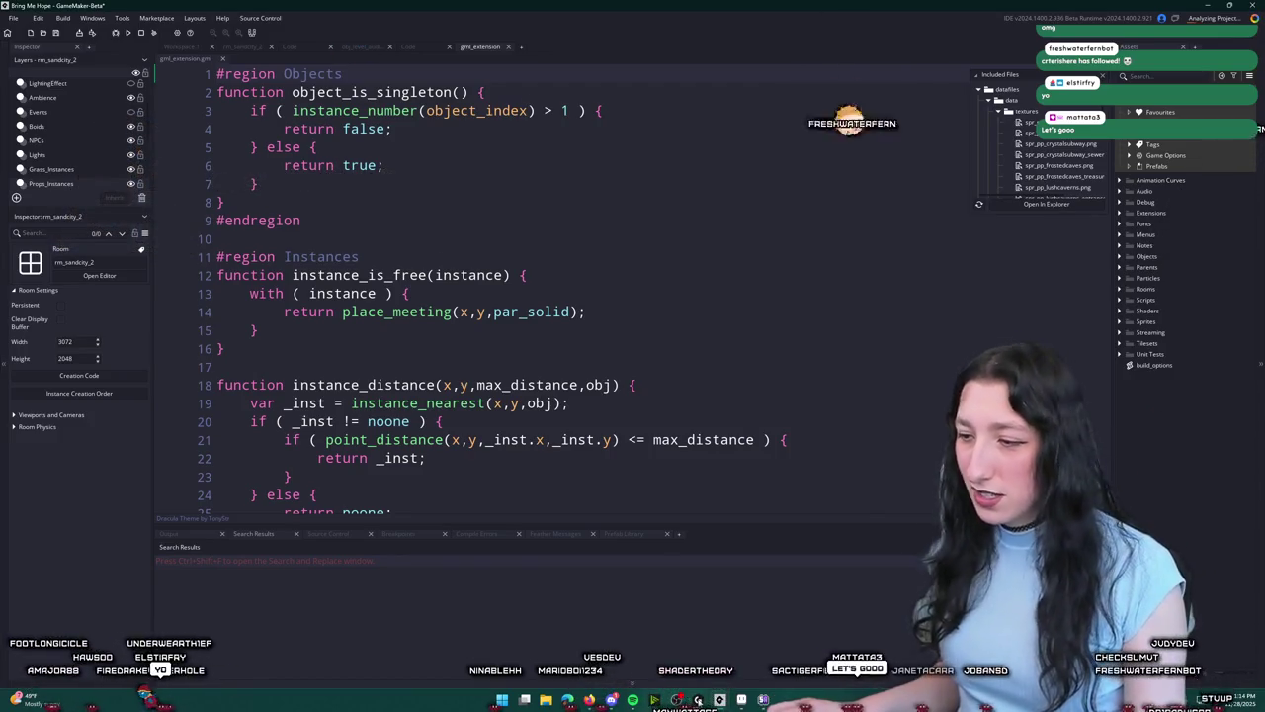
Step: Alt+Tab back to the UnknownSpaces project window
{"action": "key", "text": "alt+Tab"}
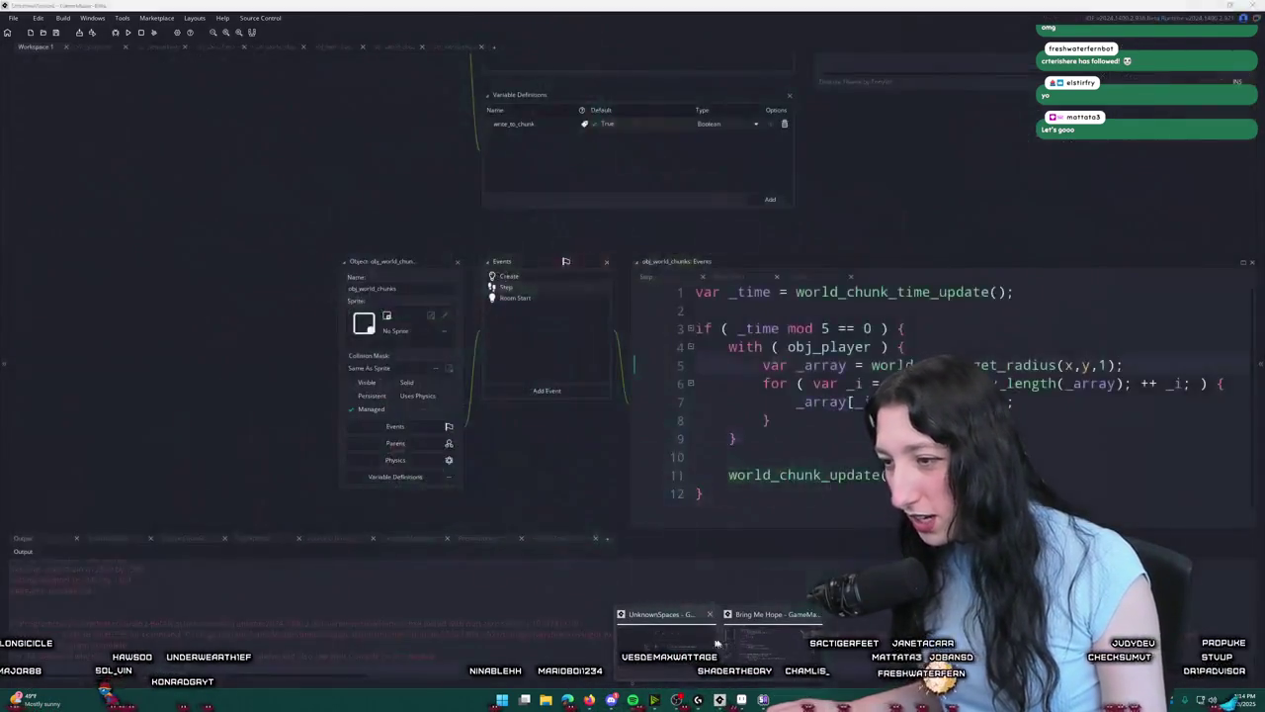
Step: Build and run UnknownSpaces, maximise the game window, and create a lobby to enter the world
{"action": "key", "text": "F5"}
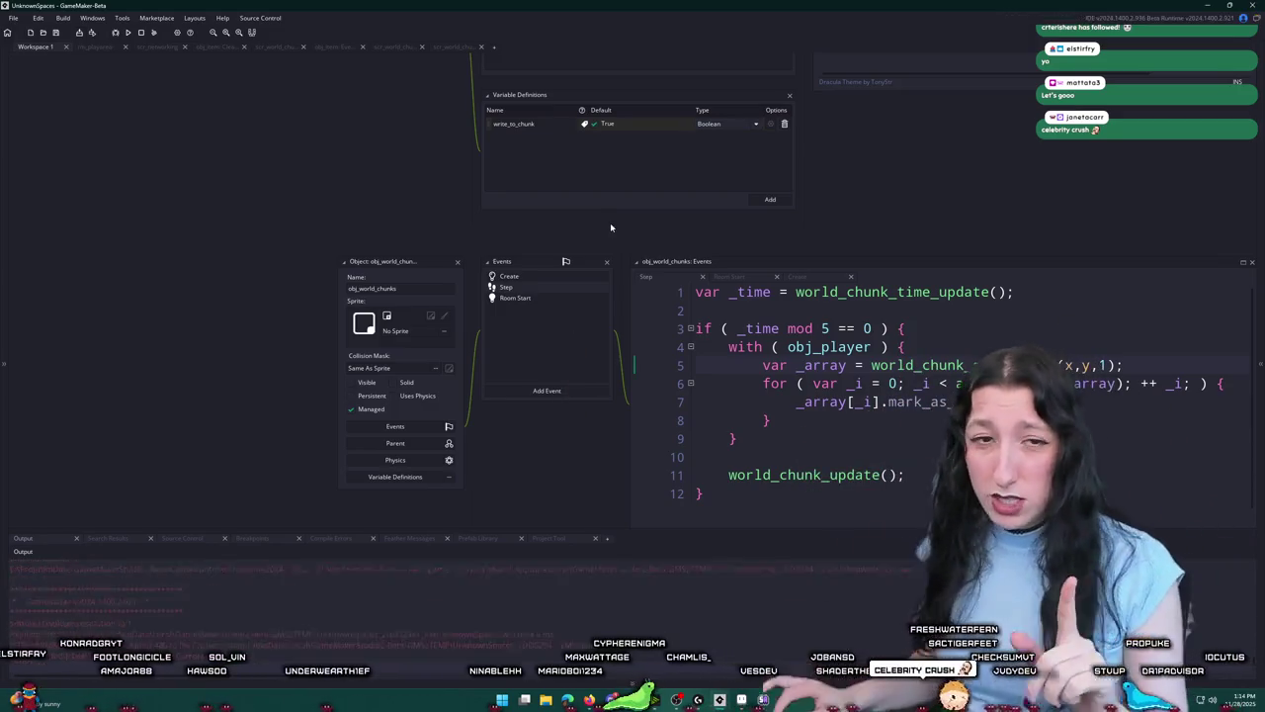
{"action": "left_click_drag", "start_coordinate": [625, 174], "coordinate": [558, 5]}
{"action": "left_click", "coordinate": [603, 279]}
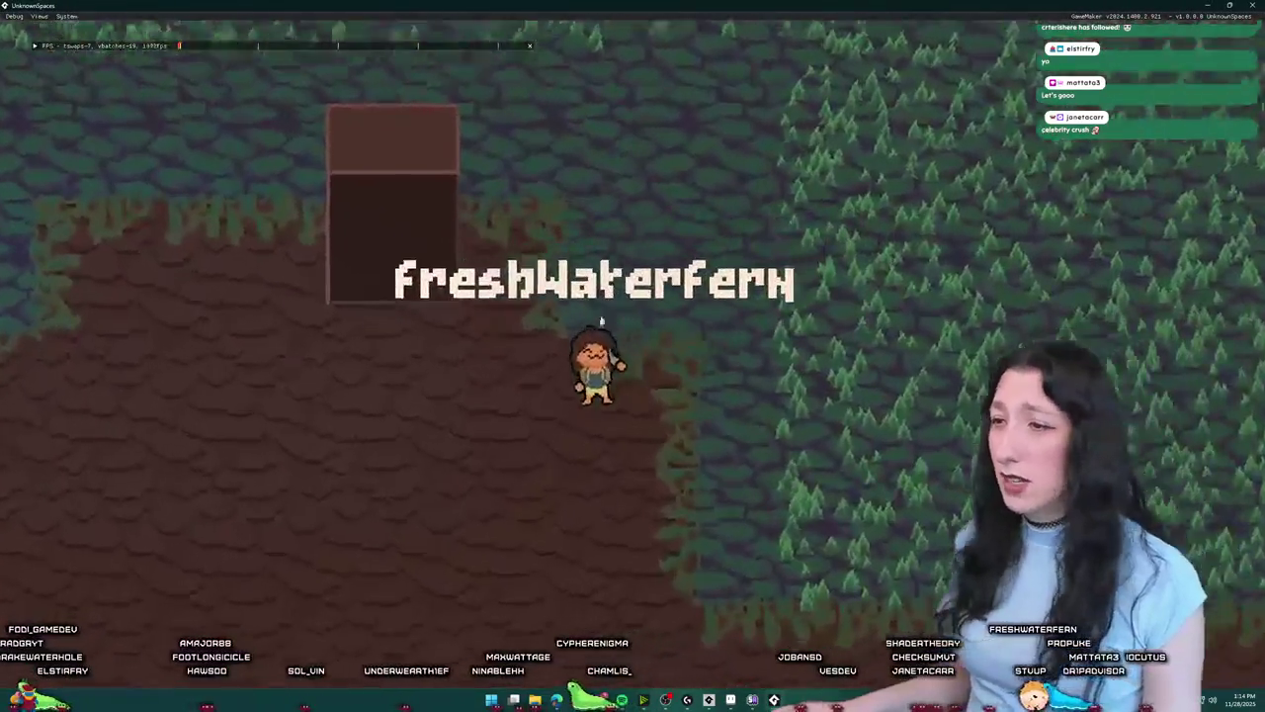
Step: Equip the hat from the inventory and drop the blue, red and other held items on the ground
{"action": "key", "text": "i"}
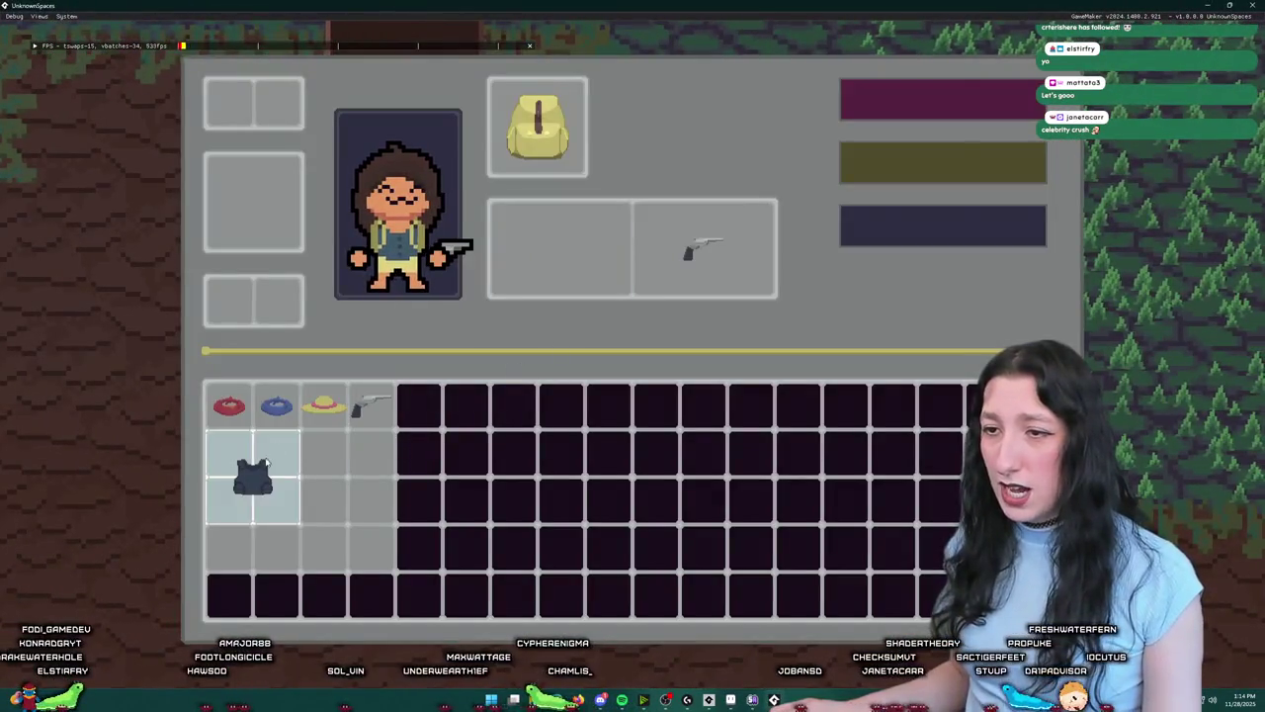
{"action": "left_click", "coordinate": [267, 113]}
{"action": "key", "text": "i"}
{"action": "key", "text": "i"}
{"action": "key", "text": "i"}
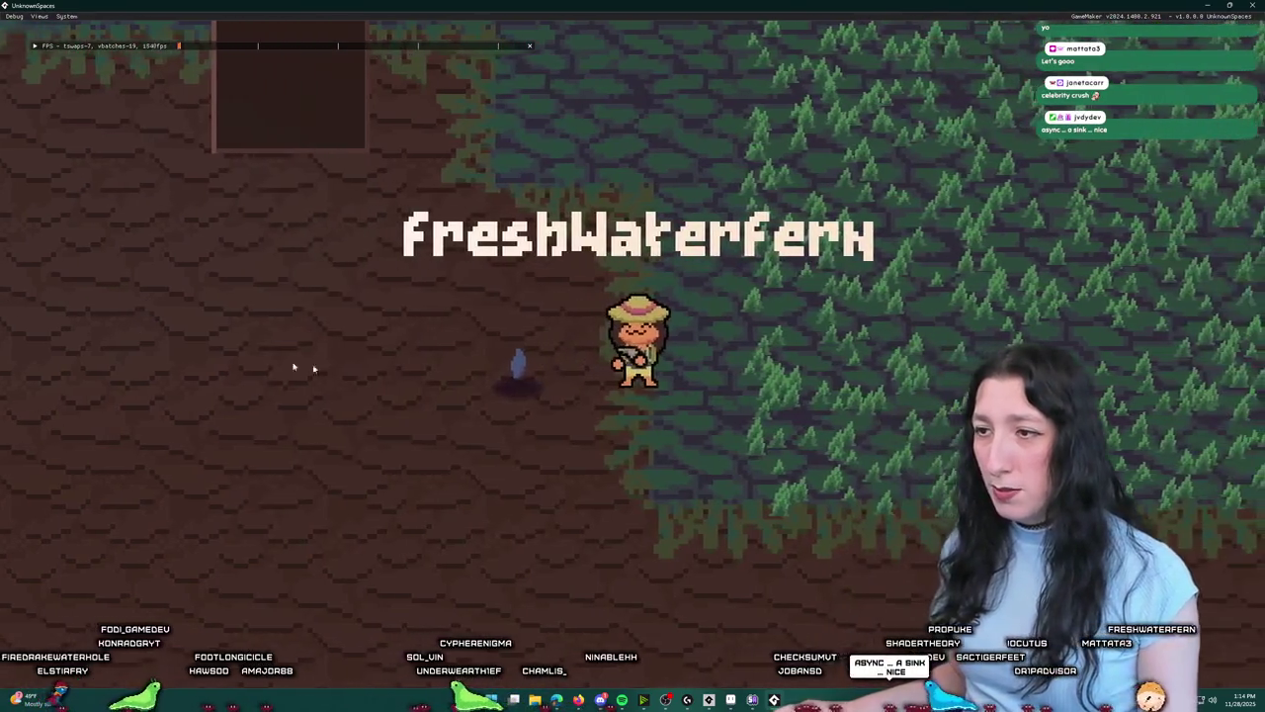
{"action": "key", "text": "i"}
{"action": "key", "text": "i"}
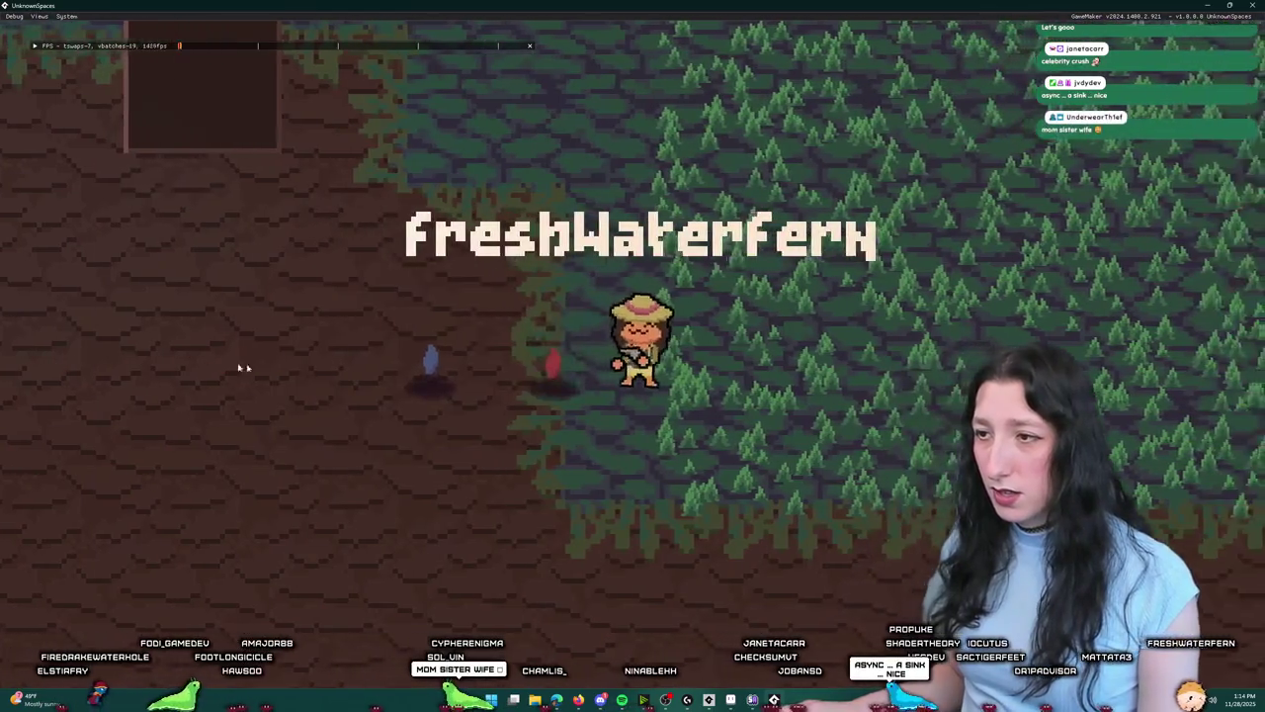
{"action": "key", "text": "a"}
{"action": "key", "text": "i"}
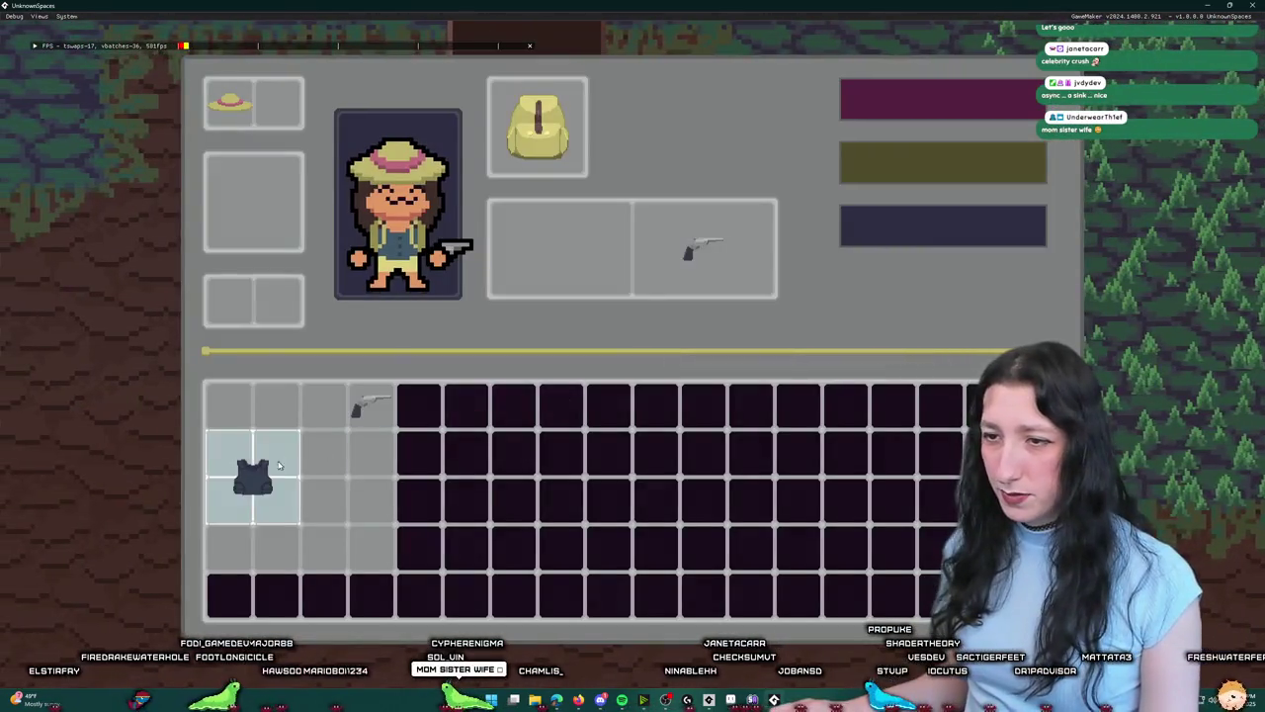
{"action": "key", "text": "i"}
{"action": "key", "text": "i"}
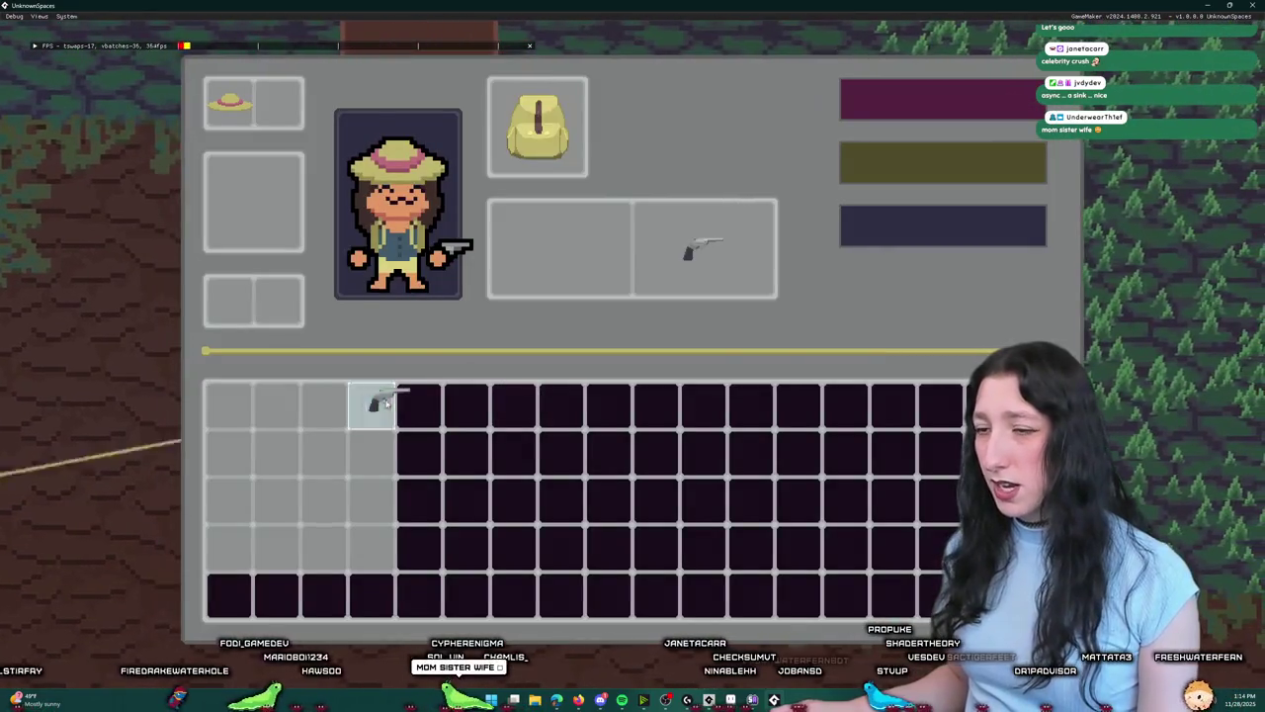
{"action": "key", "text": "i"}
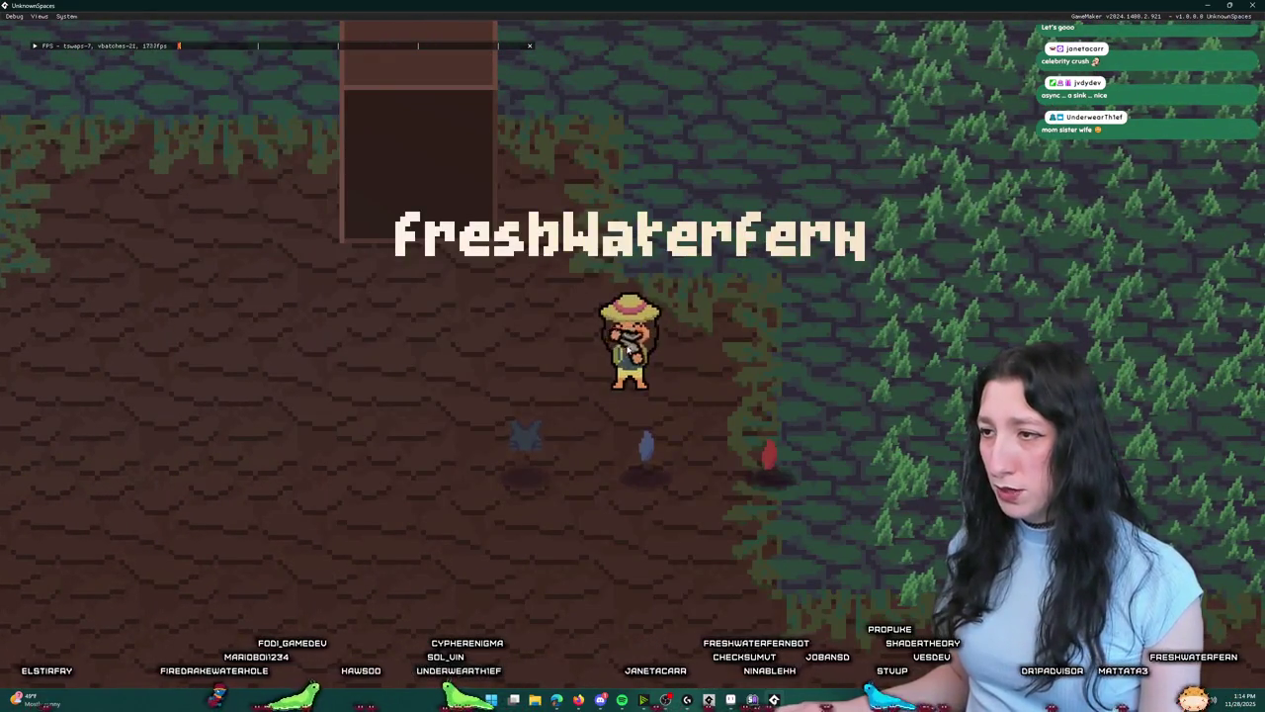
Step: Walk right, down and up through the chunked world until the index [2] code error appears
{"action": "key", "text": "d"}
{"action": "key", "text": "s"}
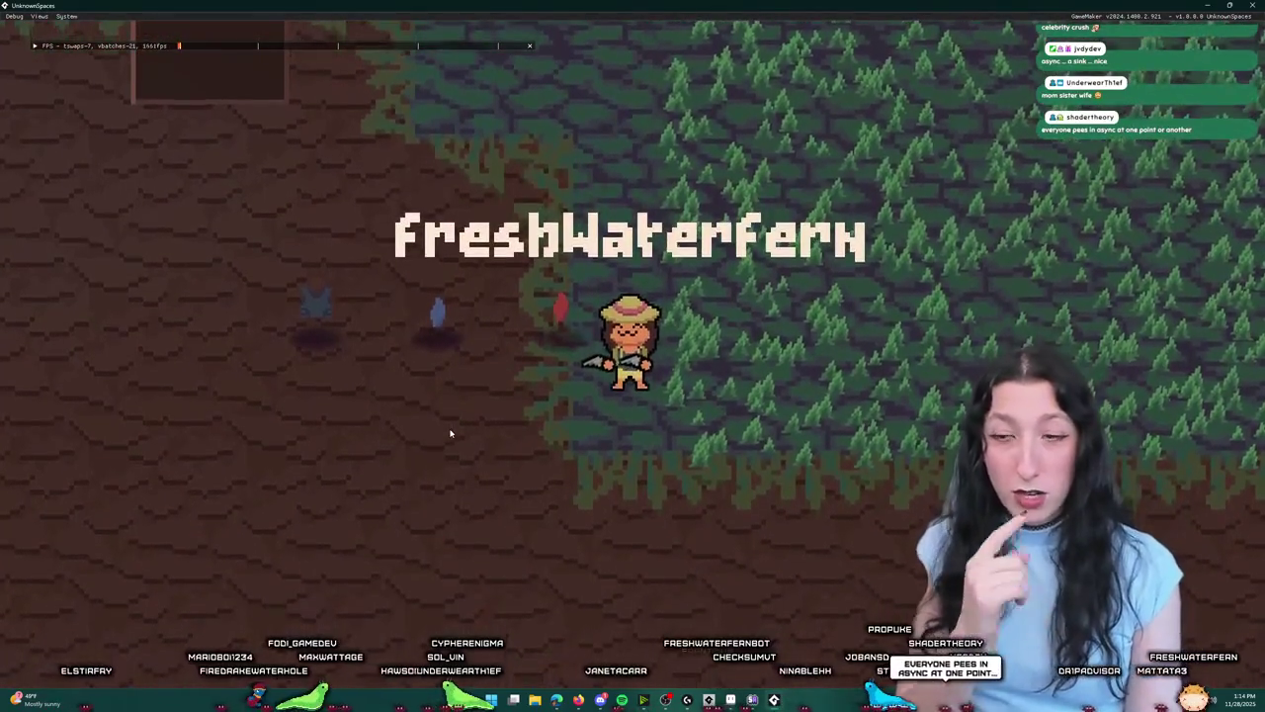
{"action": "key", "text": "w"}
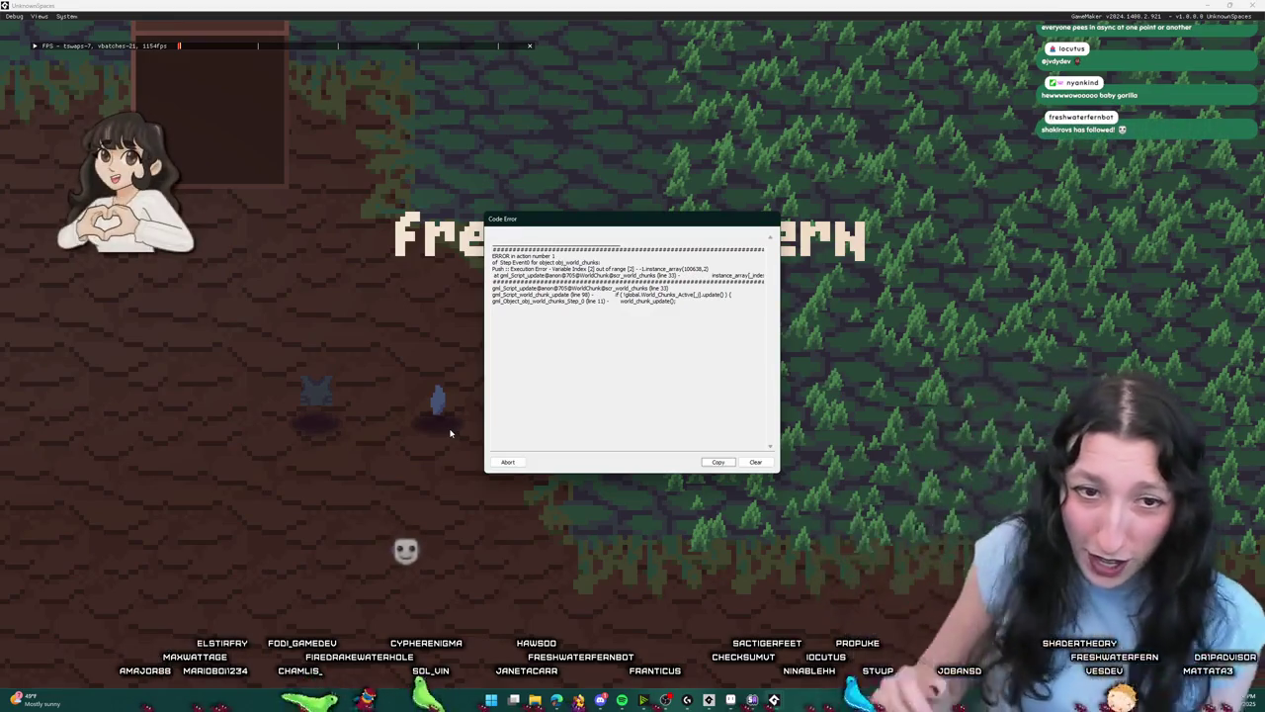
Step: Abort the crashed playtest at the code error, then launch Steam from the Start search with 'ste'
{"action": "left_click", "coordinate": [505, 462]}
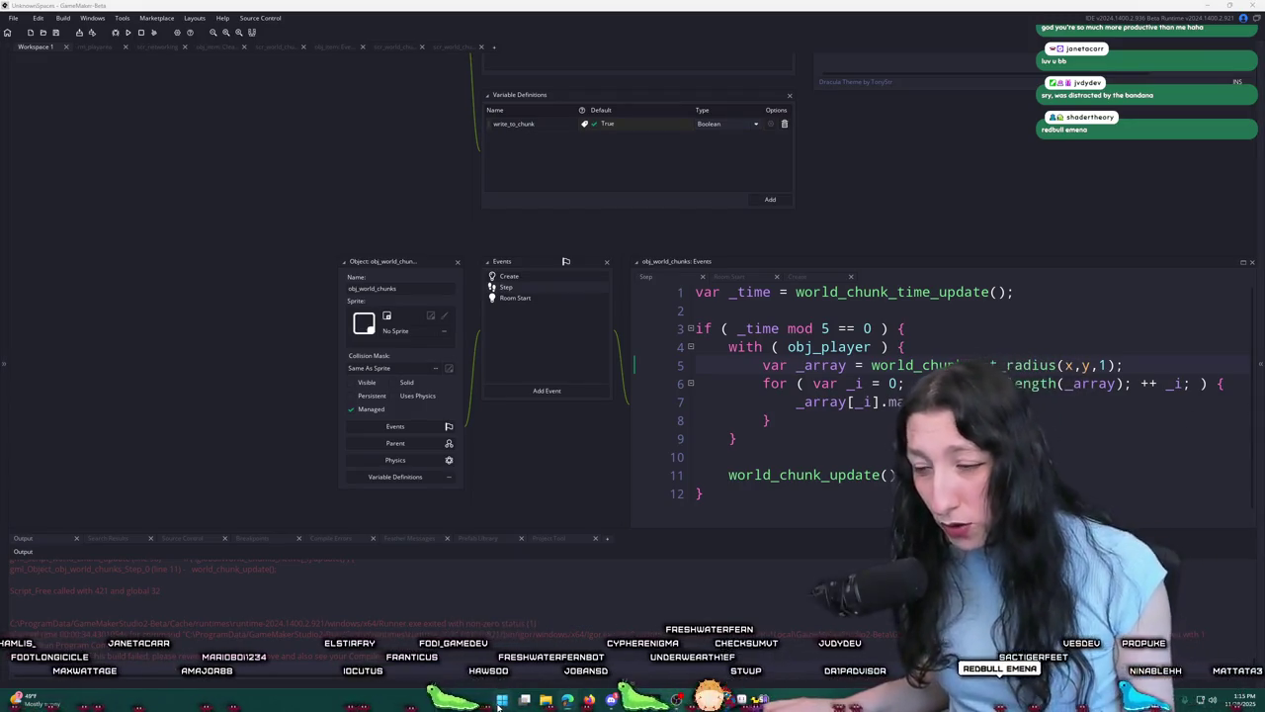
{"action": "key", "text": "super"}
{"action": "type", "text": "ste"}
{"action": "left_click", "coordinate": [515, 419]}
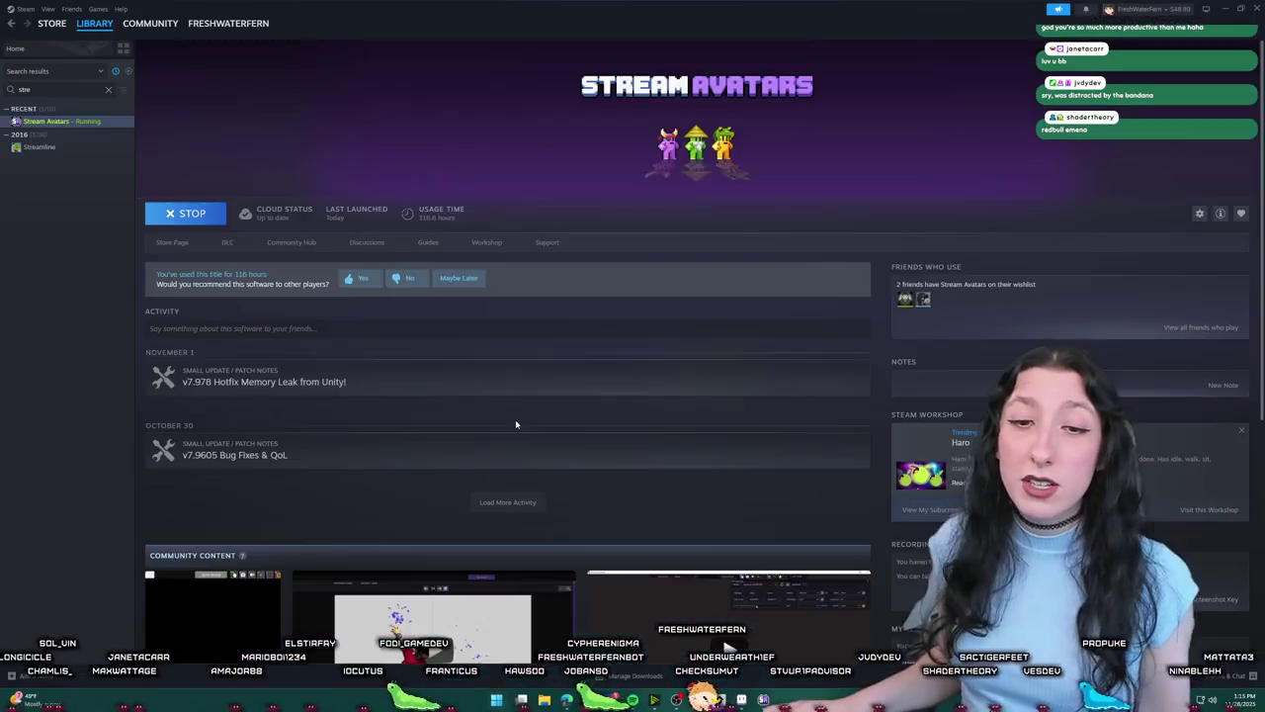
Step: Search the Steam library for 'bring', open the Bring Me Hope store page, and load its gameplay trailer full screen
{"action": "left_click", "coordinate": [59, 89]}
{"action": "key", "text": "ctrl+a"}
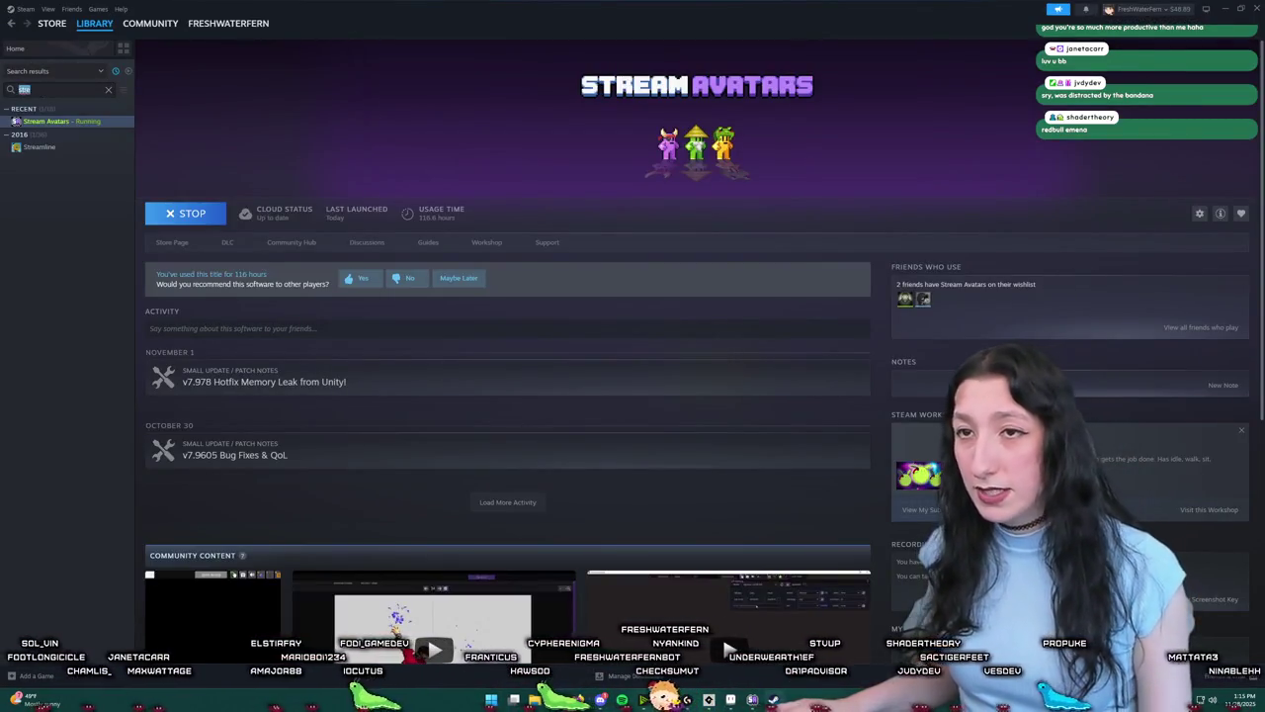
{"action": "type", "text": "bring"}
{"action": "left_click", "coordinate": [49, 133]}
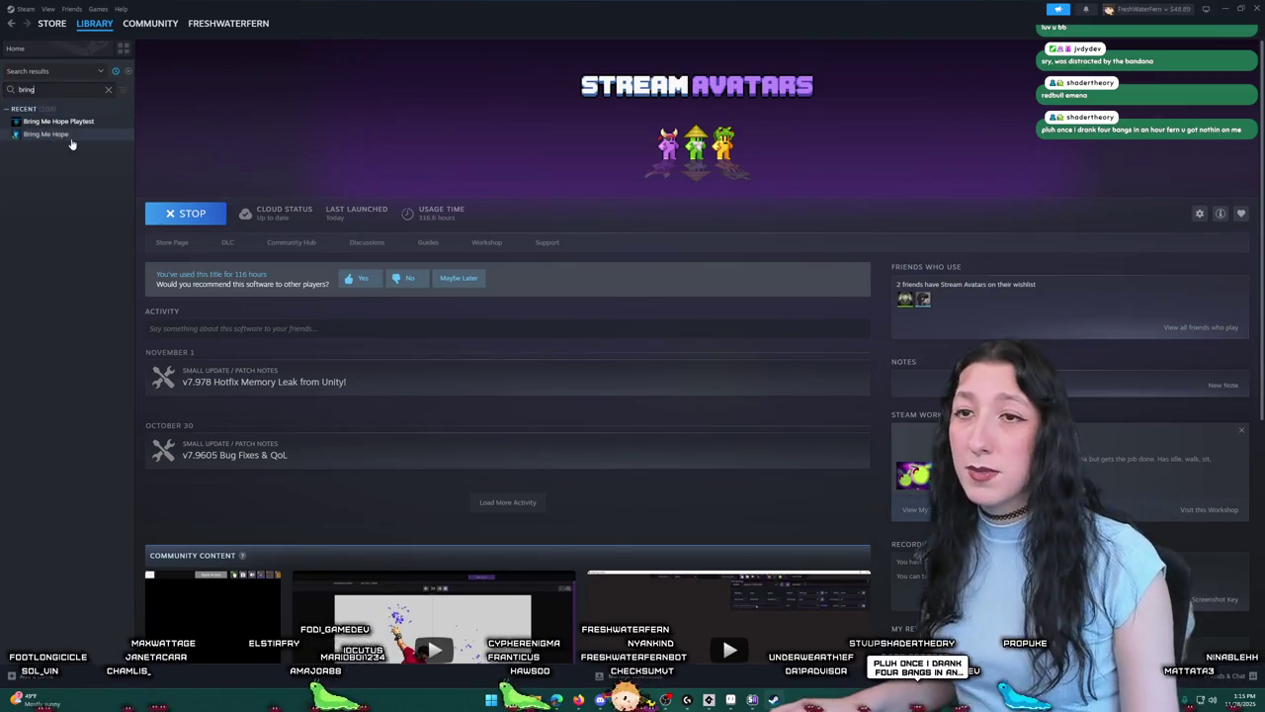
{"action": "left_click", "coordinate": [174, 244]}
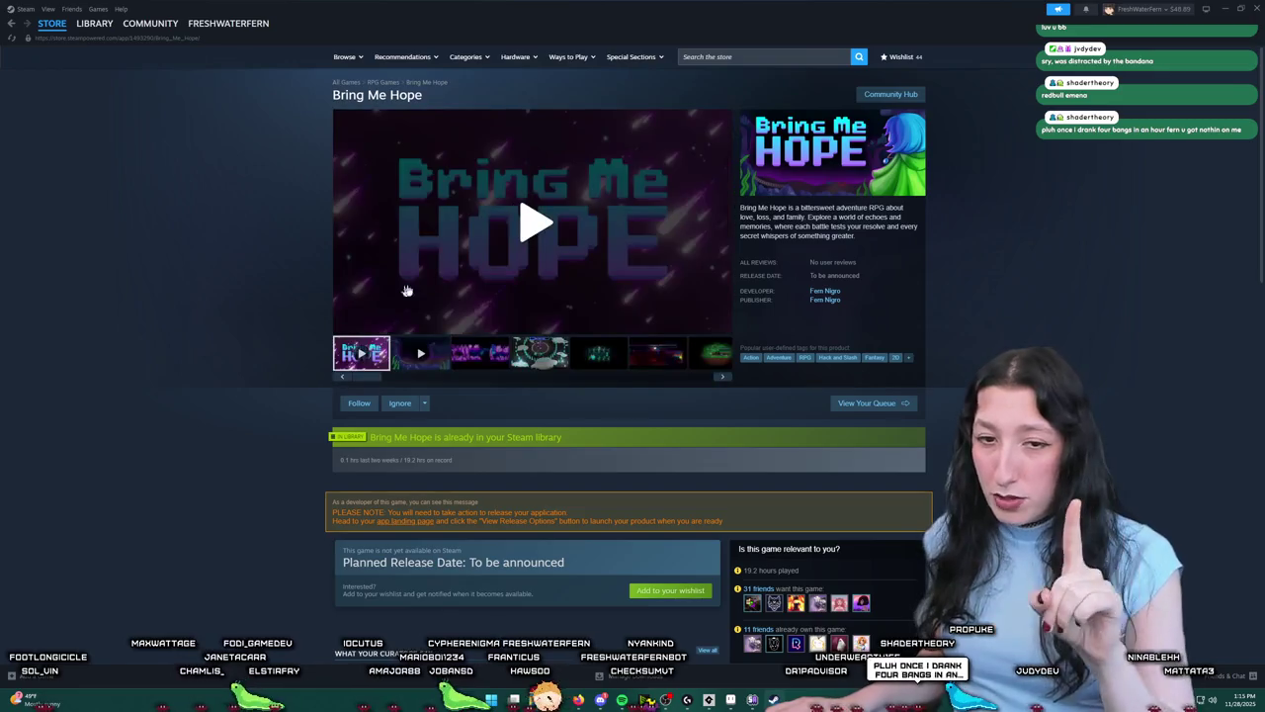
{"action": "left_click", "coordinate": [422, 351]}
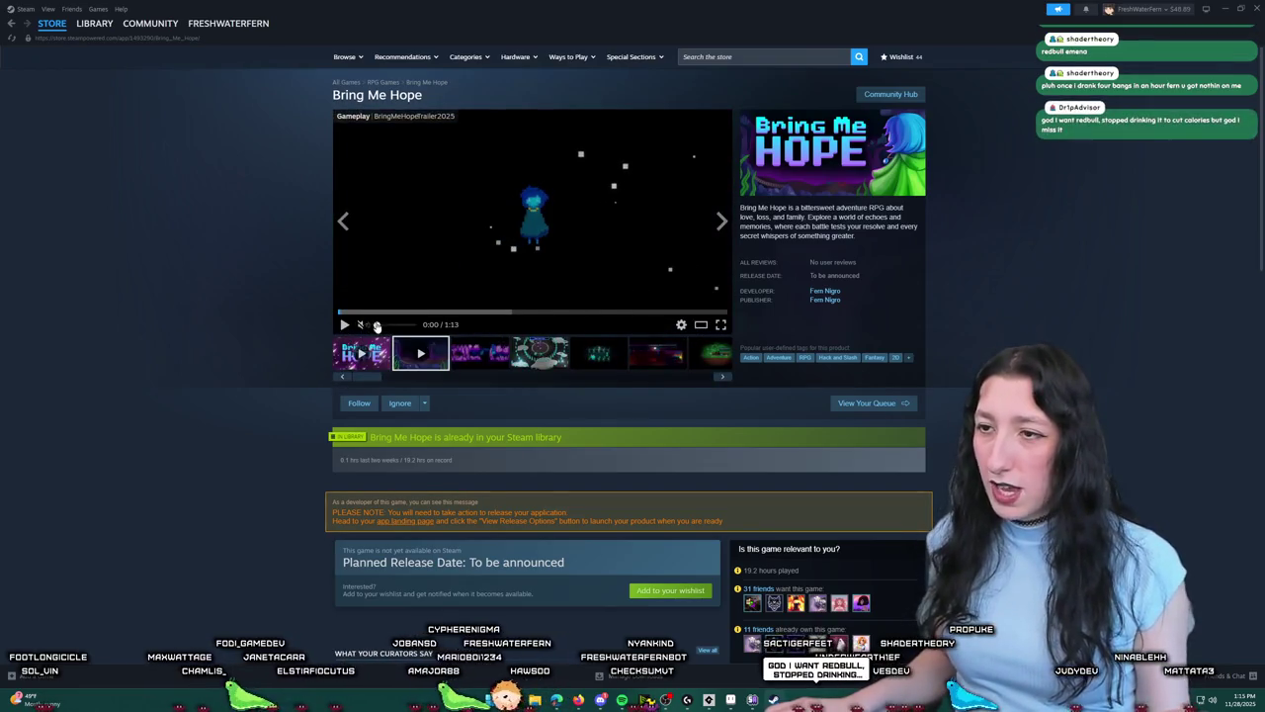
{"action": "left_click", "coordinate": [721, 324]}
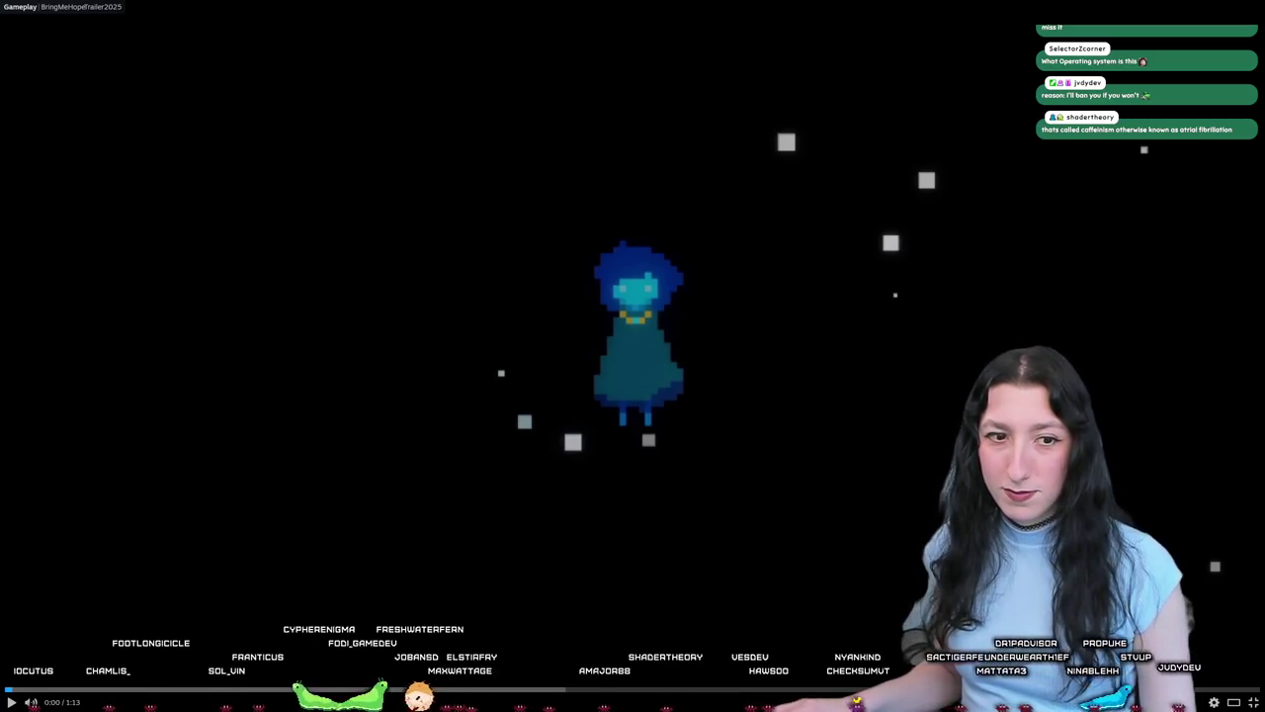
Step: Play the Bring Me Hope trailer full screen, then exit with Esc back to the store page
{"action": "left_click", "coordinate": [333, 392]}
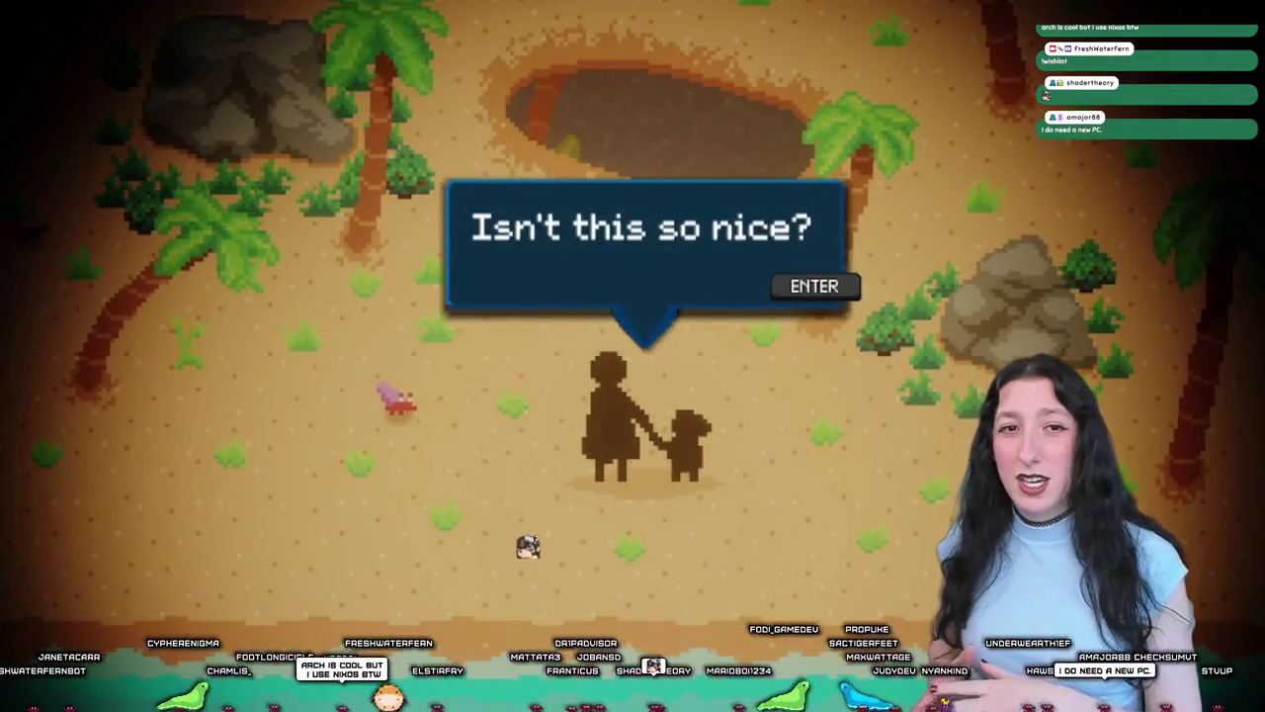
{"action": "key", "text": "Return"}
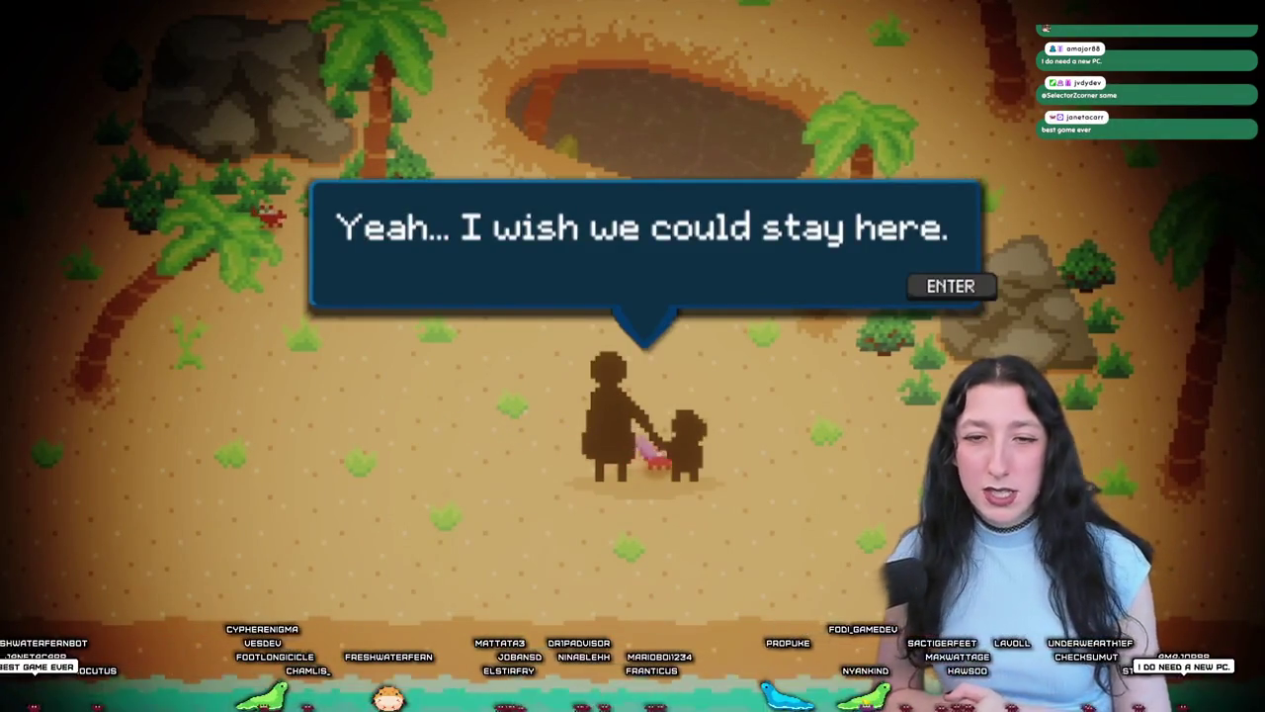
{"action": "key", "text": "Return"}
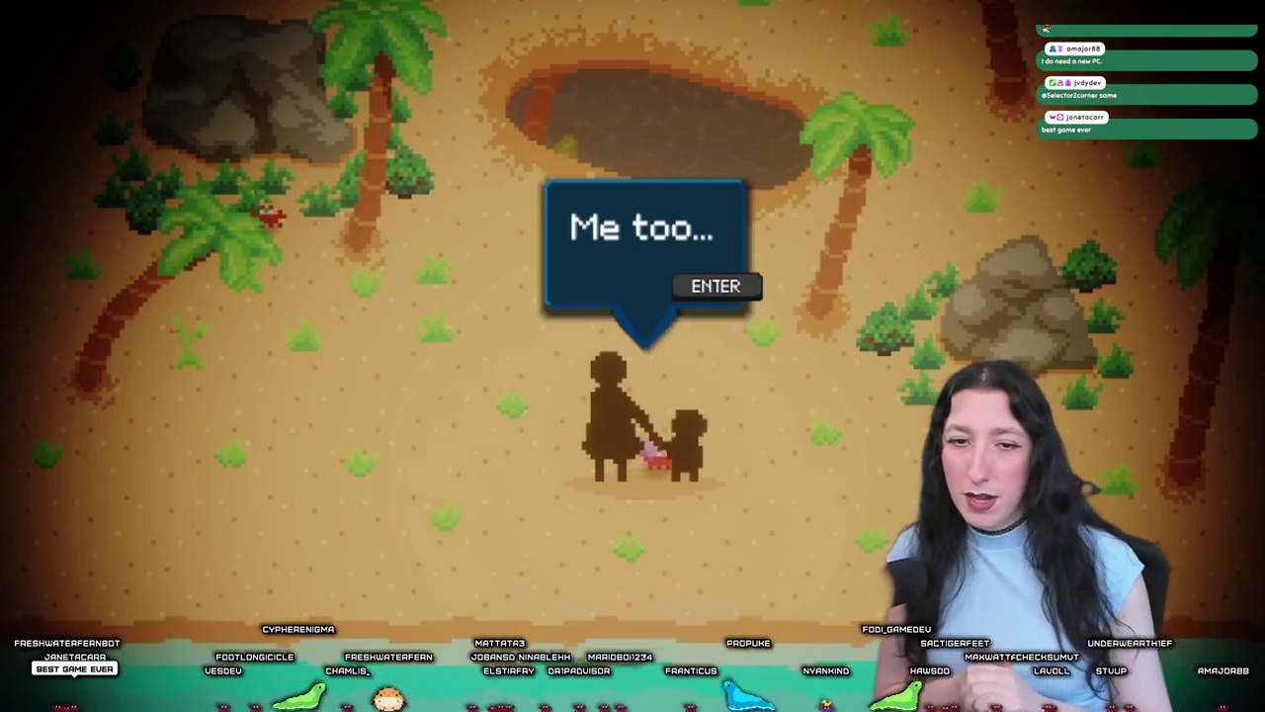
{"action": "key", "text": "Return"}
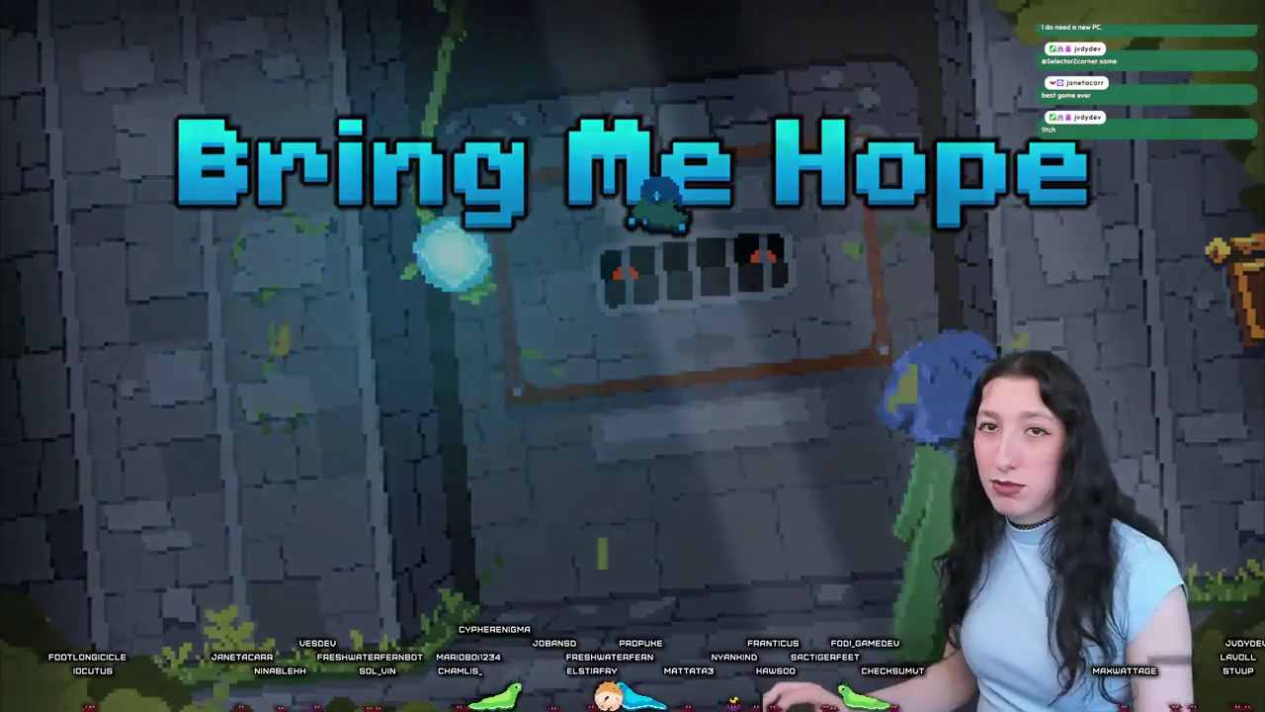
{"action": "key", "text": "Escape"}
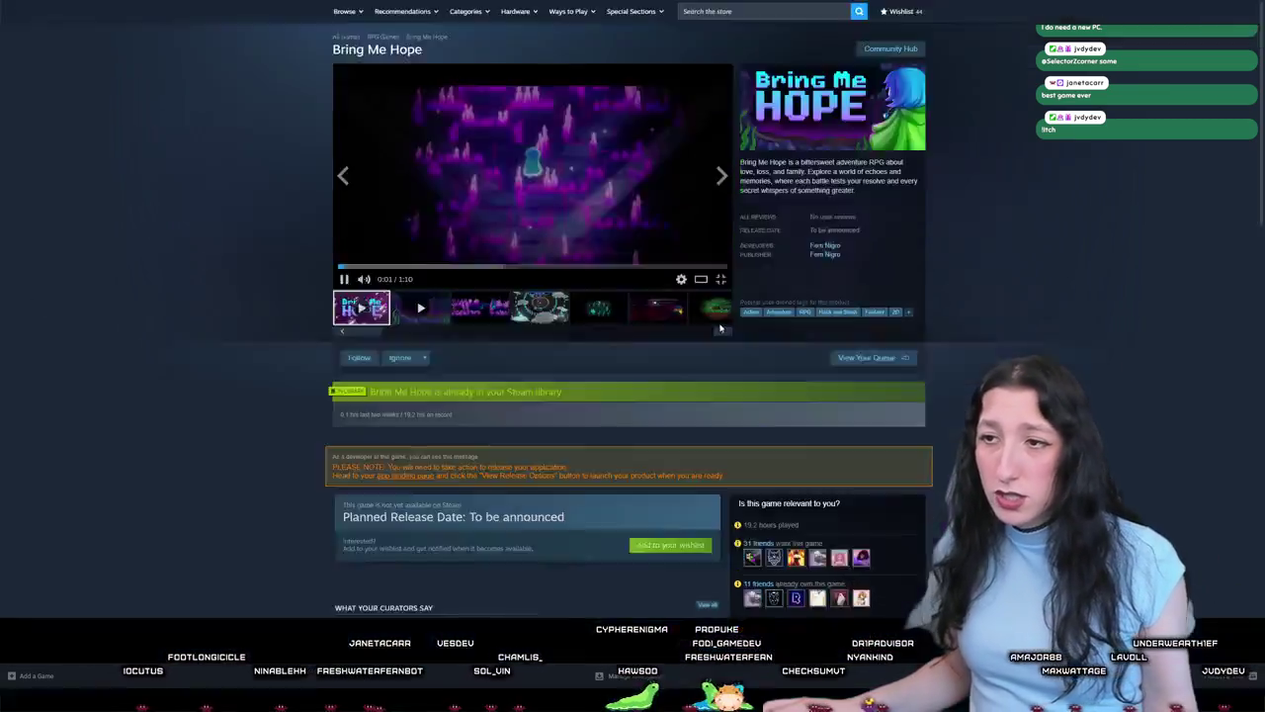
Step: Put the store page's Bring Me Hope trailer back into full-screen playback at the beach scene
{"action": "left_click", "coordinate": [719, 323]}
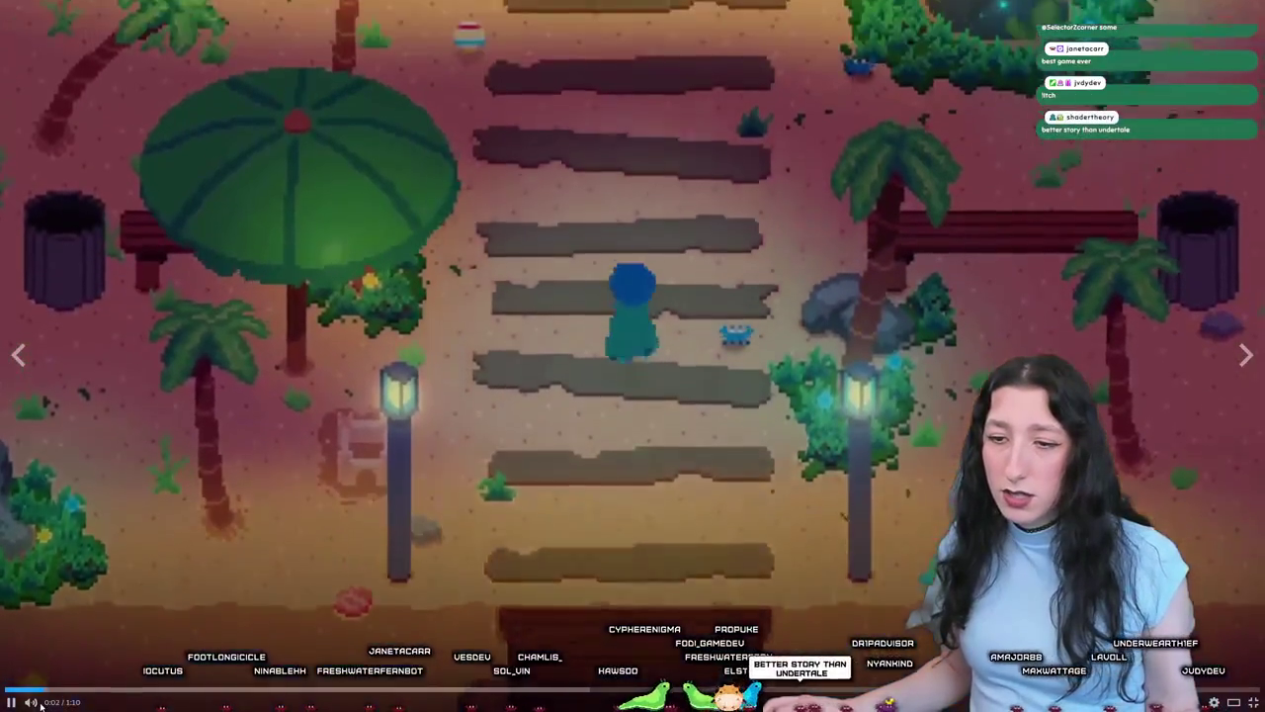
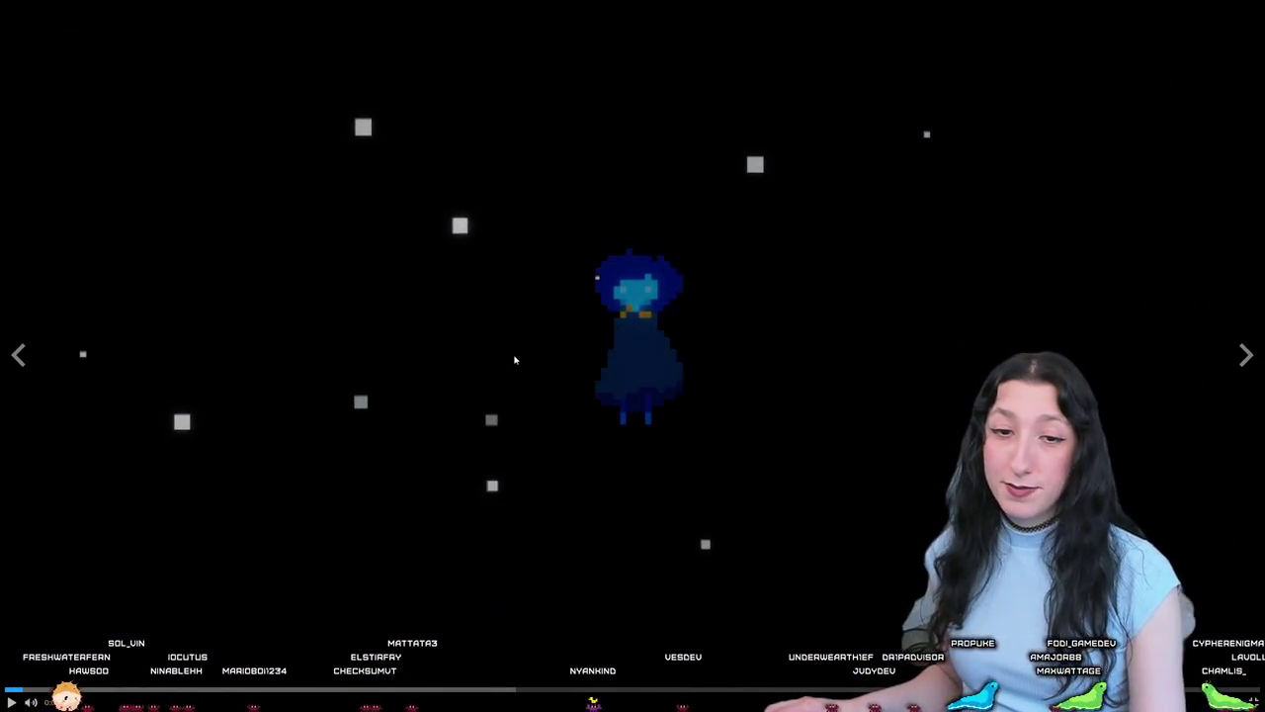
Step: Add Bring Me Hope to the Steam wishlist from its store page, then close Steam
{"action": "key", "text": "Escape"}
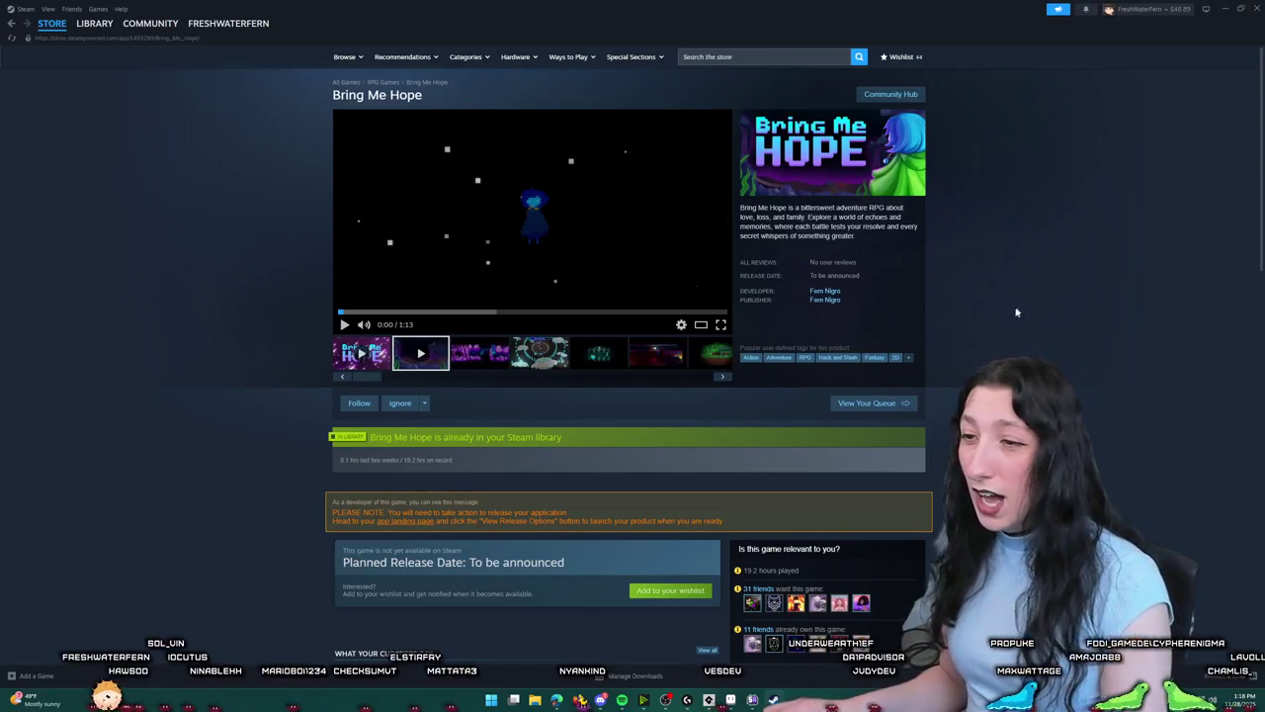
{"action": "scroll", "coordinate": [938, 356], "scroll_direction": "down", "scroll_amount": 2}
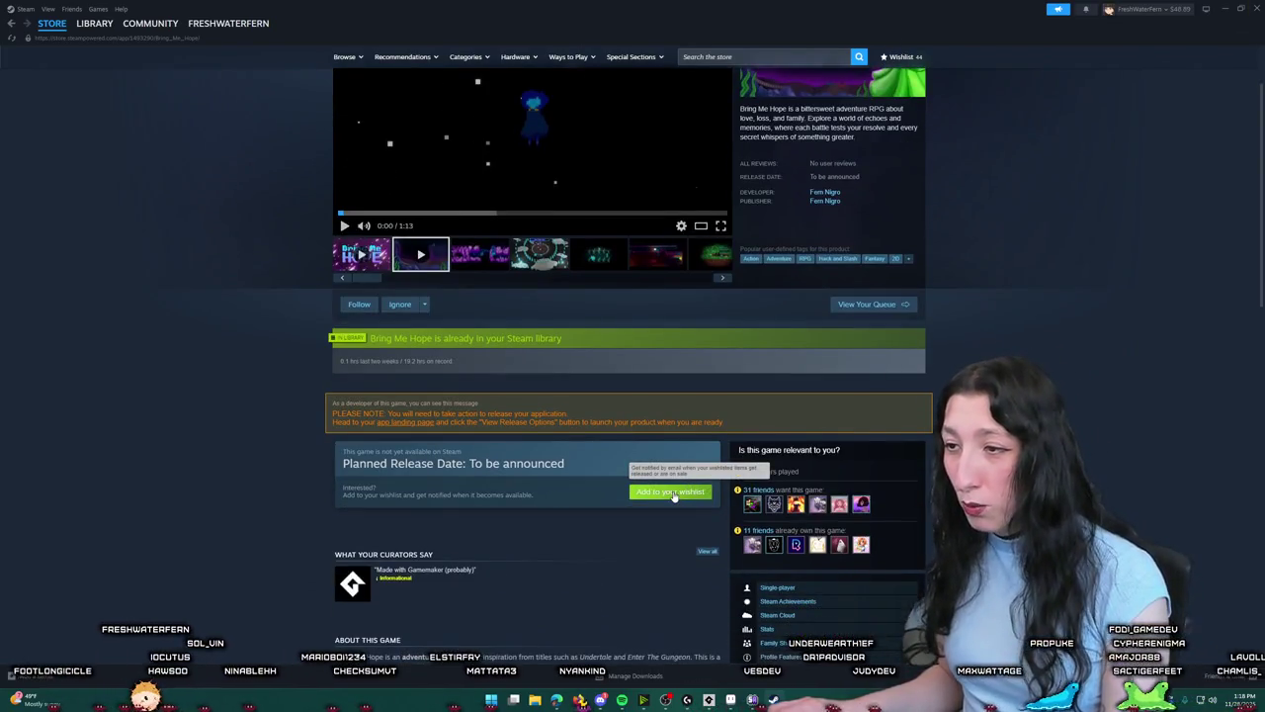
{"action": "left_click", "coordinate": [645, 493]}
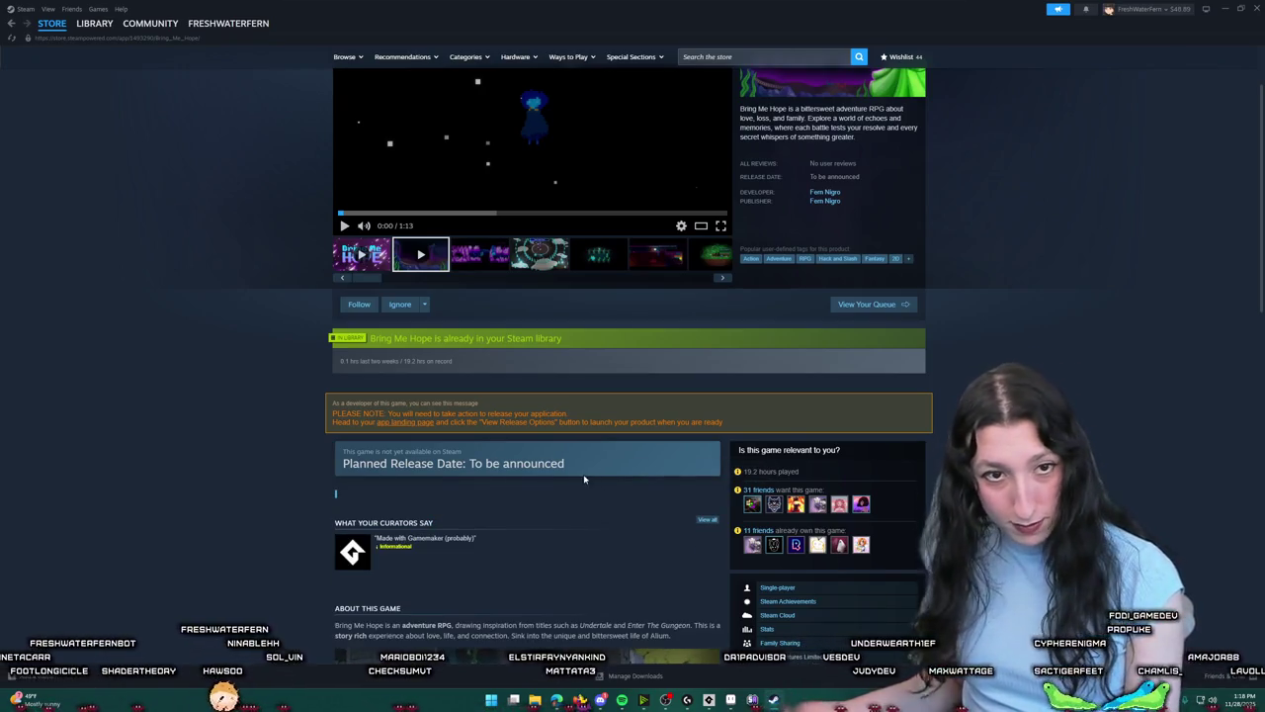
{"action": "left_click", "coordinate": [1257, 6]}
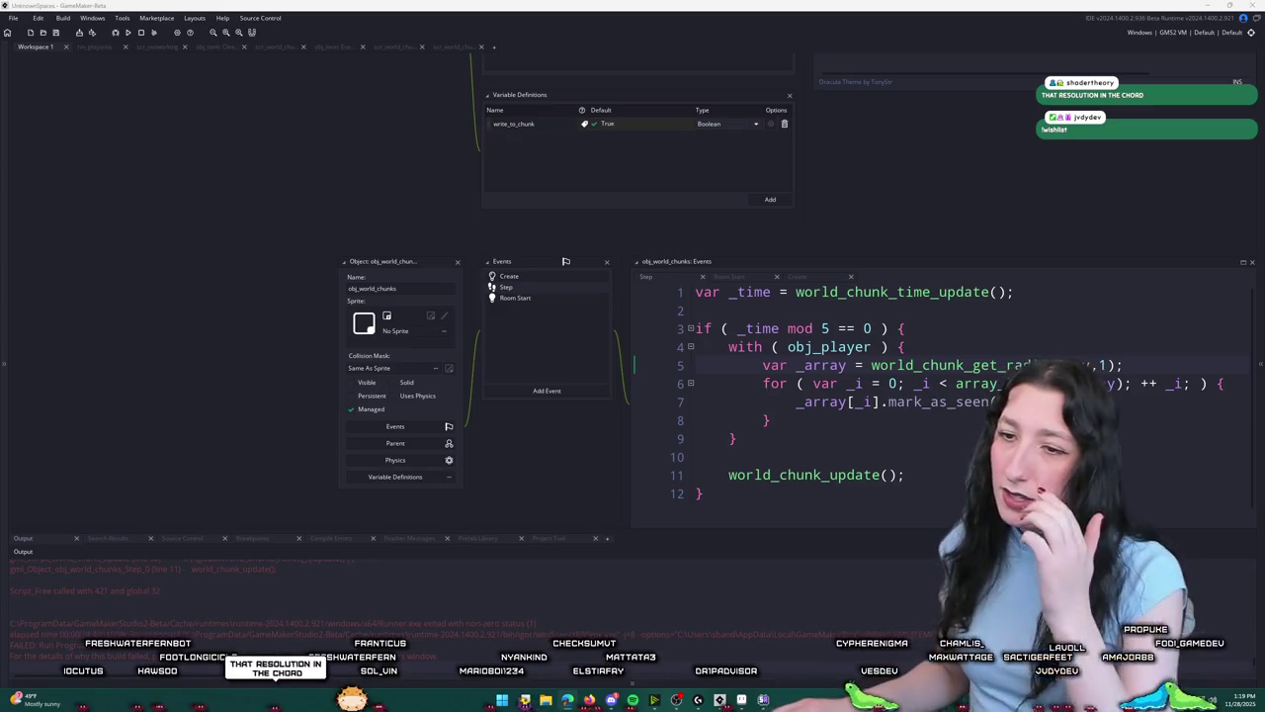
Step: Find scr_world_chunks through the asset search by typing scr_wo, and open it
{"action": "scroll", "coordinate": [247, 407], "scroll_direction": "up", "scroll_amount": 1}
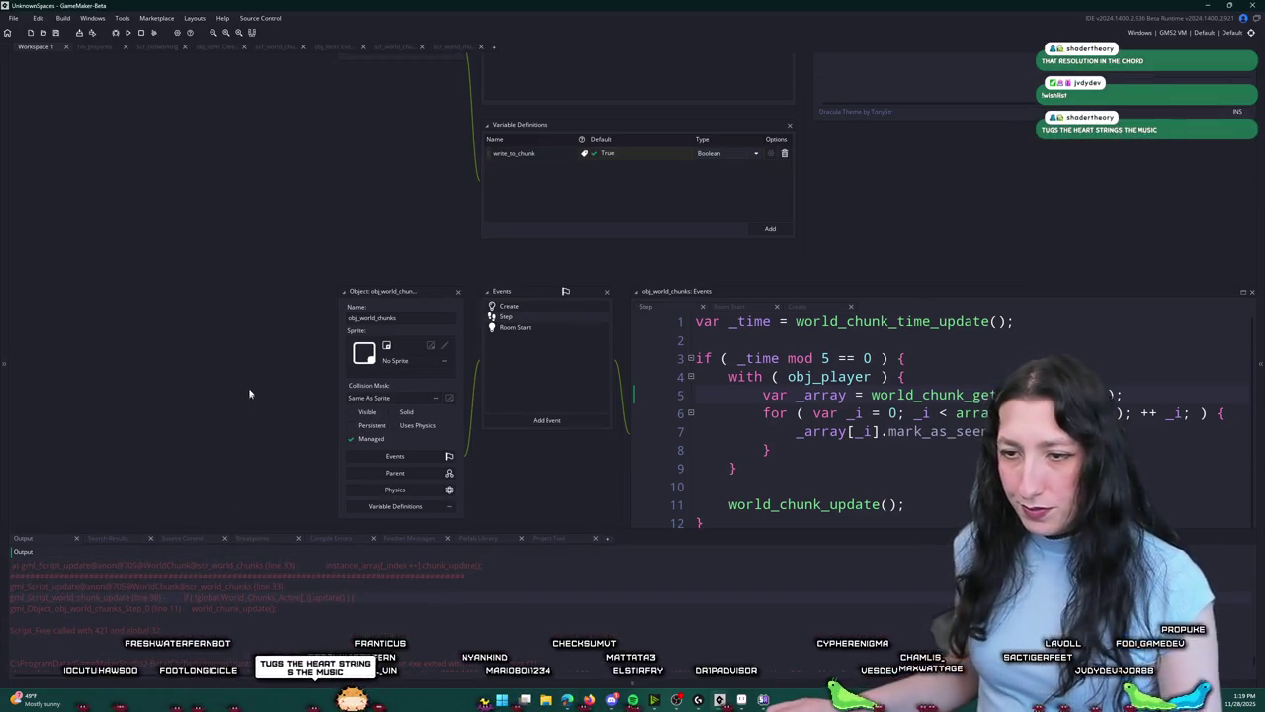
{"action": "key", "text": "ctrl+t"}
{"action": "type", "text": "worldchunk"}
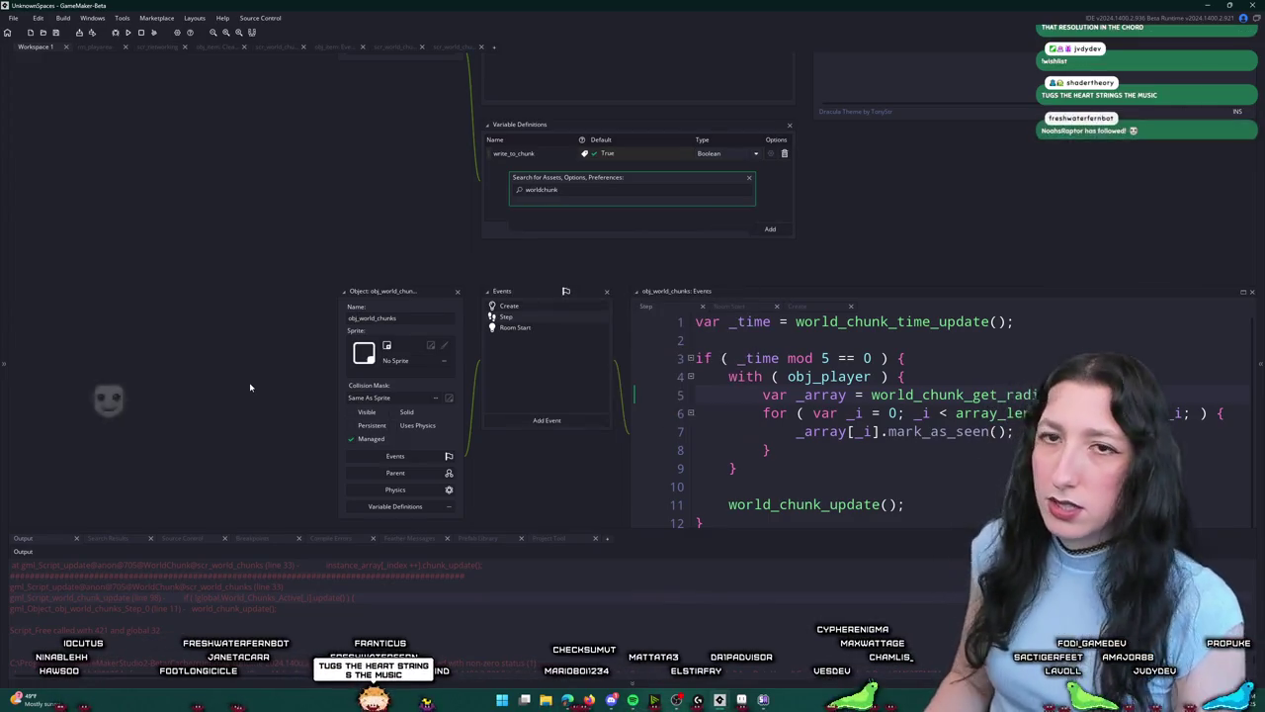
{"action": "key", "text": "Escape"}
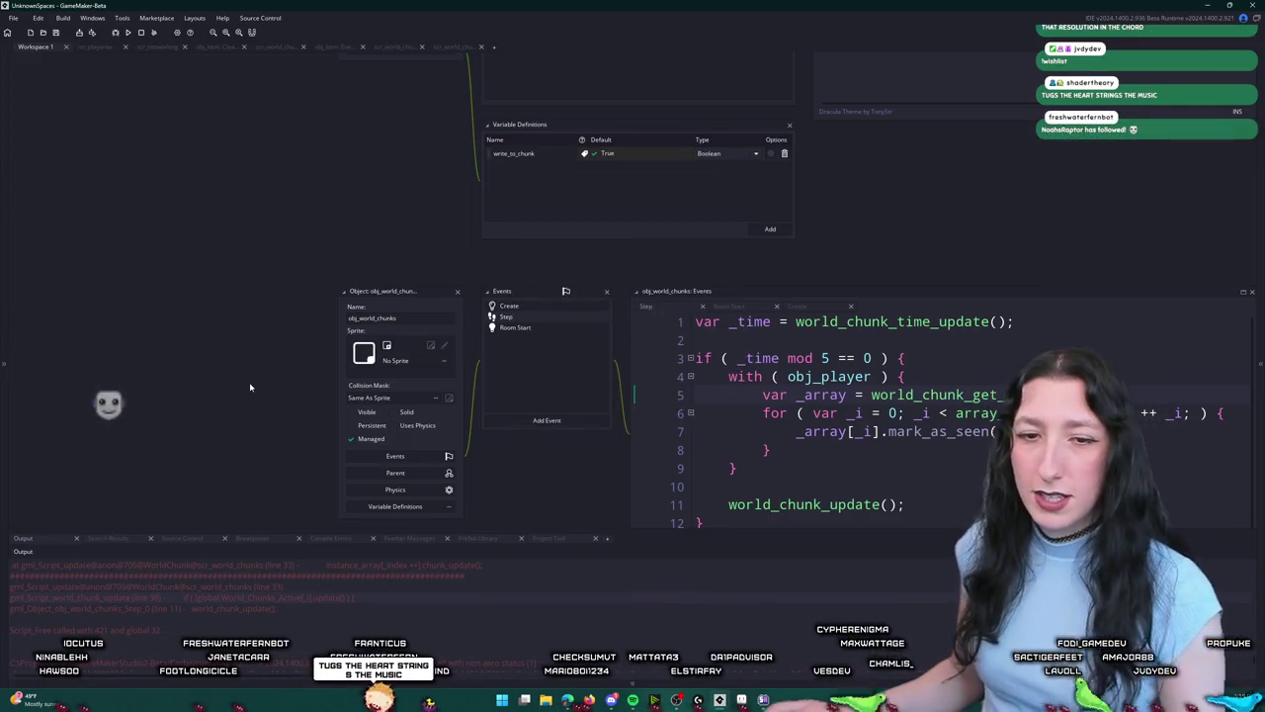
{"action": "key", "text": "ctrl+t"}
{"action": "type", "text": "scr"}
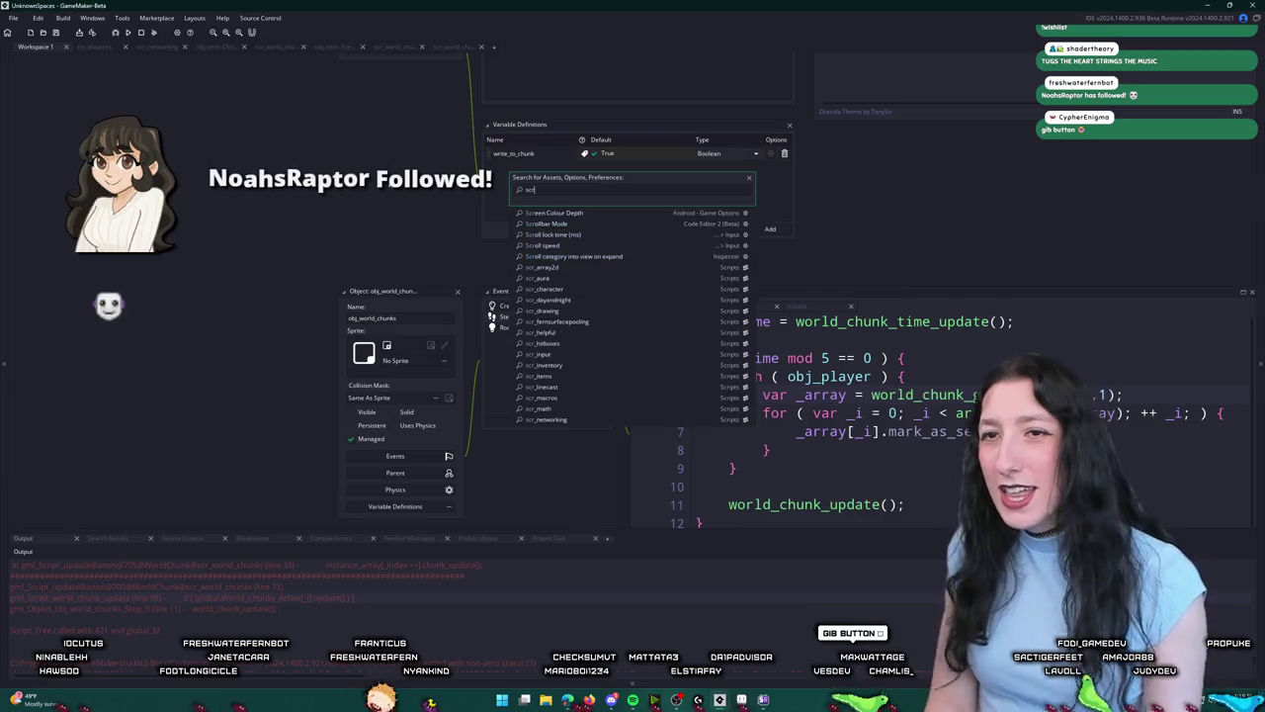
{"action": "type", "text": "_"}
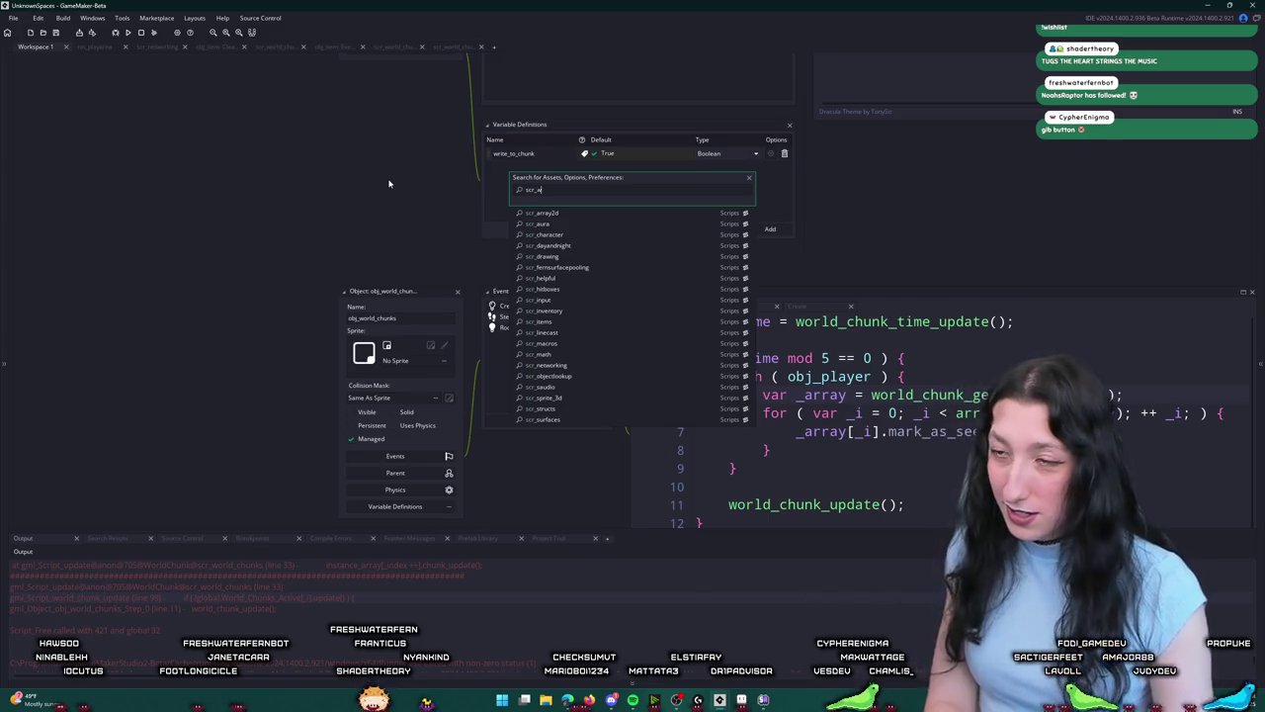
{"action": "type", "text": "wo"}
{"action": "key", "text": "Return"}
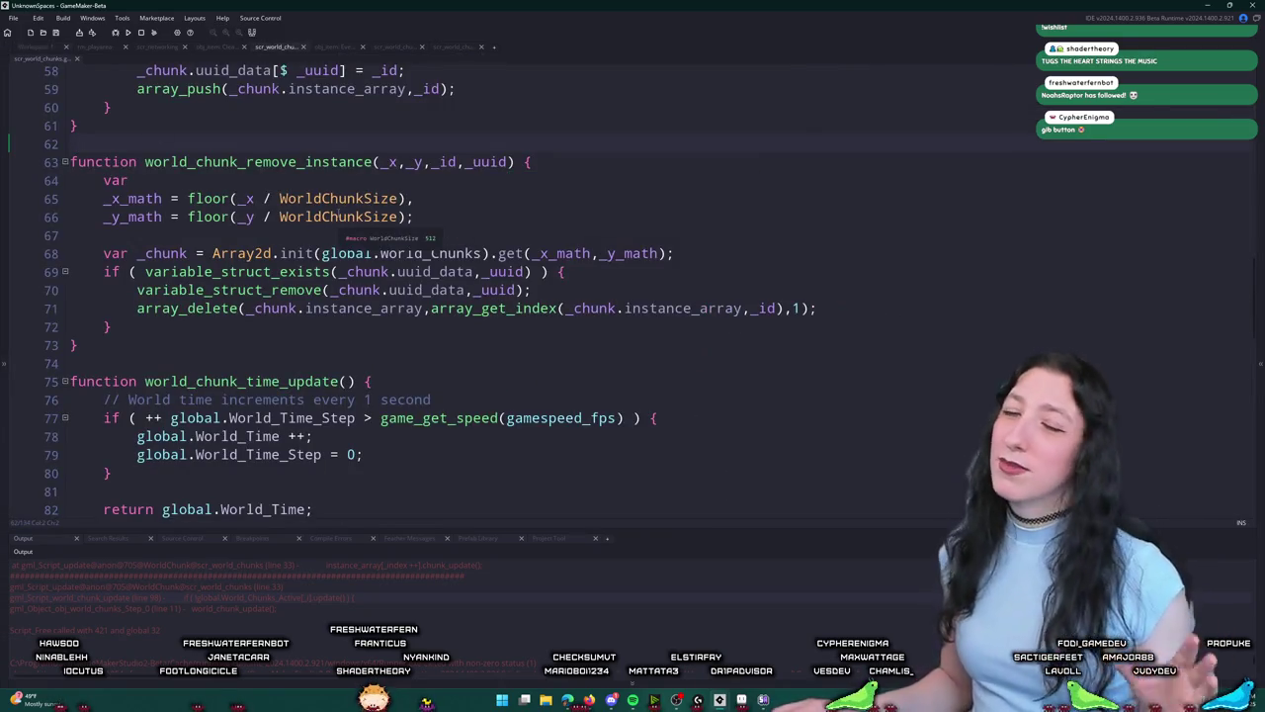
{"action": "scroll", "coordinate": [615, 226], "scroll_direction": "up", "scroll_amount": 1}
{"action": "left_click", "coordinate": [640, 208]}
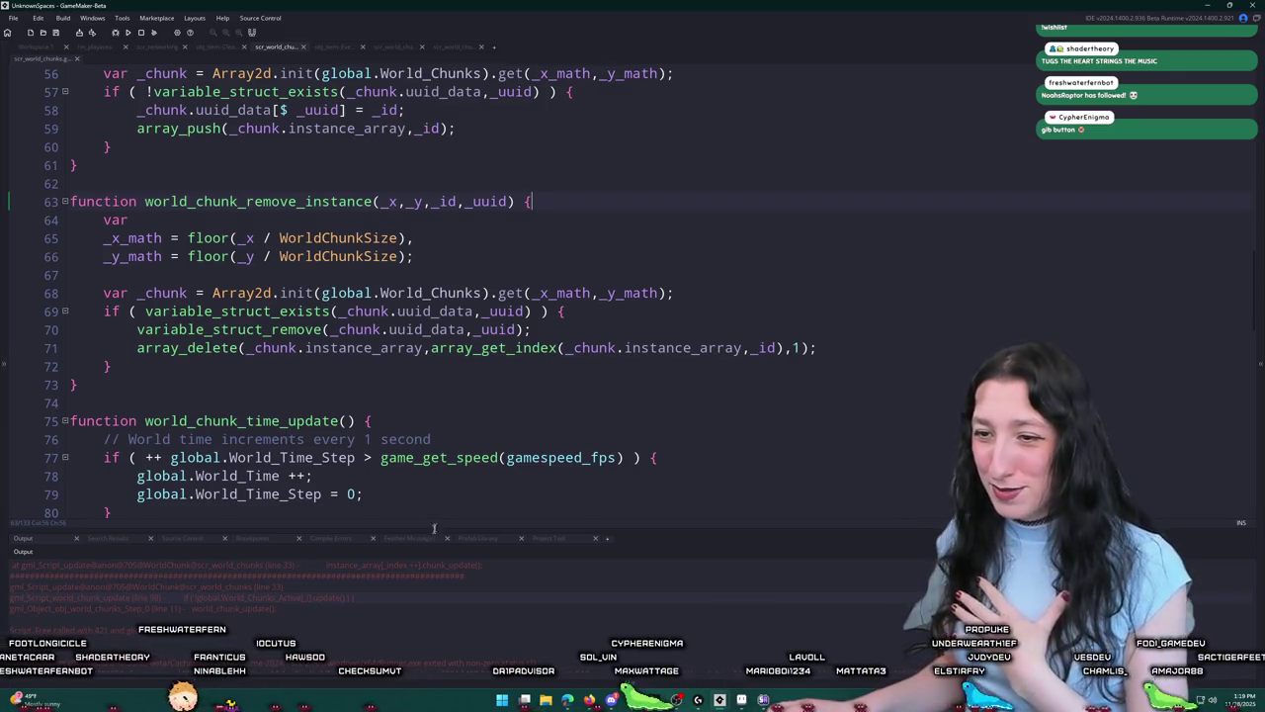
{"action": "scroll", "coordinate": [505, 344], "scroll_direction": "up", "scroll_amount": 1}
{"action": "left_click", "coordinate": [505, 348]}
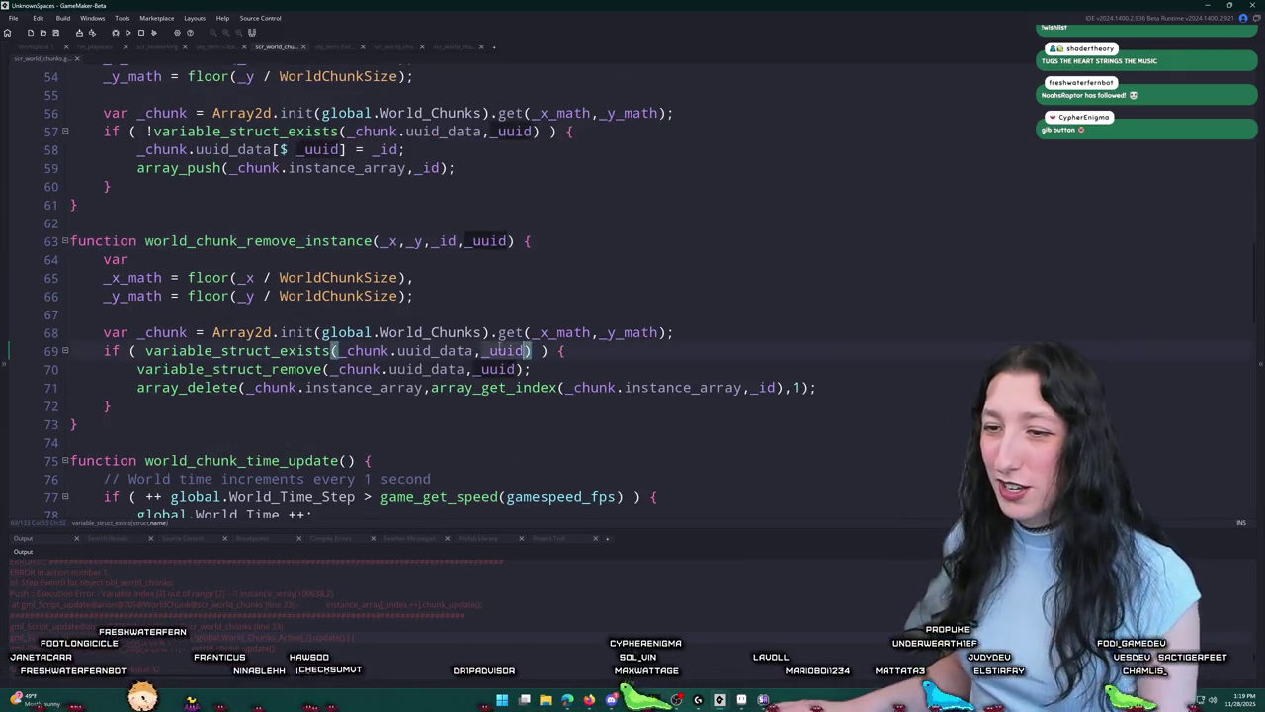
{"action": "scroll", "coordinate": [505, 344], "scroll_direction": "up", "scroll_amount": 3}
{"action": "scroll", "coordinate": [505, 344], "scroll_direction": "up", "scroll_amount": 6}
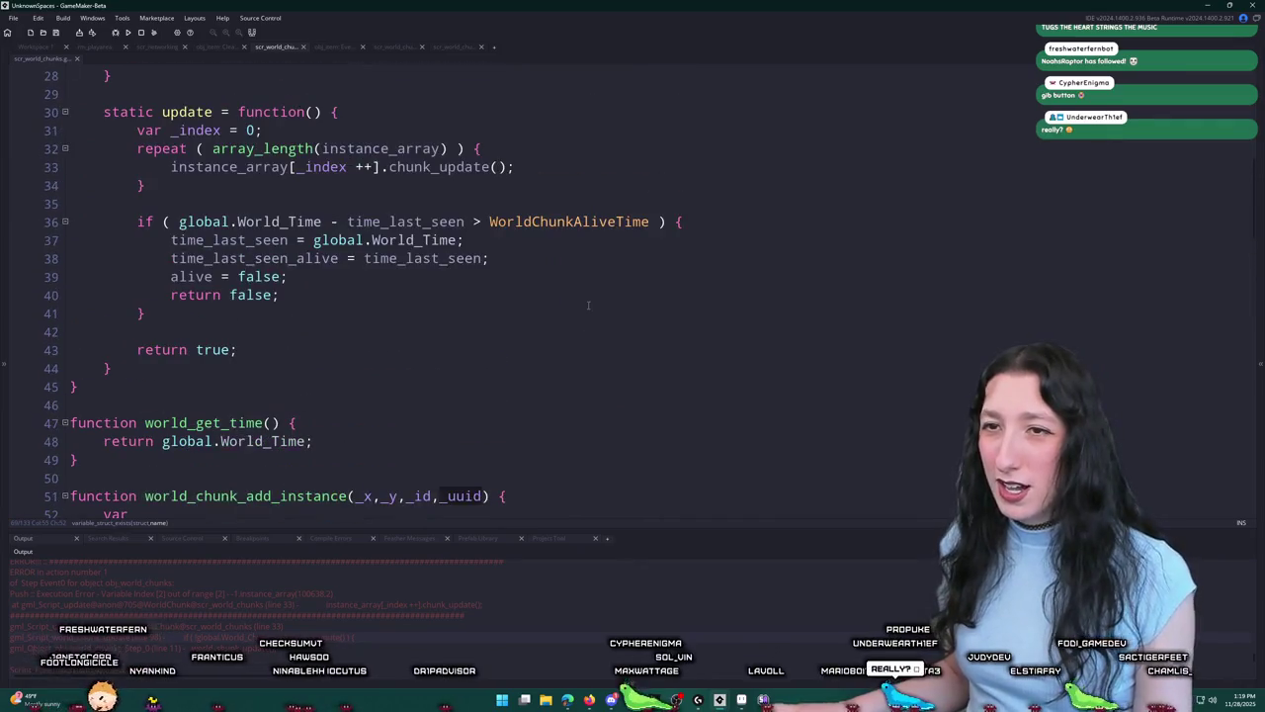
{"action": "left_click", "coordinate": [632, 166]}
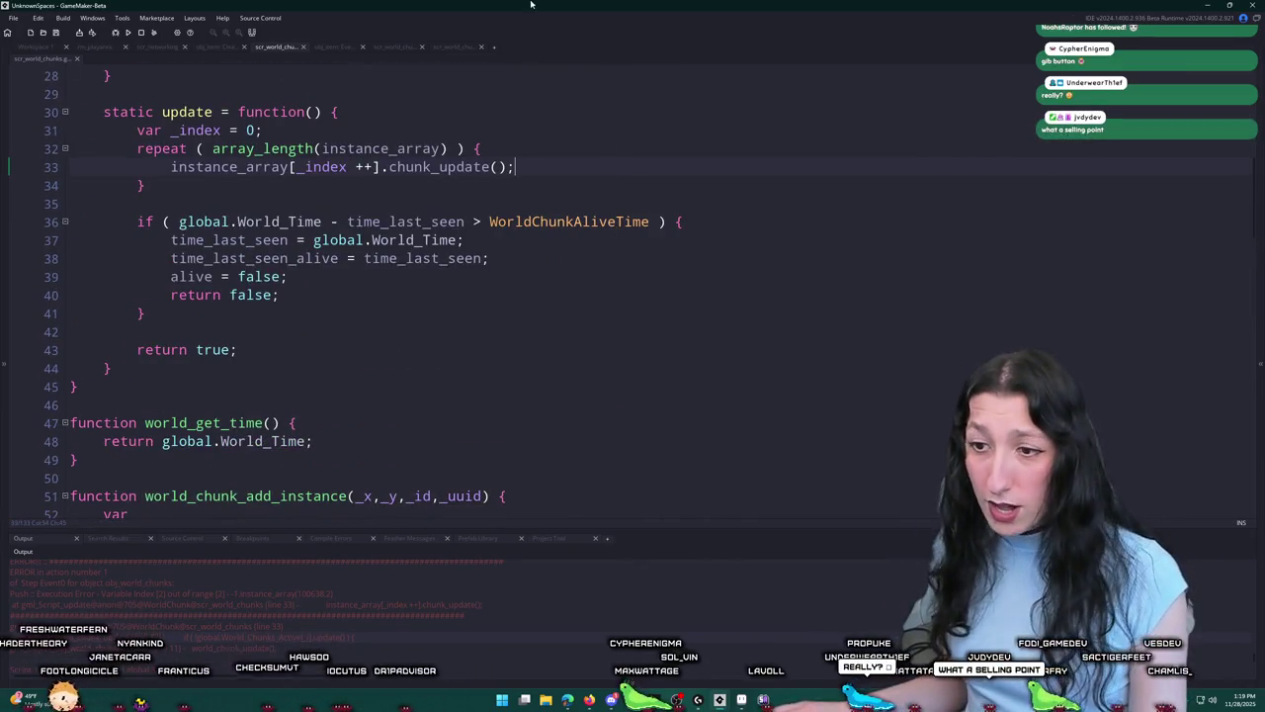
{"action": "scroll", "coordinate": [438, 190], "scroll_direction": "up", "scroll_amount": 1}
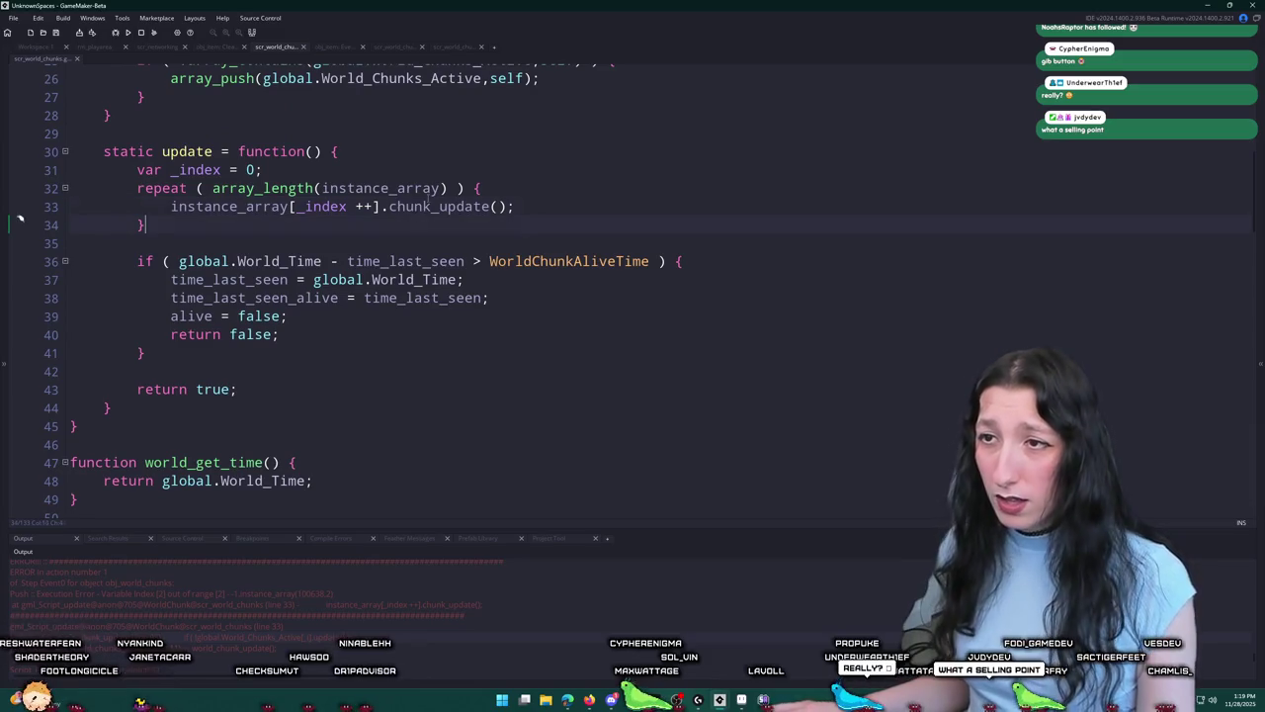
{"action": "left_click", "coordinate": [254, 188]}
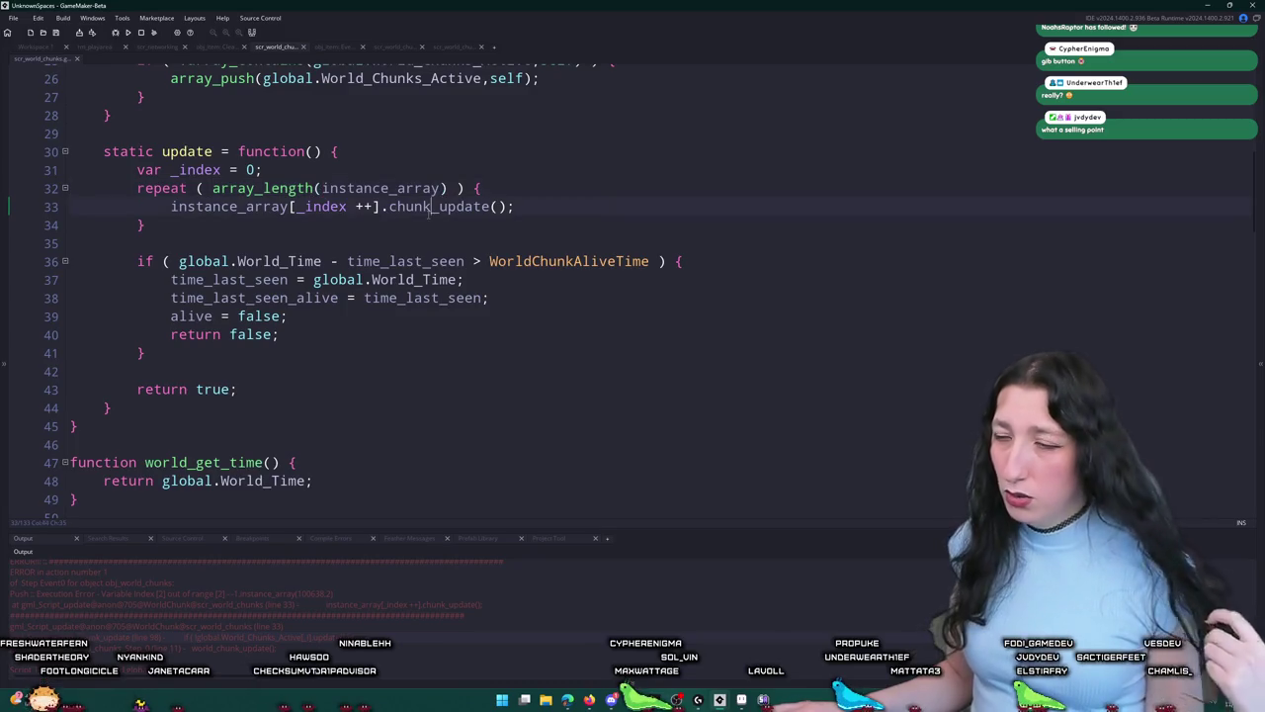
{"action": "scroll", "coordinate": [430, 213], "scroll_direction": "up", "scroll_amount": 1}
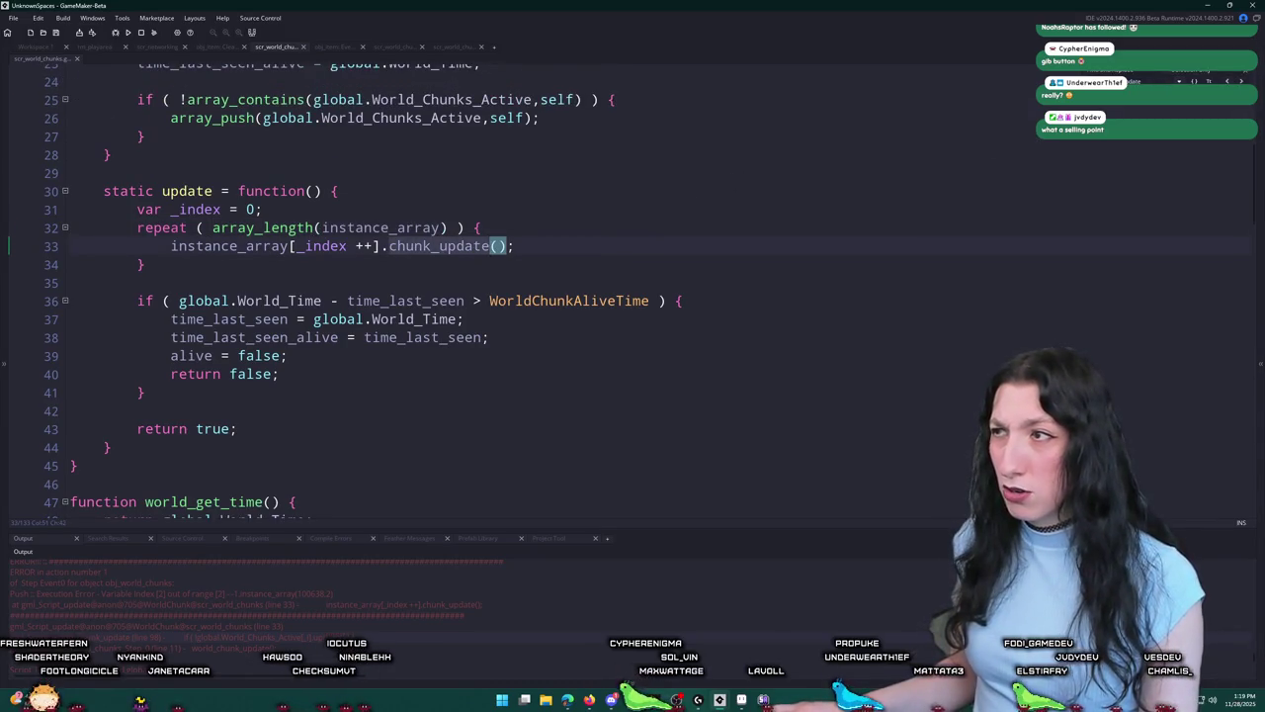
{"action": "key", "text": "F12"}
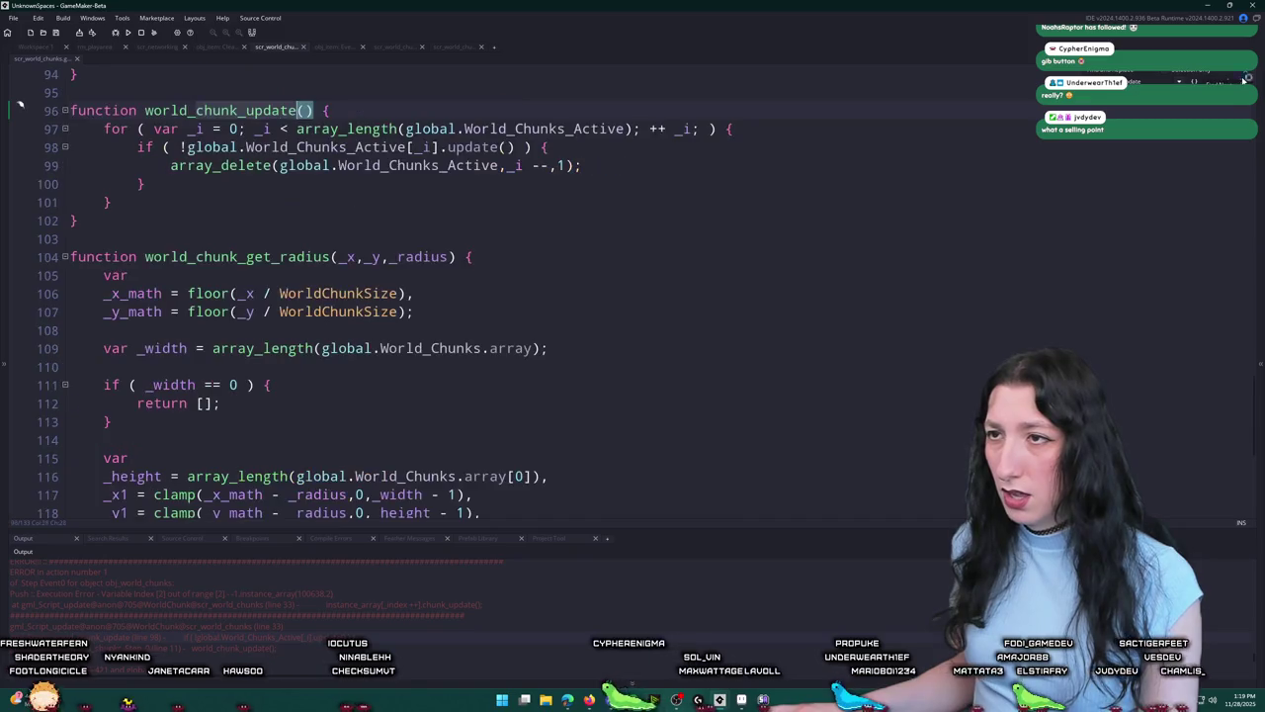
{"action": "key", "text": "alt+Left"}
{"action": "key", "text": "F12"}
{"action": "key", "text": "alt+Left"}
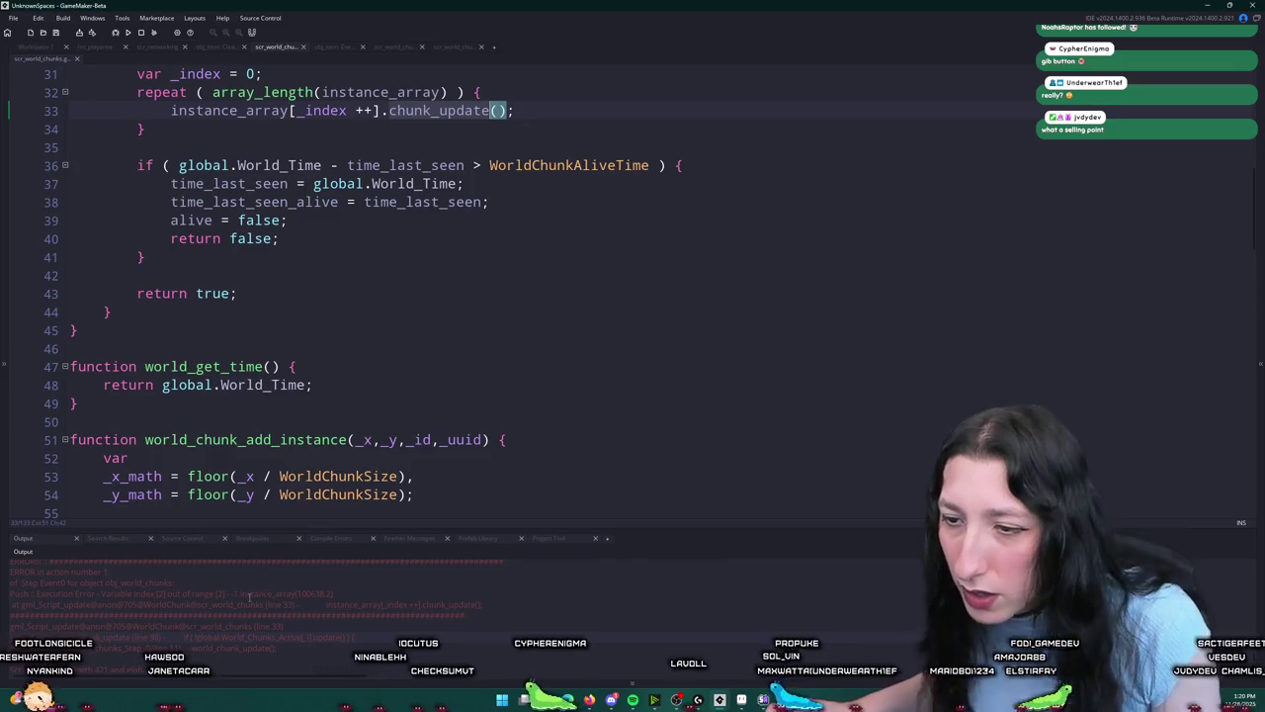
{"action": "scroll", "coordinate": [338, 459], "scroll_direction": "up", "scroll_amount": 3}
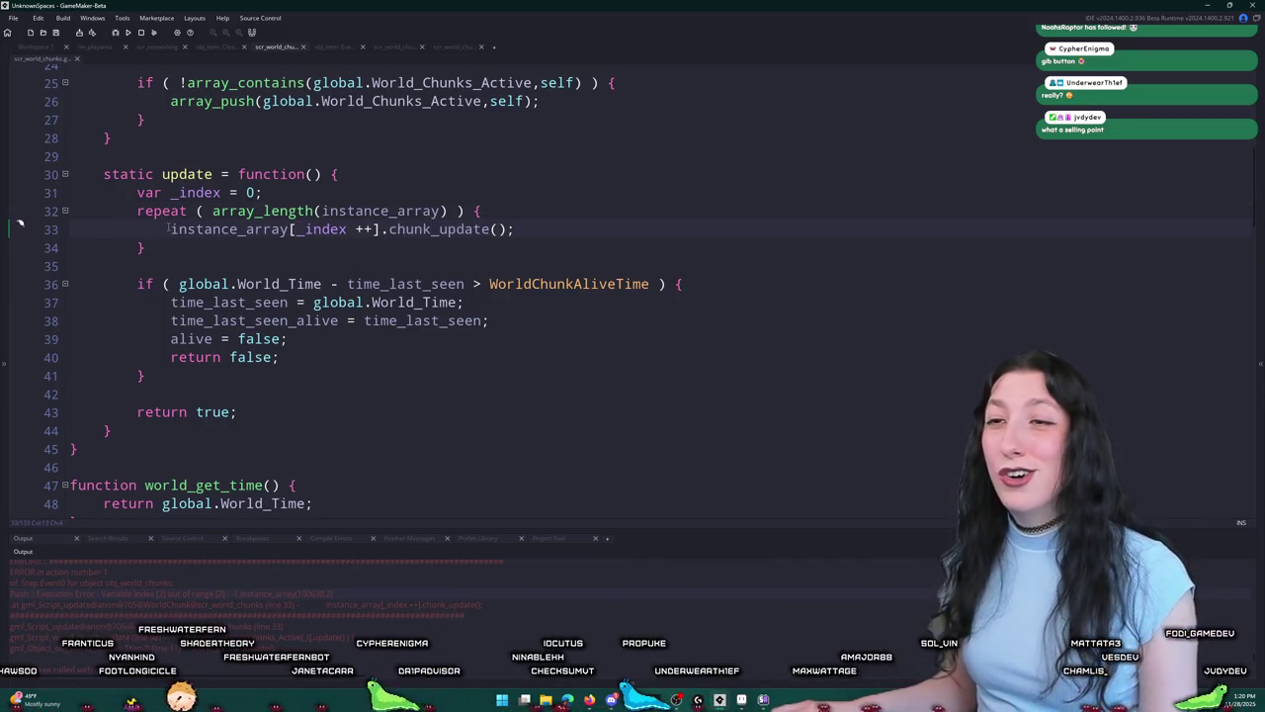
{"action": "type", "text": "if ( "}
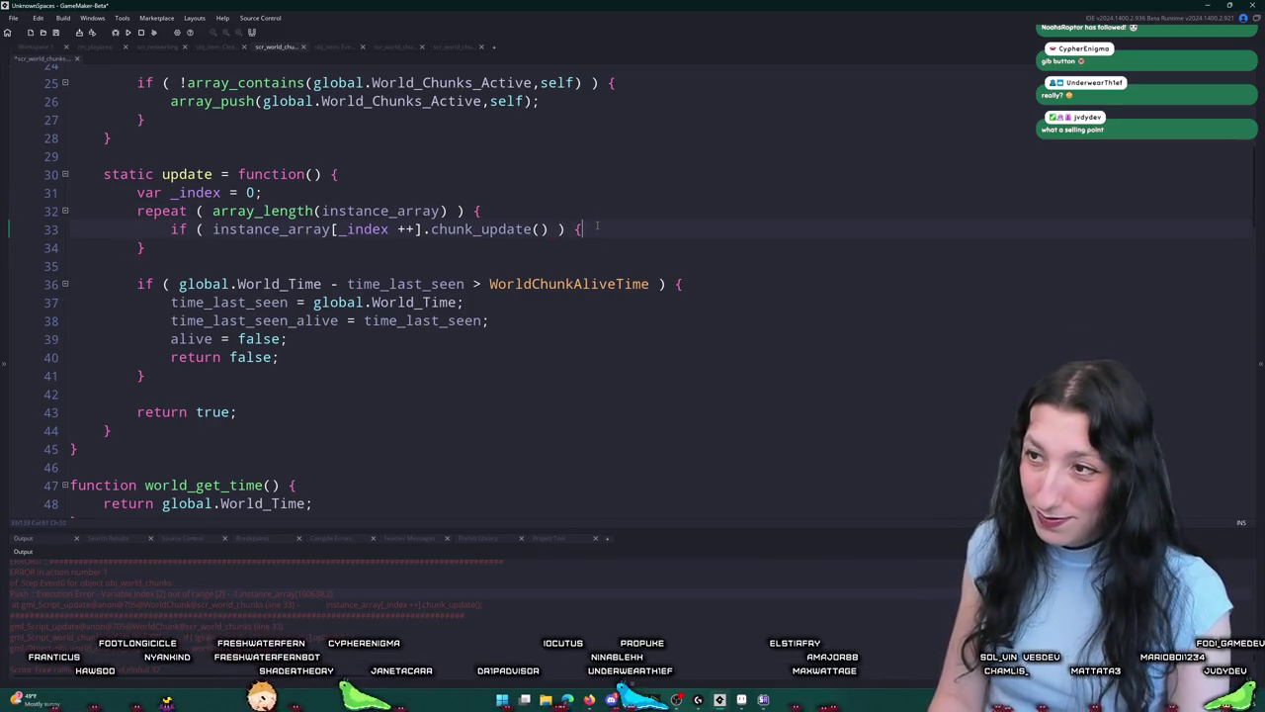
{"action": "type", "text": "{"}
Step: Wrap line 33's chunk_update() call in an if ( !... ) block that runs _index --, then search assets for obj_spe
{"action": "key", "text": "Return"}
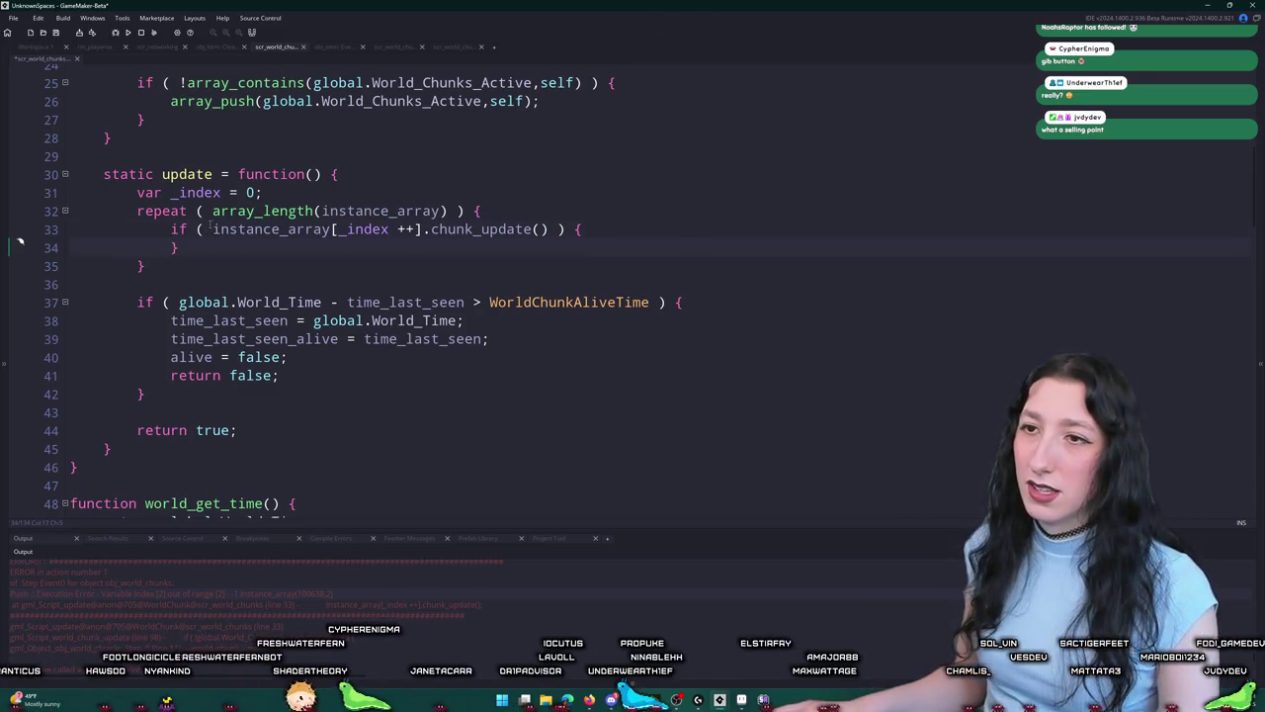
{"action": "type", "text": "!"}
{"action": "left_click", "coordinate": [601, 230]}
{"action": "key", "text": "Return"}
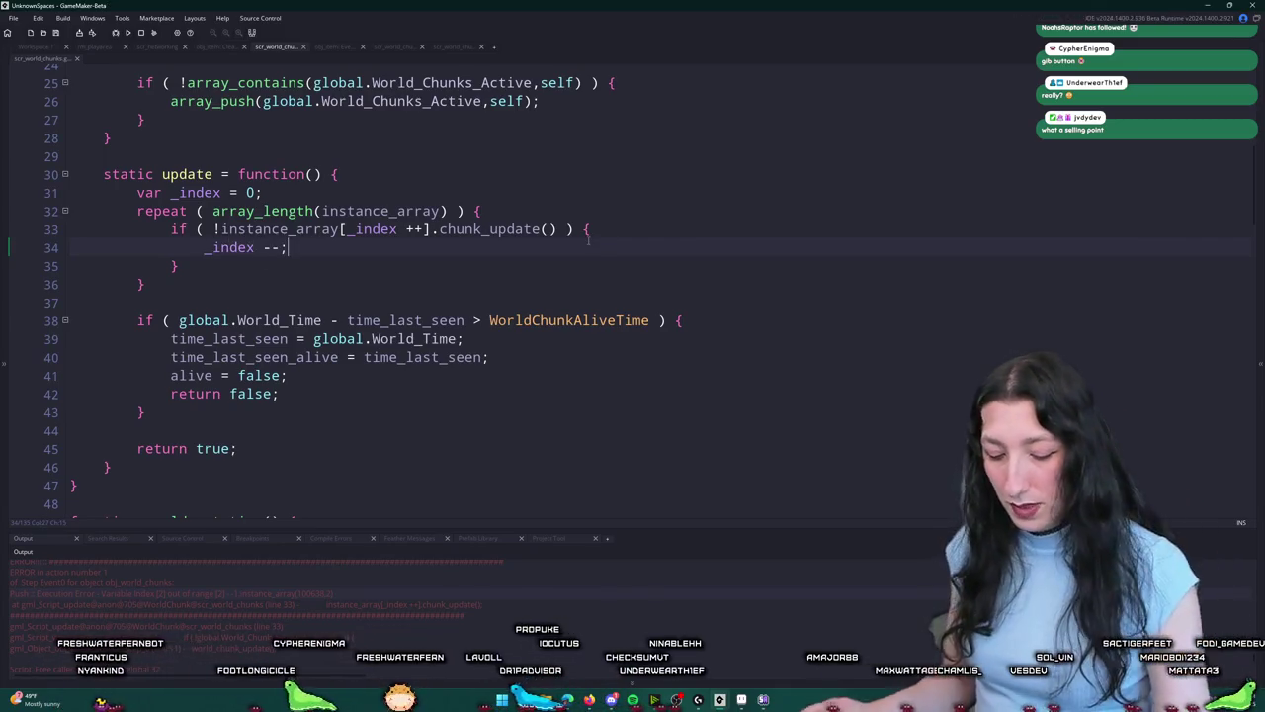
{"action": "key", "text": "ctrl+t"}
{"action": "type", "text": "obj_spe"}
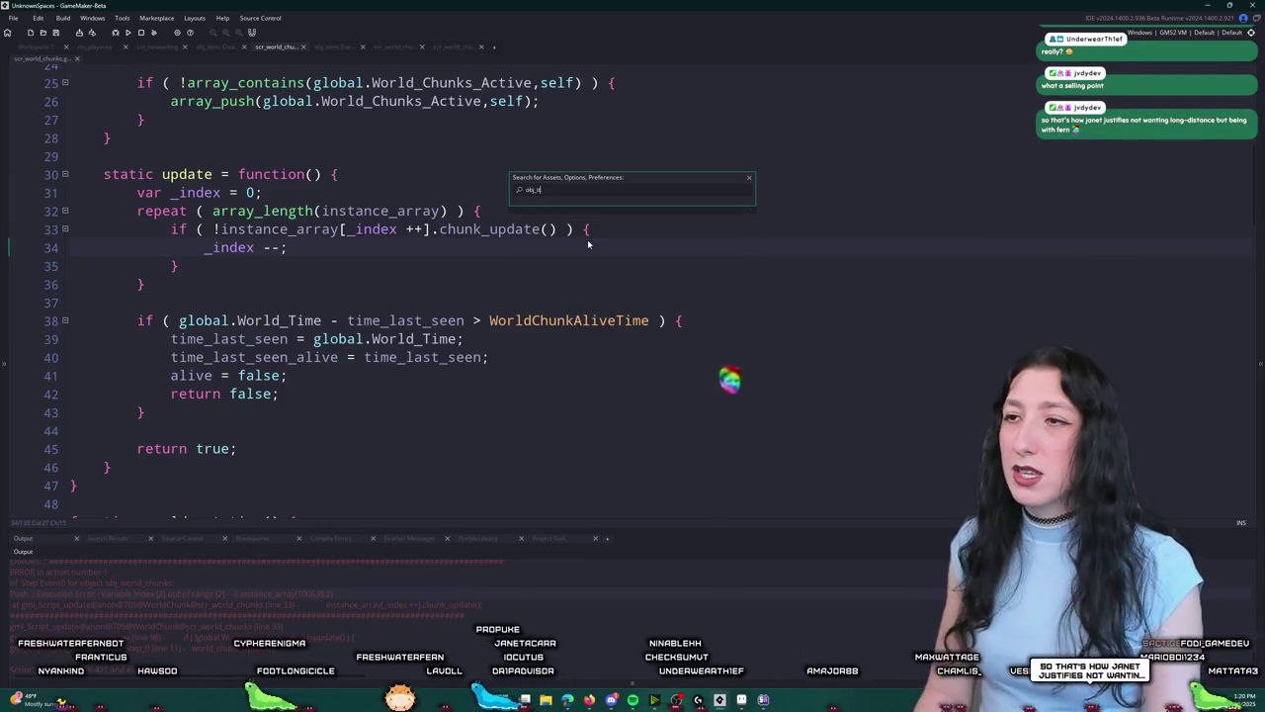
Step: In obj_item's Create event, add return false after instance_destroy() and return true at the end of chunk_update, then run with F5
{"action": "key", "text": "Return"}
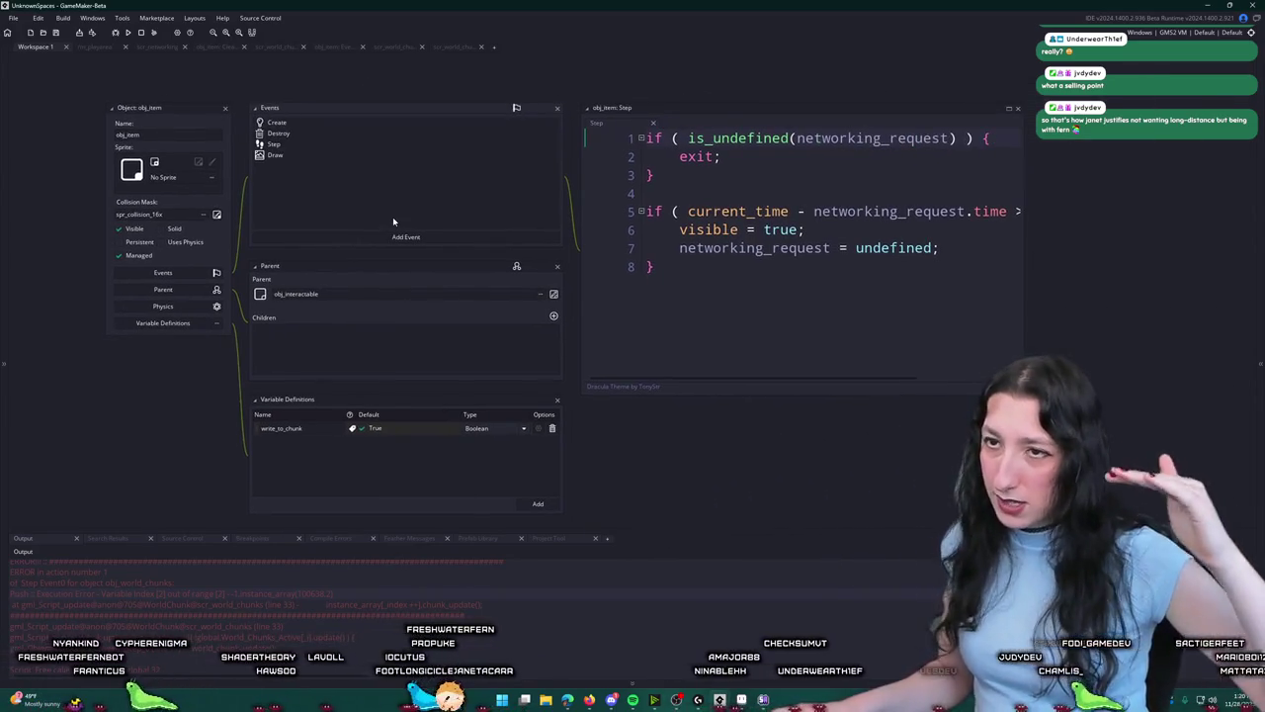
{"action": "double_click", "coordinate": [385, 127]}
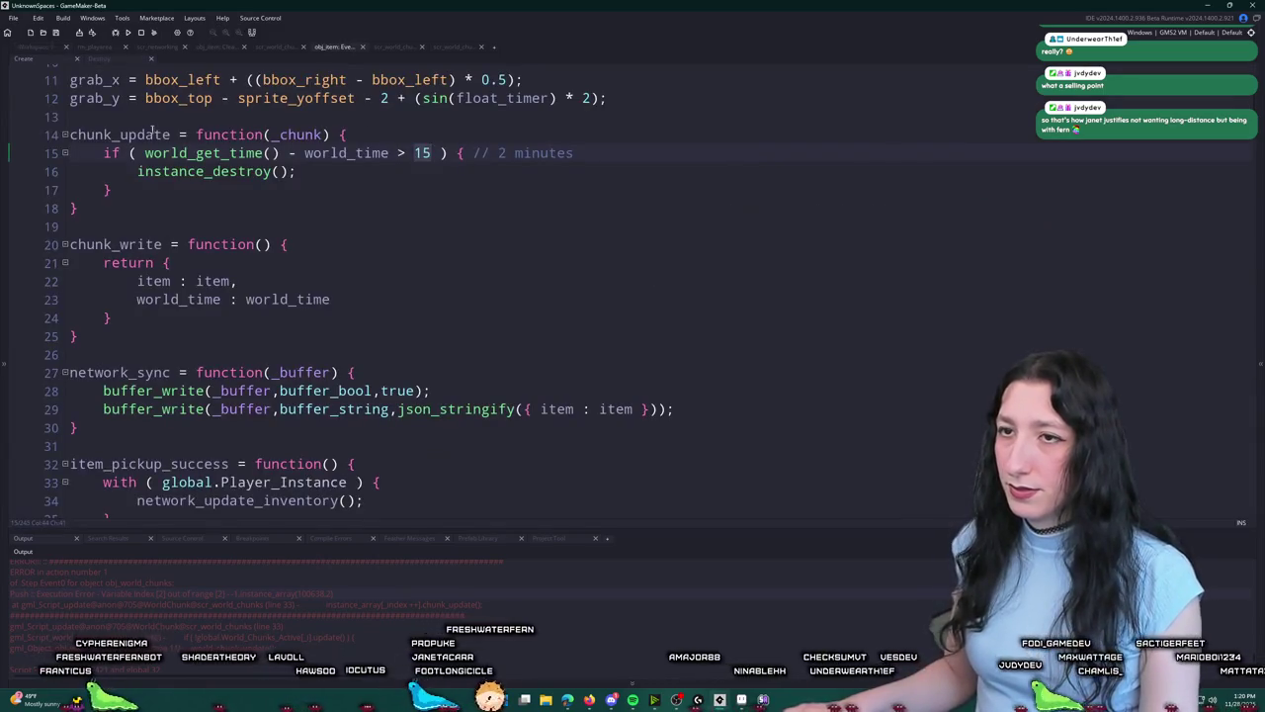
{"action": "key", "text": "Return"}
{"action": "type", "text": "turn f"}
{"action": "key", "text": "Down"}
{"action": "key", "text": "Return"}
{"action": "key", "text": "Return"}
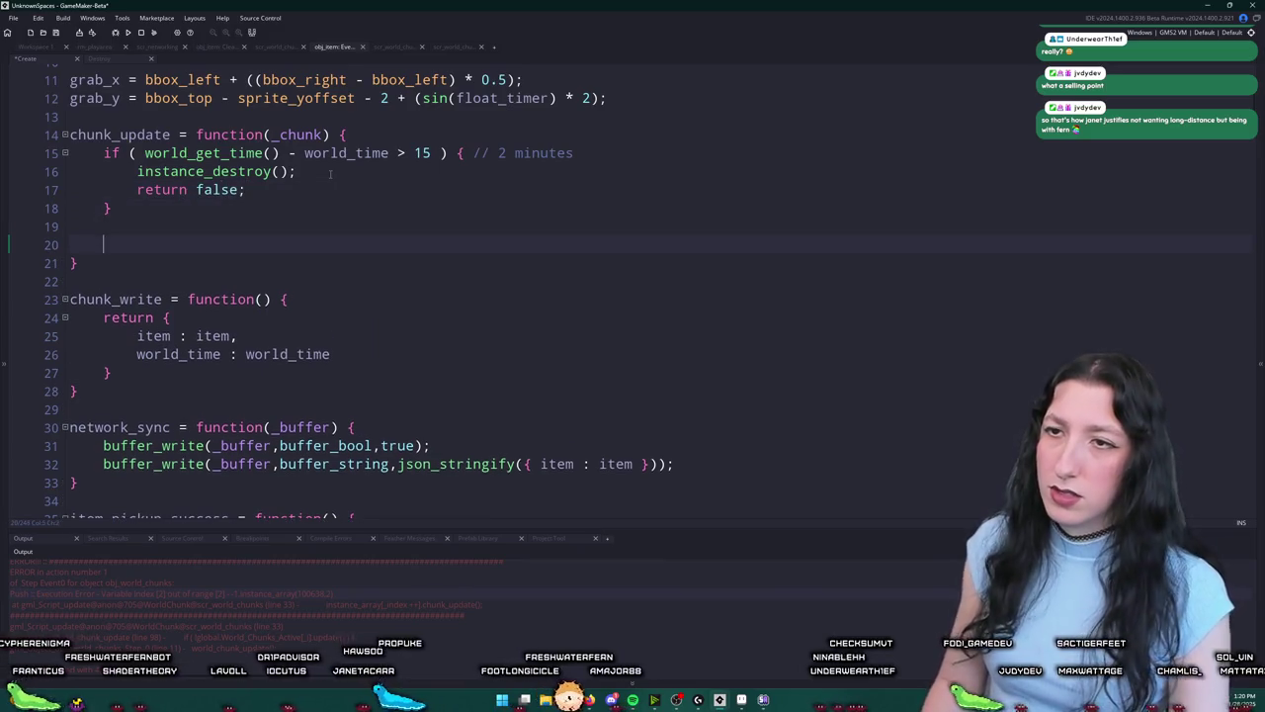
{"action": "type", "text": "return true;"}
{"action": "key", "text": "F5"}
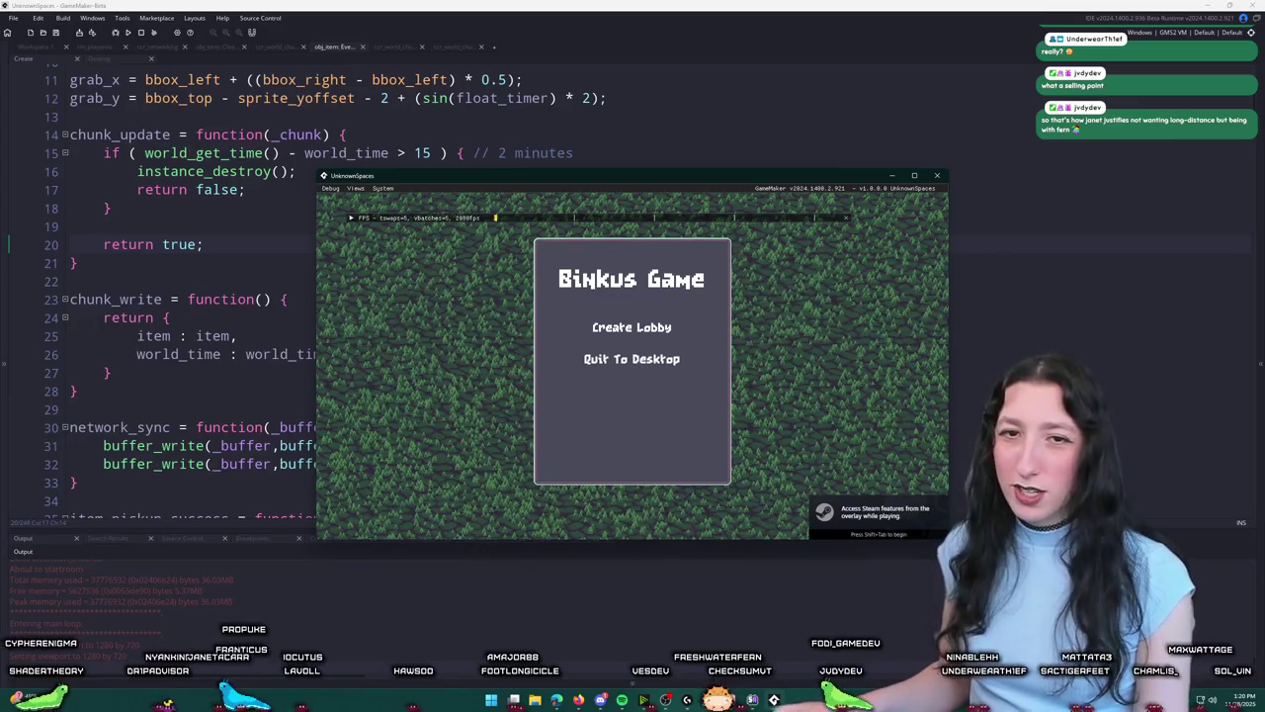
Step: Create a lobby in the test build and walk the character left and right
{"action": "left_click", "coordinate": [632, 327]}
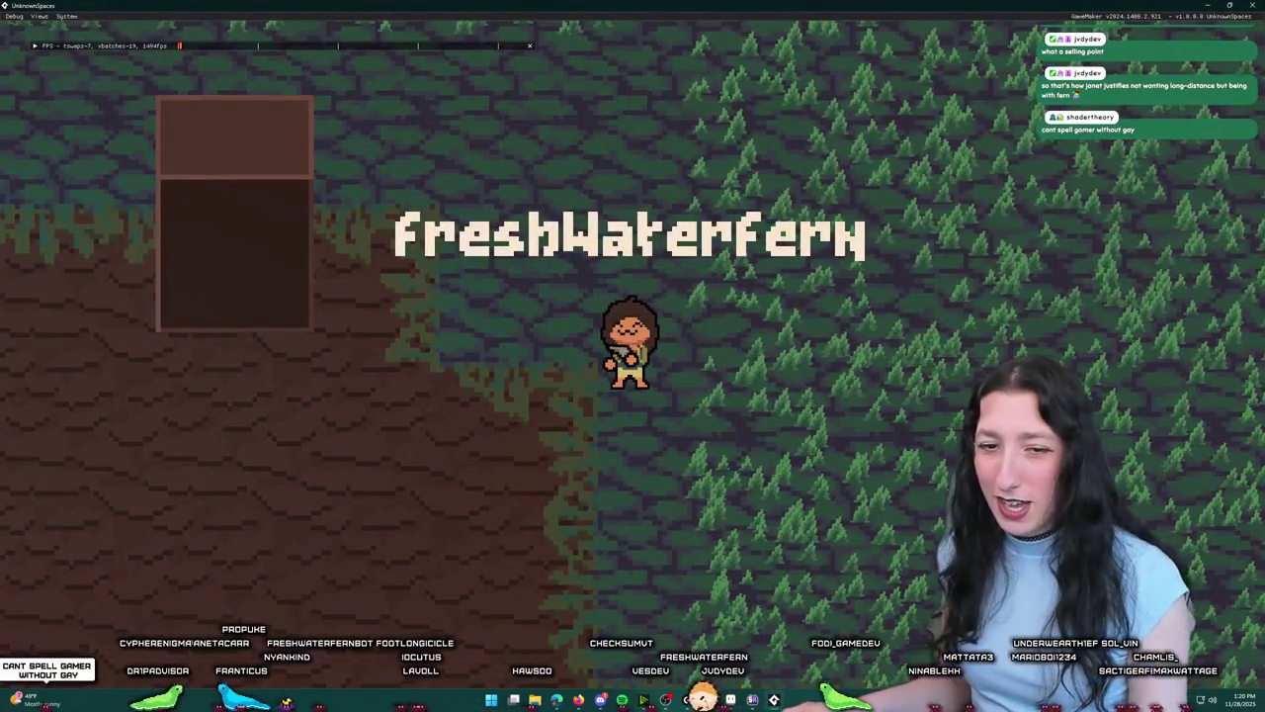
{"action": "key", "text": "Left"}
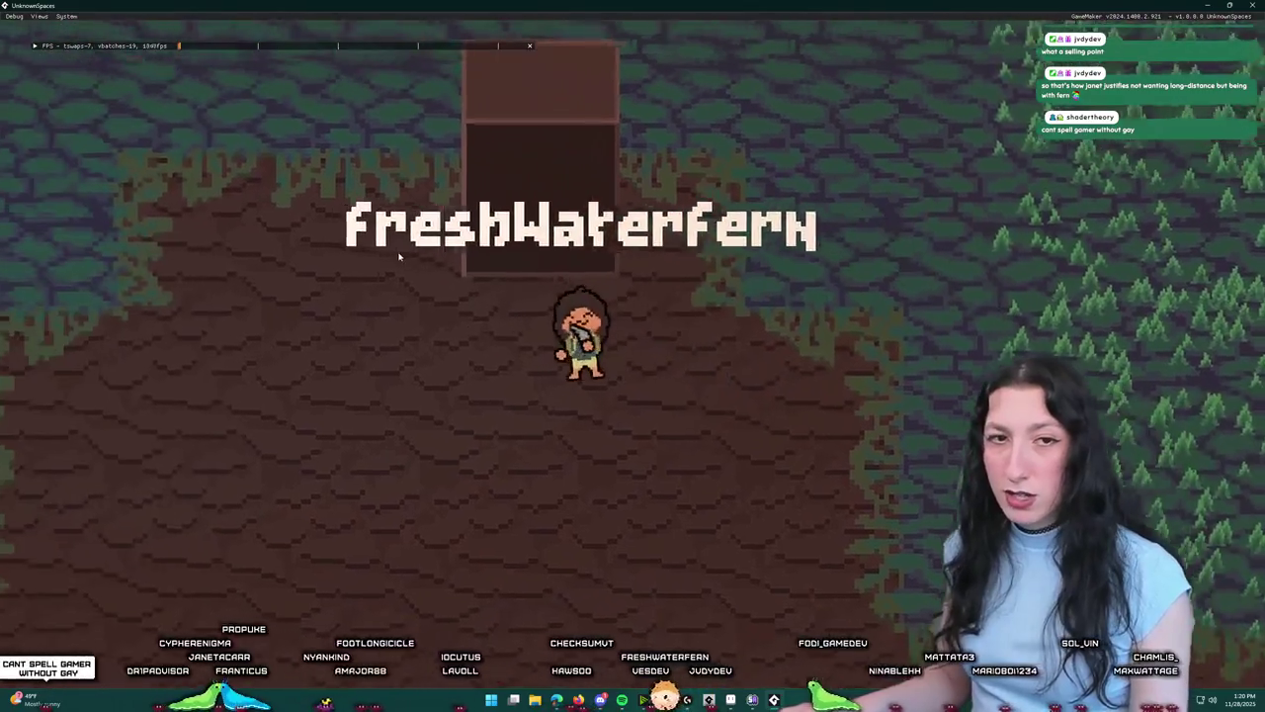
{"action": "key", "text": "Left"}
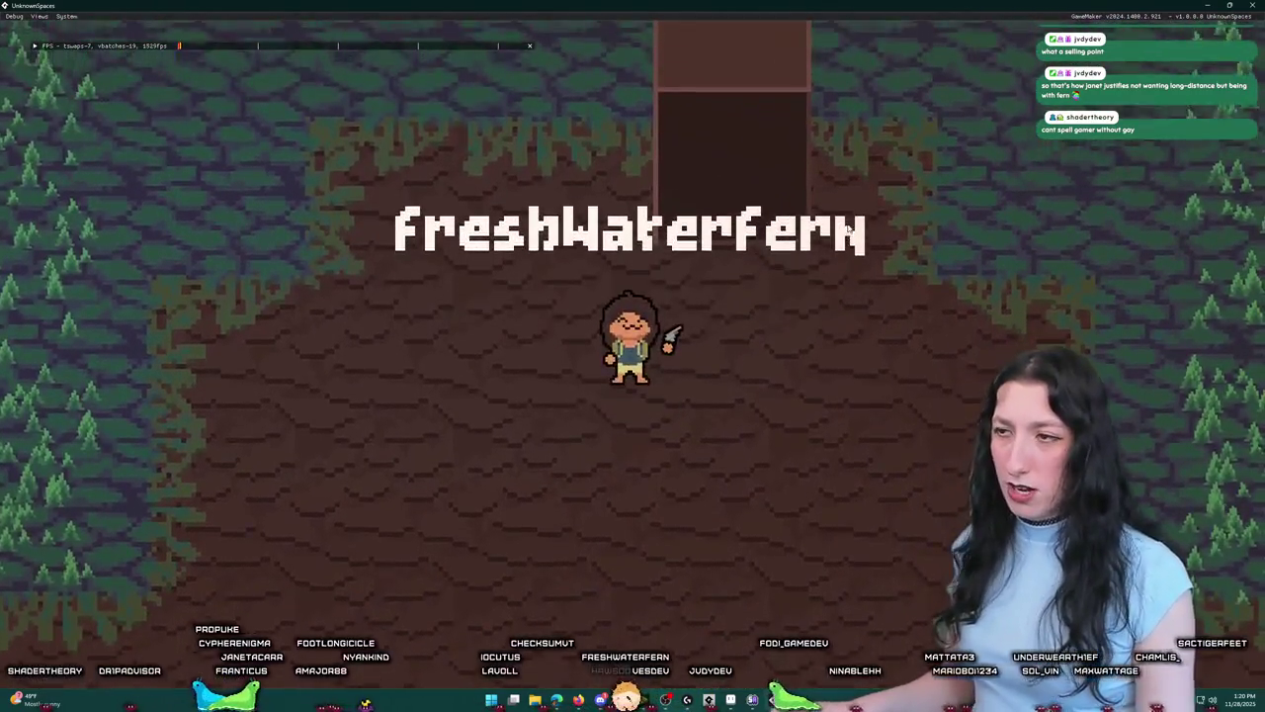
{"action": "key", "text": "Right"}
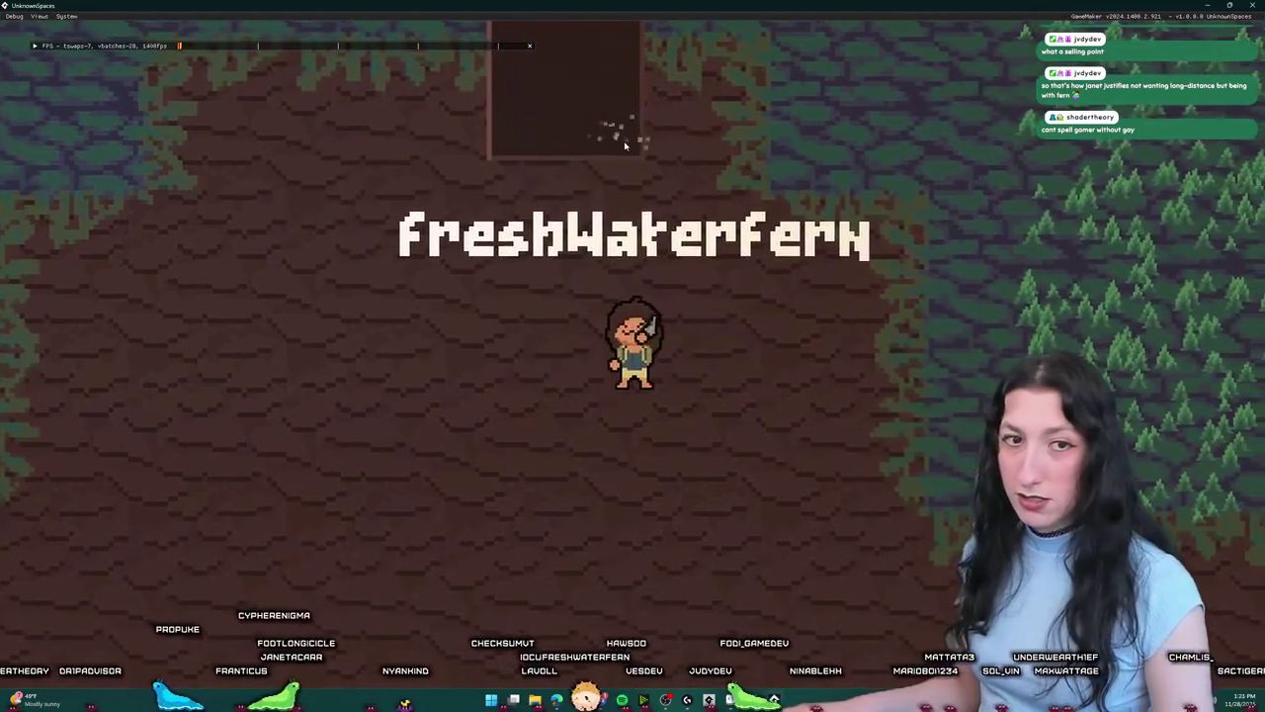
{"action": "key", "text": "Left"}
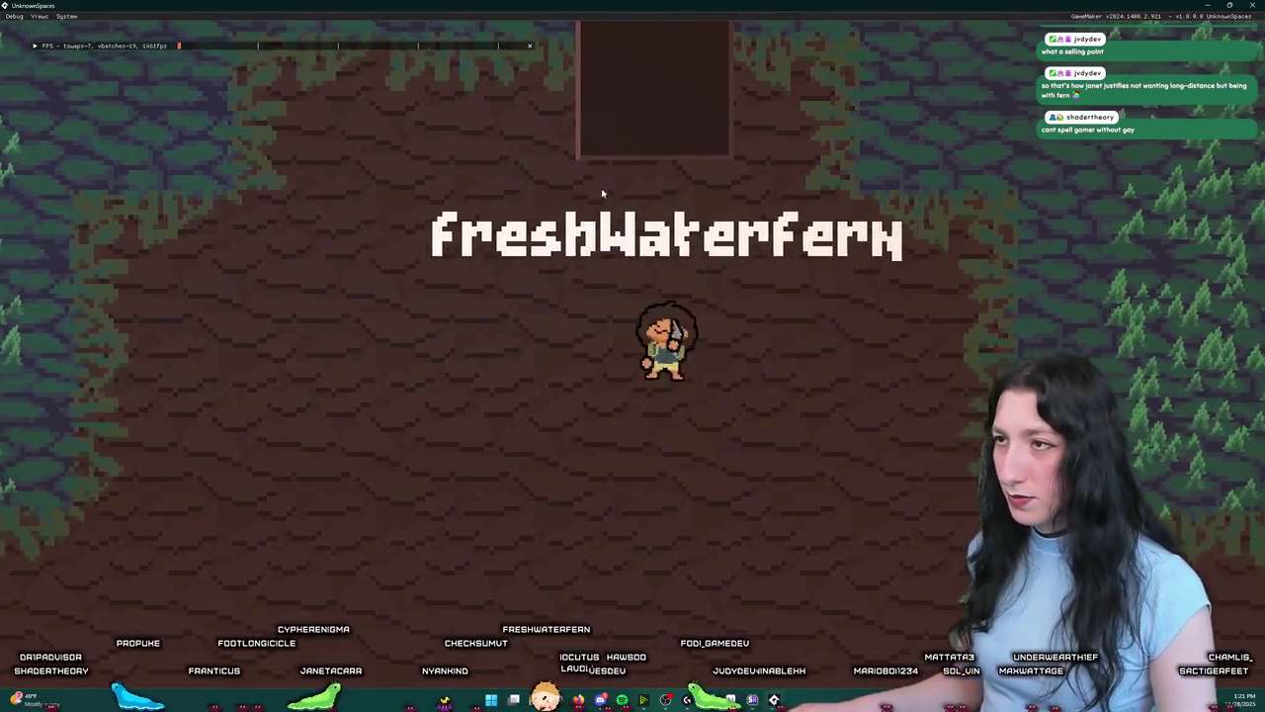
Step: Drag the hat out of its inventory slot and drop it on the ground
{"action": "key", "text": "Tab"}
{"action": "left_click_drag", "start_coordinate": [325, 403], "coordinate": [99, 380]}
{"action": "key", "text": "Tab"}
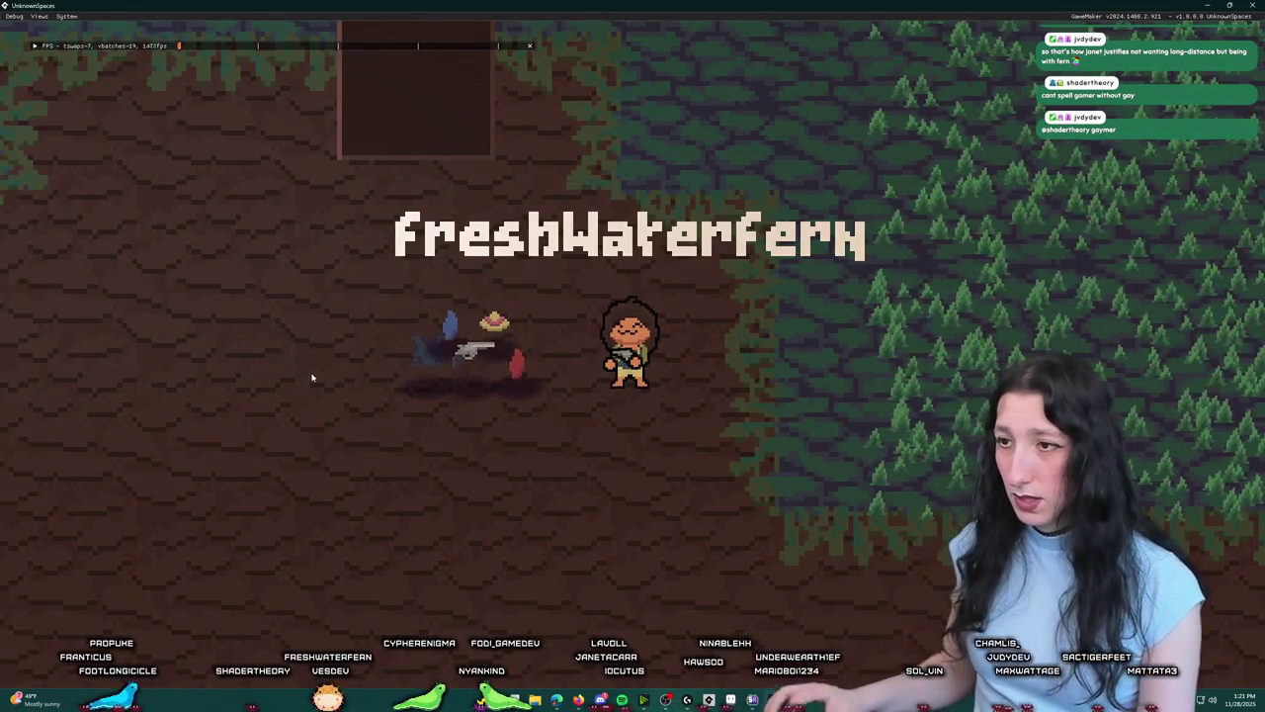
Step: Take the backpack out of its equipment slot and drop it at the player's feet
{"action": "key", "text": "Tab"}
{"action": "left_click", "coordinate": [536, 125]}
{"action": "key", "text": "Tab"}
{"action": "key", "text": "q"}
Step: Walk over to the dropped blue item and pick it up
{"action": "key", "text": "w"}
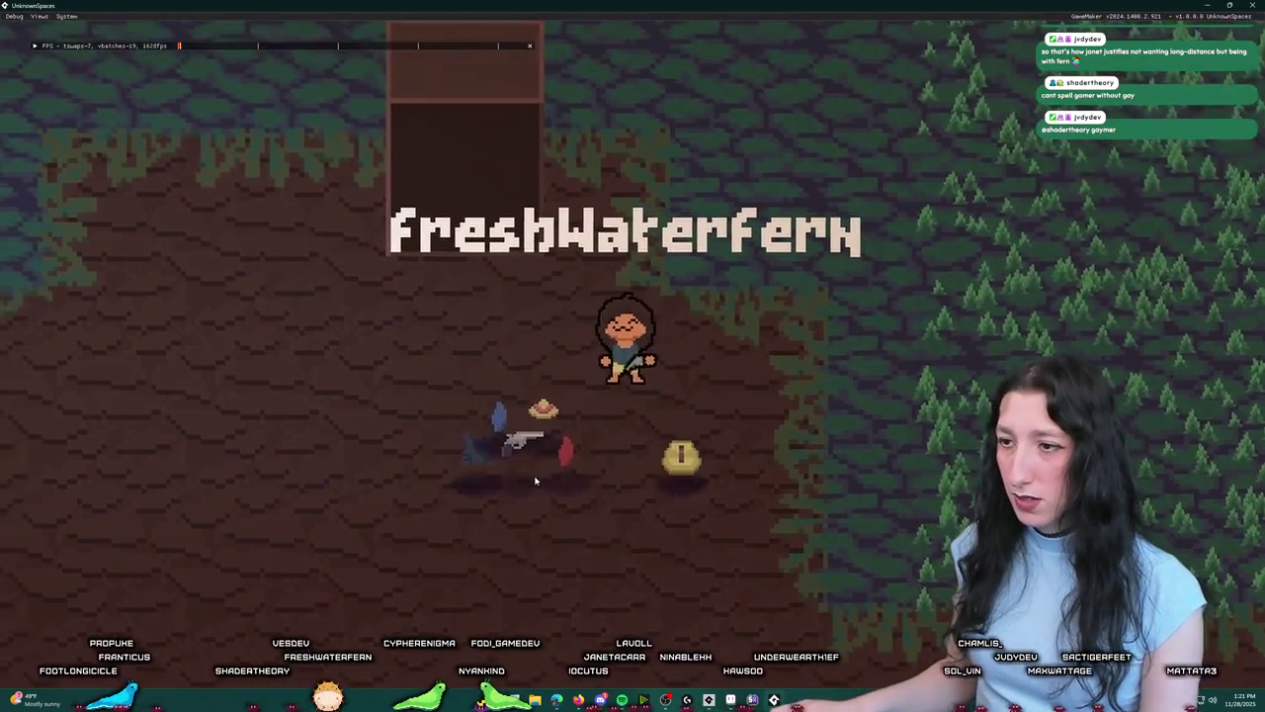
{"action": "key", "text": "e"}
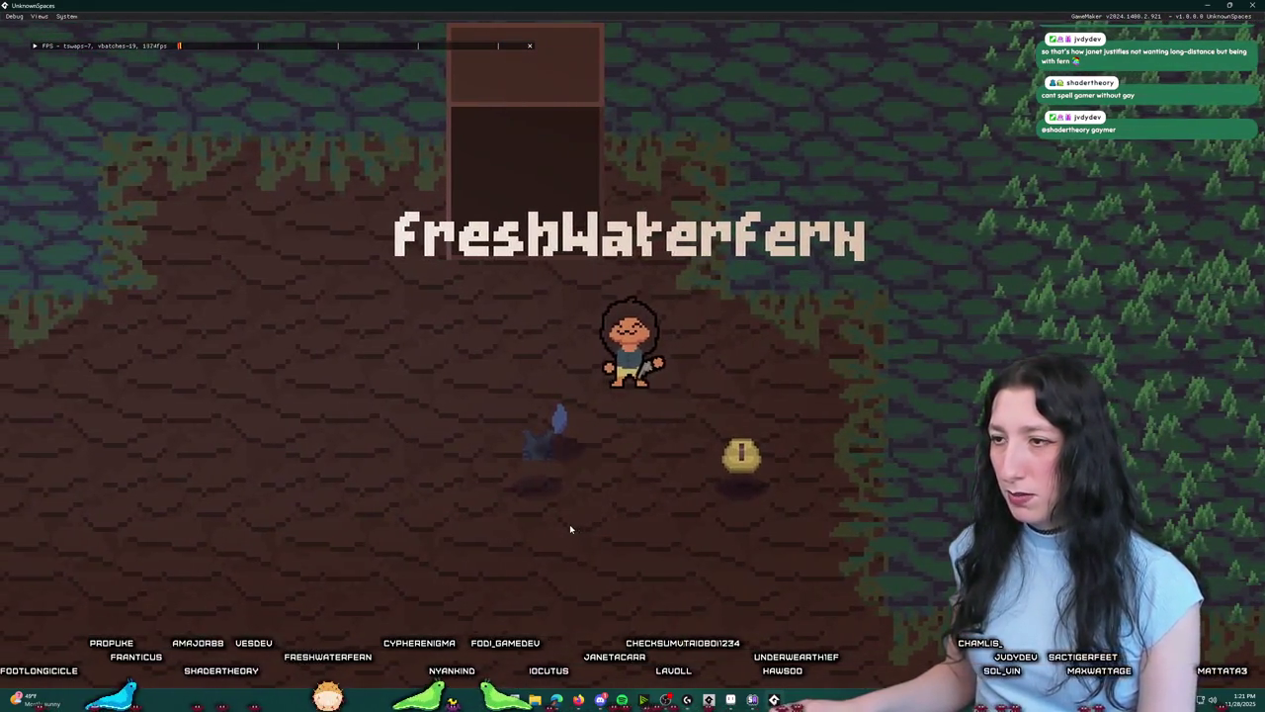
{"action": "key", "text": "Tab"}
{"action": "key", "text": "Tab"}
{"action": "key", "text": "s"}
{"action": "key", "text": "w"}
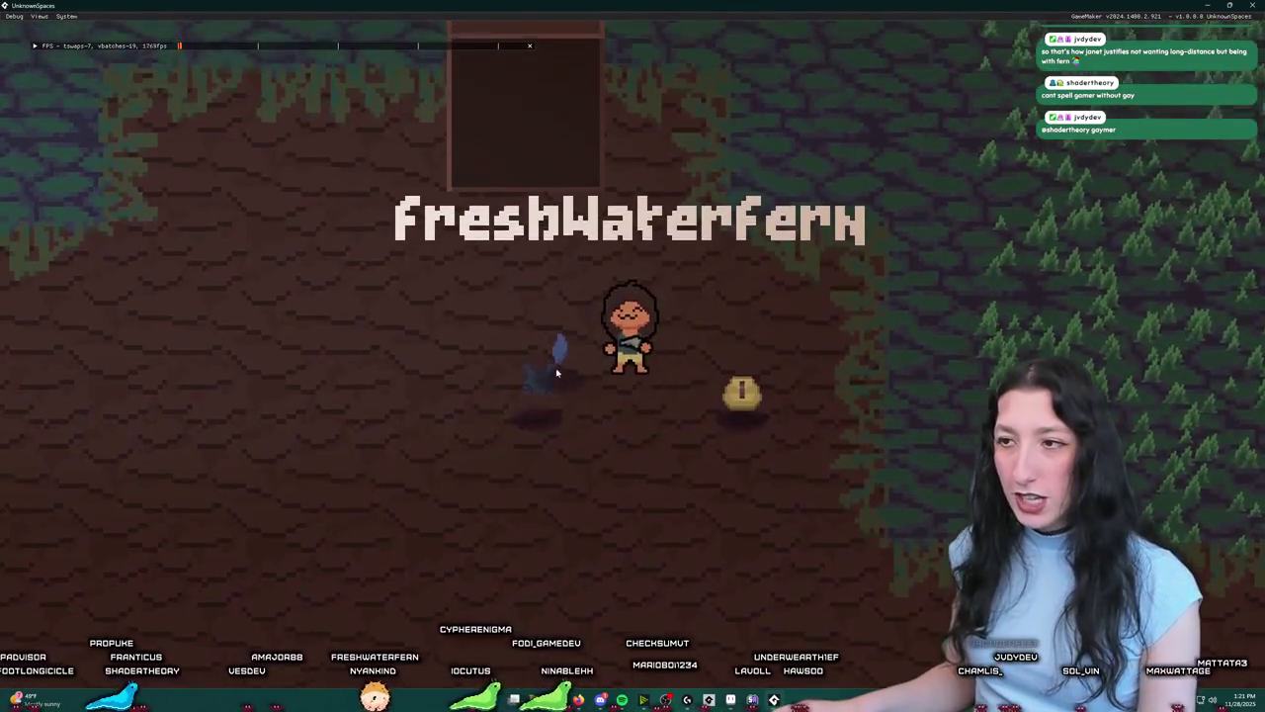
{"action": "key", "text": "a"}
{"action": "key", "text": "e"}
{"action": "key", "text": "d"}
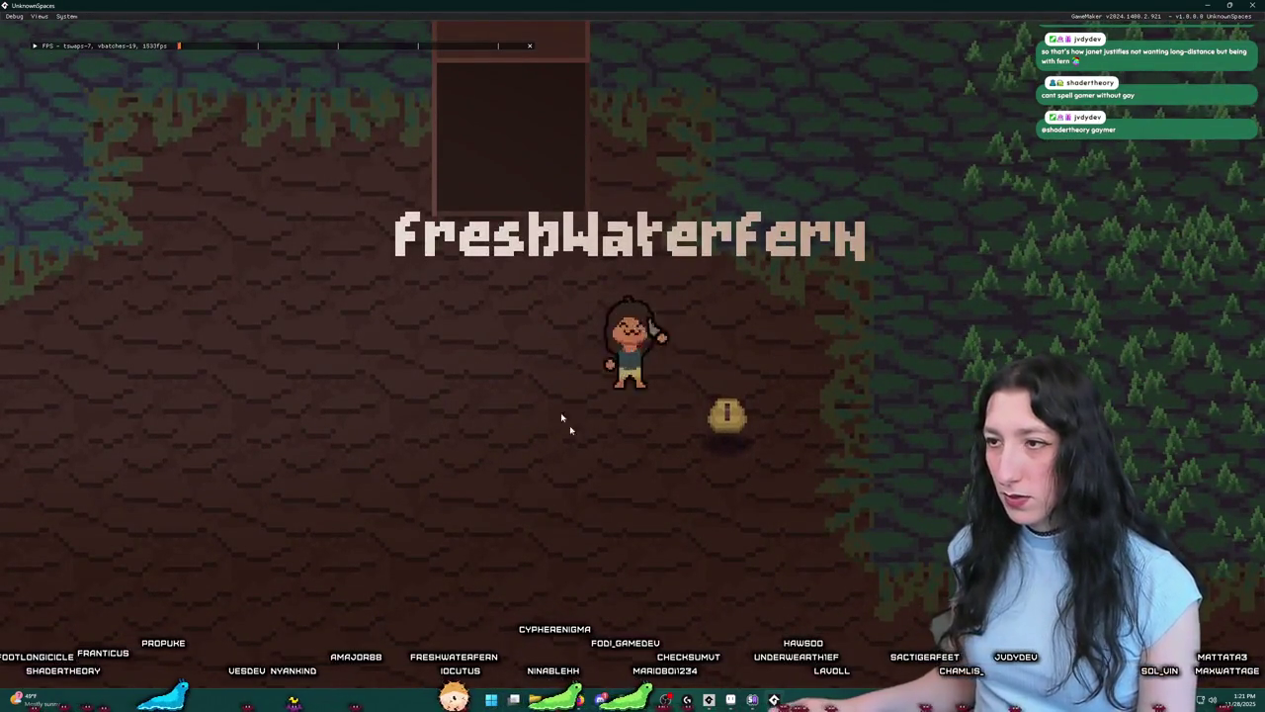
Step: Move around the coin and bring out a held item
{"action": "key", "text": "d"}
{"action": "key", "text": "a"}
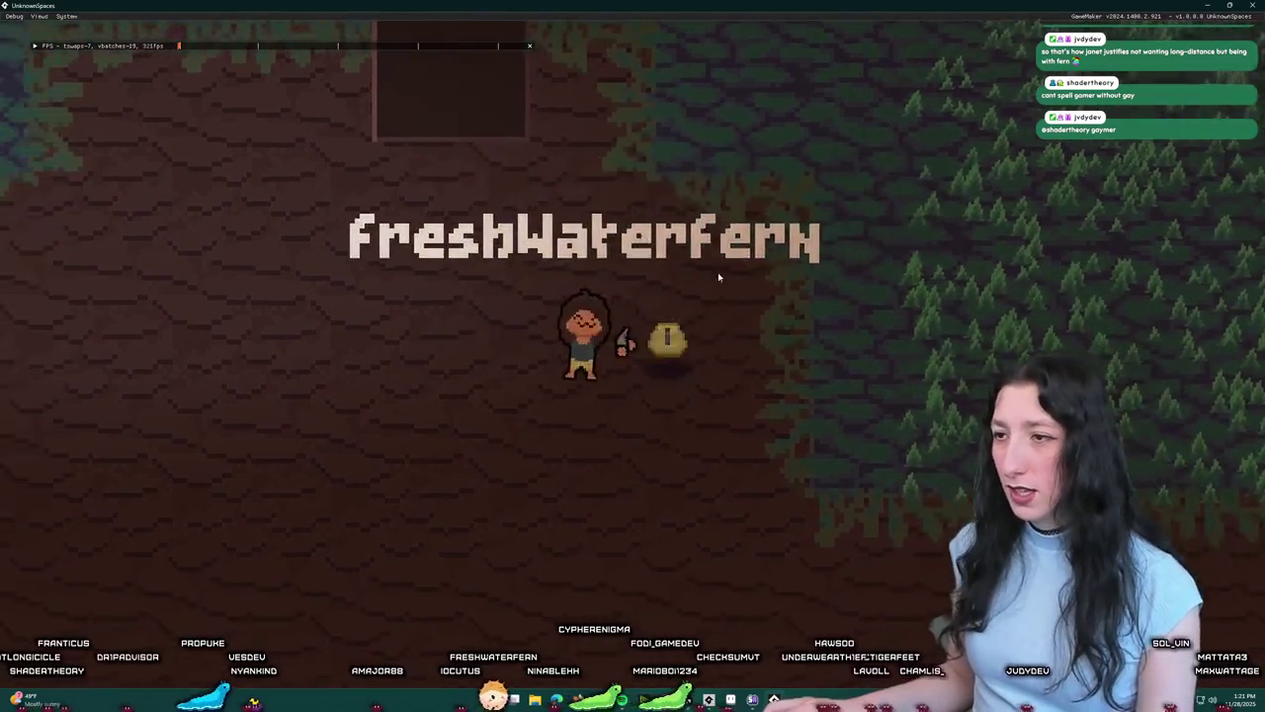
{"action": "key", "text": "d"}
{"action": "key", "text": "a"}
{"action": "key", "text": "d"}
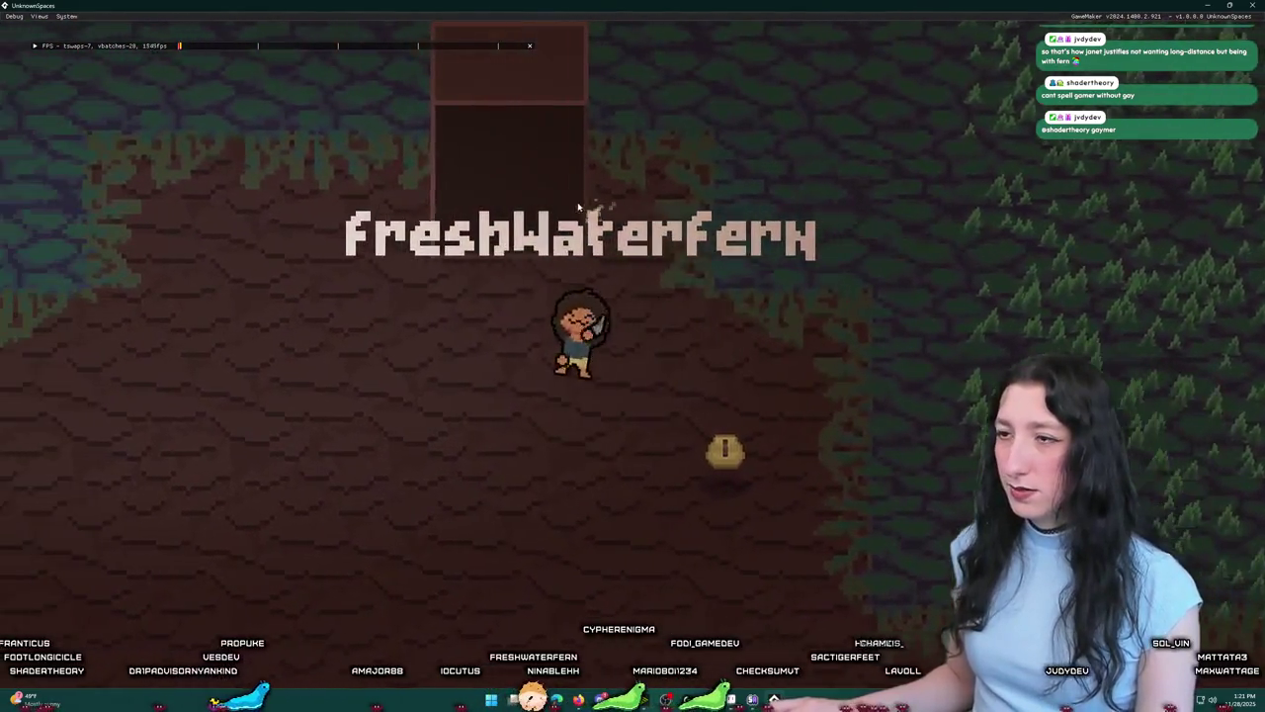
Step: Cast and reel in the fishing line, then close the game test window
{"action": "left_click", "coordinate": [805, 192]}
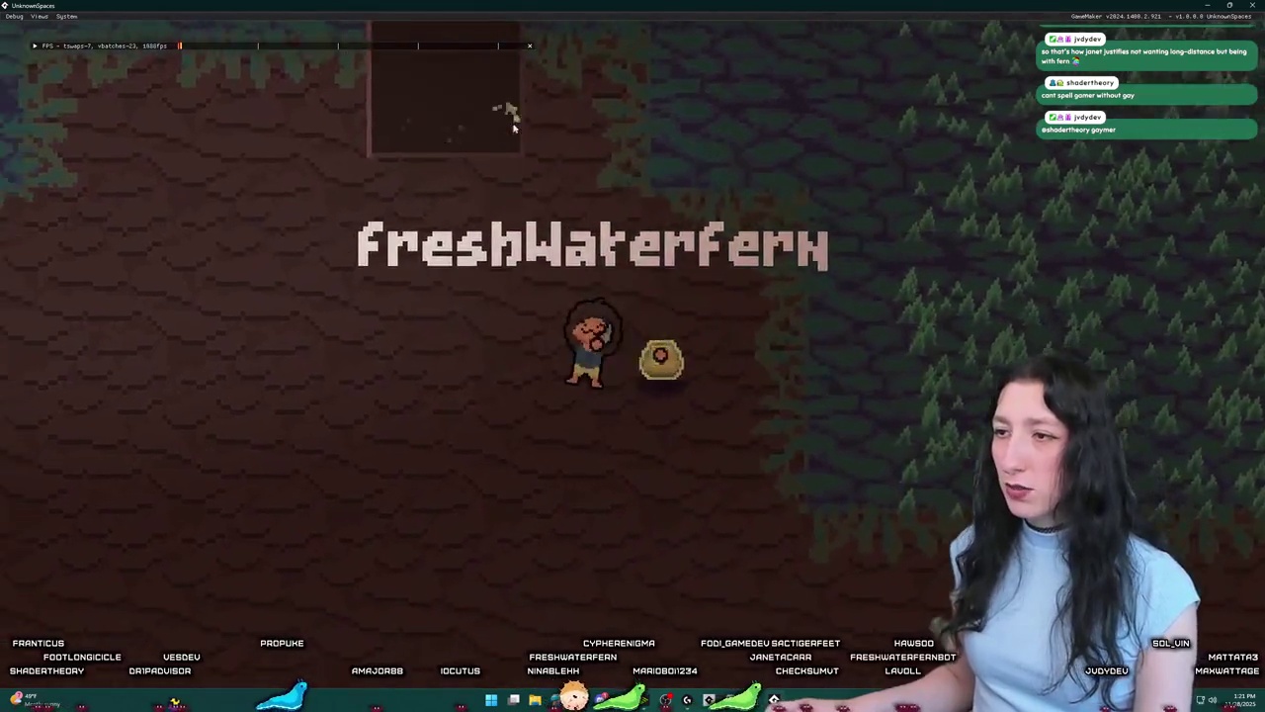
{"action": "left_click", "coordinate": [663, 119]}
{"action": "left_click", "coordinate": [657, 136]}
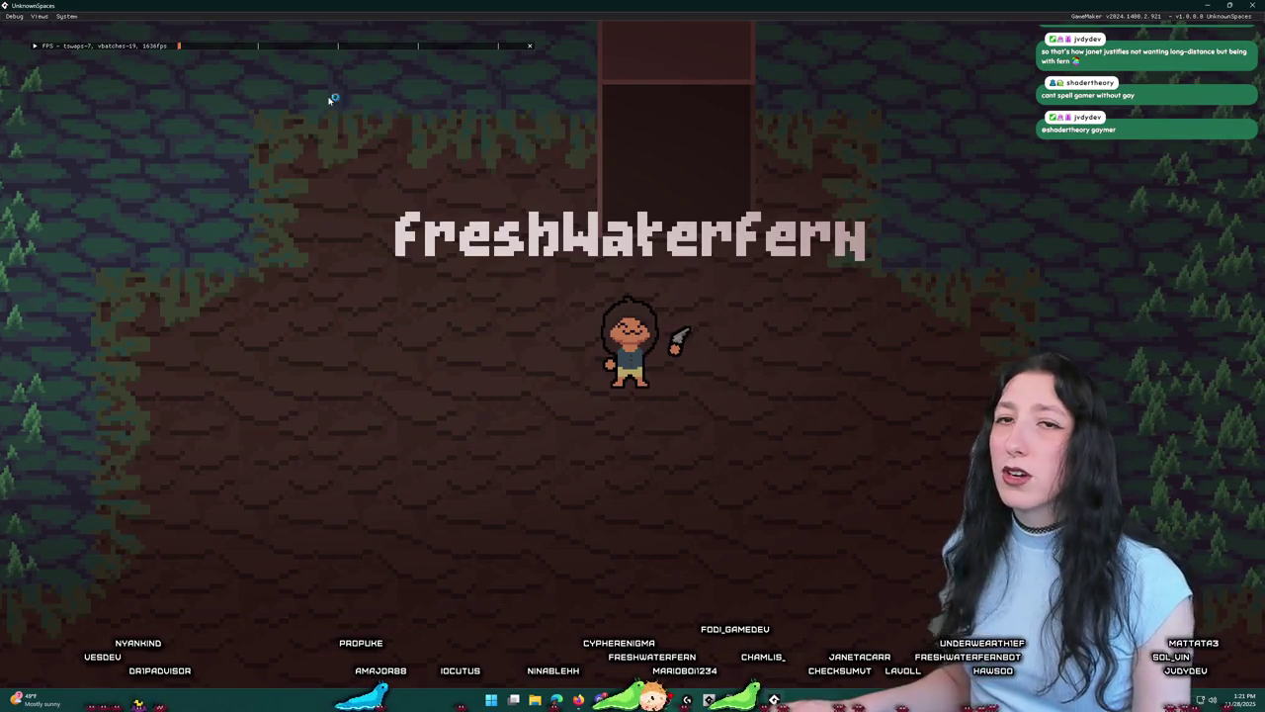
{"action": "left_click", "coordinate": [1251, 6]}
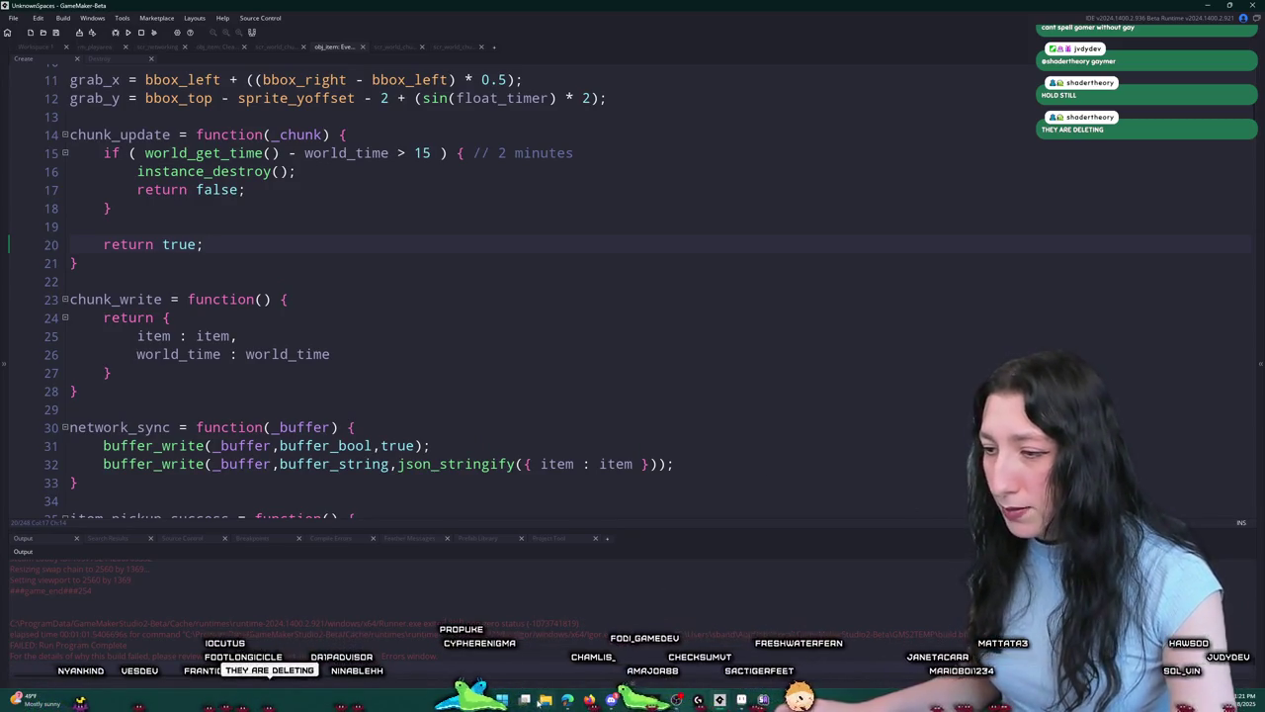
Step: Press the Windows key to bring up the Start menu over the obj_item code
{"action": "key", "text": "super"}
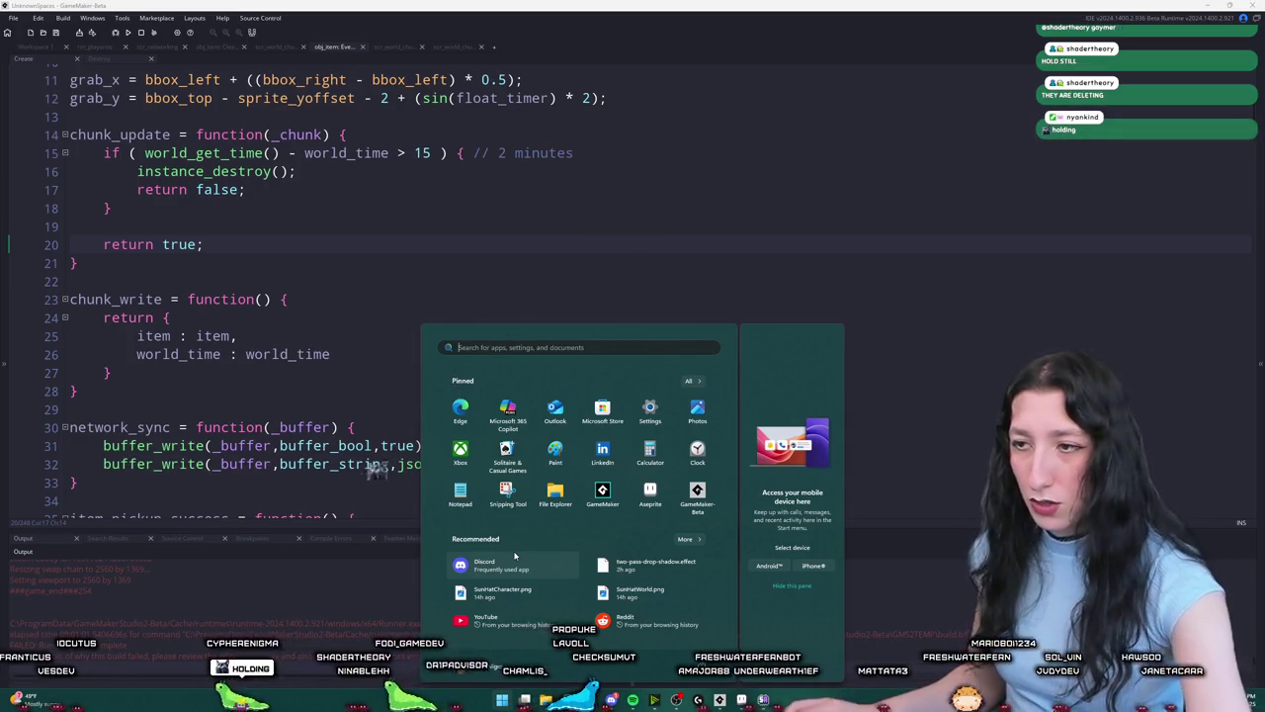
Step: Launch GitHub Desktop and commit the 16 changed files to main with summary 'World guy'
{"action": "type", "text": "github Desktop"}
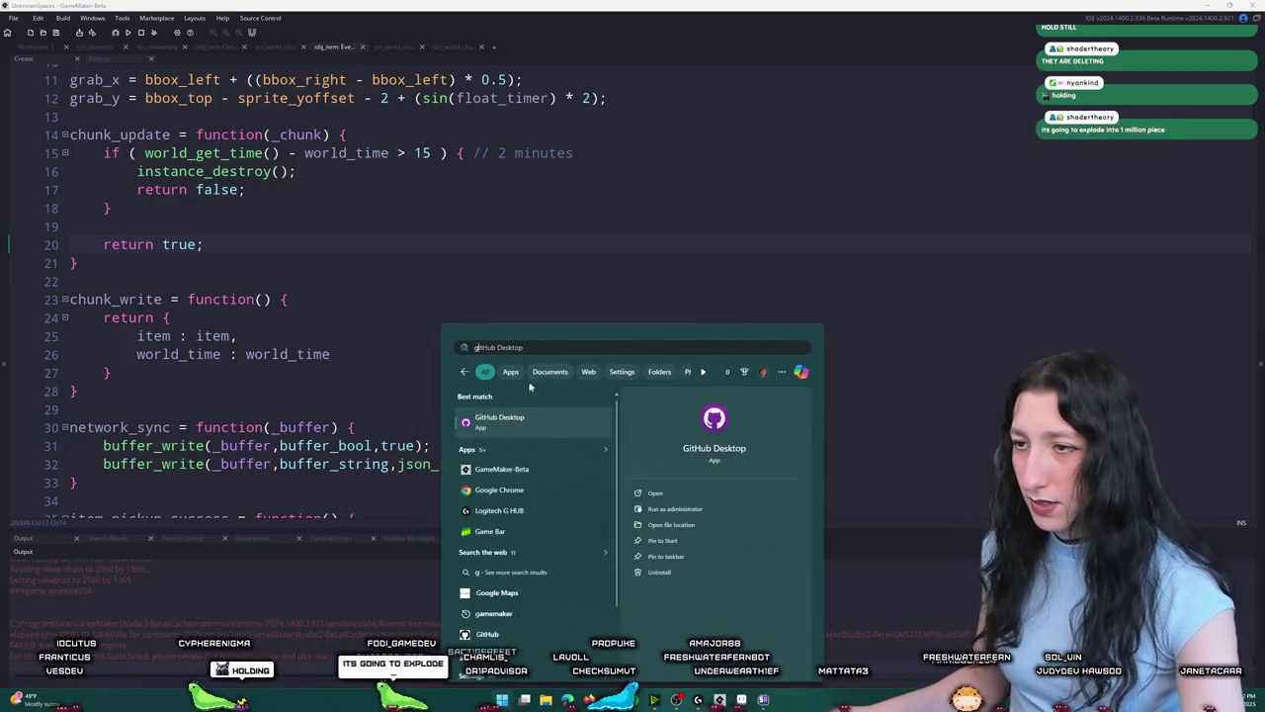
{"action": "left_click", "coordinate": [511, 421]}
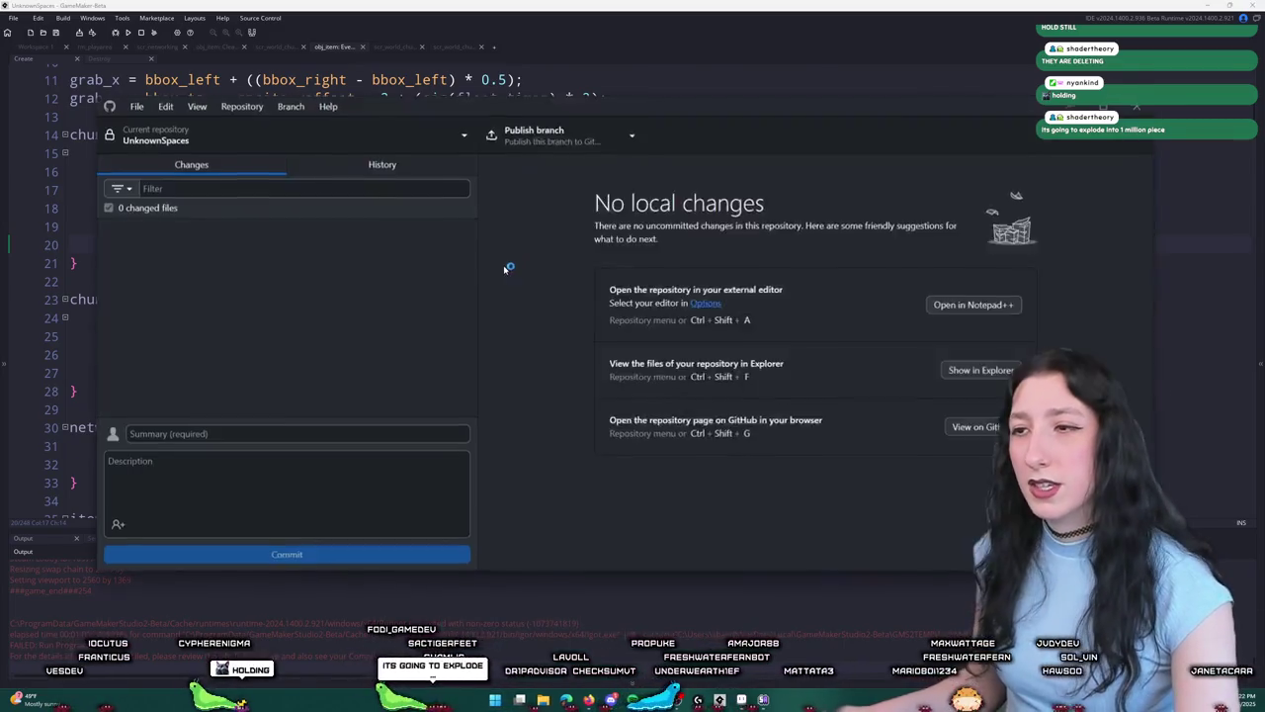
{"action": "left_click", "coordinate": [324, 434]}
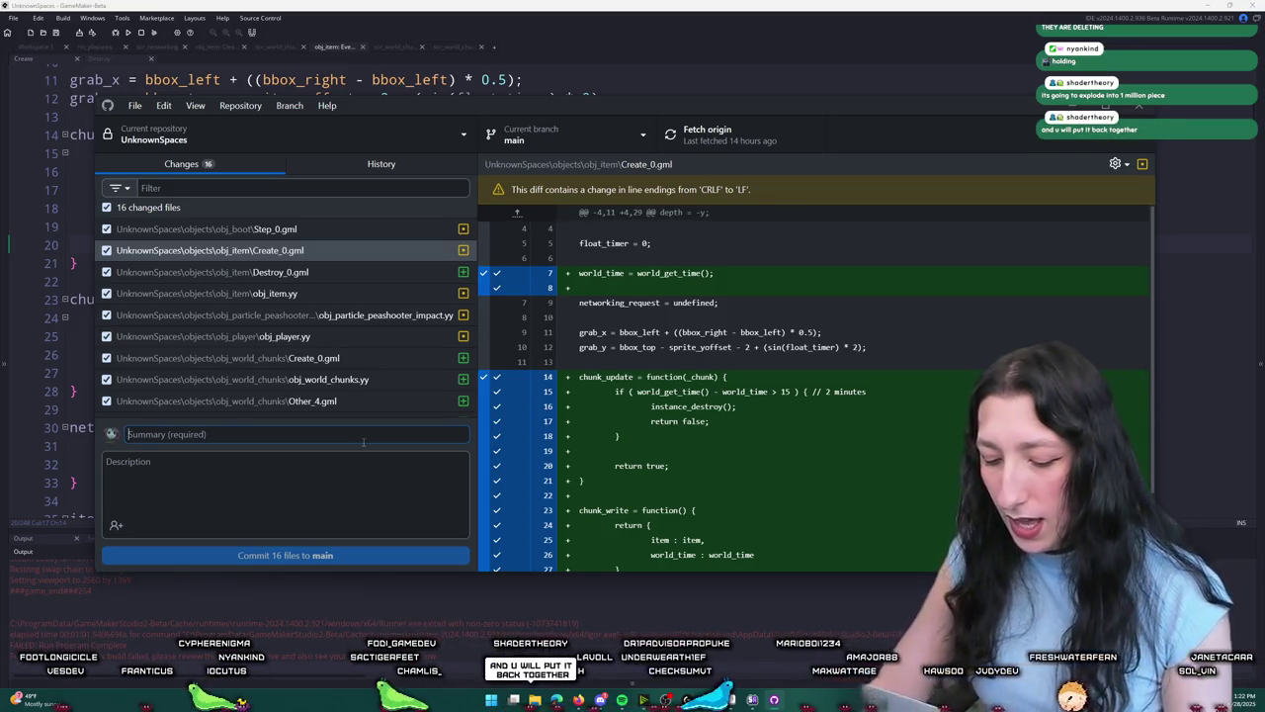
{"action": "type", "text": "World guy"}
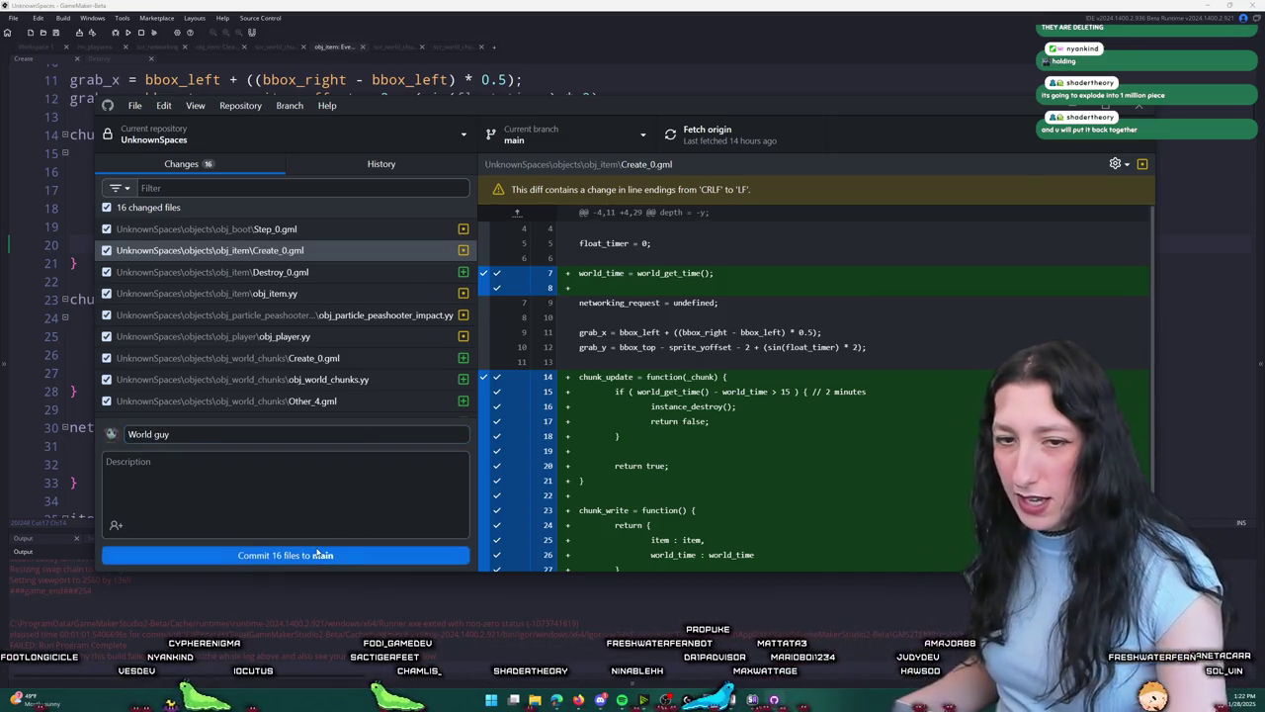
{"action": "left_click", "coordinate": [317, 553]}
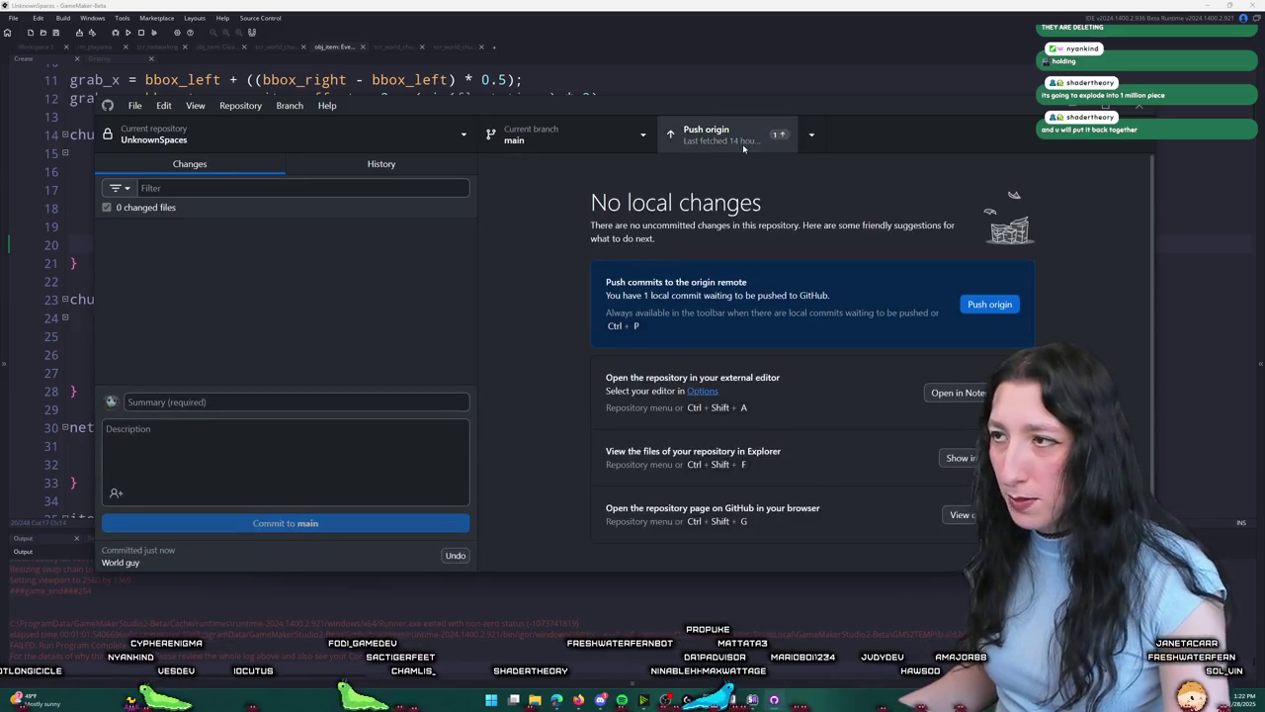
Step: Switch back to GameMaker's obj_item code editor
{"action": "key", "text": "alt+Tab"}
{"action": "left_click", "coordinate": [608, 207]}
{"action": "scroll", "coordinate": [609, 207], "scroll_direction": "up", "scroll_amount": 3}
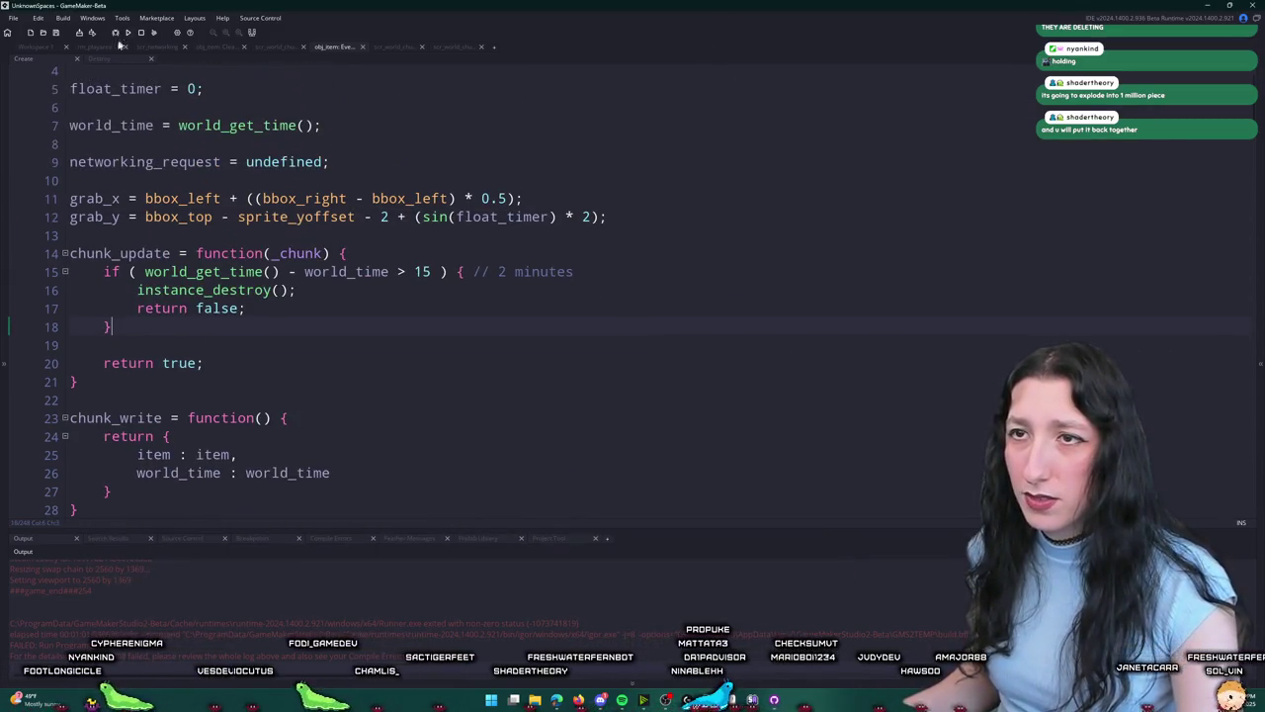
Step: From the obj_item workspace, find scr_world_chunks with the asset search and open it
{"action": "left_click", "coordinate": [46, 50]}
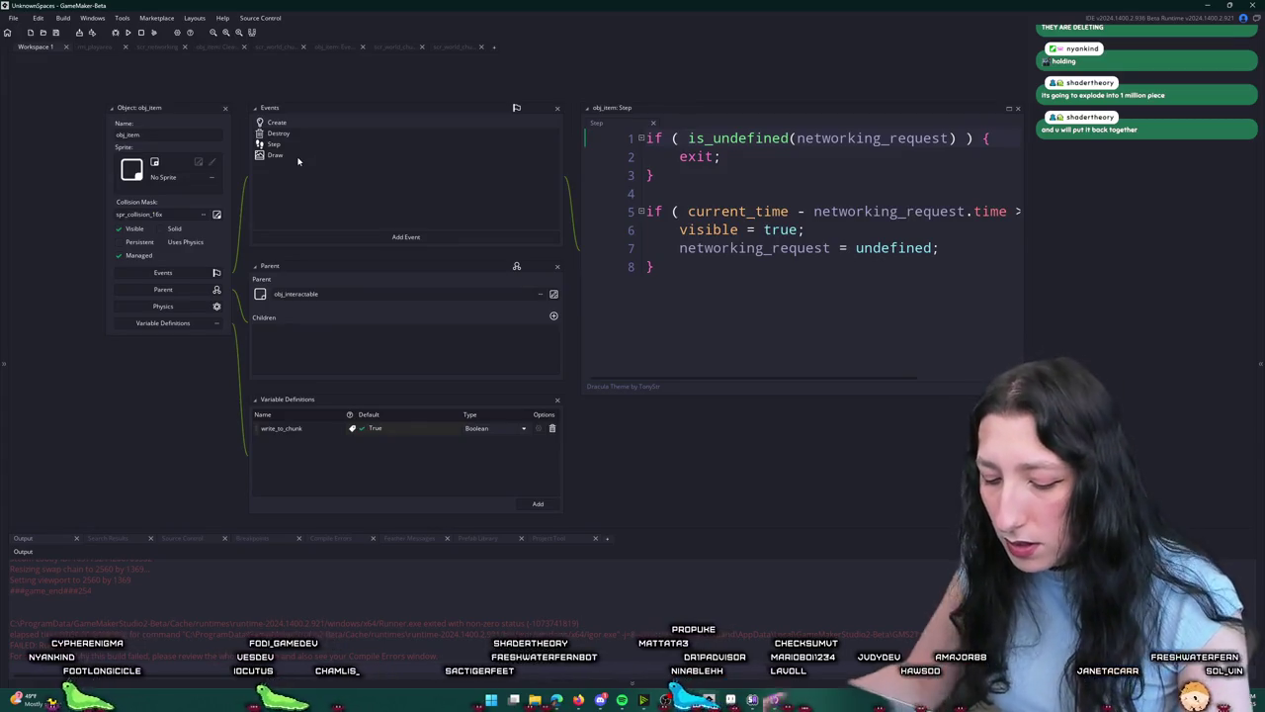
{"action": "key", "text": "ctrl+t"}
{"action": "type", "text": "rld_c"}
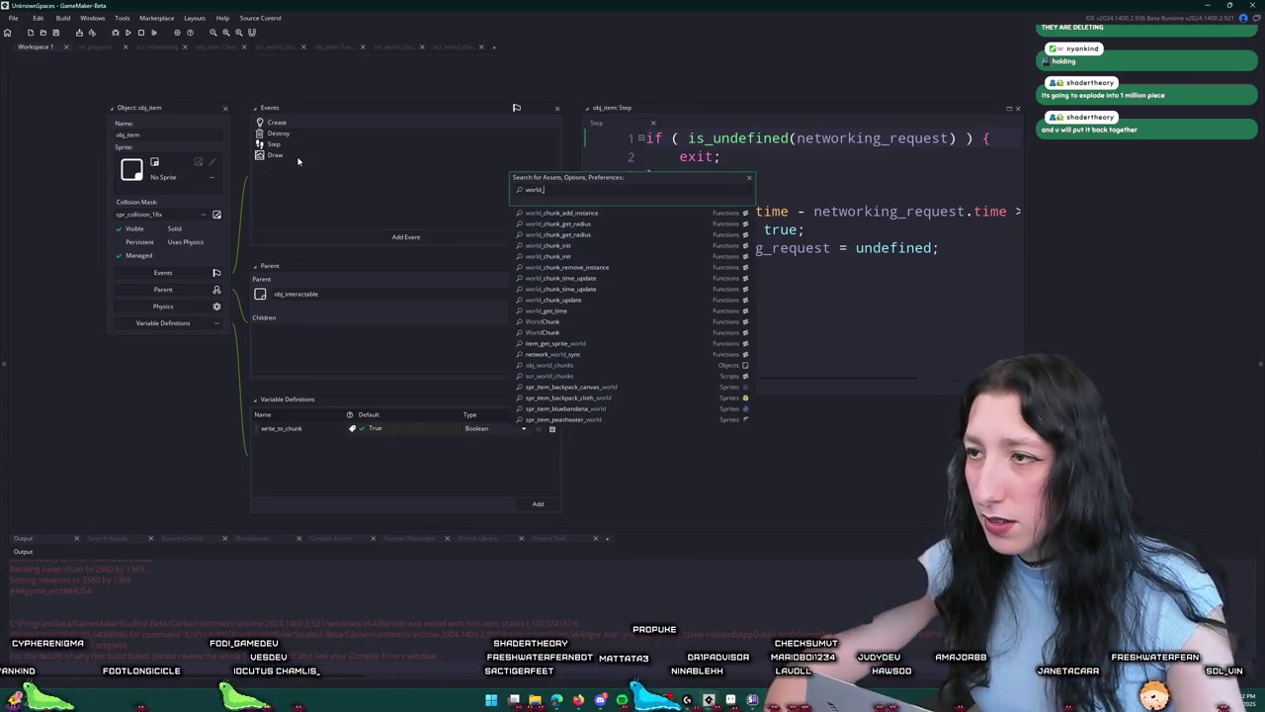
{"action": "key", "text": "Down"}
{"action": "key", "text": "Down"}
{"action": "key", "text": "Down"}
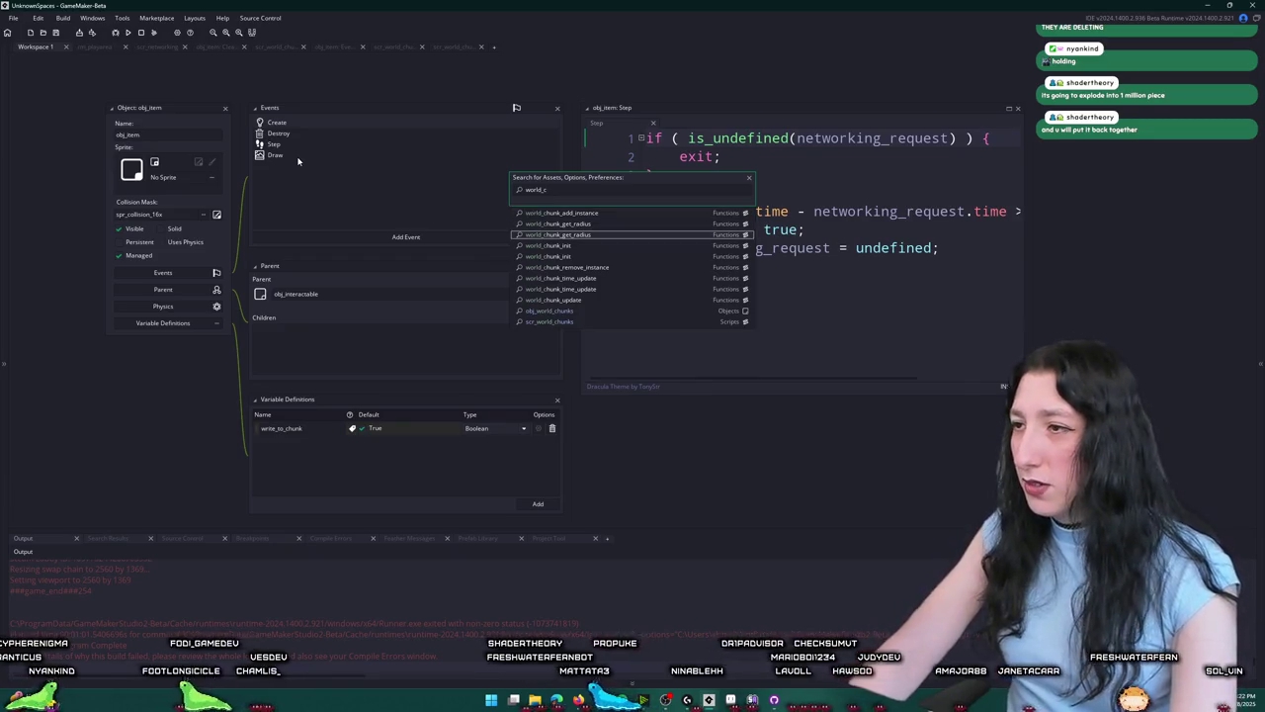
{"action": "key", "text": "Down"}
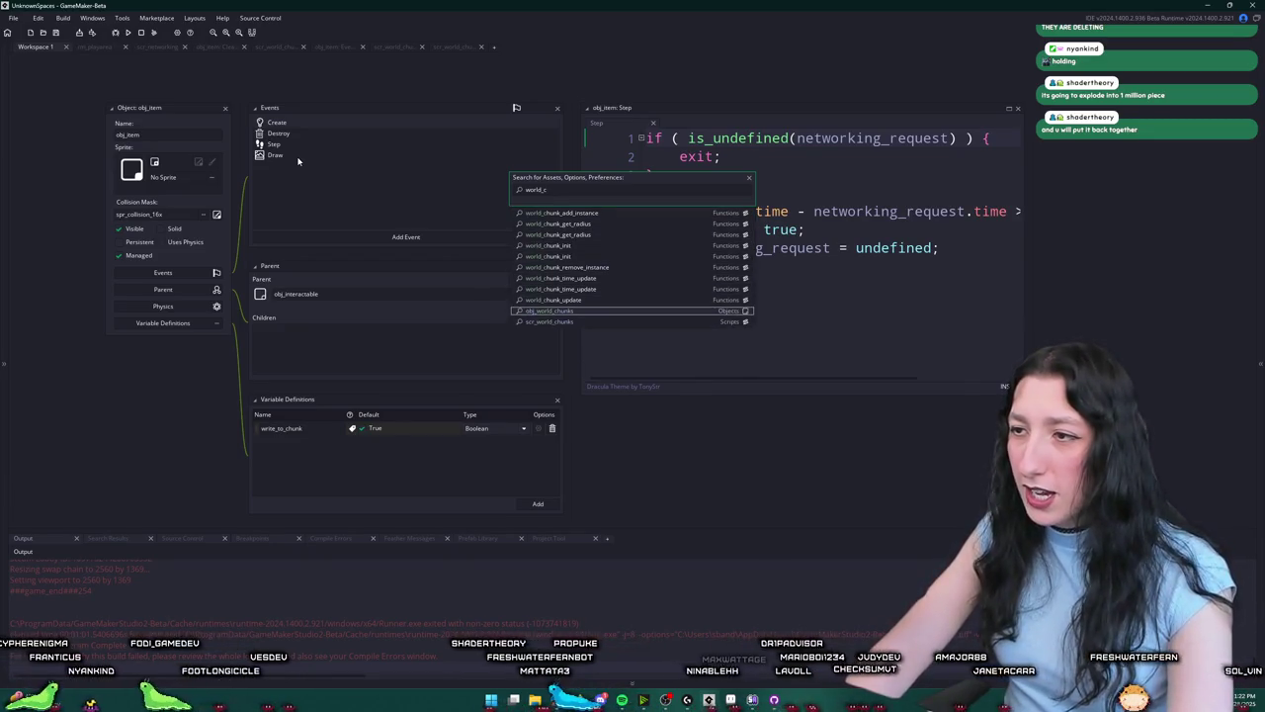
{"action": "key", "text": "Return"}
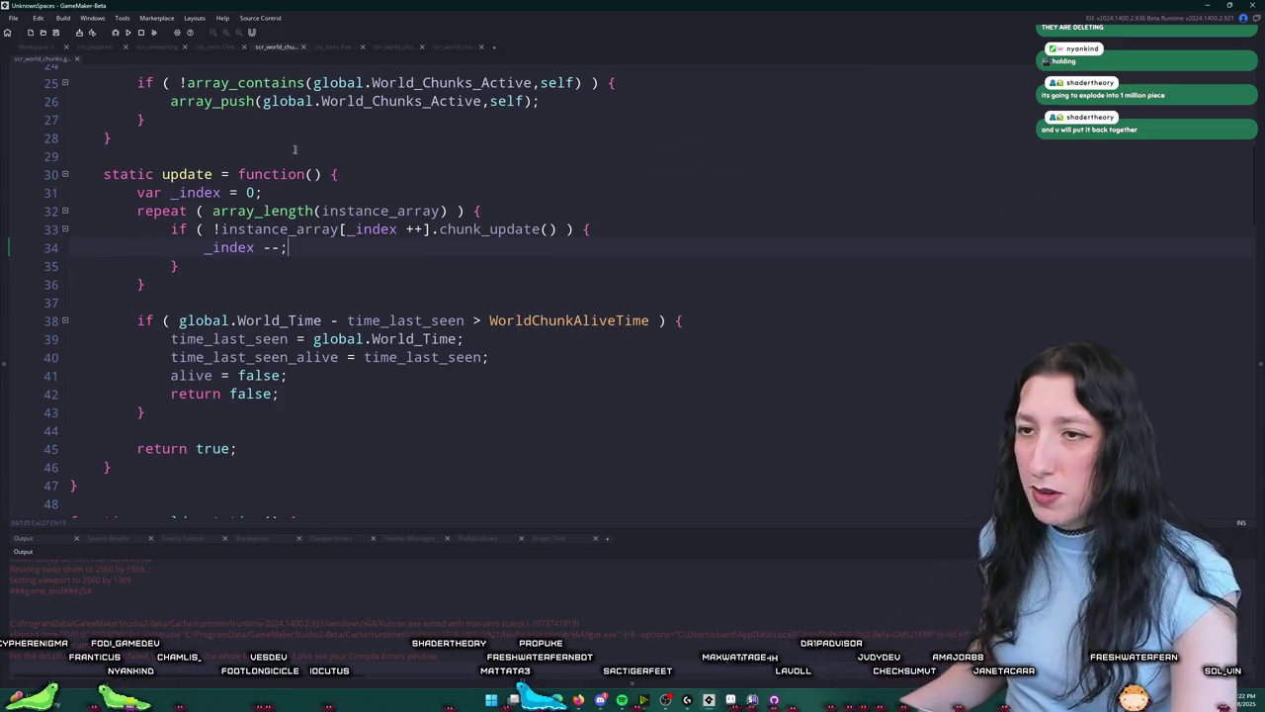
Step: Scroll through the script and search it for world_chunk_time_update
{"action": "scroll", "coordinate": [298, 161], "scroll_direction": "up", "scroll_amount": 8}
{"action": "scroll", "coordinate": [539, 413], "scroll_direction": "down", "scroll_amount": 2}
{"action": "scroll", "coordinate": [613, 385], "scroll_direction": "down", "scroll_amount": 2}
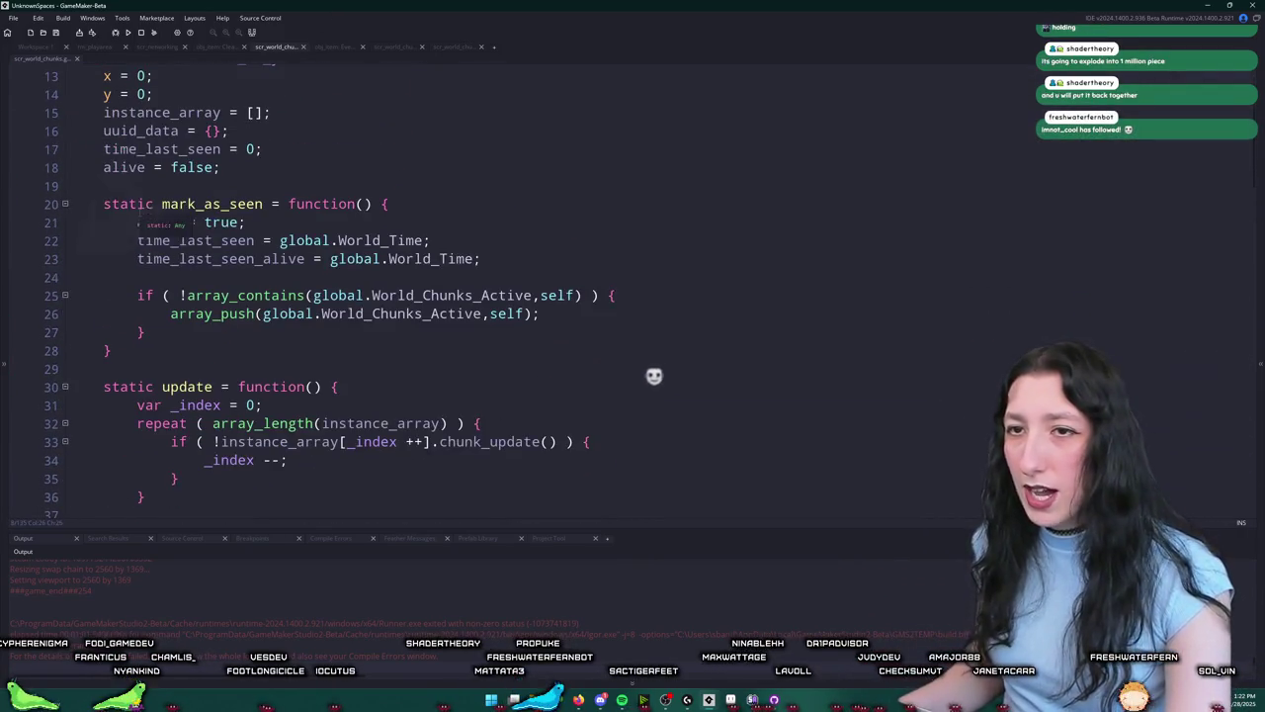
{"action": "scroll", "coordinate": [756, 343], "scroll_direction": "down", "scroll_amount": 4}
{"action": "scroll", "coordinate": [301, 246], "scroll_direction": "down", "scroll_amount": 8}
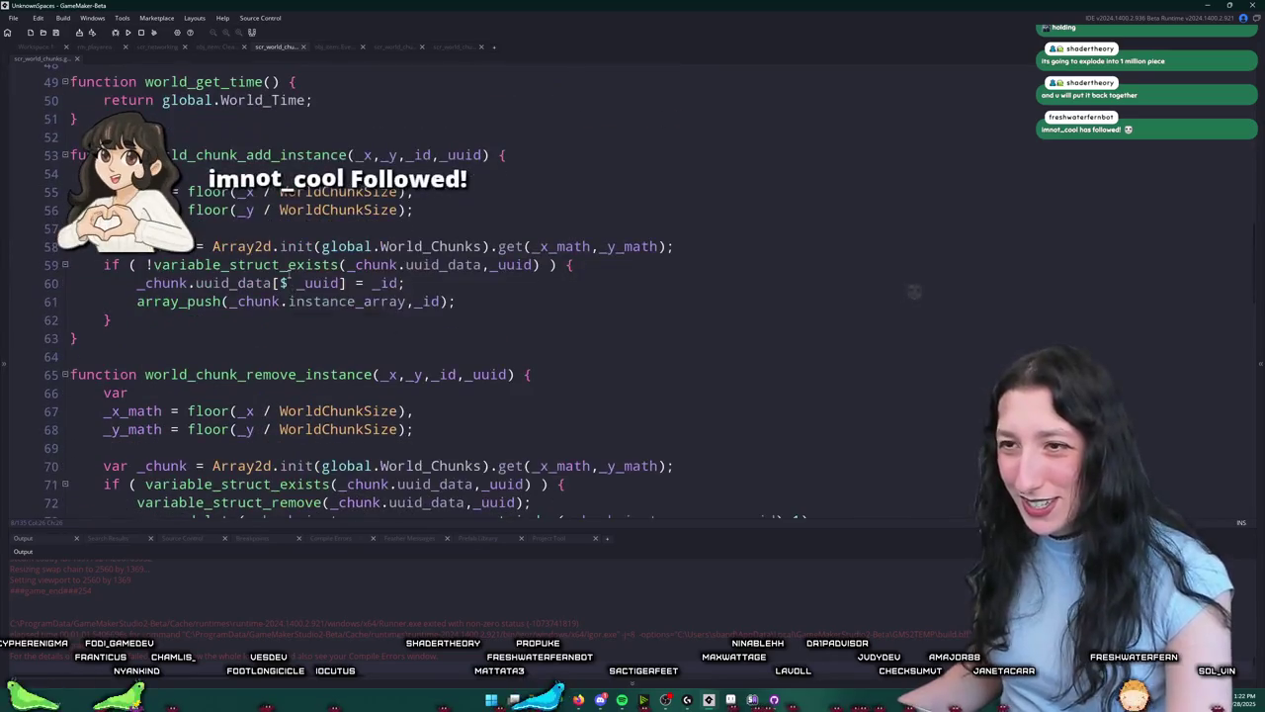
{"action": "scroll", "coordinate": [425, 219], "scroll_direction": "down", "scroll_amount": 6}
{"action": "scroll", "coordinate": [425, 219], "scroll_direction": "down", "scroll_amount": 2}
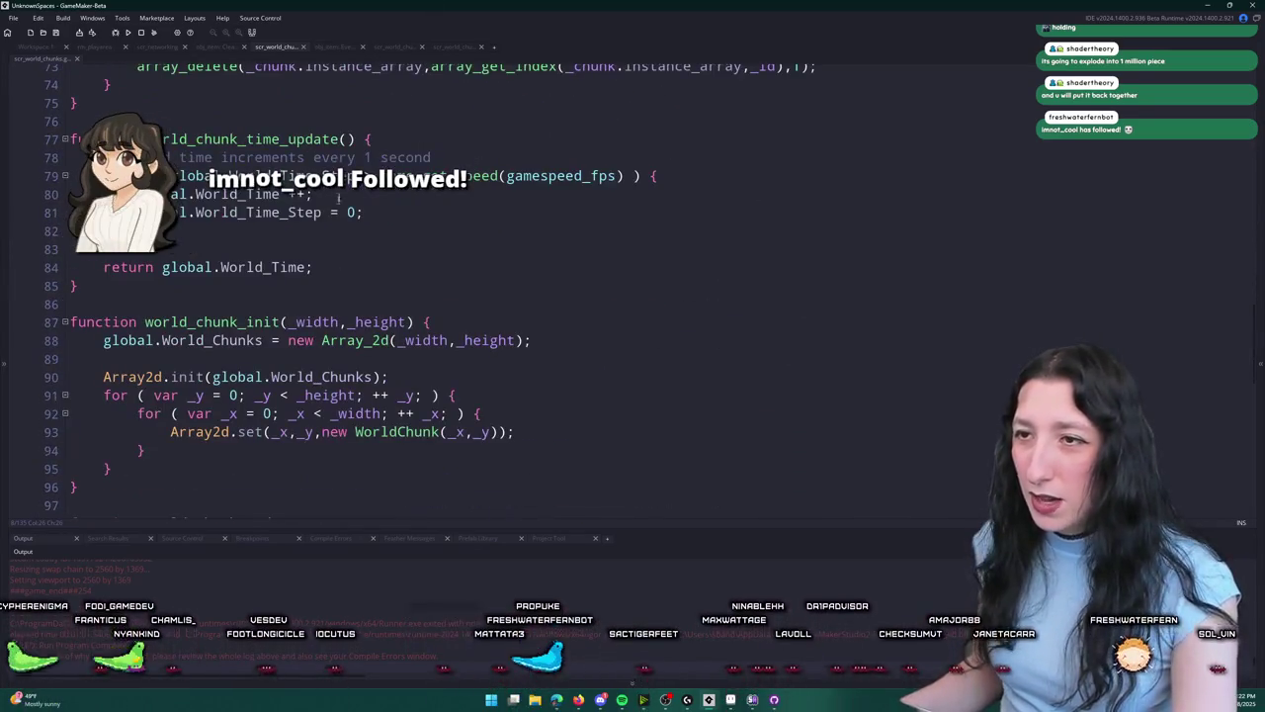
{"action": "scroll", "coordinate": [425, 219], "scroll_direction": "up", "scroll_amount": 4}
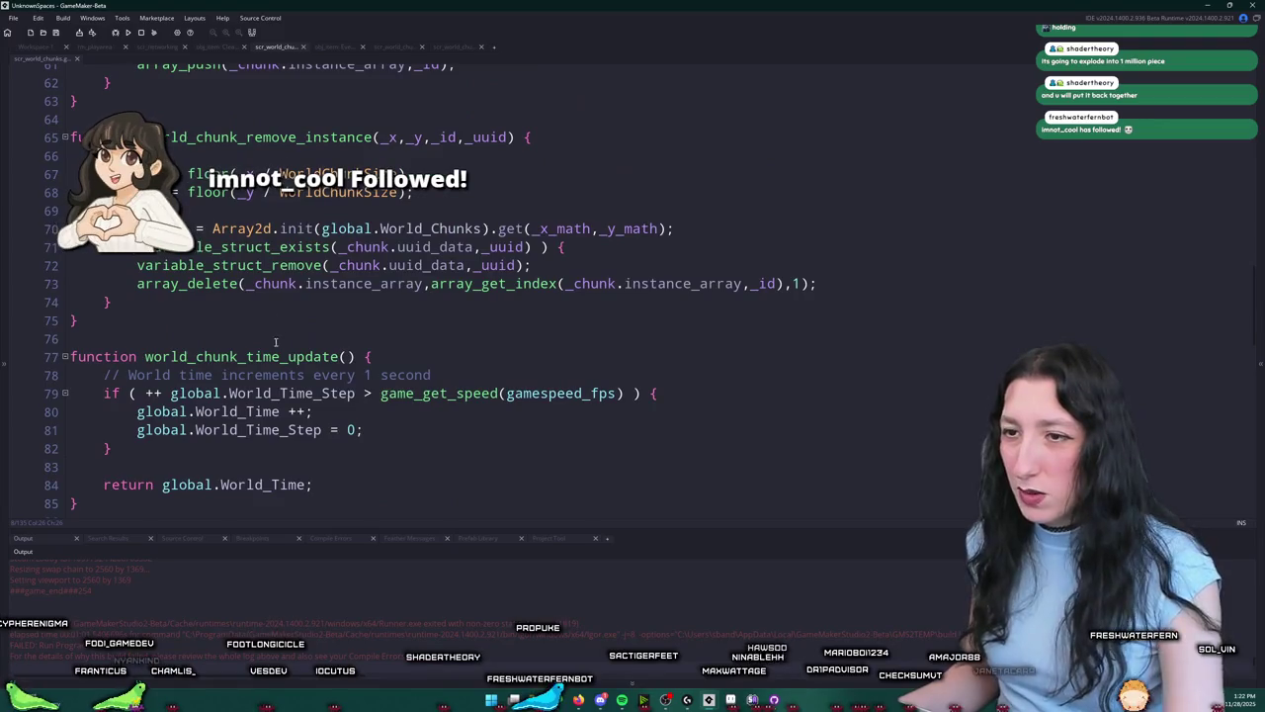
{"action": "key", "text": "ctrl+f"}
{"action": "key", "text": "Return"}
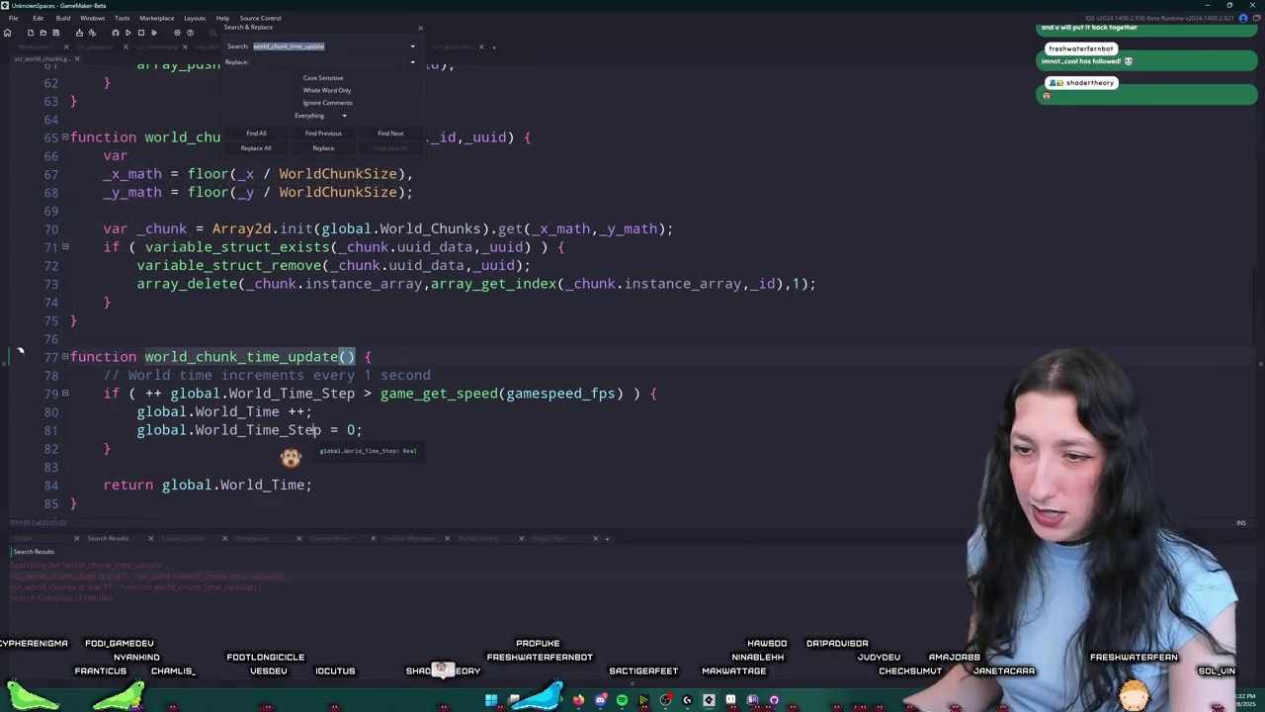
Step: Wrap the obj_world_chunks Step code in if ( NET.networking_data.is_host() ) { … } and indent lines 2–13
{"action": "double_click", "coordinate": [240, 576]}
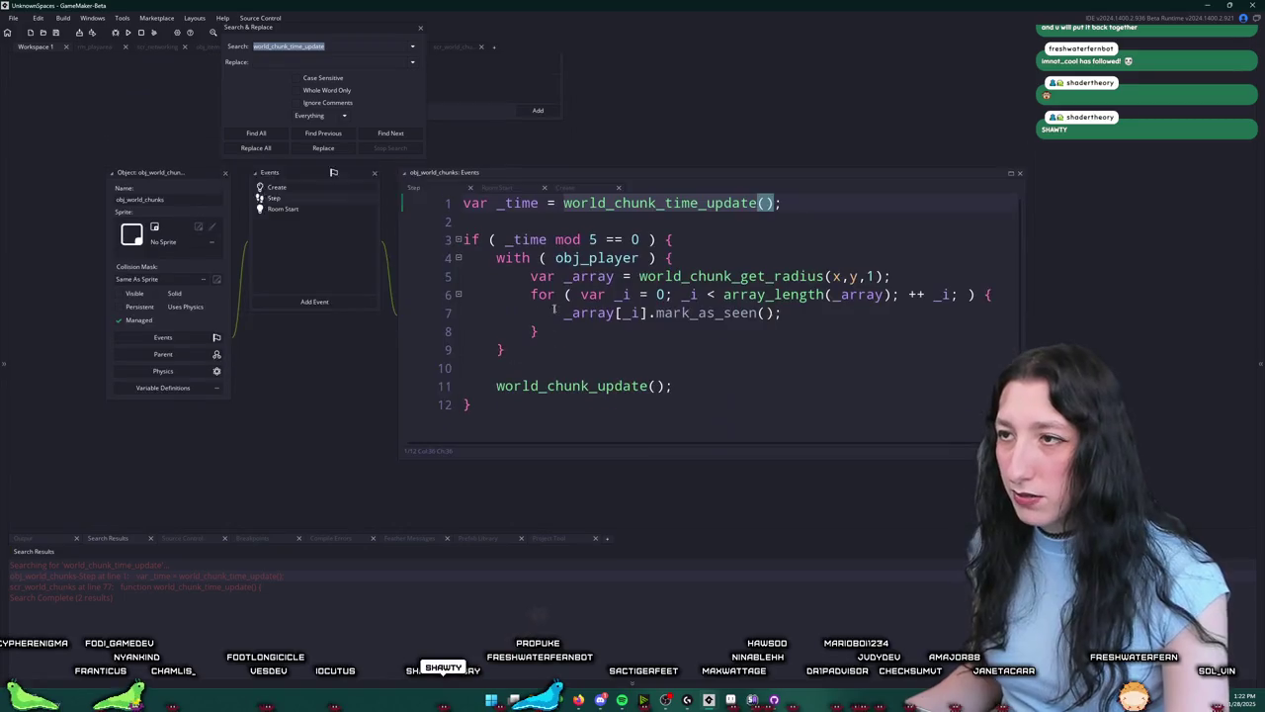
{"action": "left_click", "coordinate": [421, 32]}
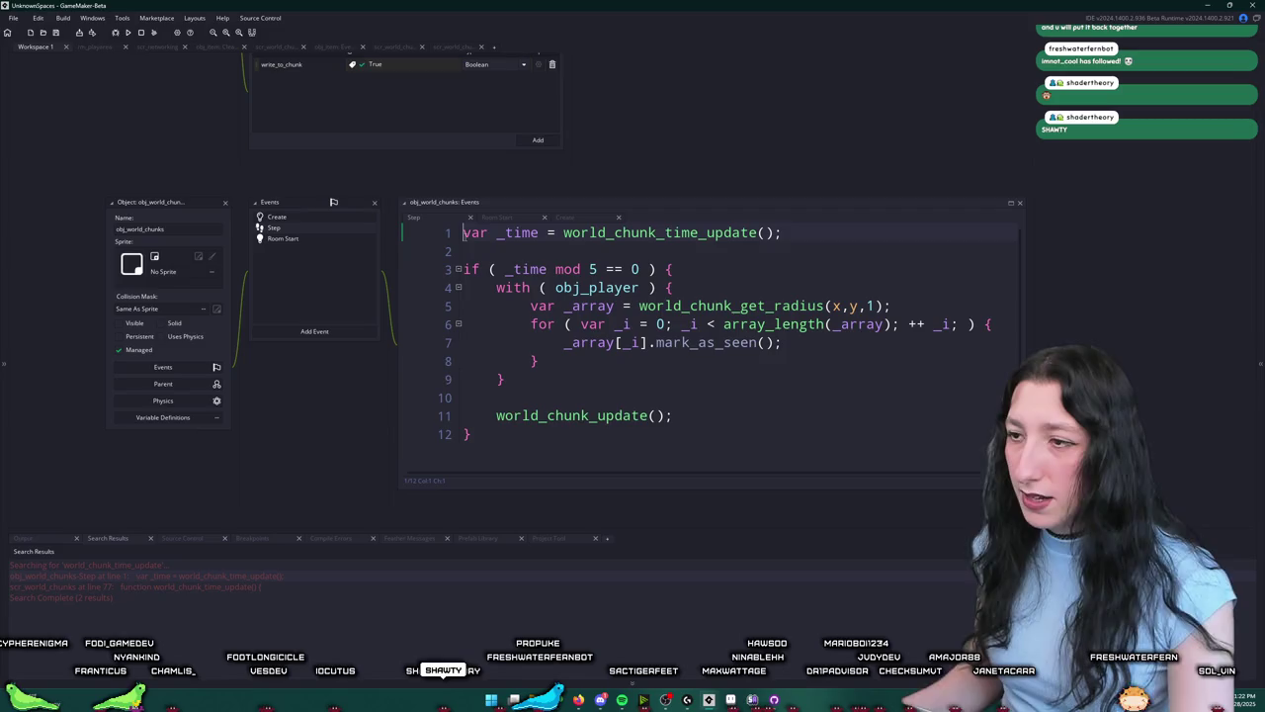
{"action": "key", "text": "Return"}
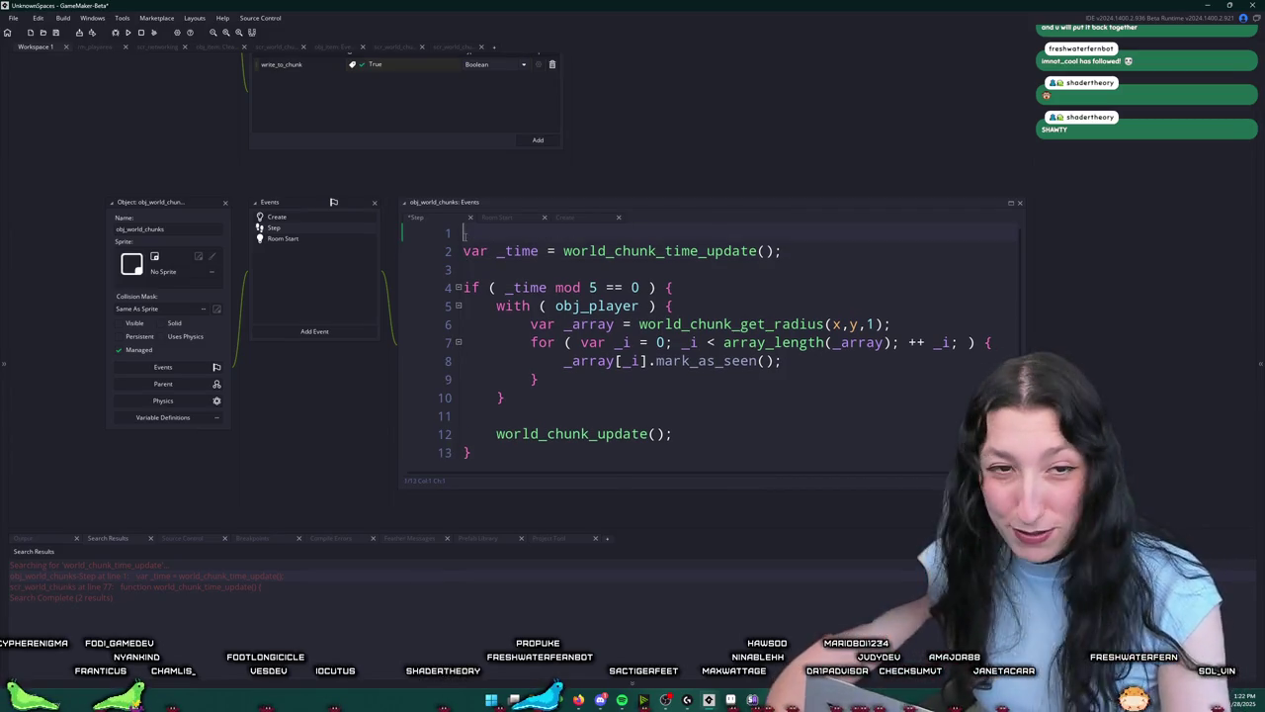
{"action": "type", "text": "if (NET.networking_data.is"}
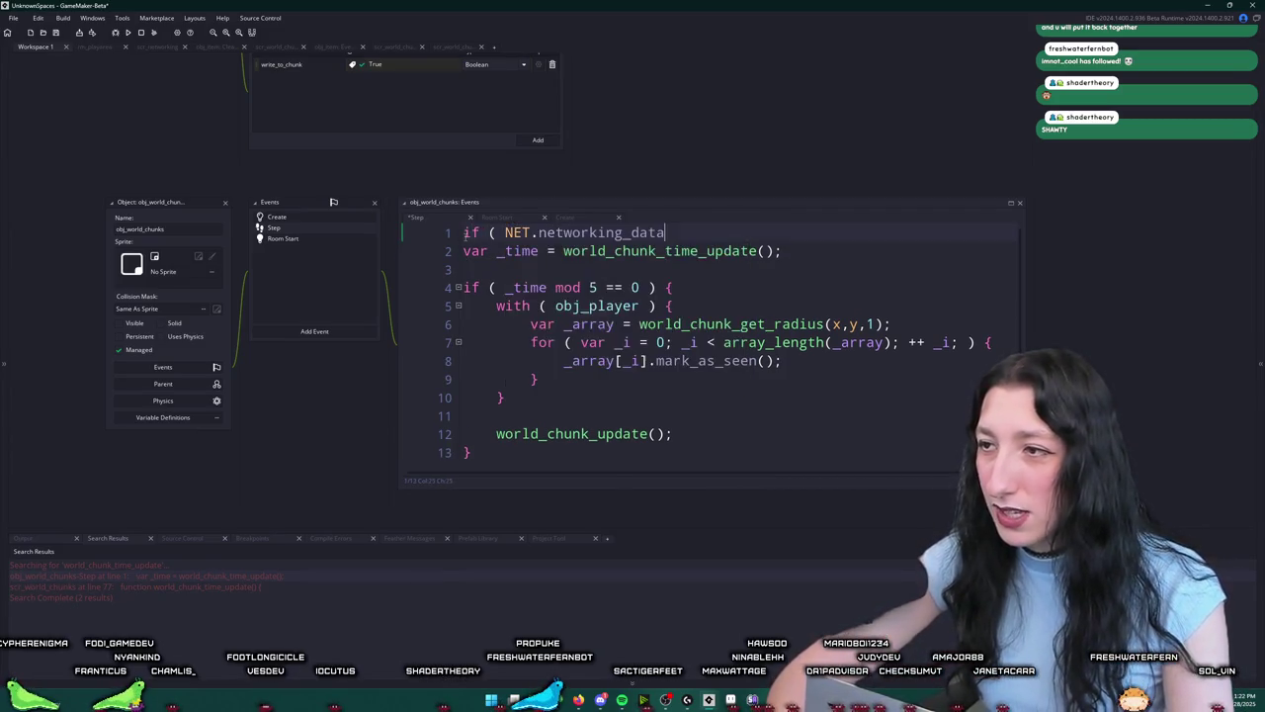
{"action": "type", "text": "_host() ) {"}
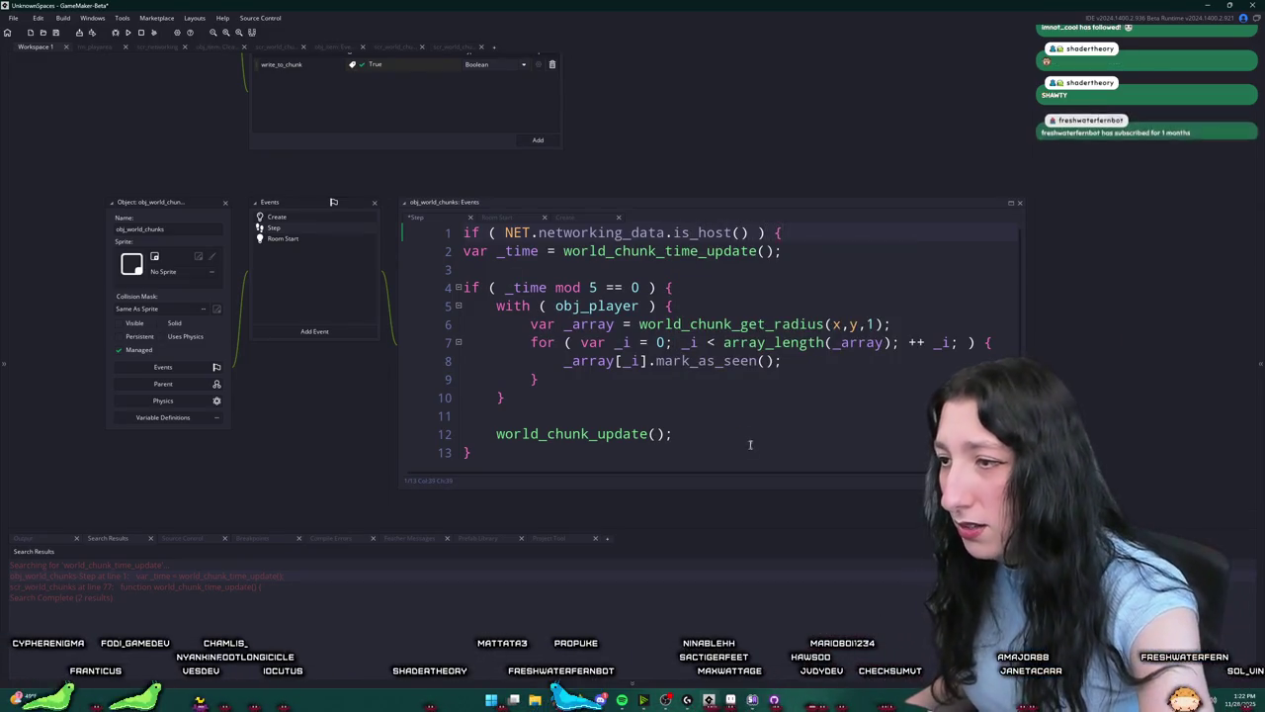
{"action": "left_click", "coordinate": [728, 465]}
{"action": "key", "text": "Return"}
{"action": "mouse_move", "coordinate": [732, 453]}
{"action": "left_mouse_down"}
{"action": "mouse_move", "coordinate": [466, 261]}
{"action": "mouse_move", "coordinate": [464, 241]}
{"action": "left_mouse_up"}
{"action": "key", "text": "Tab"}
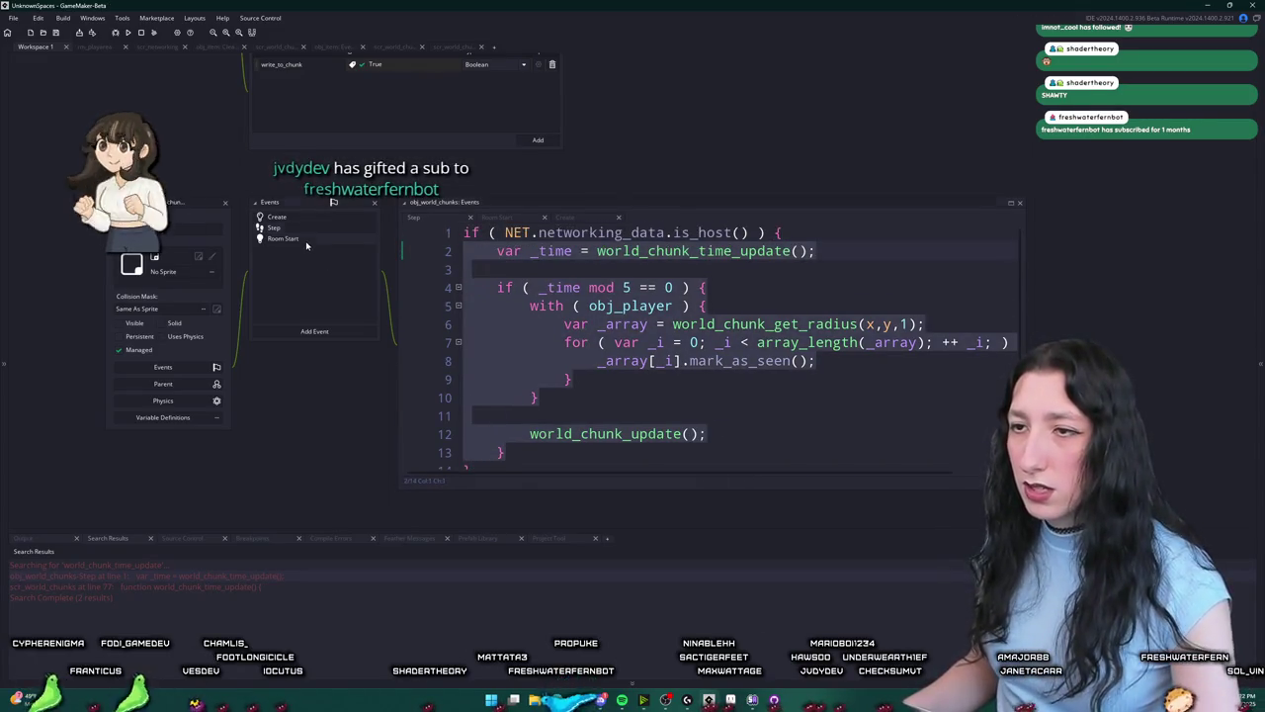
Step: Compare the obj_world_chunks Create and Step event code
{"action": "left_click", "coordinate": [320, 217]}
{"action": "left_click", "coordinate": [317, 227]}
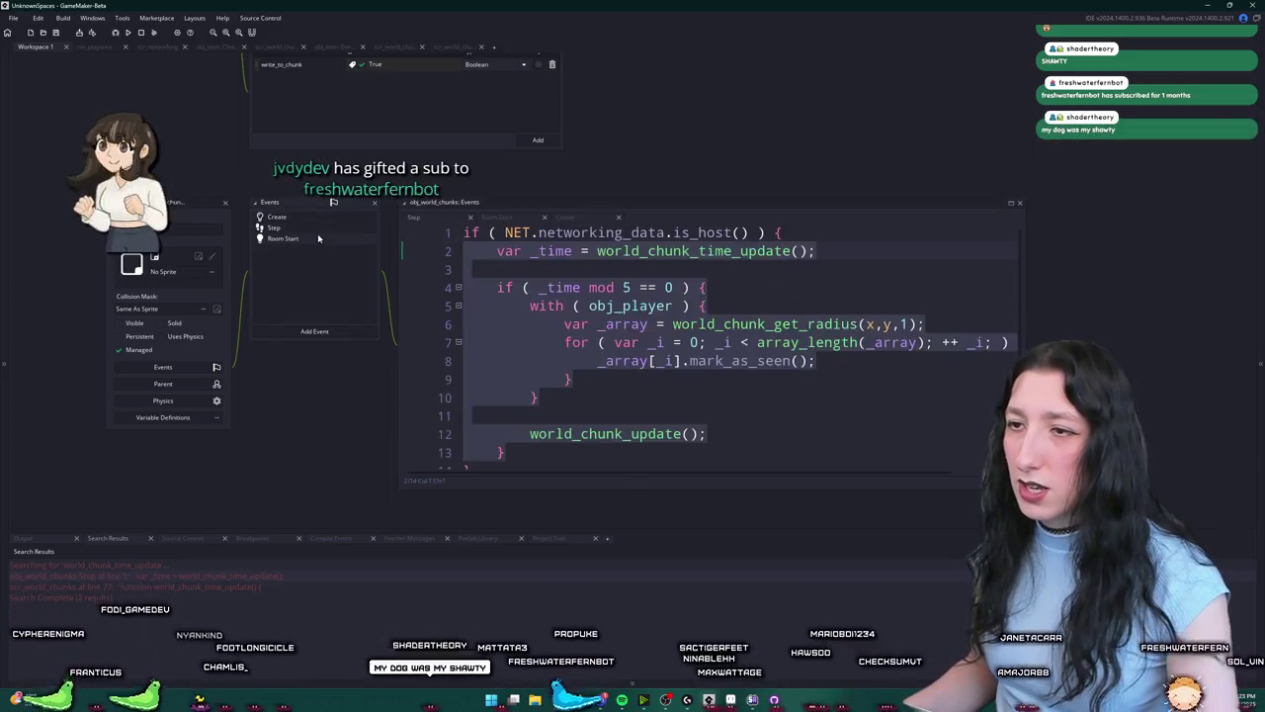
{"action": "left_click", "coordinate": [277, 216]}
{"action": "left_click", "coordinate": [273, 228]}
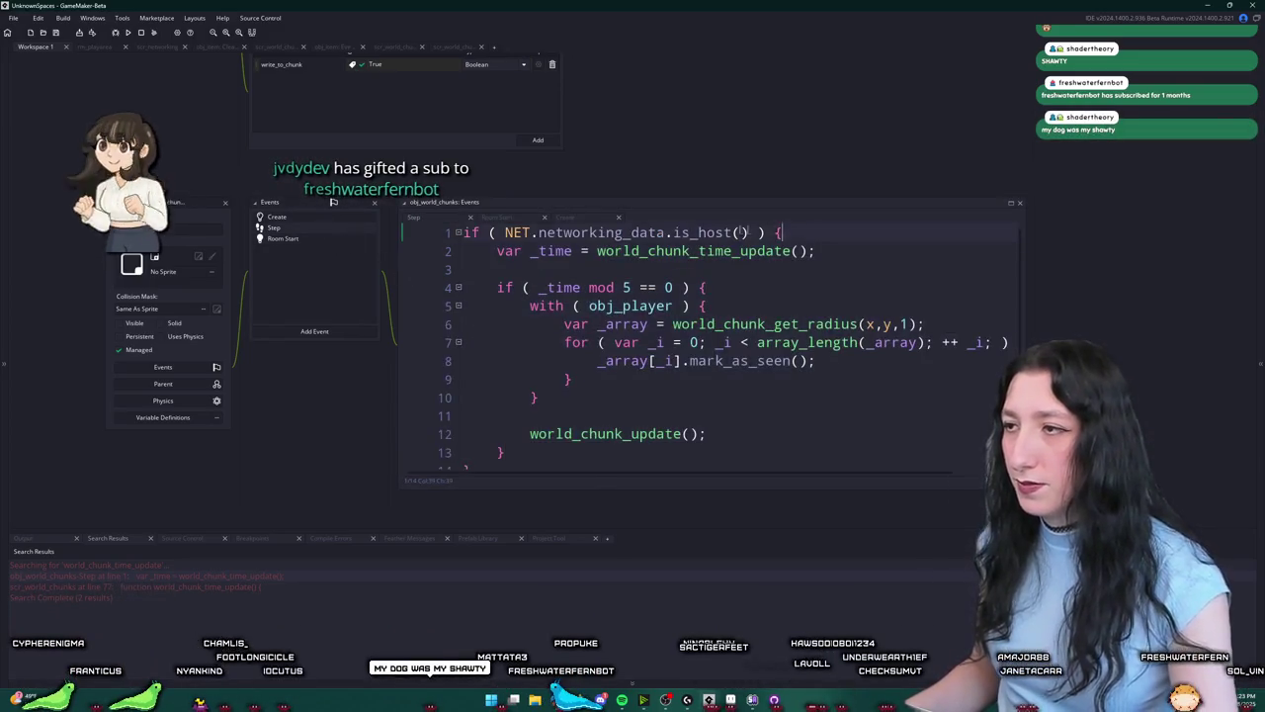
Step: Wrap the Room Start code in the same is_host check and indent lines 2–5
{"action": "left_click", "coordinate": [270, 240]}
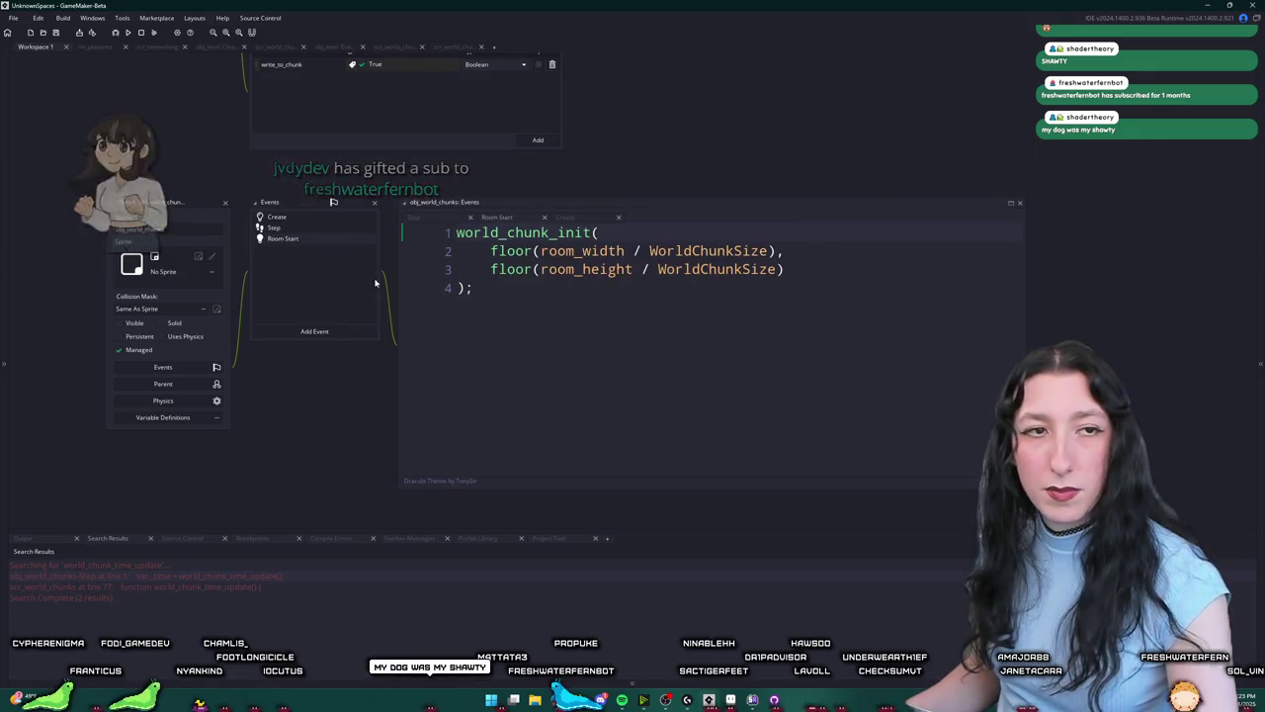
{"action": "key", "text": "Return"}
{"action": "key", "text": "Up"}
{"action": "type", "text": "if ( NET.networking_data.is_host() ) {"}
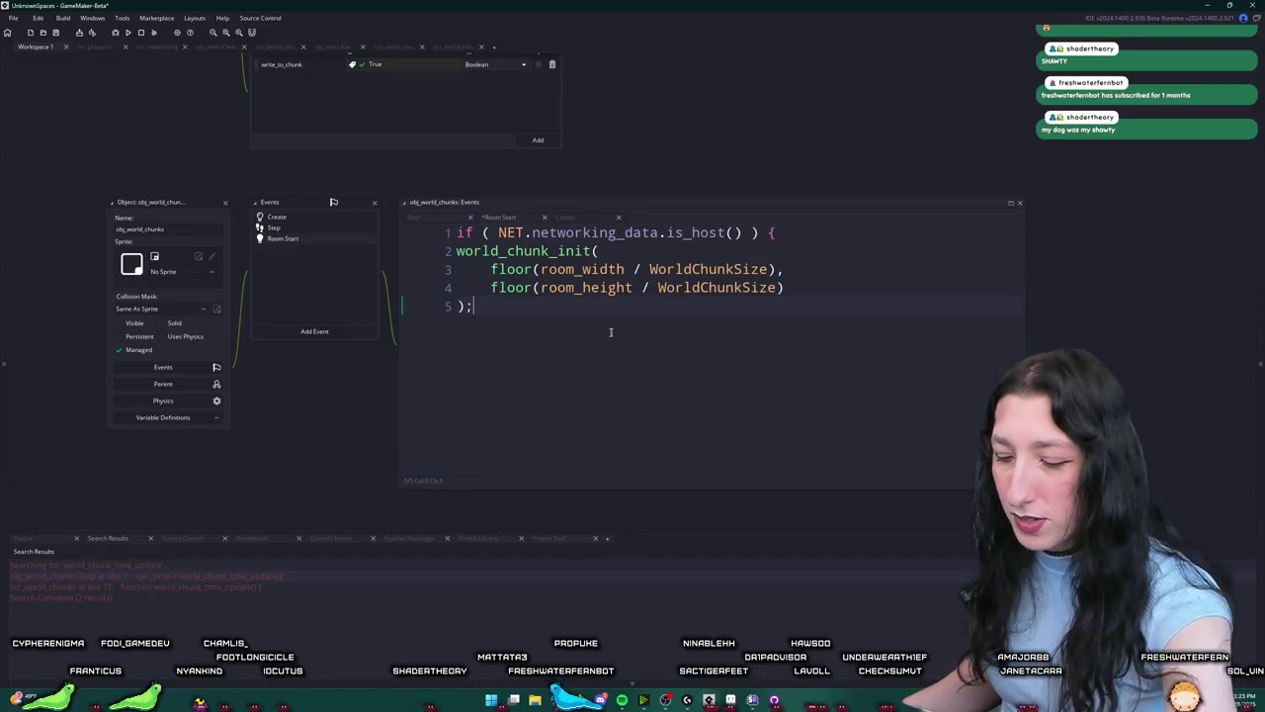
{"action": "left_click_drag", "start_coordinate": [503, 310], "coordinate": [417, 243]}
{"action": "key", "text": "Tab"}
{"action": "key", "text": "Up"}
{"action": "key", "text": "End"}
{"action": "left_click", "coordinate": [287, 216]}
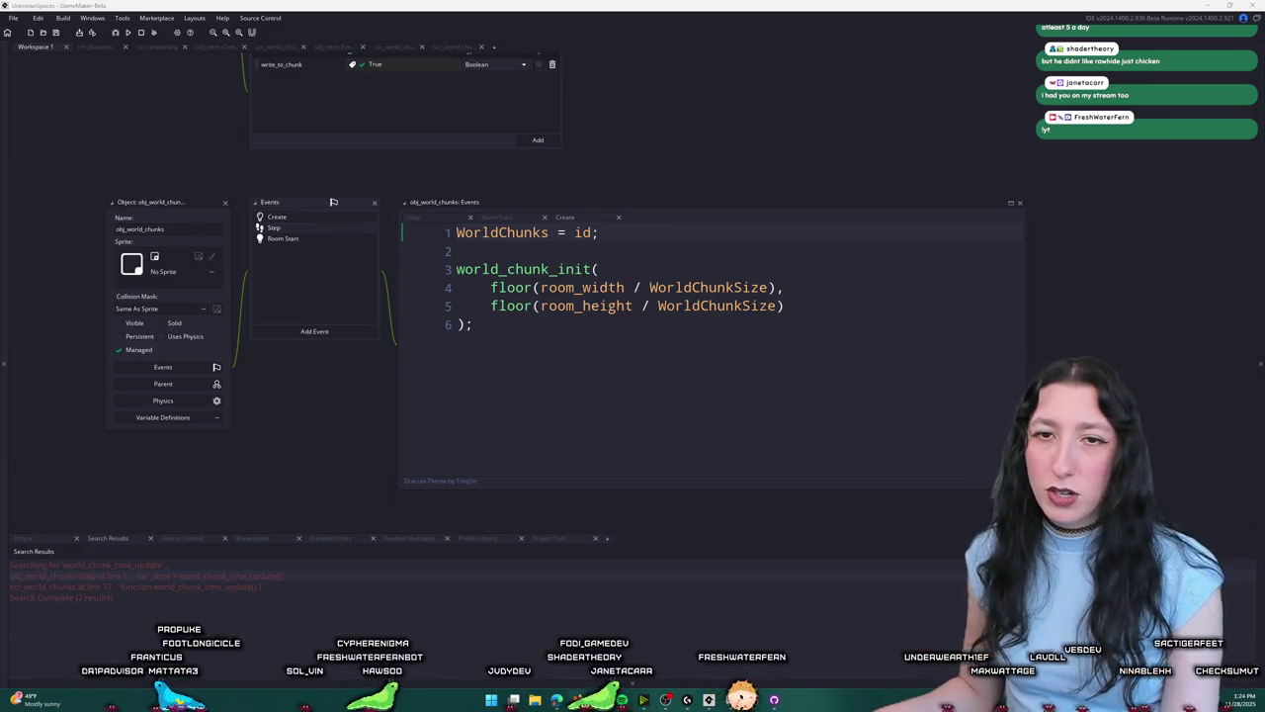
Step: Play the featured video 'What does Movement do for Video Games?' fullscreen, pausing and resuming it
{"action": "scroll", "coordinate": [500, 471], "scroll_direction": "down", "scroll_amount": 3}
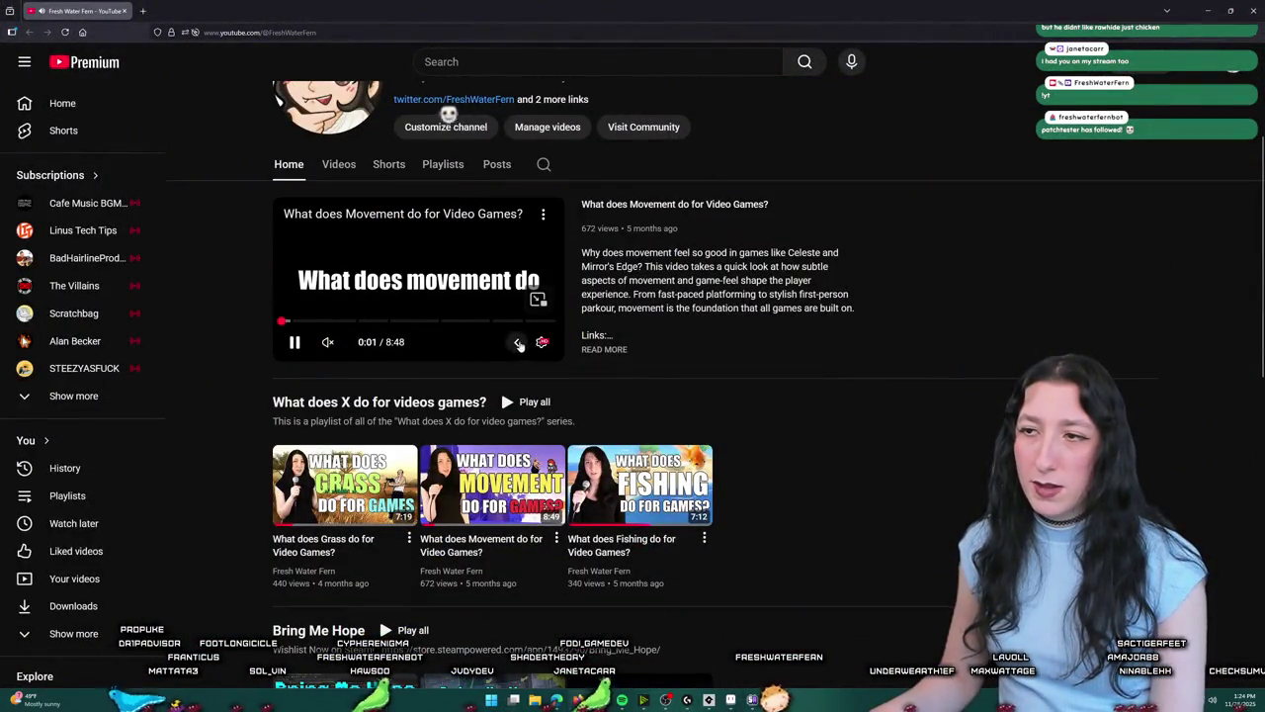
{"action": "double_click", "coordinate": [509, 255]}
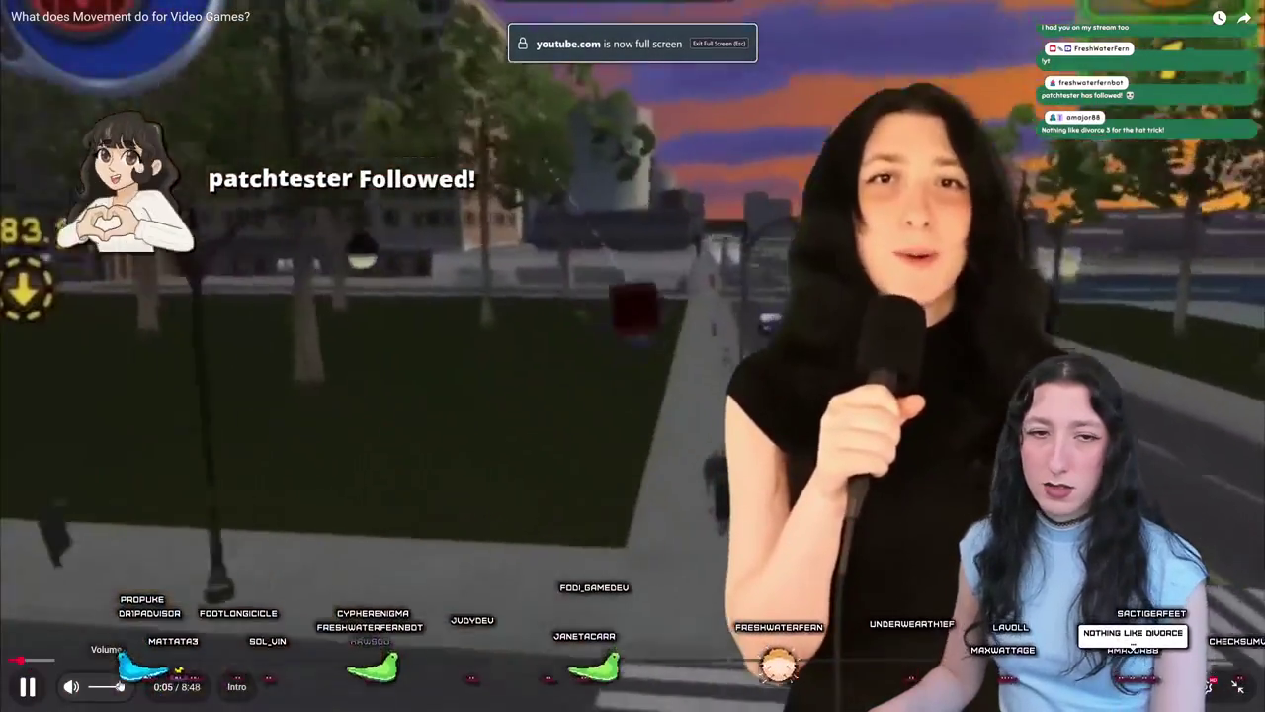
{"action": "key", "text": "k"}
{"action": "key", "text": "k"}
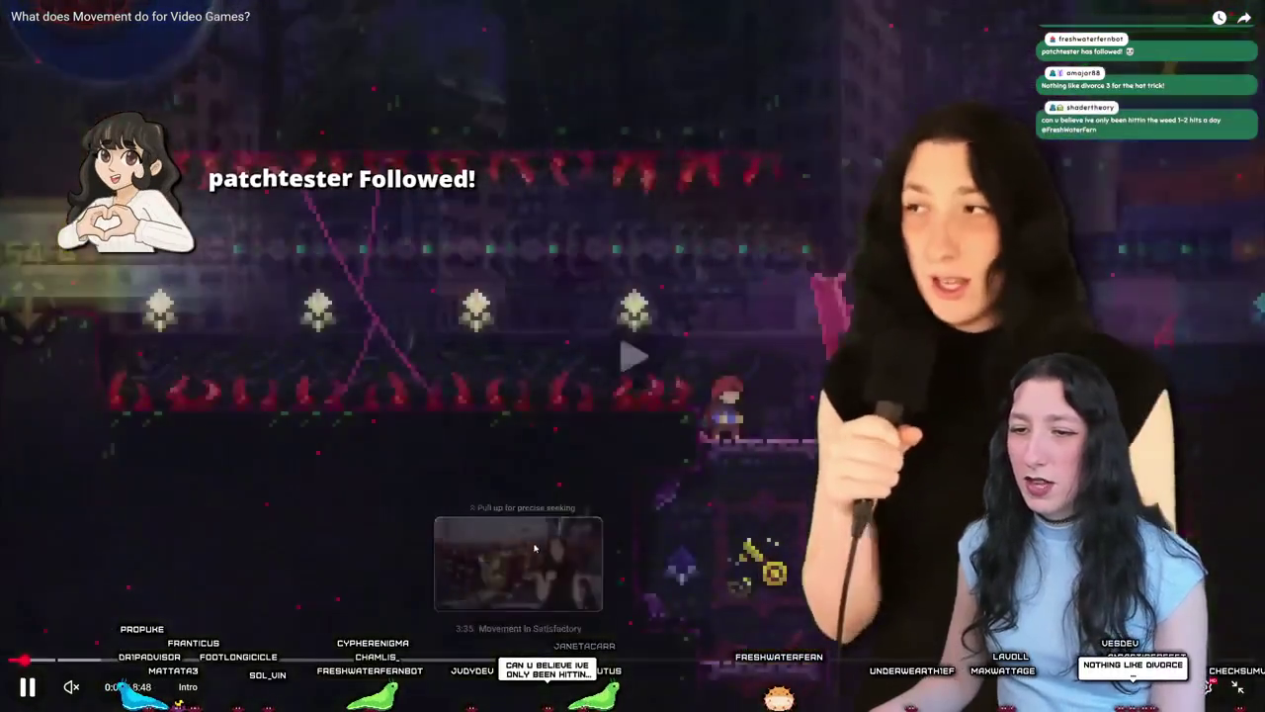
{"action": "key", "text": "m"}
{"action": "key", "text": "k"}
Step: Skip ahead to the Ethans Call chapter, exit fullscreen and switch back to GameMaker
{"action": "left_click", "coordinate": [757, 658]}
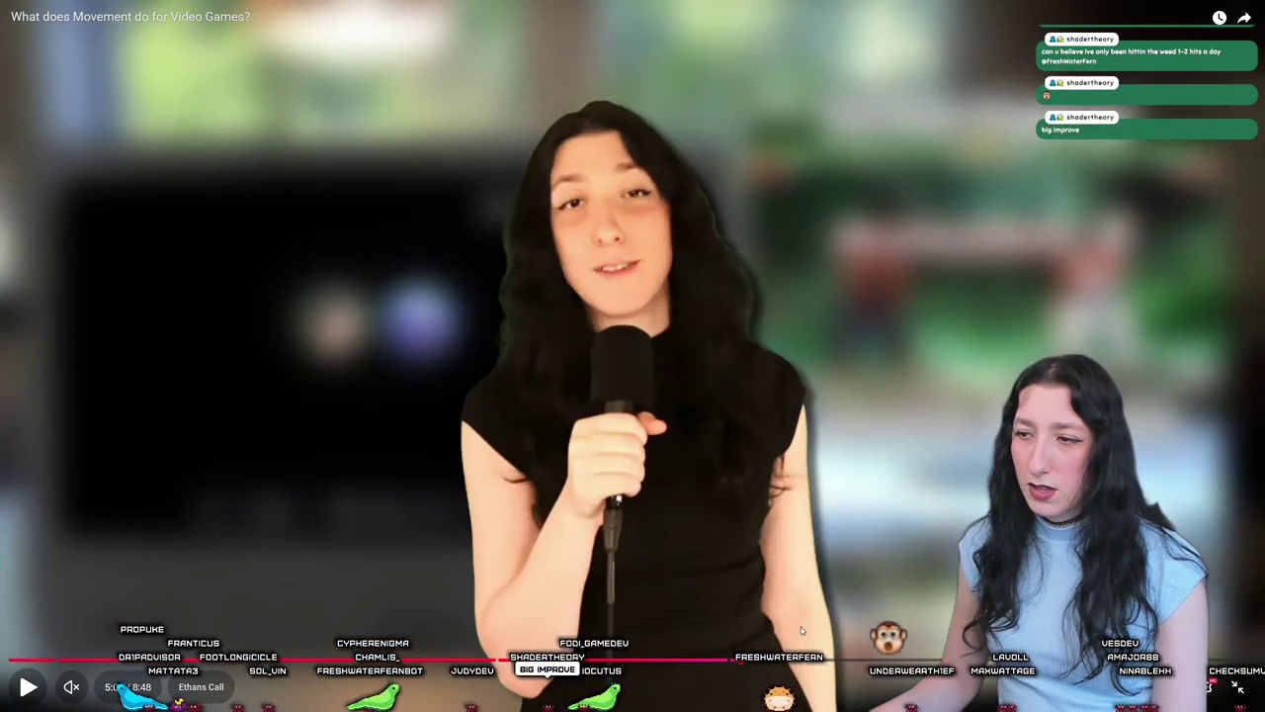
{"action": "key", "text": "k"}
{"action": "key", "text": "k"}
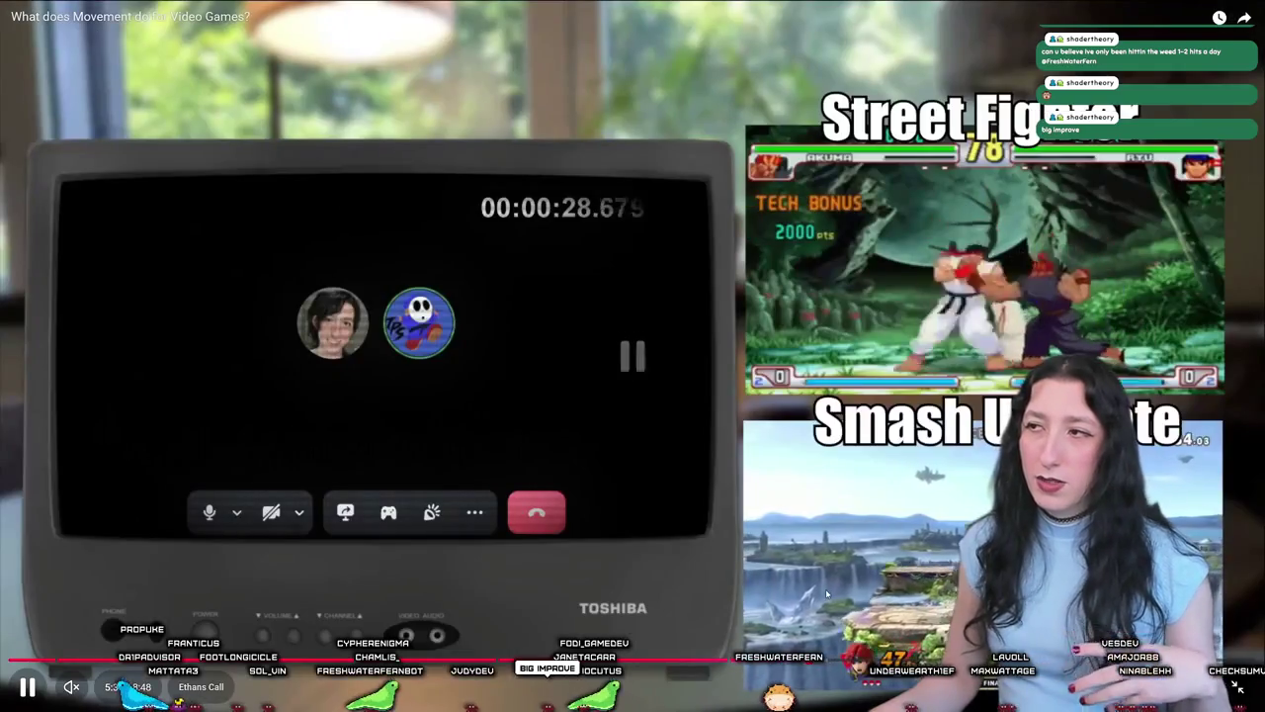
{"action": "left_click", "coordinate": [826, 558]}
{"action": "left_click", "coordinate": [825, 553]}
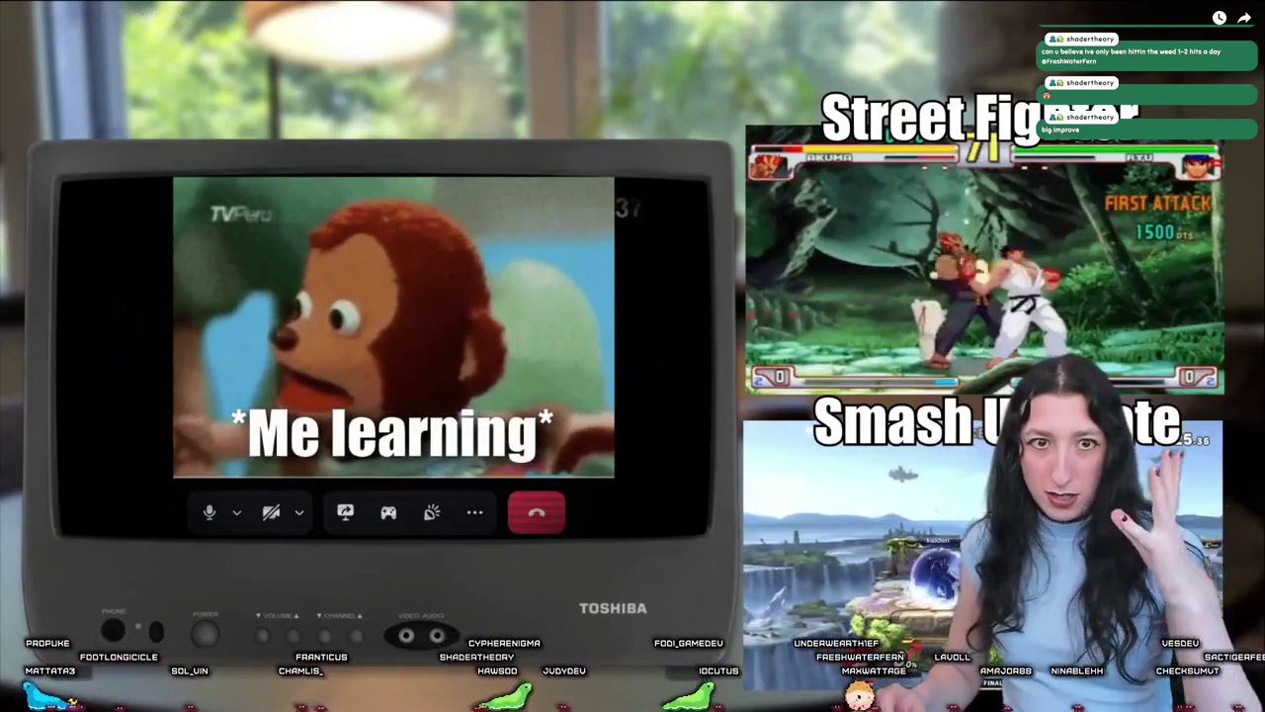
{"action": "double_click", "coordinate": [786, 455]}
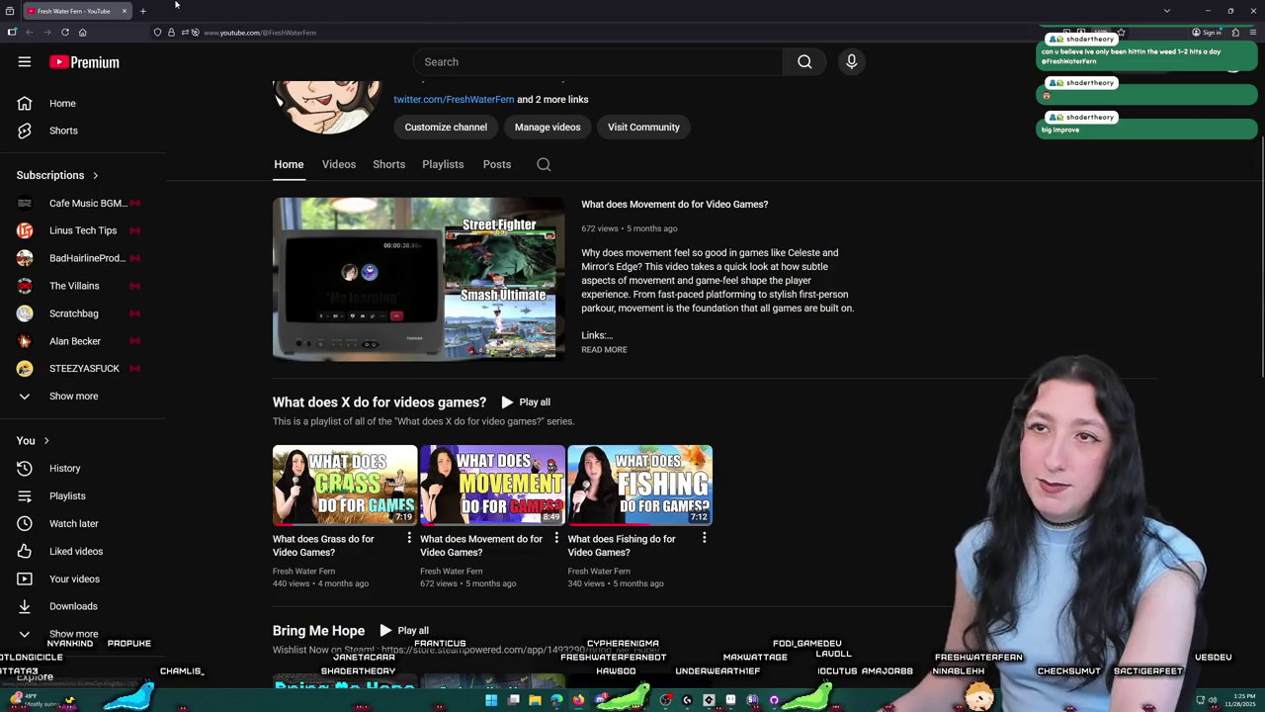
{"action": "key", "text": "alt+Tab"}
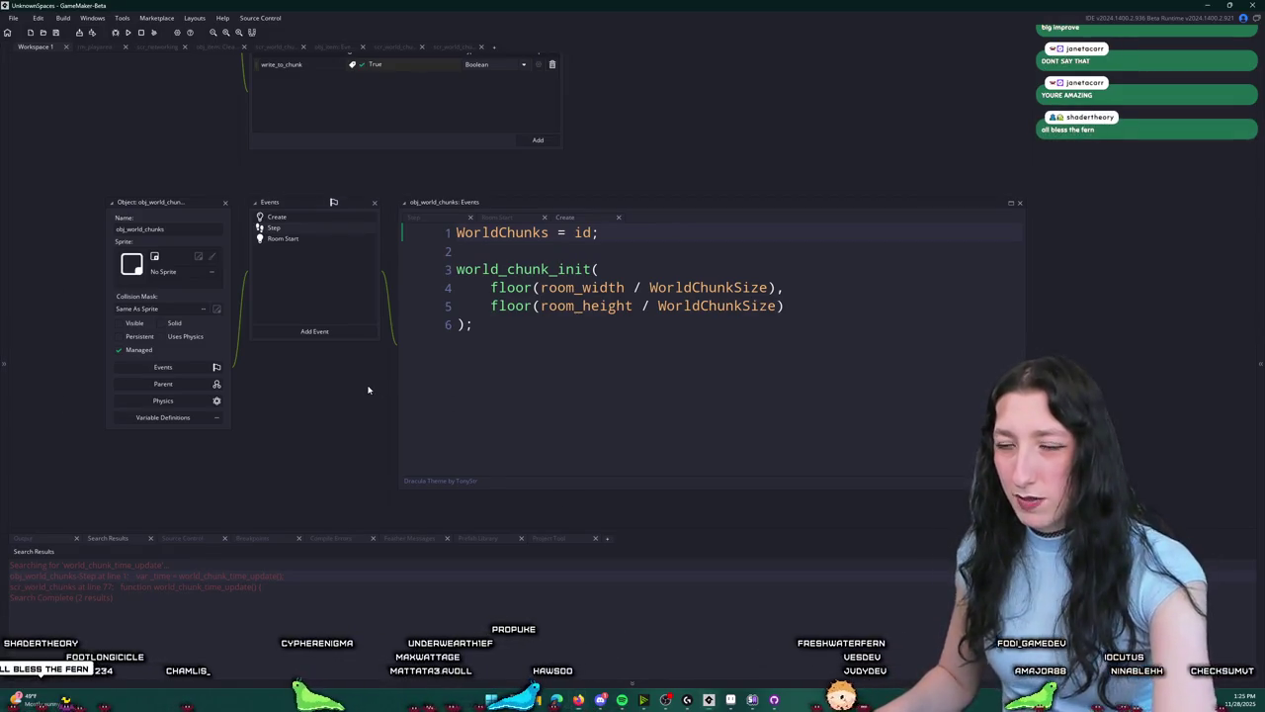
Step: Build and launch the UnknownSpaces test run with F5
{"action": "key", "text": "F5"}
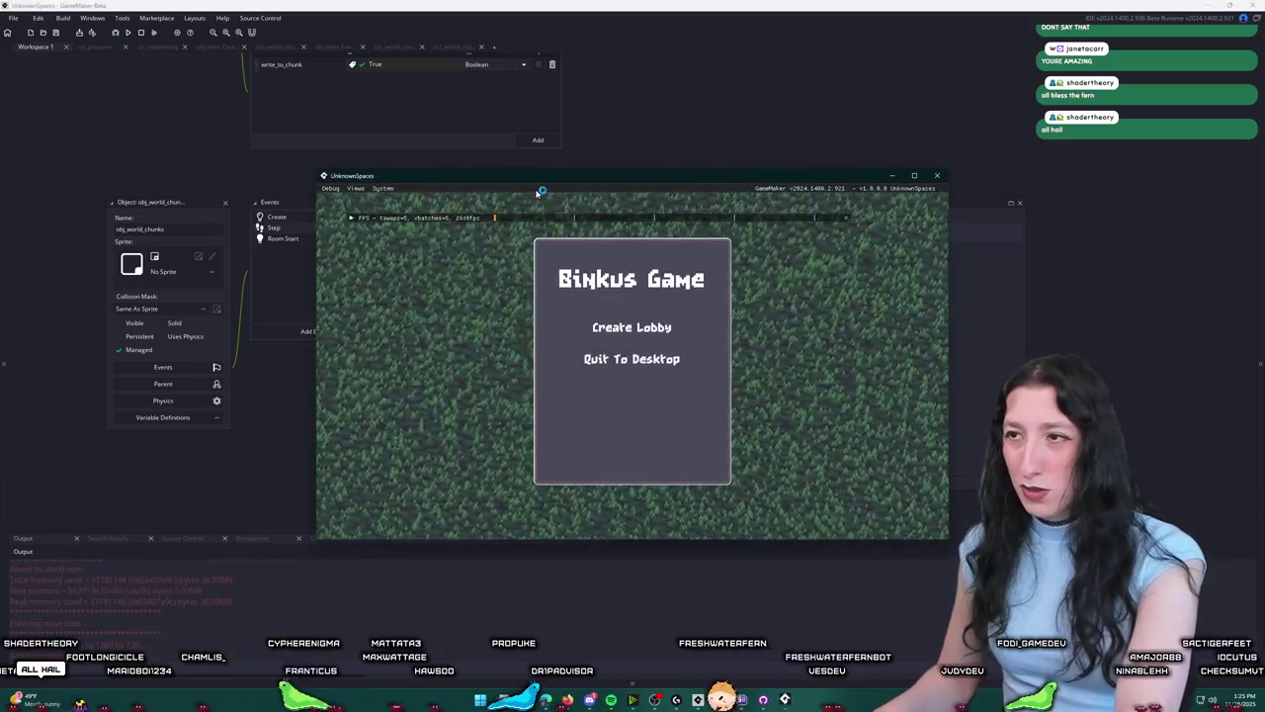
Step: Maximize the game, create a lobby and invite a friend found through the Steam overlay search
{"action": "left_click_drag", "start_coordinate": [538, 180], "coordinate": [528, 107]}
{"action": "double_click", "coordinate": [528, 103]}
{"action": "left_click", "coordinate": [623, 280]}
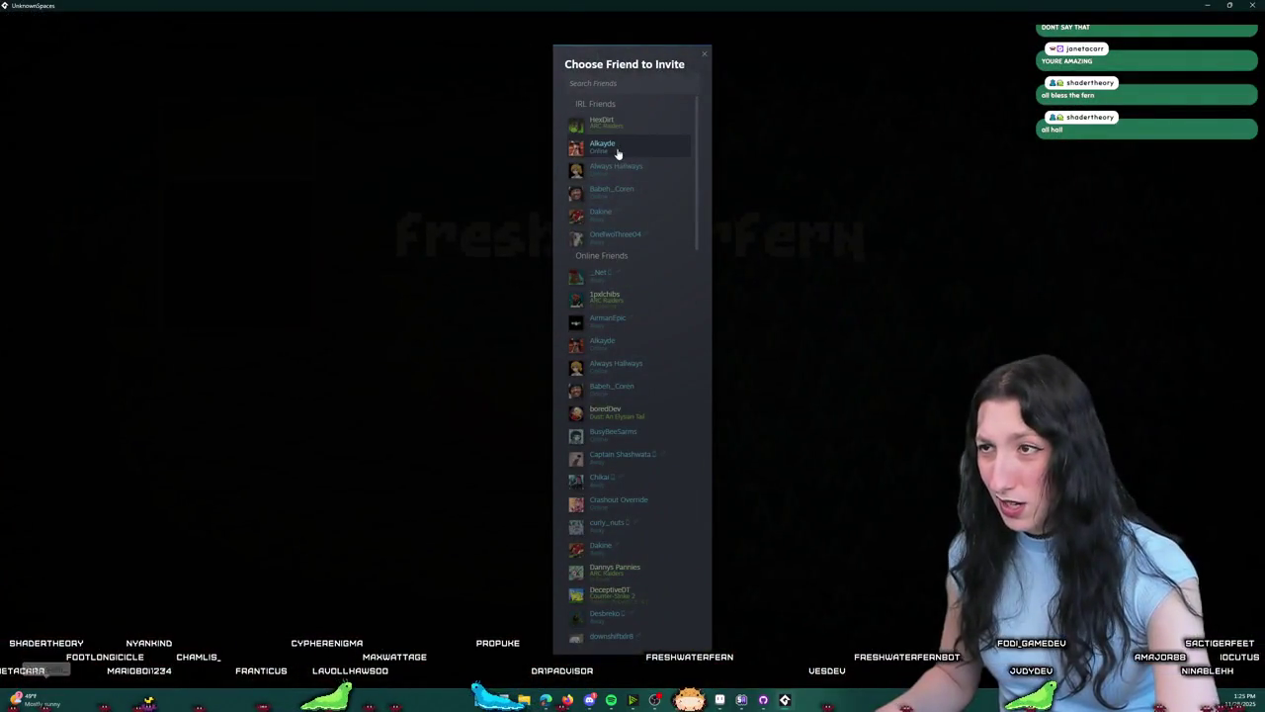
{"action": "left_click", "coordinate": [633, 95]}
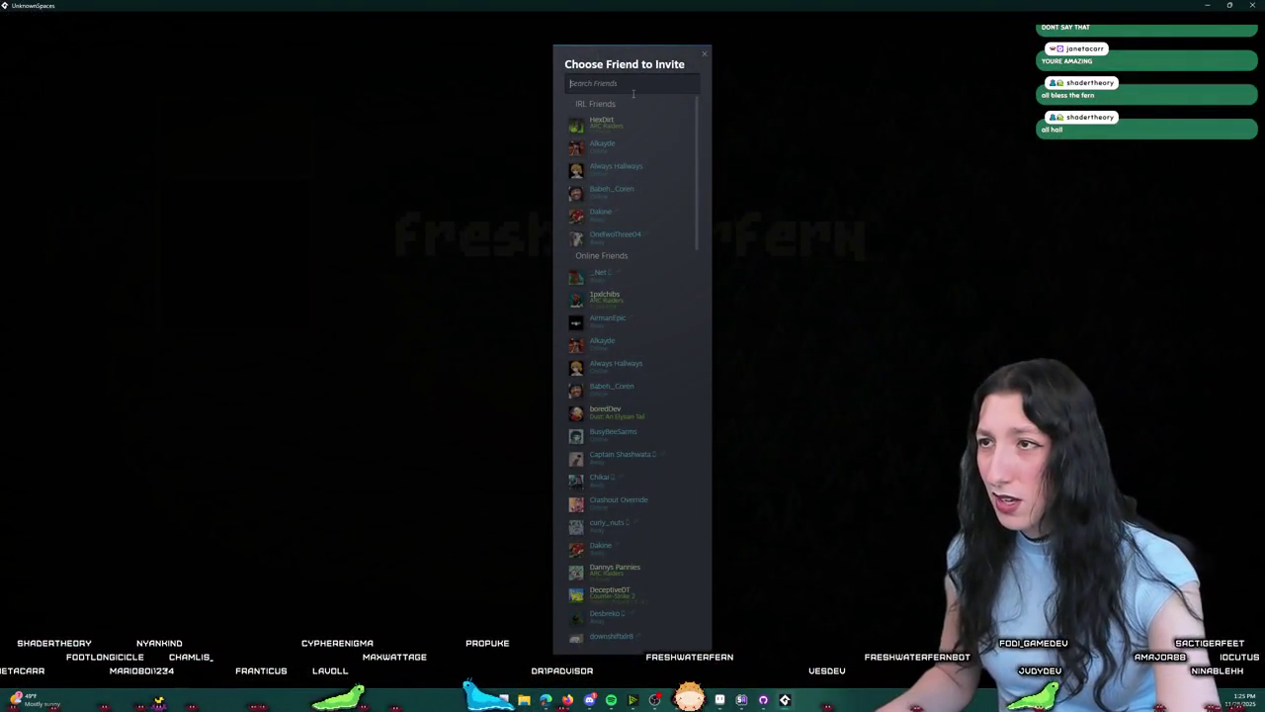
{"action": "type", "text": "fa"}
{"action": "type", "text": "fer"}
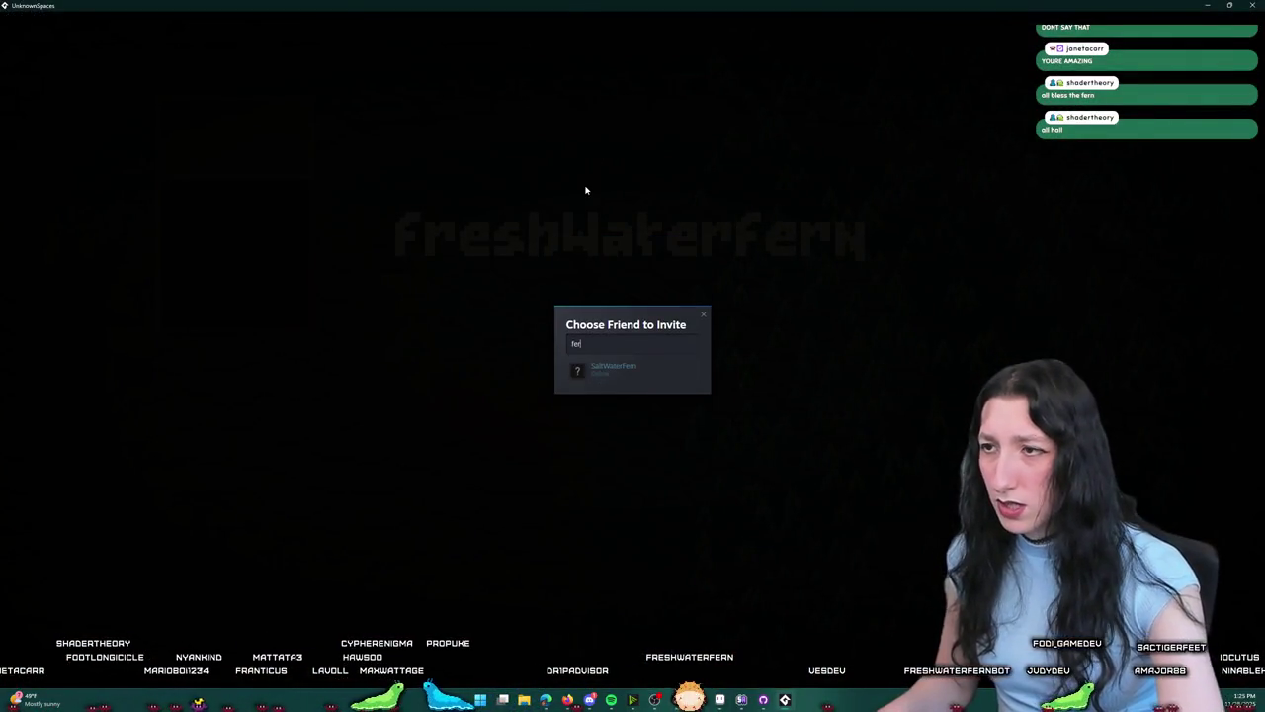
{"action": "left_click", "coordinate": [610, 369]}
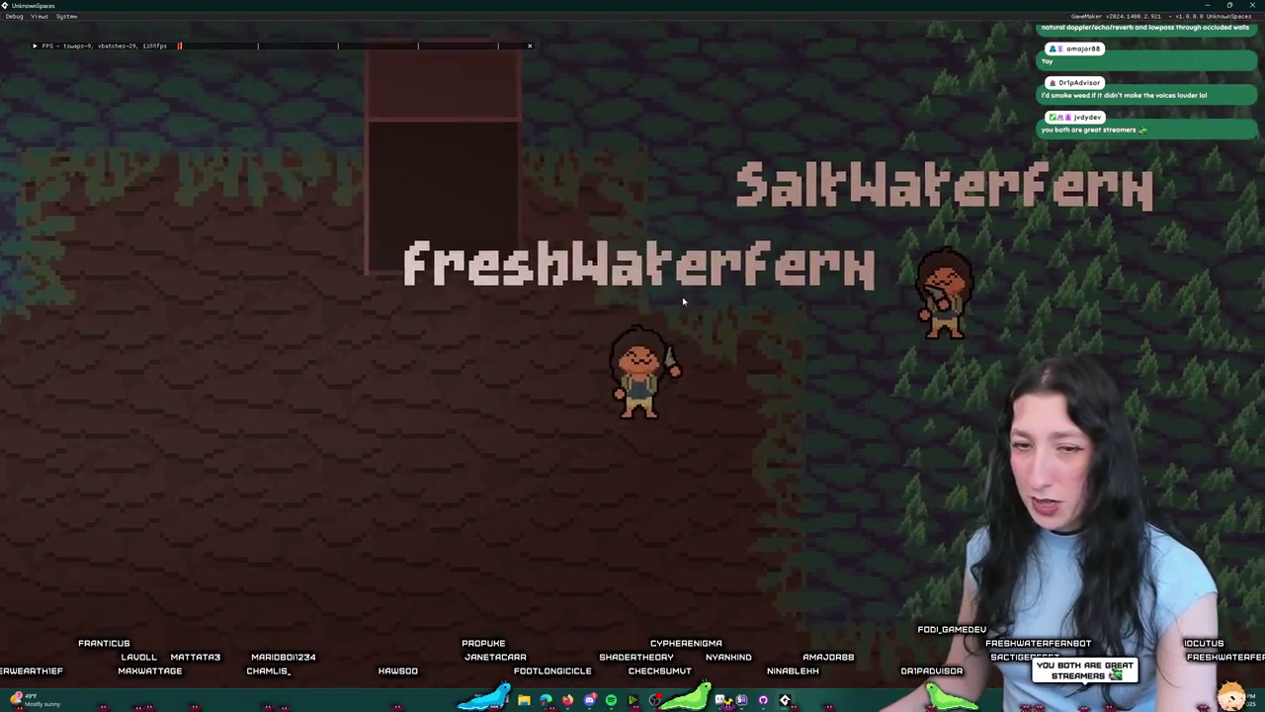
Step: Walk around, drag a hat onto the inventory's head slot, and keep walking until the code error appears
{"action": "key", "text": "w"}
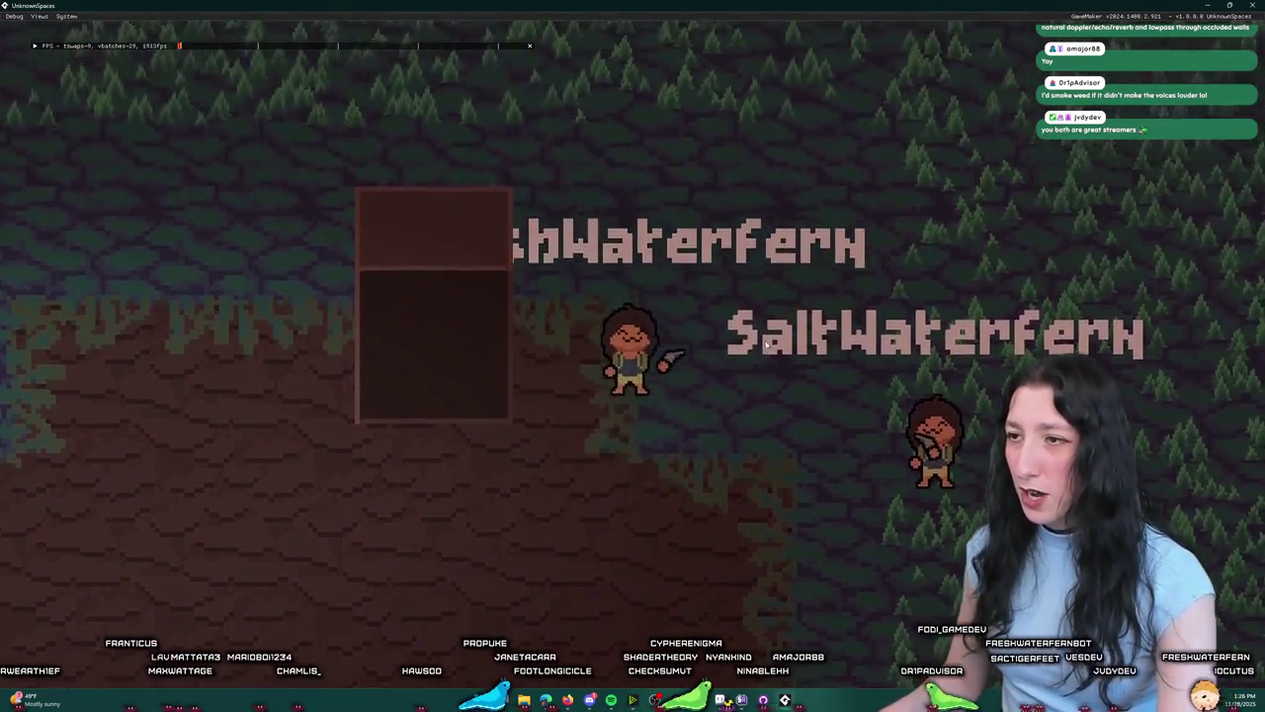
{"action": "key", "text": "i"}
{"action": "left_click_drag", "start_coordinate": [326, 405], "coordinate": [256, 109]}
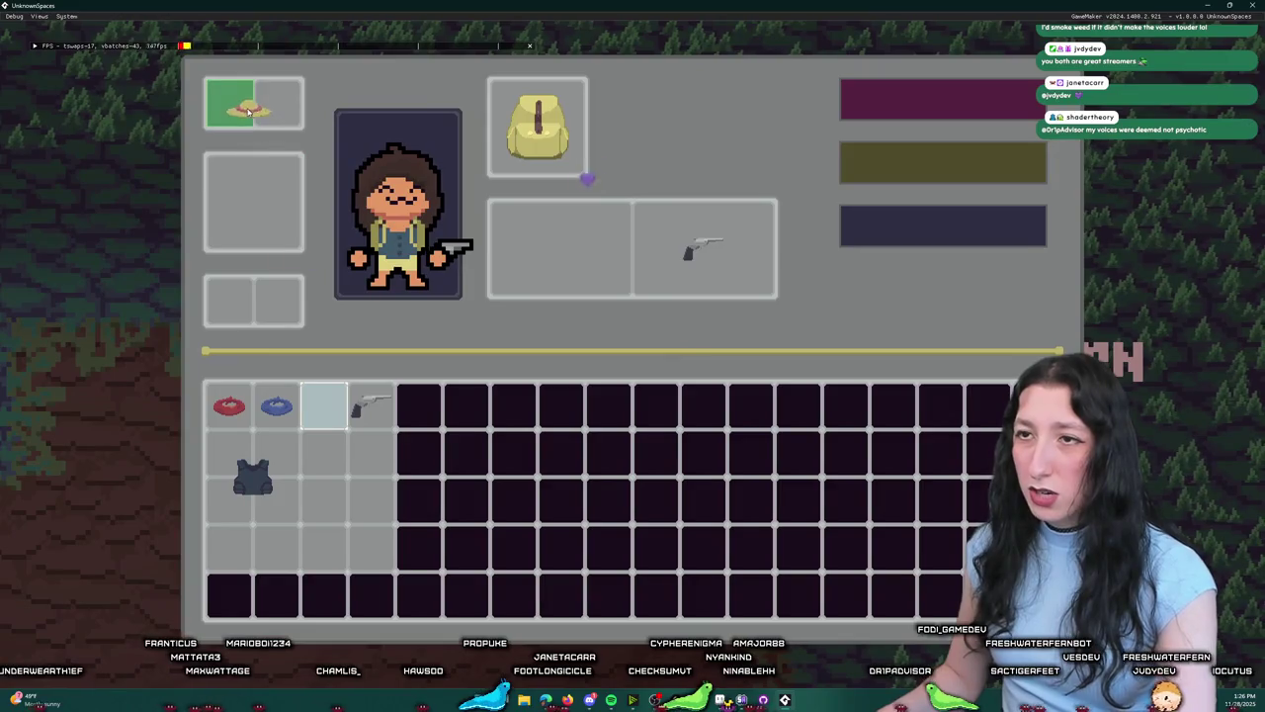
{"action": "left_click_drag", "start_coordinate": [277, 405], "coordinate": [85, 348]}
{"action": "key", "text": "i"}
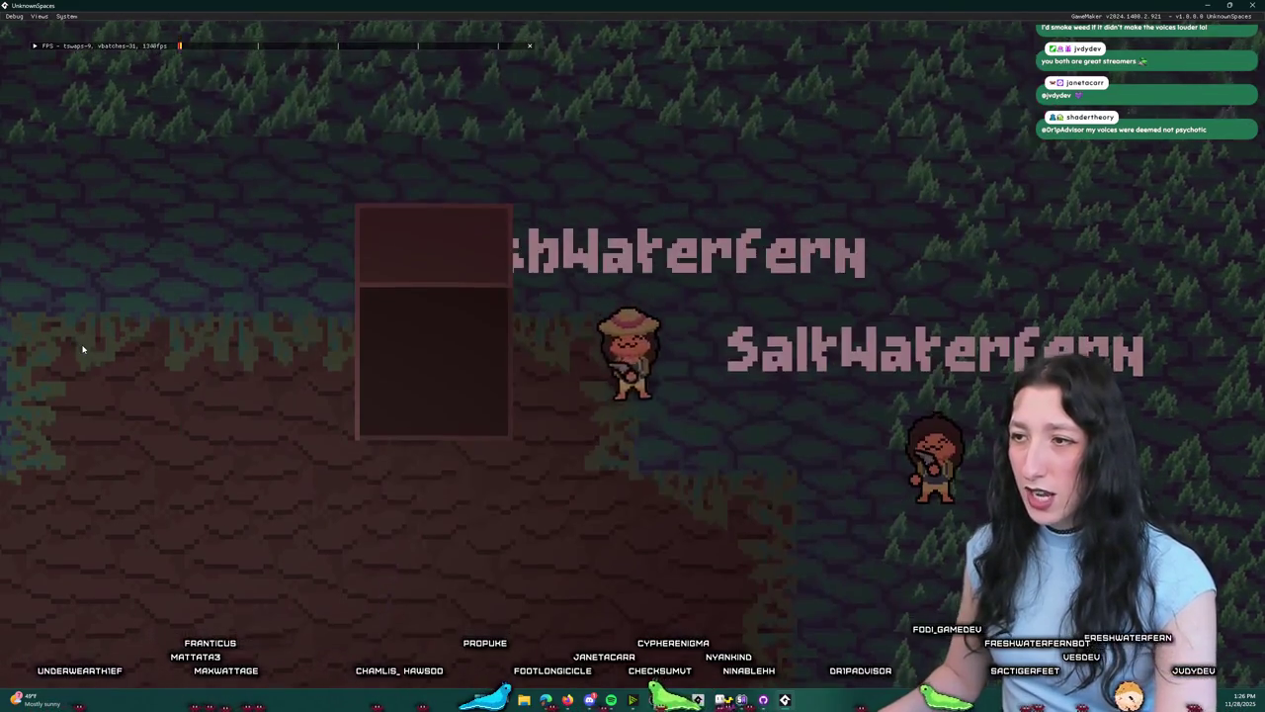
{"action": "key", "text": "a"}
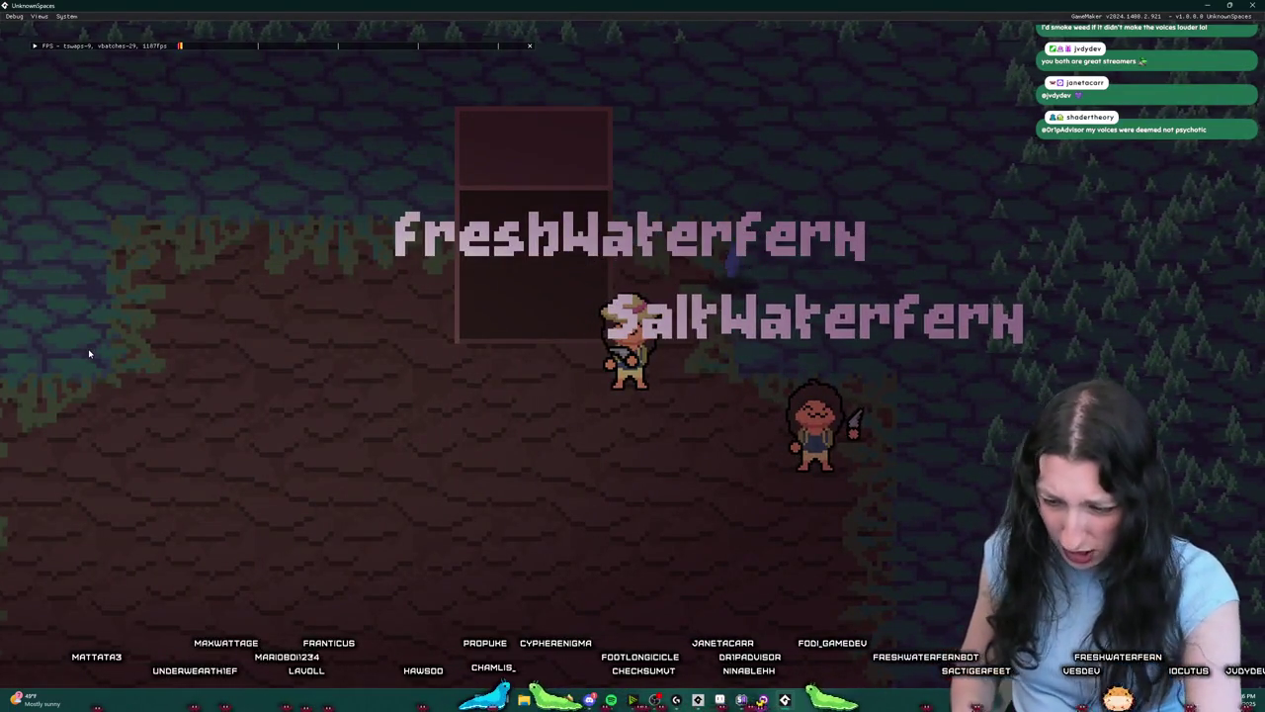
{"action": "key", "text": "s"}
{"action": "key", "text": "a"}
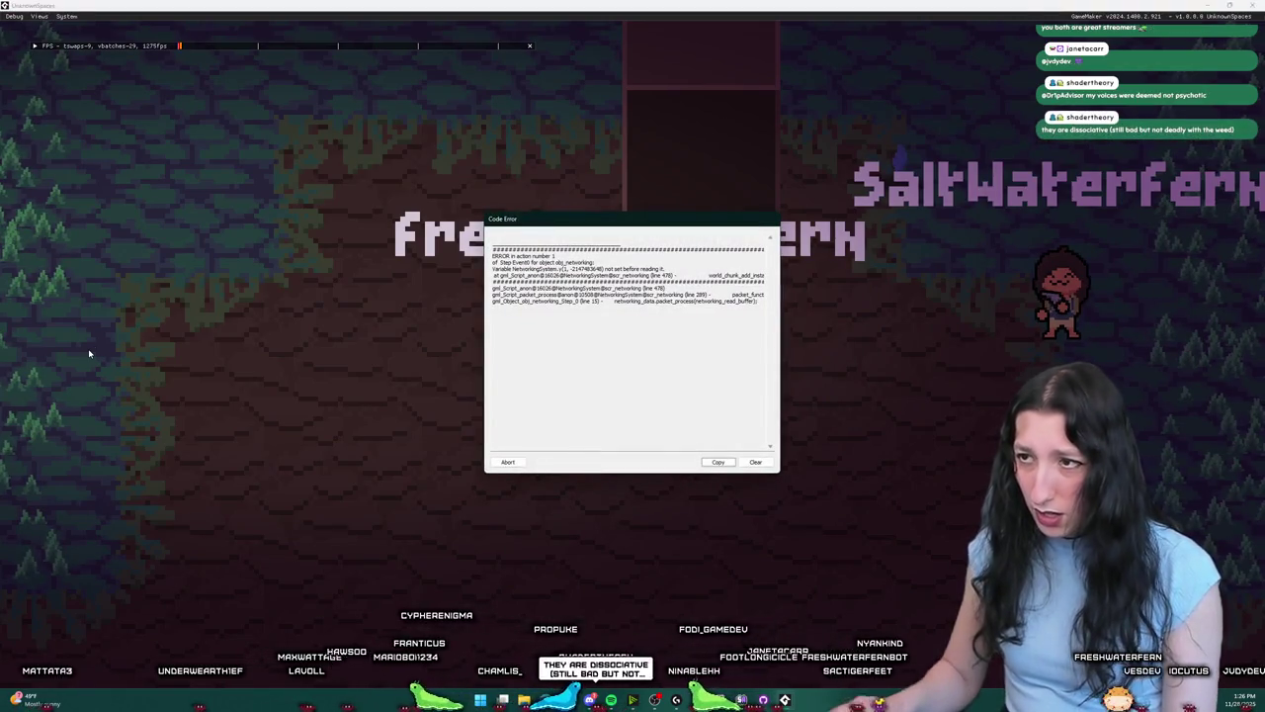
Step: Abort the obj_networking Code Error to close the crashed game
{"action": "left_click", "coordinate": [507, 463]}
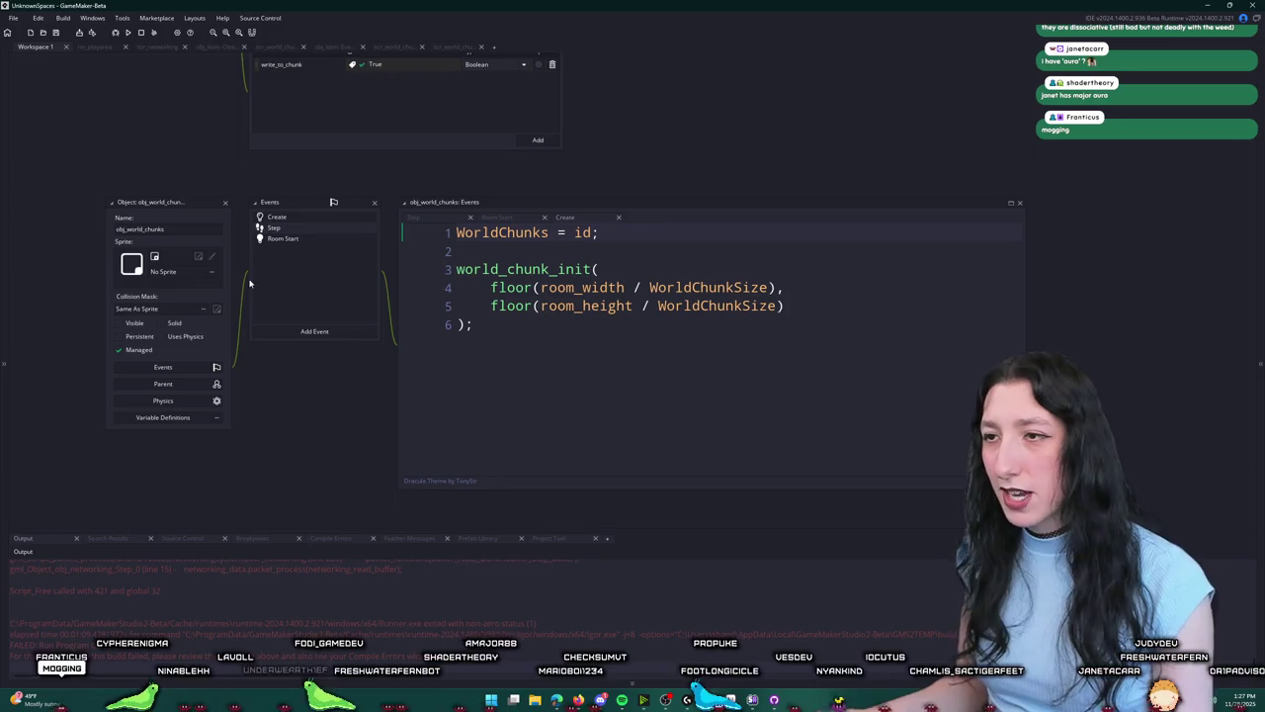
Step: Open the scr_networking script via a 'scr_net' asset search and jump to line 478
{"action": "scroll", "coordinate": [284, 285], "scroll_direction": "up", "scroll_amount": 1}
{"action": "scroll", "coordinate": [307, 288], "scroll_direction": "down", "scroll_amount": 1}
{"action": "right_click", "coordinate": [392, 416]}
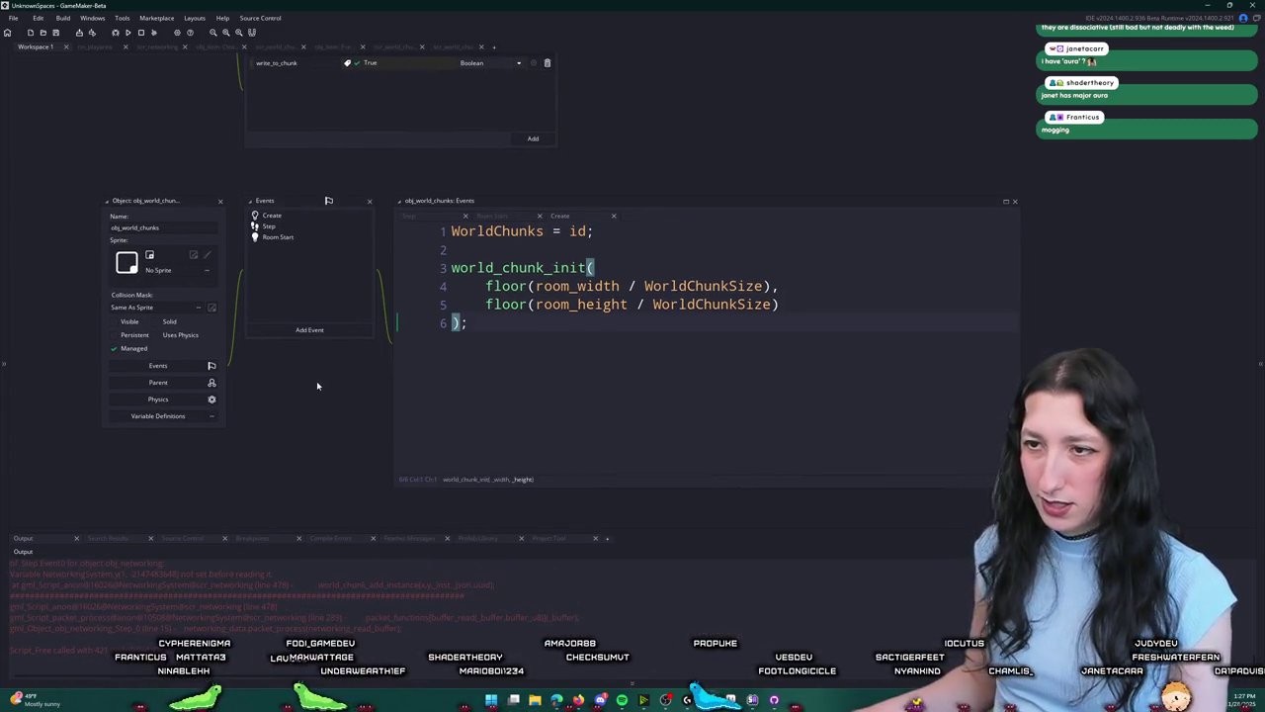
{"action": "scroll", "coordinate": [316, 381], "scroll_direction": "up", "scroll_amount": 2}
{"action": "key", "text": "ctrl+t"}
{"action": "type", "text": "ur"}
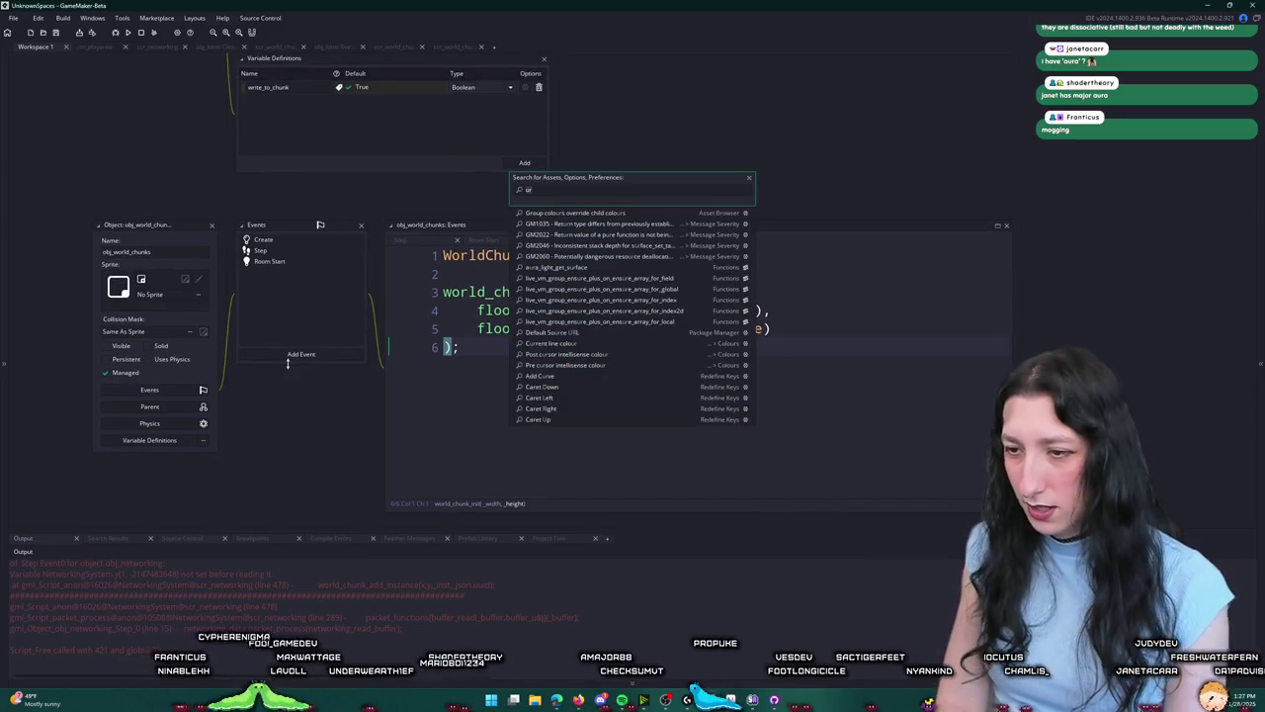
{"action": "key", "text": "BackSpace"}
{"action": "key", "text": "BackSpace"}
{"action": "key", "text": "Escape"}
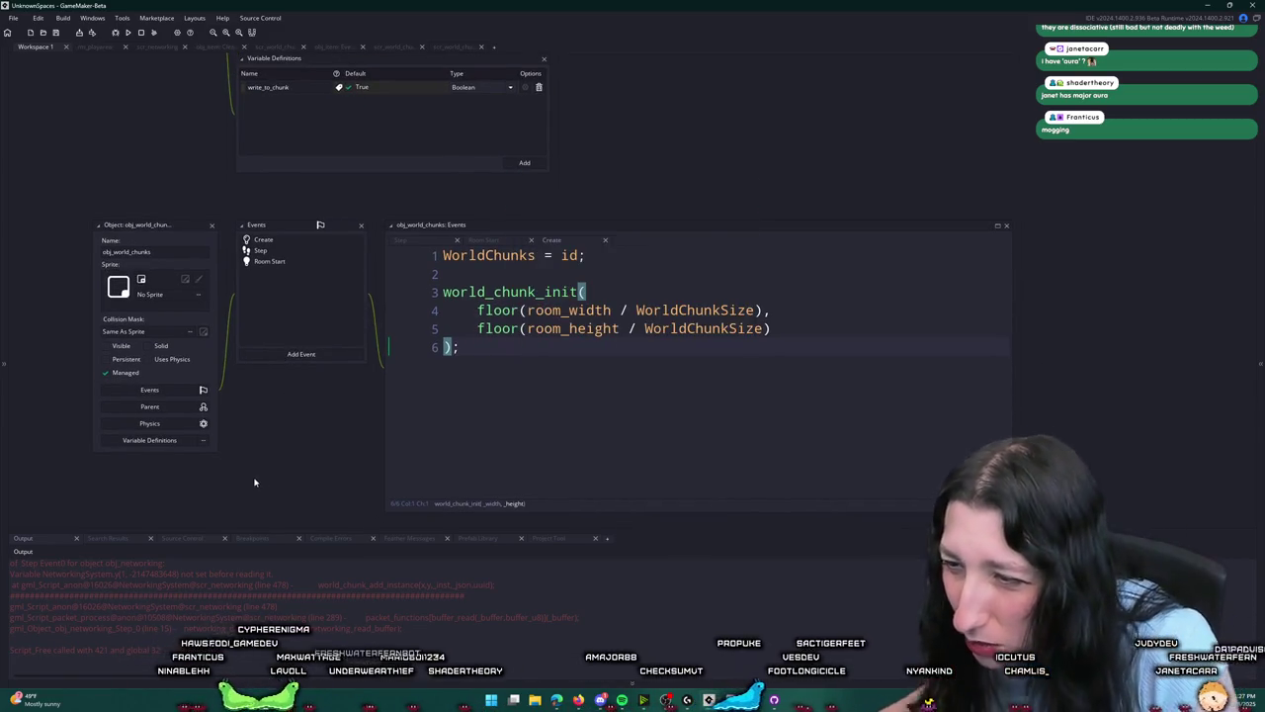
{"action": "key", "text": "ctrl+t"}
{"action": "type", "text": "scr_net"}
{"action": "key", "text": "Return"}
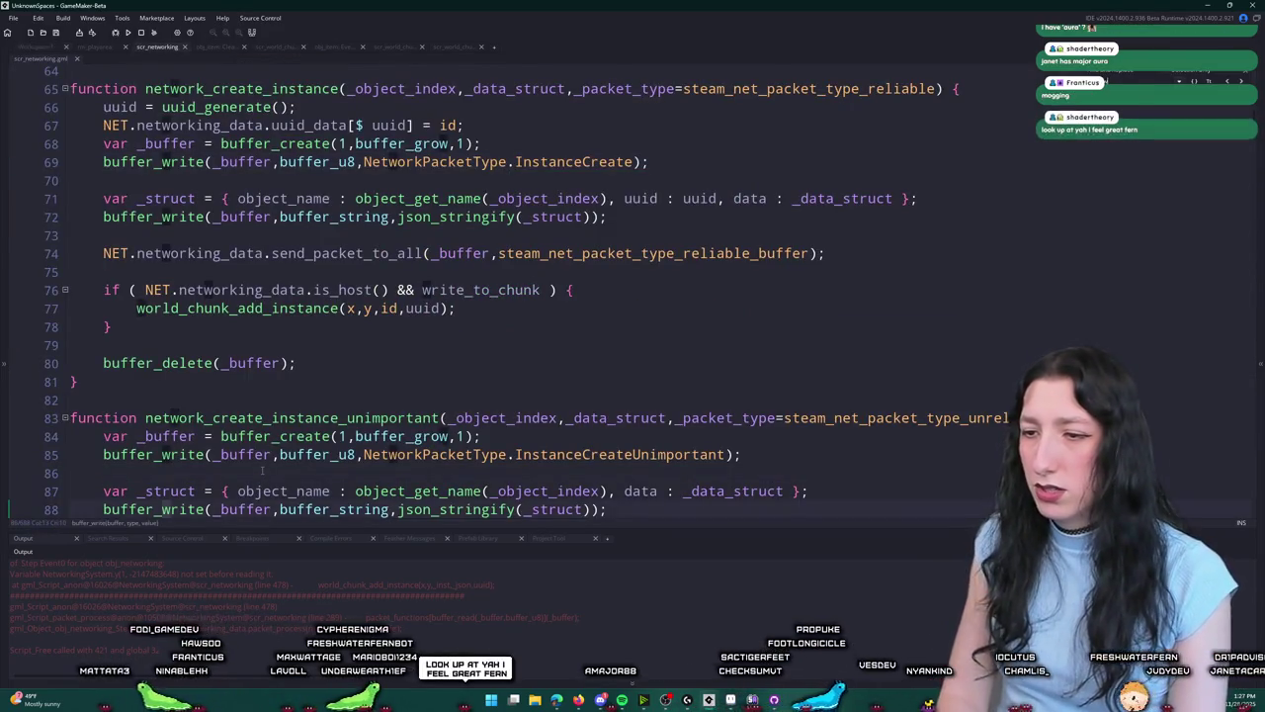
{"action": "key", "text": "ctrl+g"}
{"action": "type", "text": "478"}
{"action": "key", "text": "Return"}
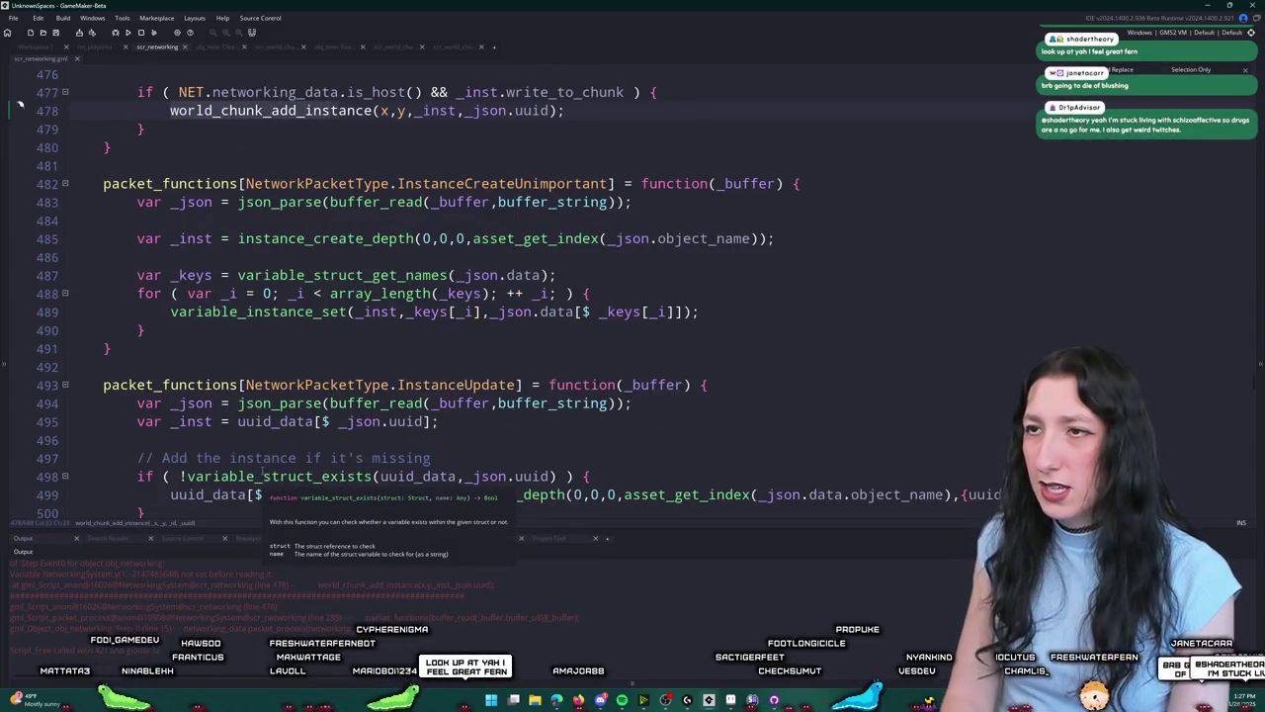
Step: Change the world_chunk_add_instance arguments on line 478 from x,y to _inst.x,_inst.y
{"action": "scroll", "coordinate": [262, 474], "scroll_direction": "up", "scroll_amount": 3}
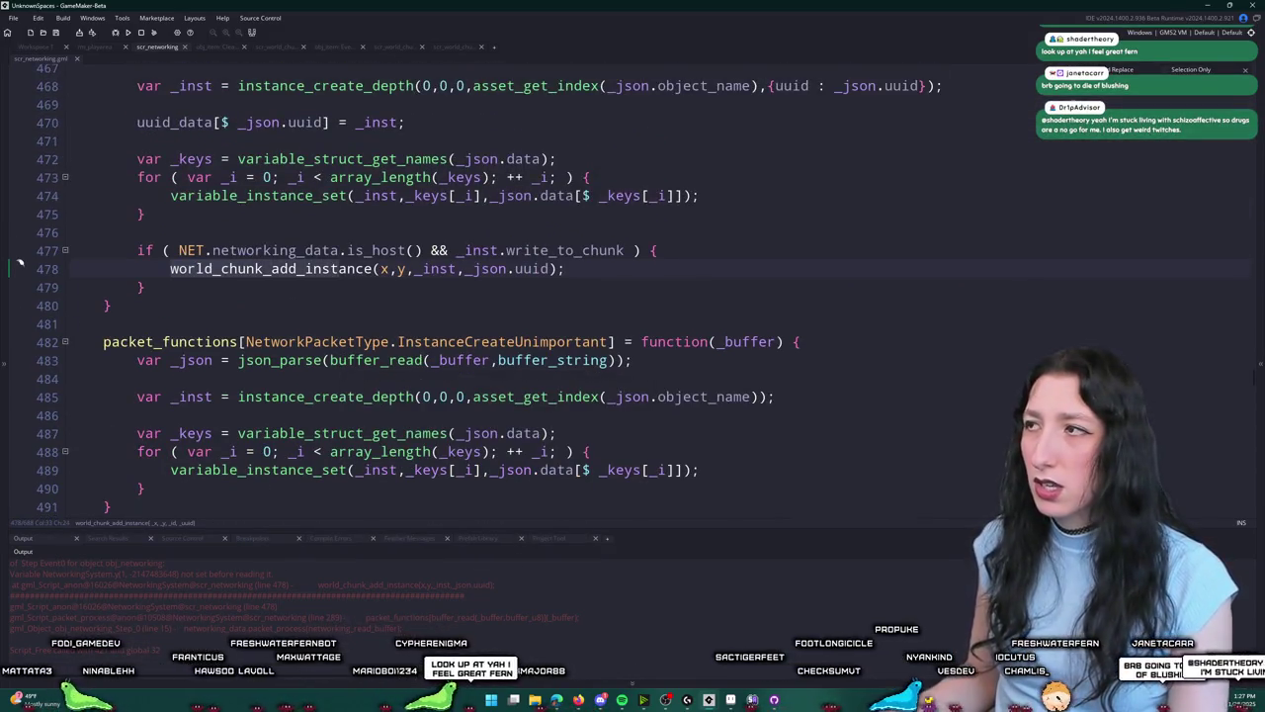
{"action": "scroll", "coordinate": [367, 299], "scroll_direction": "up", "scroll_amount": 2}
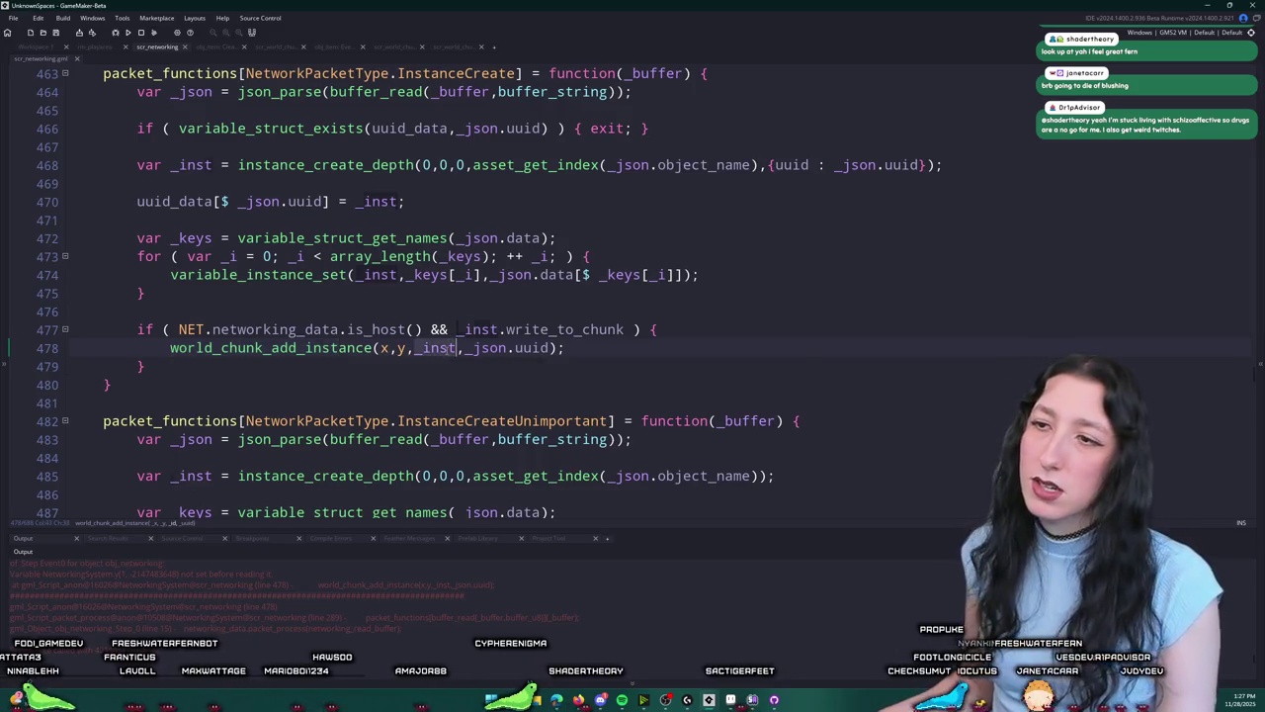
{"action": "left_click", "coordinate": [420, 347]}
{"action": "left_click", "coordinate": [398, 351]}
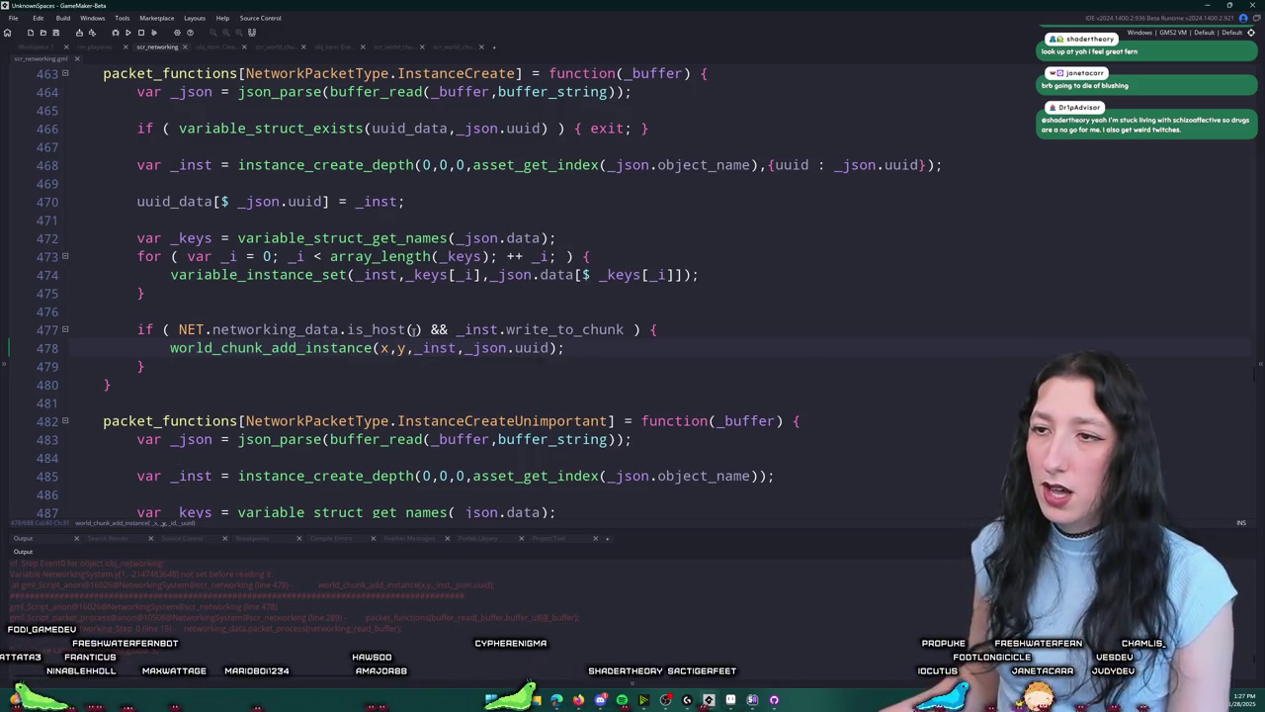
{"action": "type", "text": "_inst."}
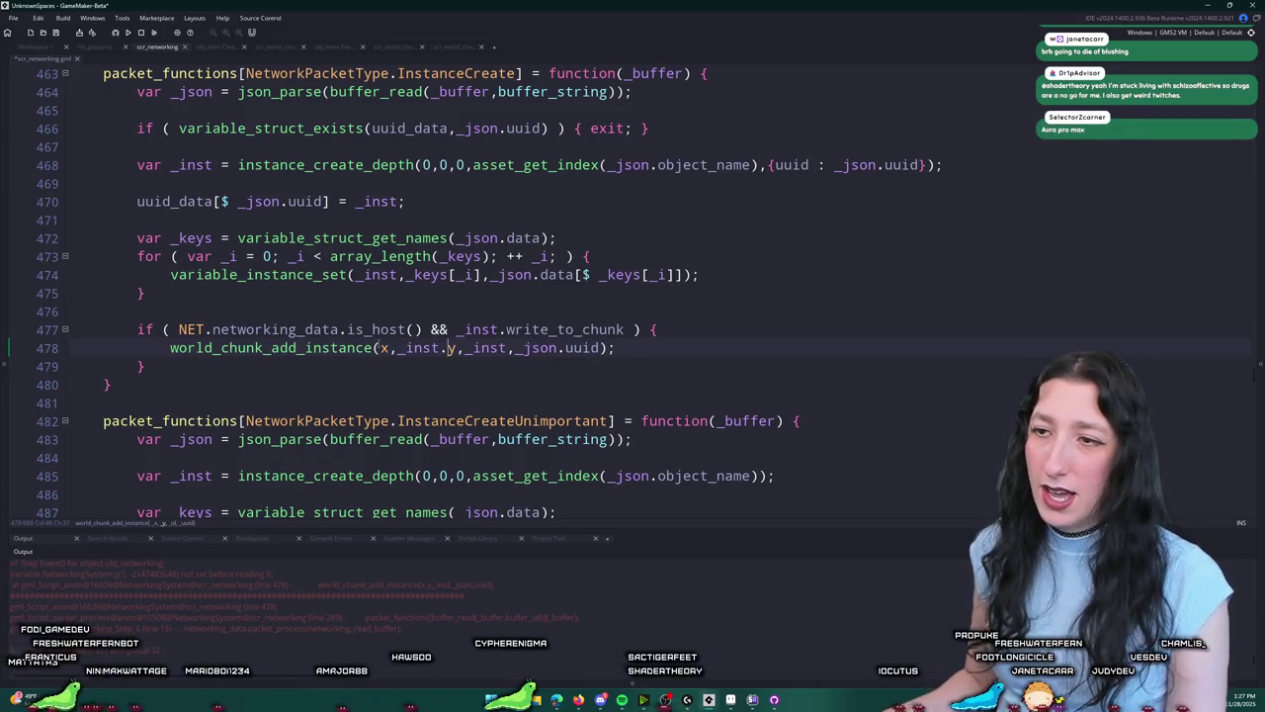
{"action": "left_click", "coordinate": [382, 348]}
{"action": "type", "text": "_inst.x,_inst."}
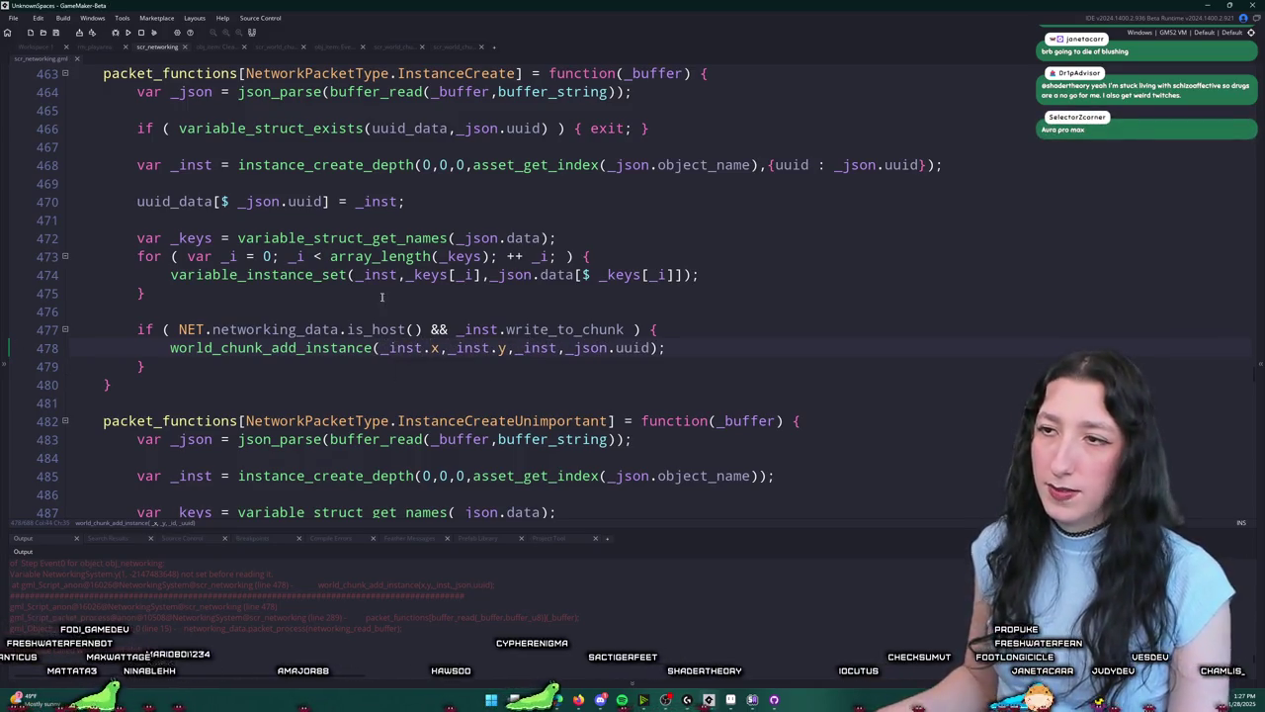
{"action": "mouse_move", "coordinate": [330, 256]}
{"action": "left_mouse_down"}
{"action": "mouse_move", "coordinate": [695, 285]}
{"action": "mouse_move", "coordinate": [170, 275]}
{"action": "left_mouse_up"}
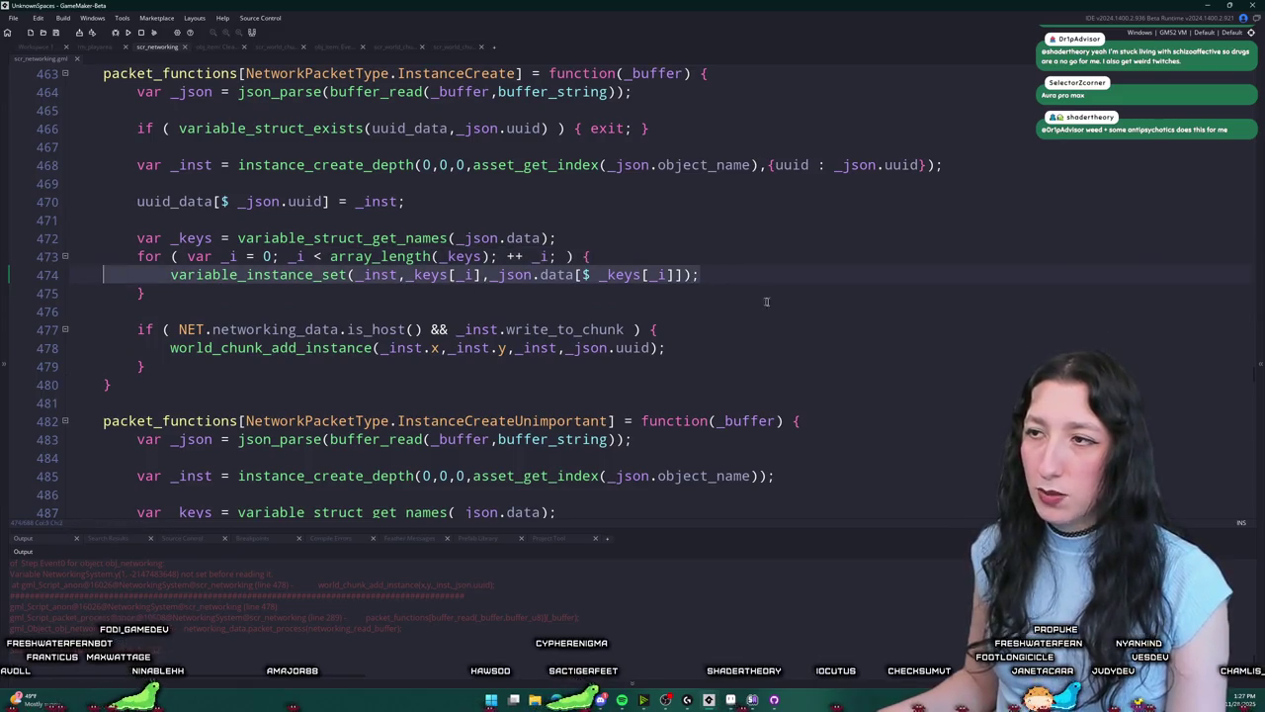
{"action": "left_click", "coordinate": [792, 275]}
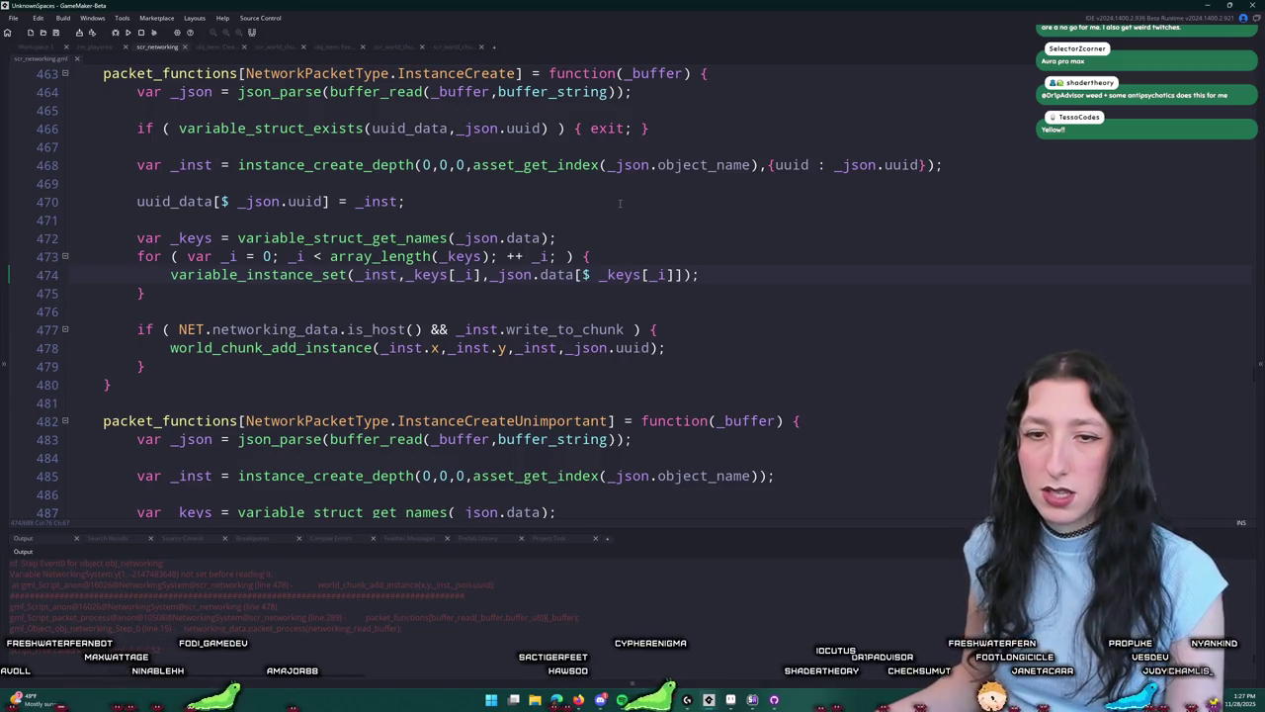
{"action": "scroll", "coordinate": [513, 127], "scroll_direction": "up", "scroll_amount": 1}
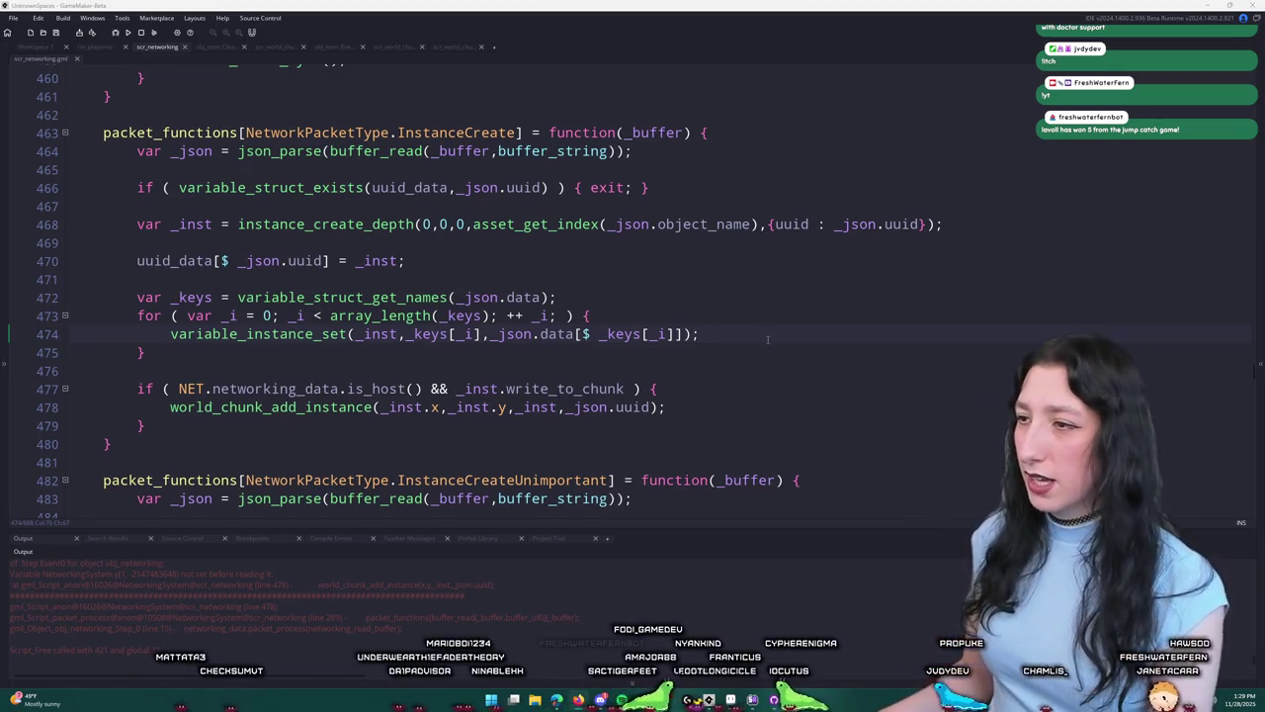
{"action": "scroll", "coordinate": [768, 338], "scroll_direction": "down", "scroll_amount": 1}
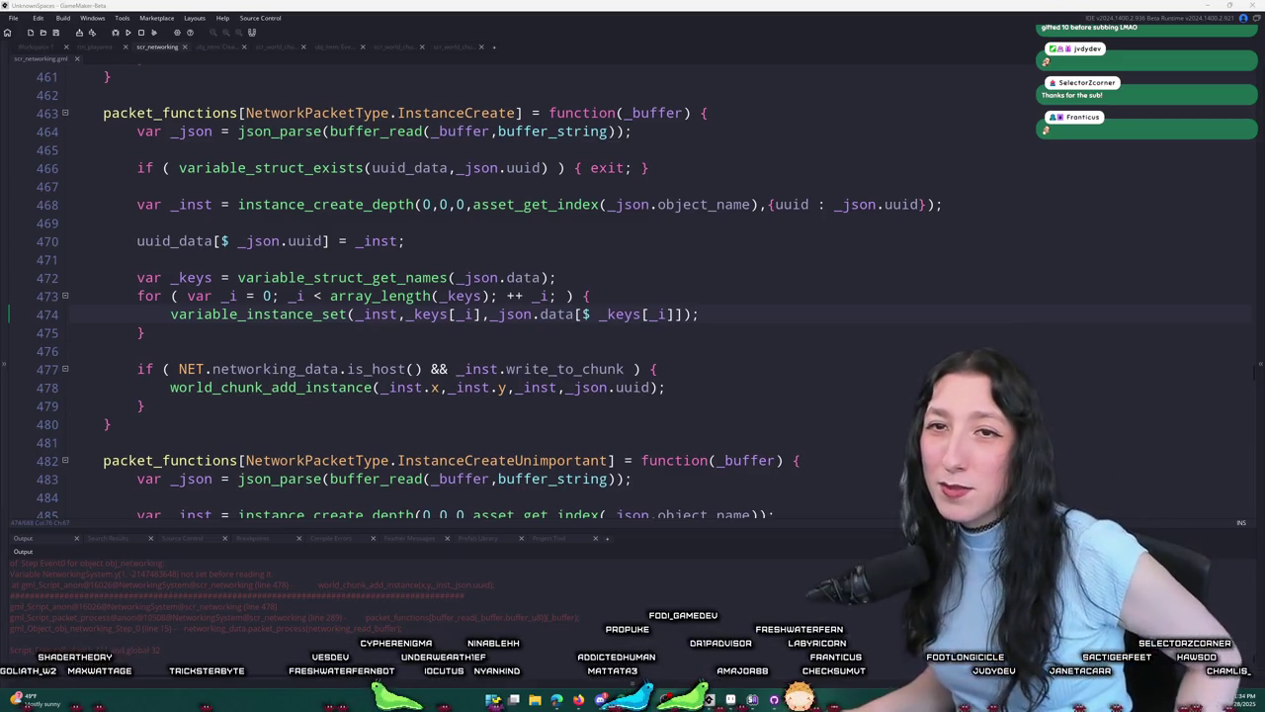
Step: Leave the scr_networking code and switch to the Workspace 1 tab showing obj_world_chunks
{"action": "left_click", "coordinate": [789, 300]}
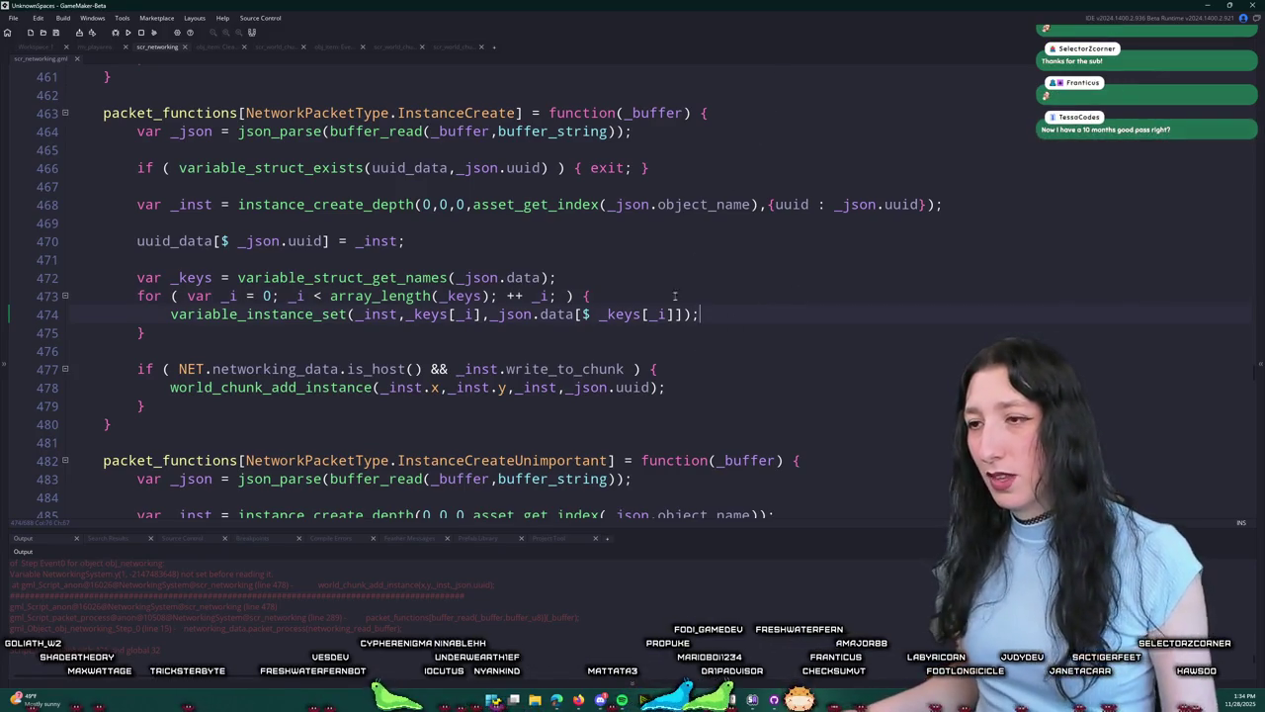
{"action": "scroll", "coordinate": [770, 321], "scroll_direction": "up", "scroll_amount": 1}
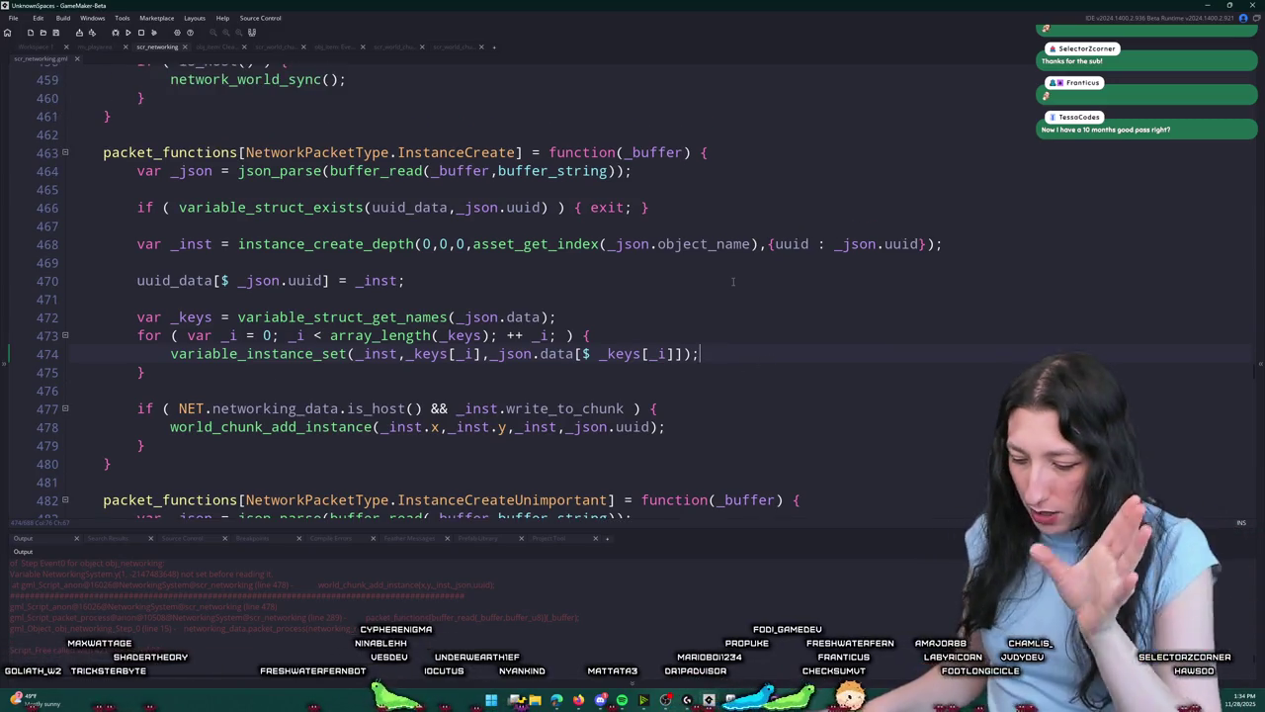
{"action": "scroll", "coordinate": [733, 282], "scroll_direction": "up", "scroll_amount": 1}
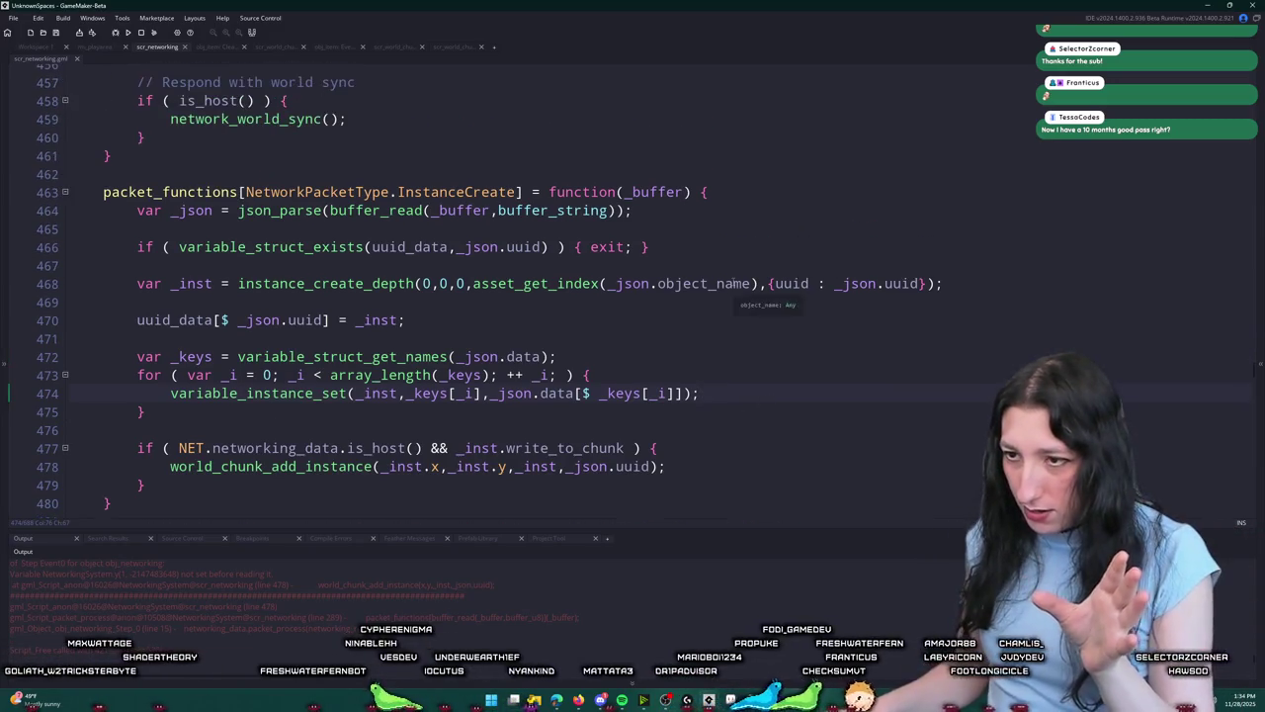
{"action": "left_click", "coordinate": [48, 48]}
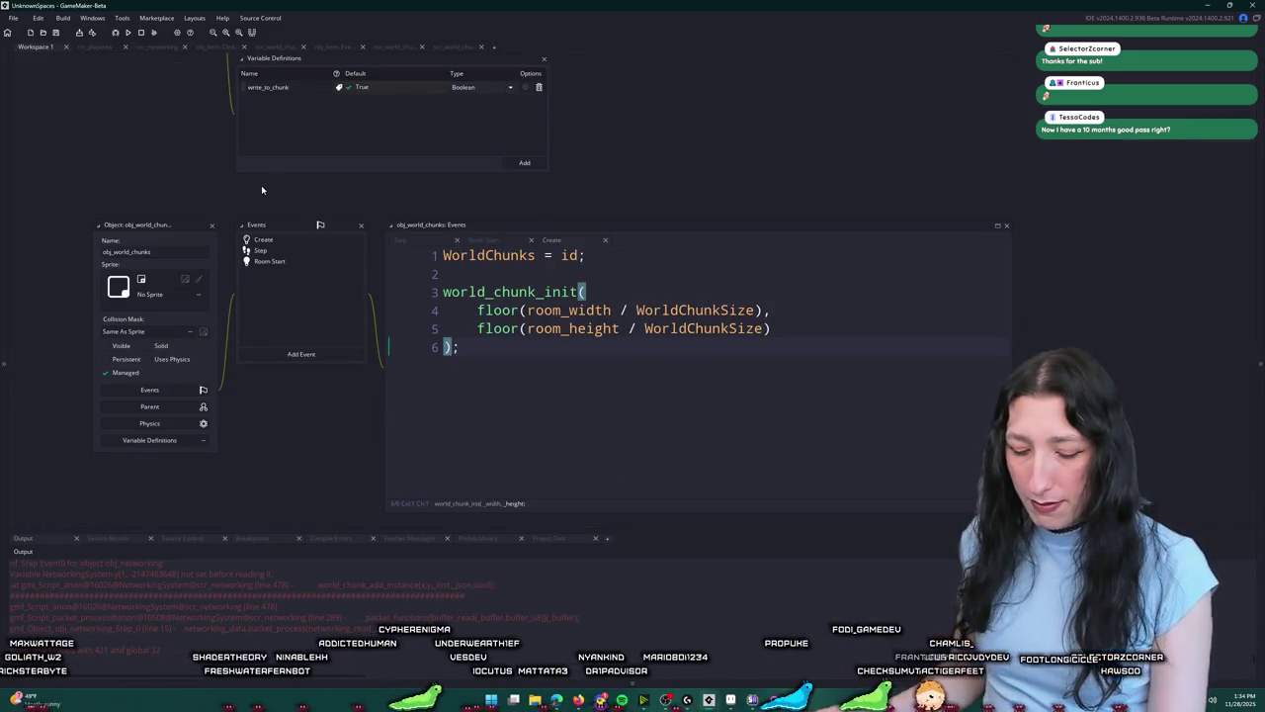
Step: Find obj_item in the asset search, open it and bring up its Destroy event code
{"action": "key", "text": "ctrl+t"}
{"action": "type", "text": "prop_te"}
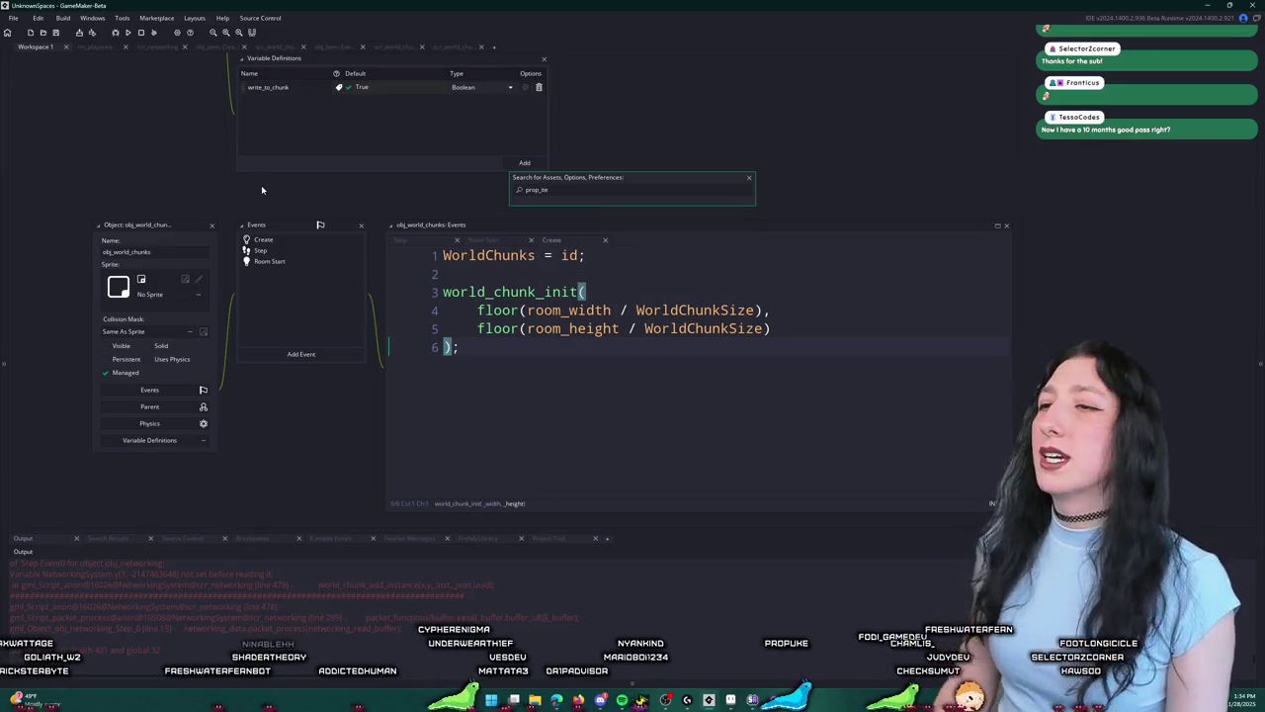
{"action": "key", "text": "BackSpace"}
{"action": "key", "text": "BackSpace"}
{"action": "type", "text": "in"}
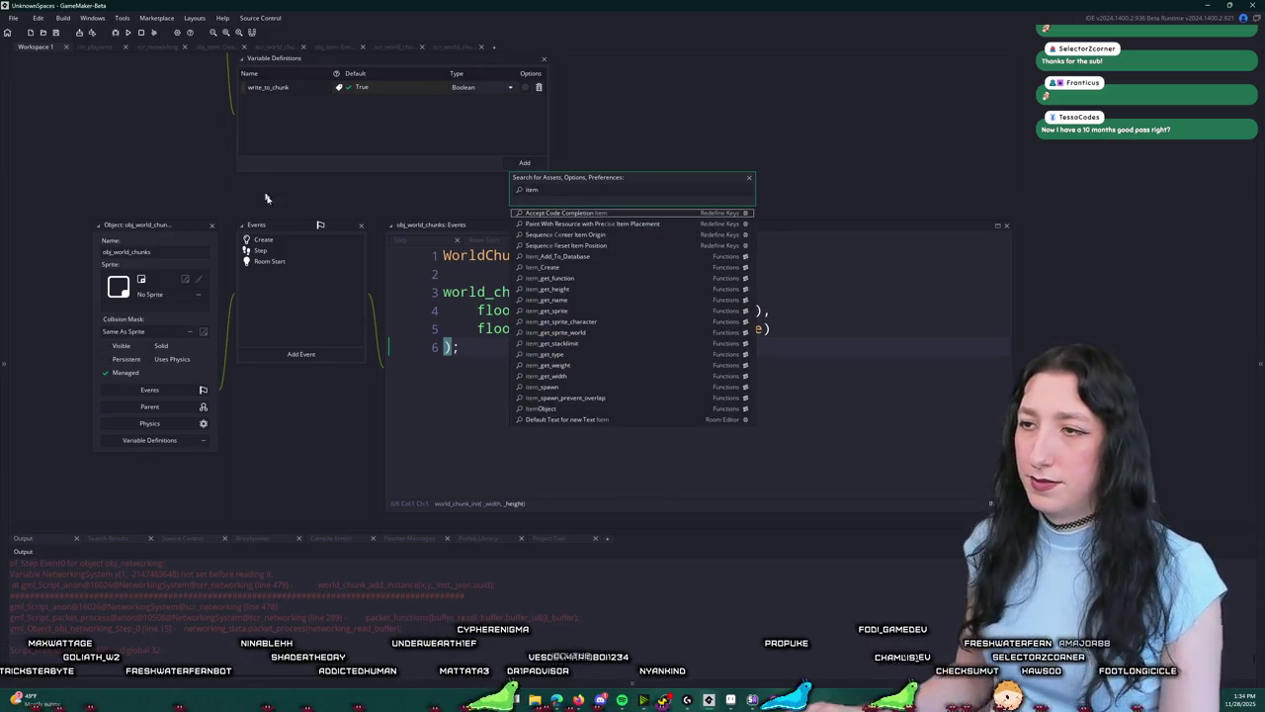
{"action": "key", "text": "Escape"}
{"action": "key", "text": "ctrl+t"}
{"action": "type", "text": "_item"}
{"action": "key", "text": "Return"}
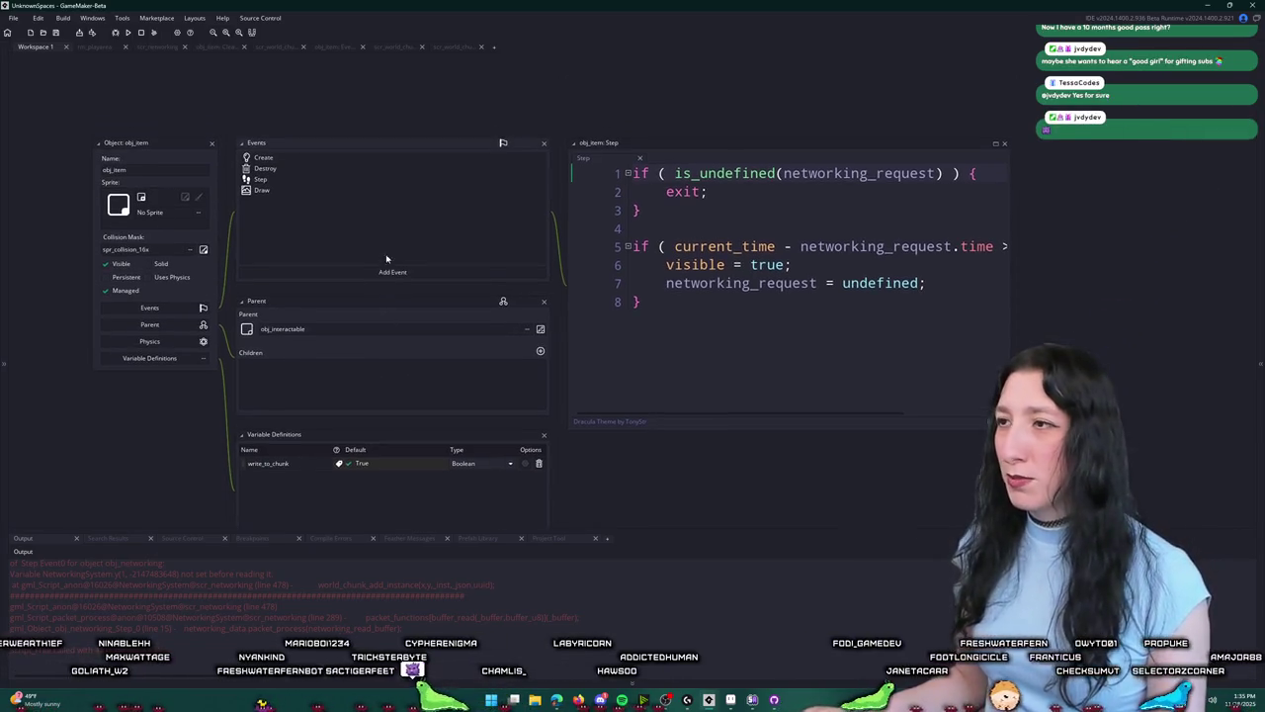
{"action": "key", "text": "ctrl+Tab"}
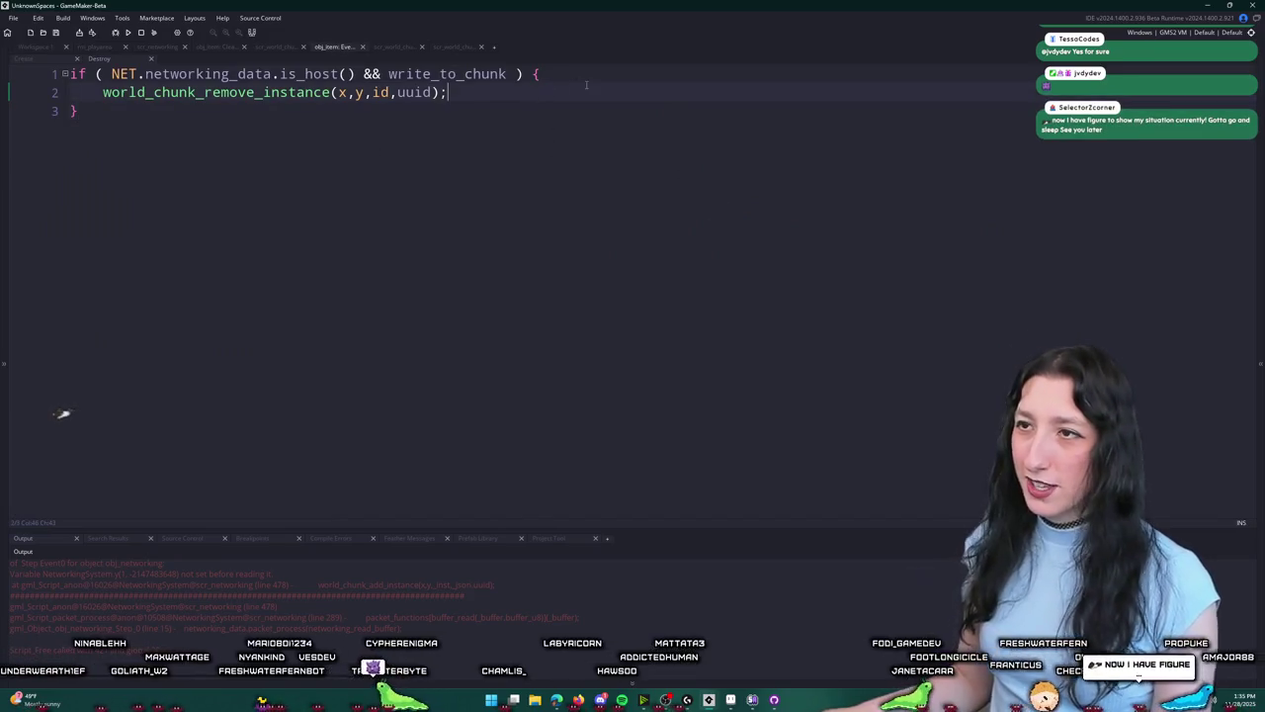
Step: Check the editing menu over obj_item's Destroy code, dismiss it, then switch to Discord
{"action": "right_click", "coordinate": [567, 90]}
{"action": "left_click", "coordinate": [514, 92]}
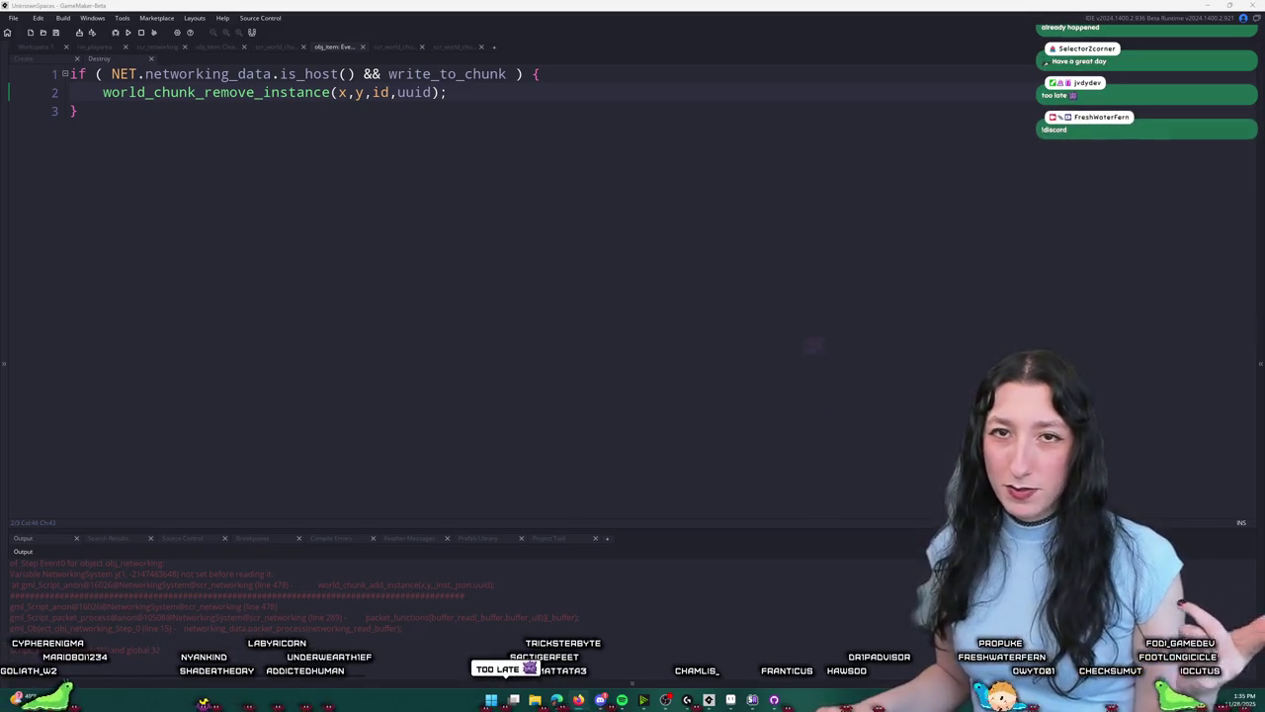
{"action": "left_click", "coordinate": [601, 700]}
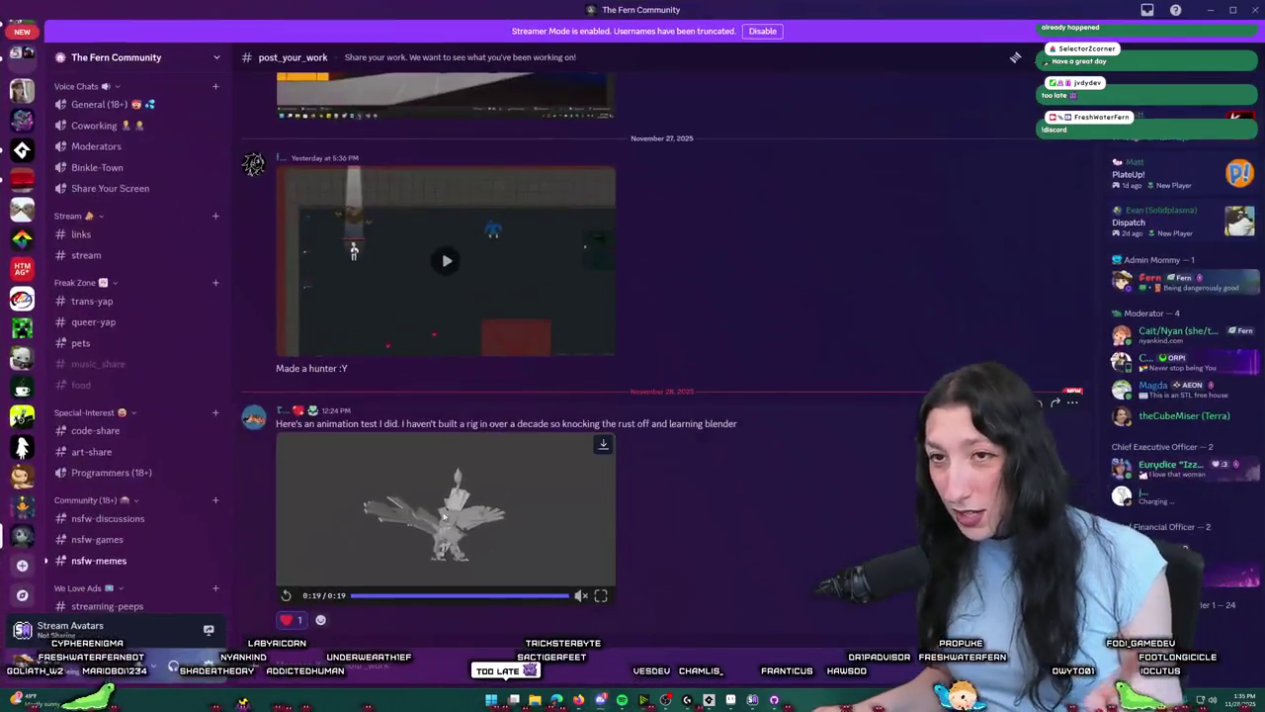
Step: Browse The Fern Community's #quotes and #general channels
{"action": "scroll", "coordinate": [145, 453], "scroll_direction": "up", "scroll_amount": 3}
{"action": "left_click", "coordinate": [86, 312]}
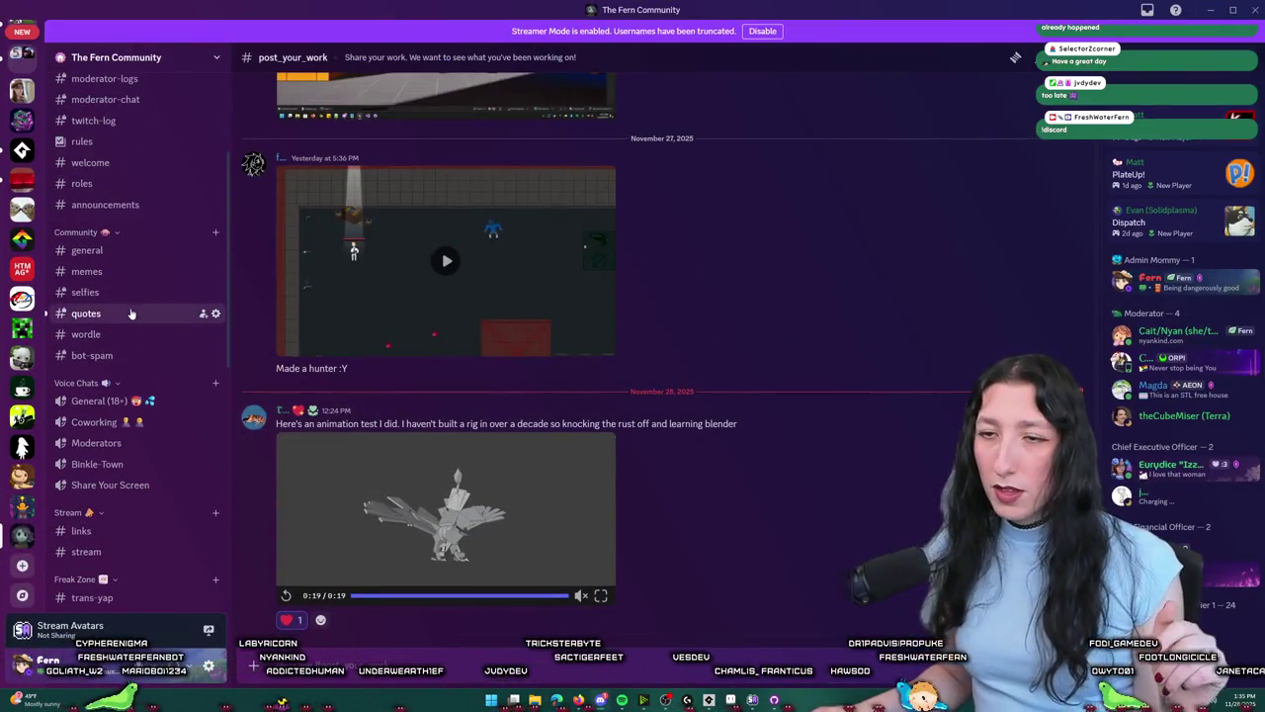
{"action": "left_click_drag", "start_coordinate": [396, 575], "coordinate": [530, 575]}
{"action": "left_click", "coordinate": [530, 576]}
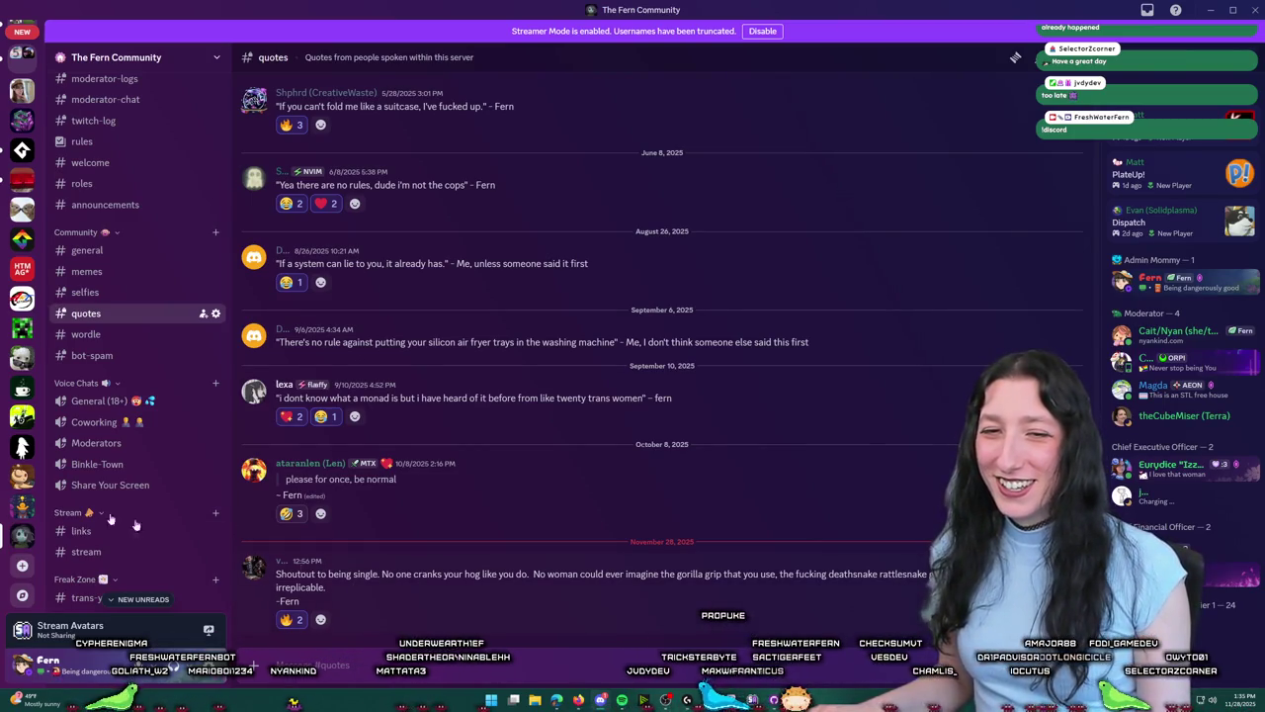
{"action": "left_click", "coordinate": [79, 251]}
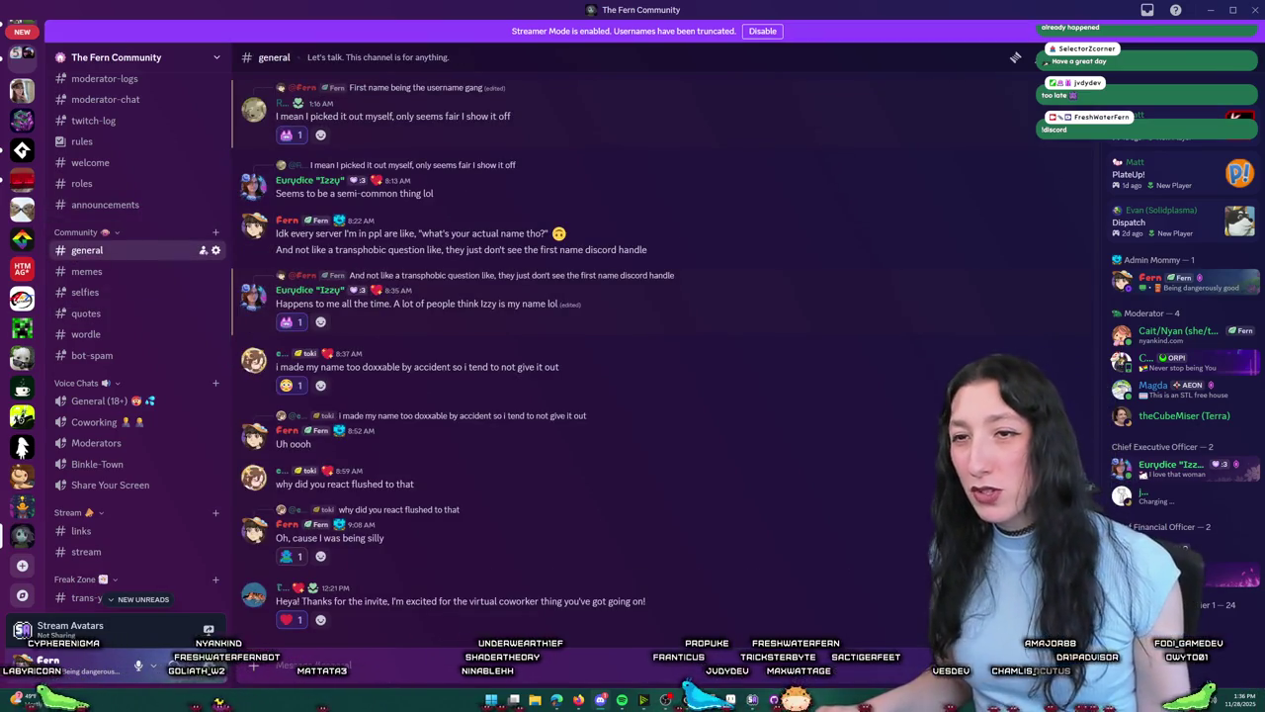
{"action": "scroll", "coordinate": [104, 204], "scroll_direction": "up", "scroll_amount": 3}
{"action": "scroll", "coordinate": [103, 205], "scroll_direction": "down", "scroll_amount": 5}
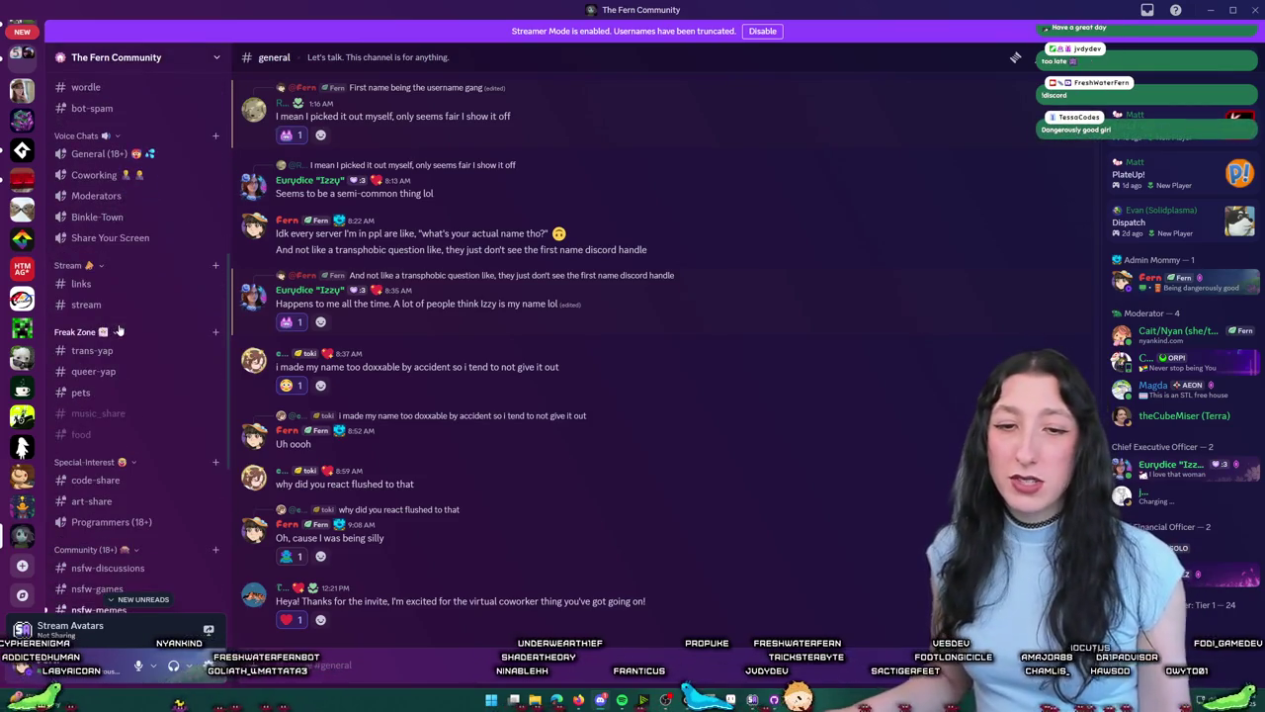
{"action": "scroll", "coordinate": [118, 331], "scroll_direction": "up", "scroll_amount": 5}
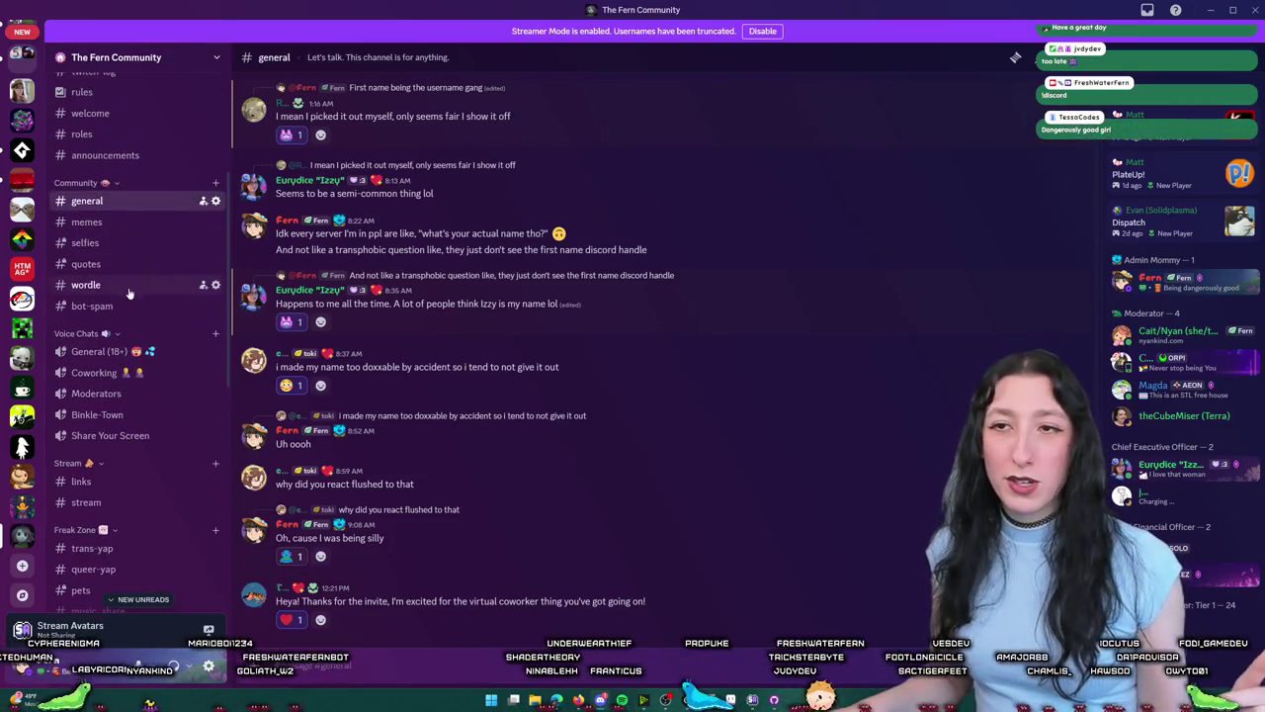
Step: Visit #roles, then open #quotes, zooming in to read and zooming back out
{"action": "left_click", "coordinate": [127, 234]}
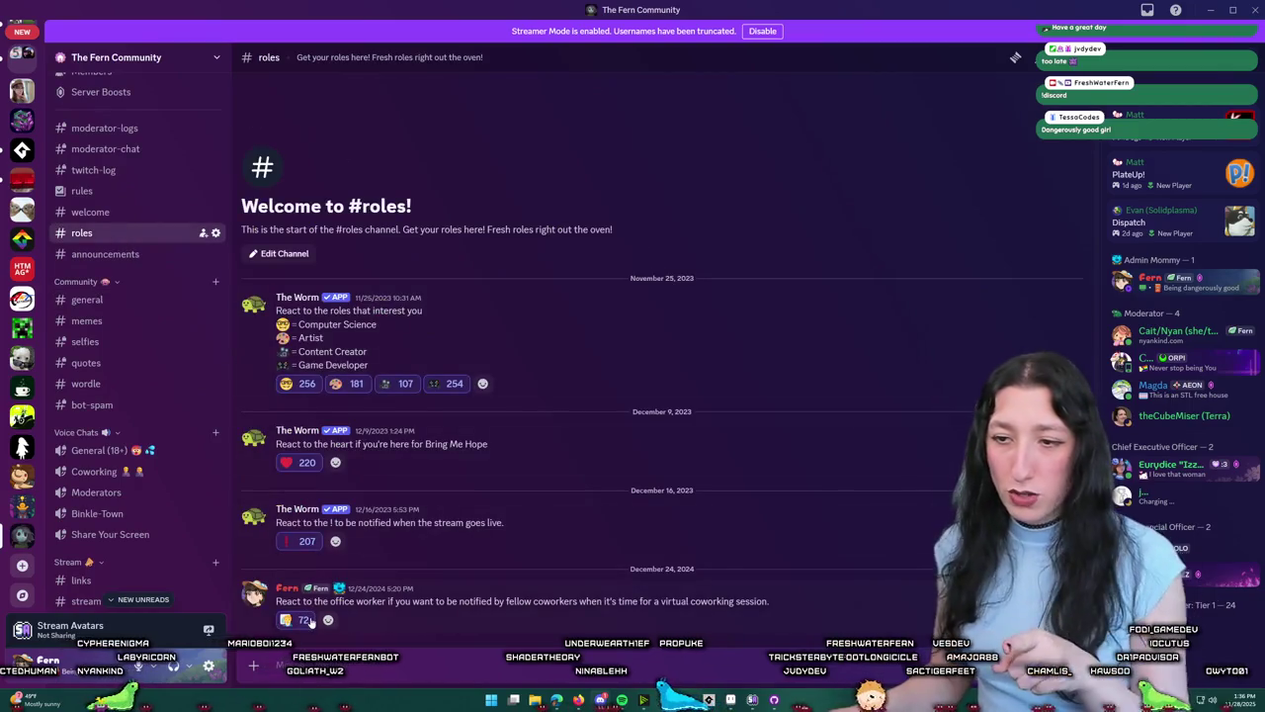
{"action": "mouse_move", "coordinate": [310, 621]}
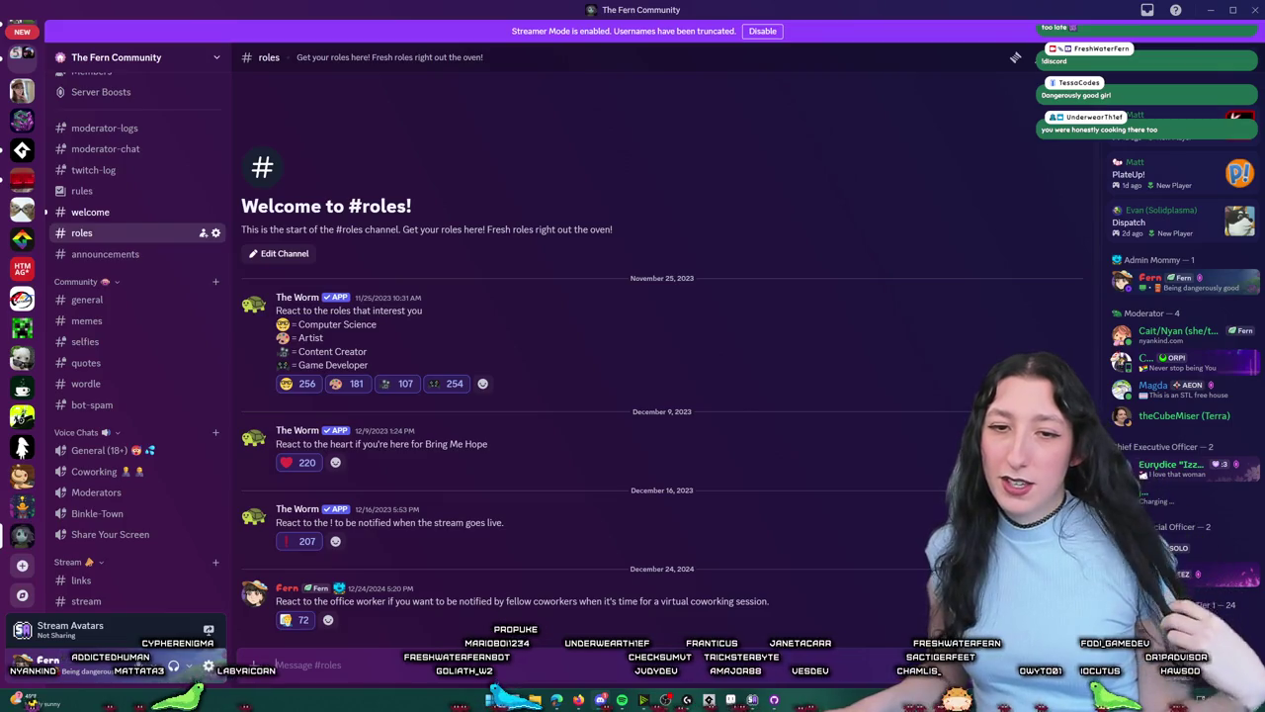
{"action": "left_click", "coordinate": [86, 362]}
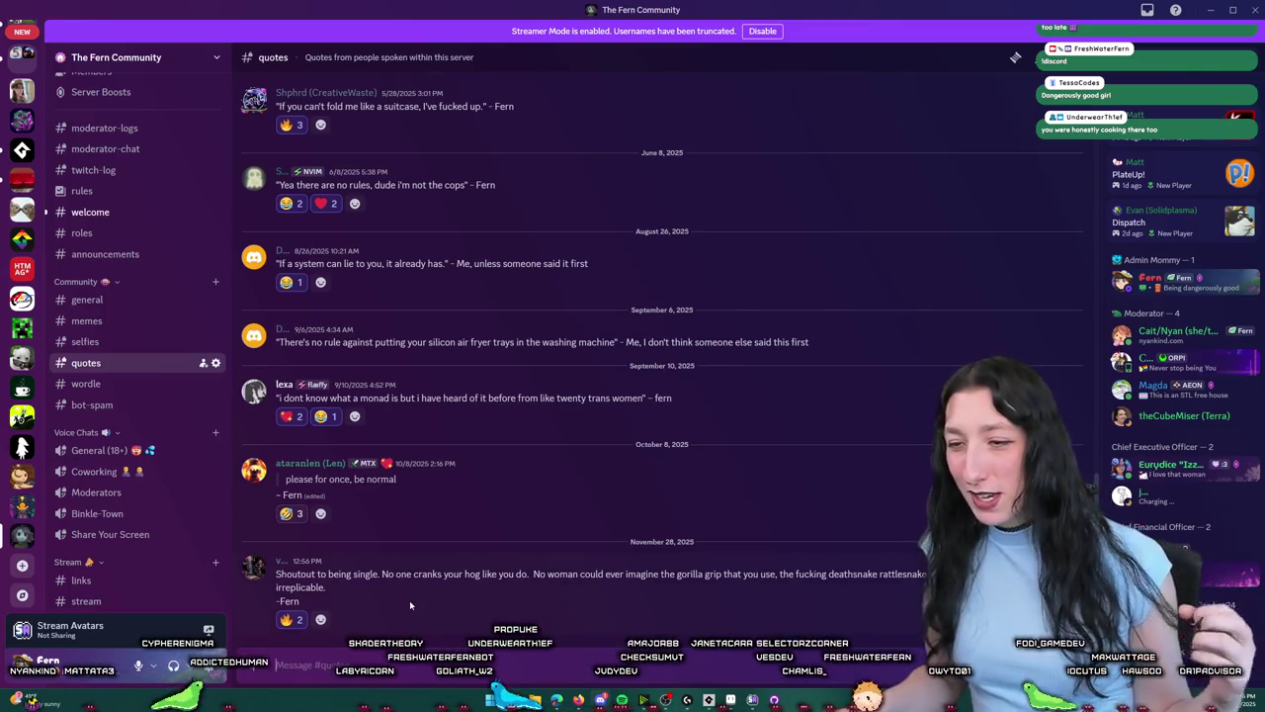
{"action": "key", "text": "ctrl+equal"}
{"action": "key", "text": "ctrl+equal"}
{"action": "key", "text": "ctrl+equal"}
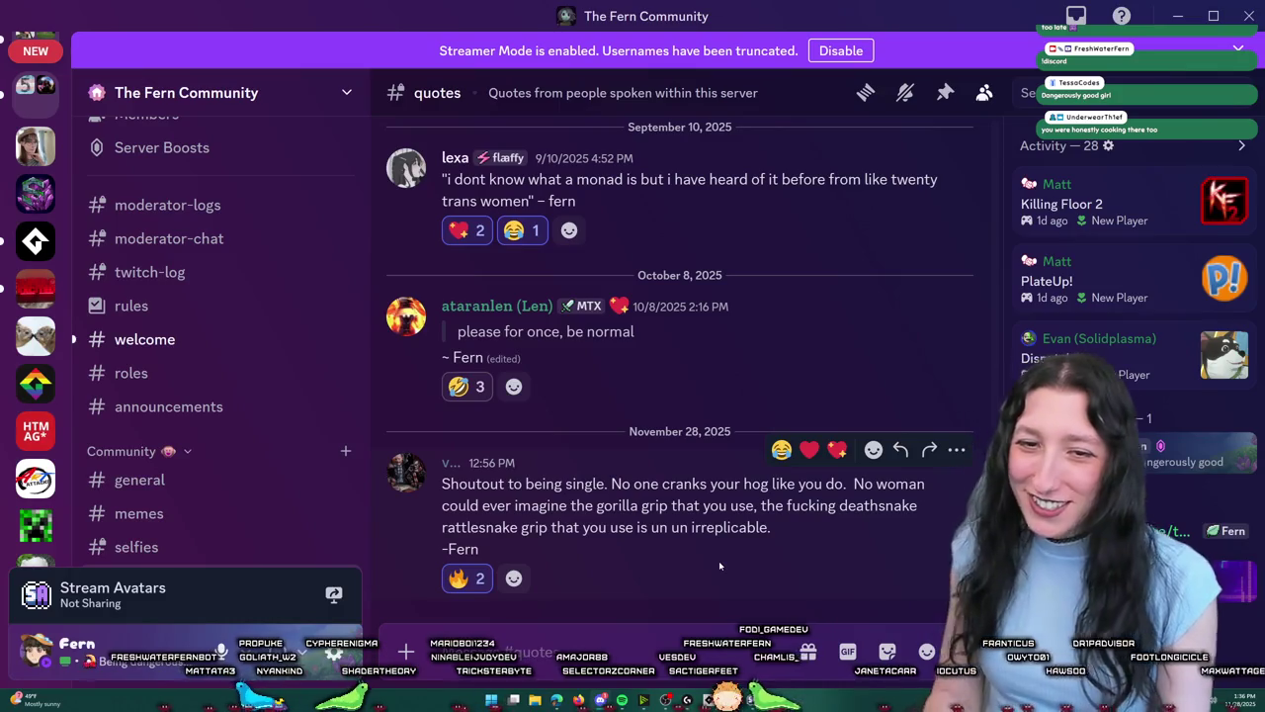
{"action": "key", "text": "ctrl+minus"}
{"action": "key", "text": "ctrl+minus"}
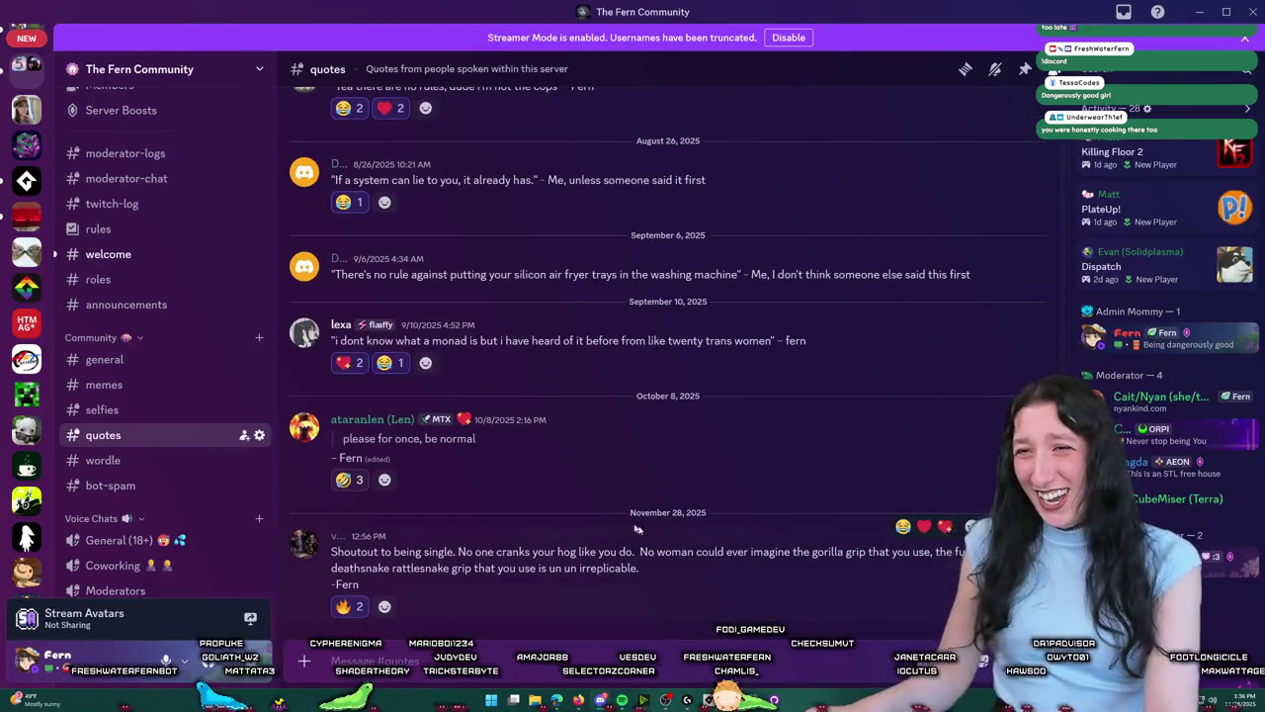
Step: Give the newest member in #welcome the Real Actual Adult Human role
{"action": "left_click", "coordinate": [178, 254]}
{"action": "right_click", "coordinate": [500, 613]}
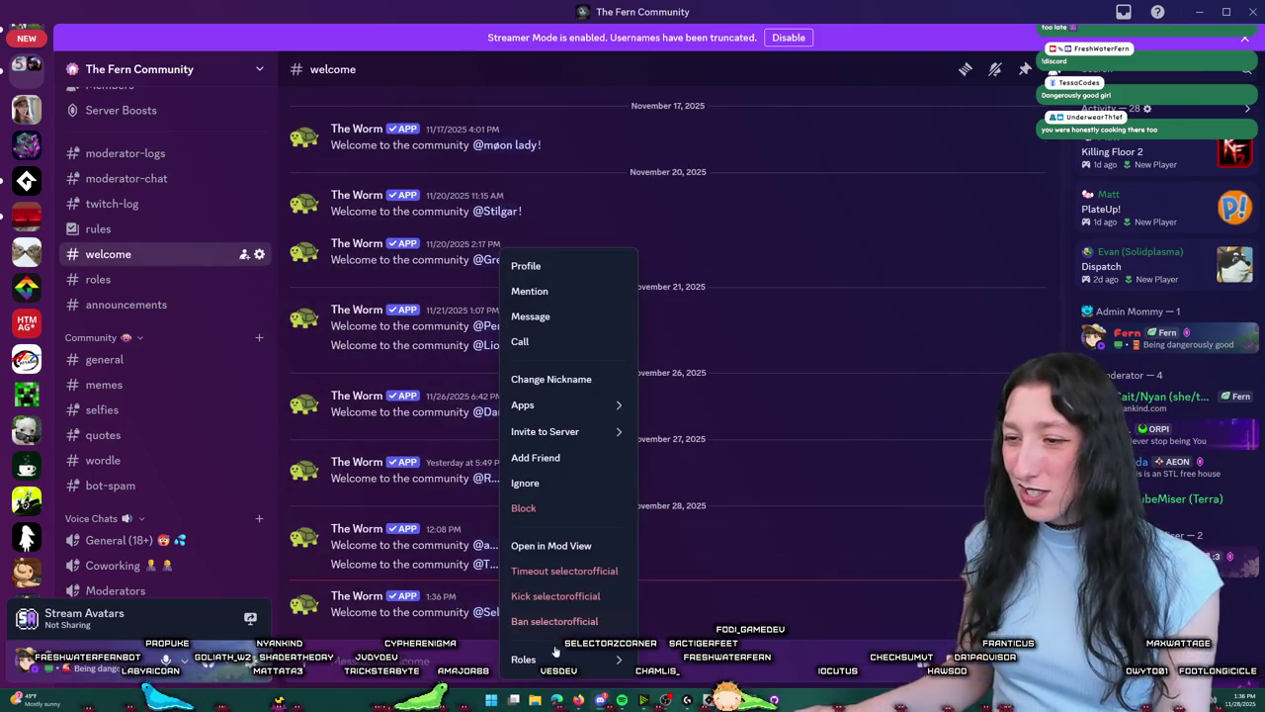
{"action": "mouse_move", "coordinate": [524, 659]}
{"action": "left_click", "coordinate": [733, 572]}
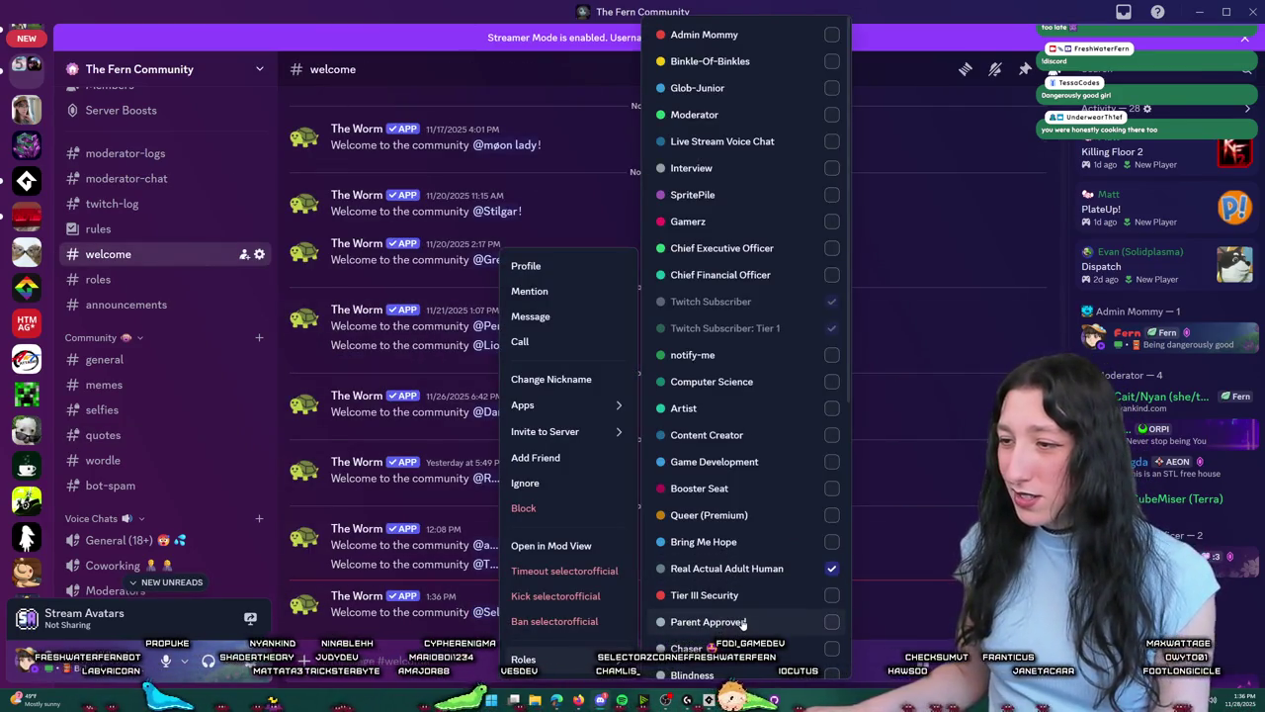
{"action": "key", "text": "Escape"}
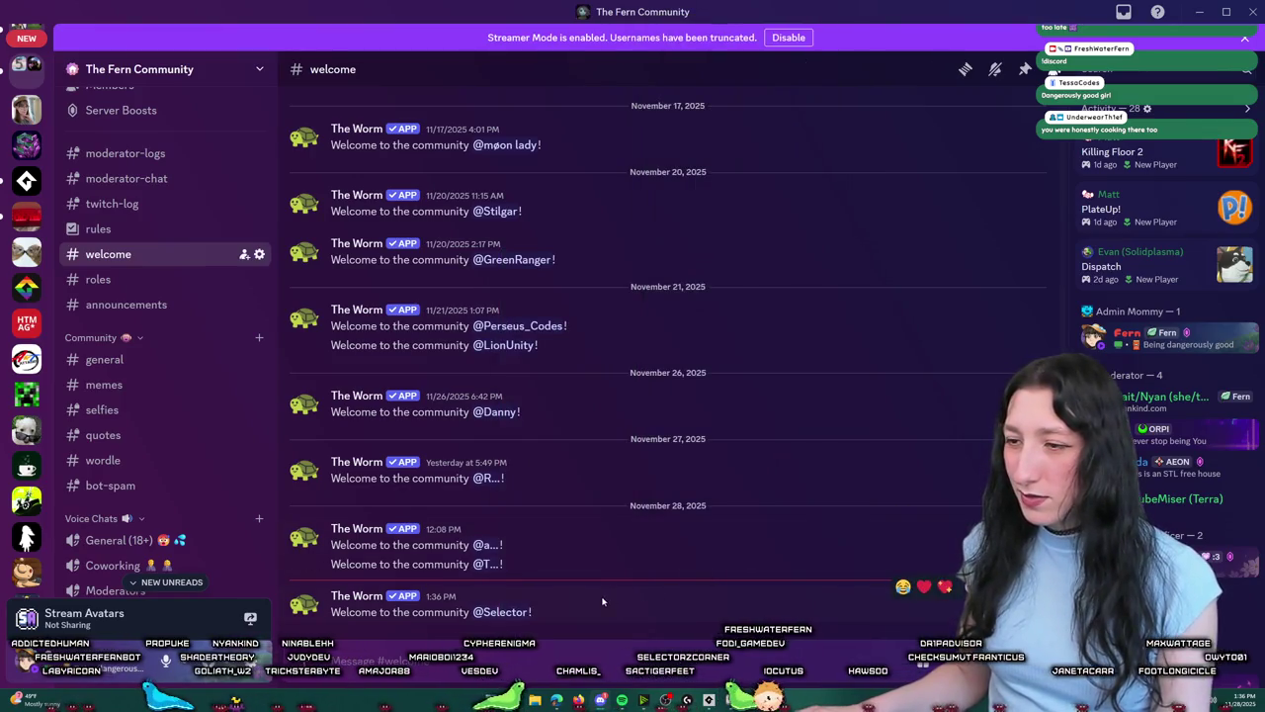
Step: View the new member's full profile, then minimise Discord to return to GameMaker
{"action": "left_click", "coordinate": [510, 611]}
{"action": "left_click", "coordinate": [563, 469]}
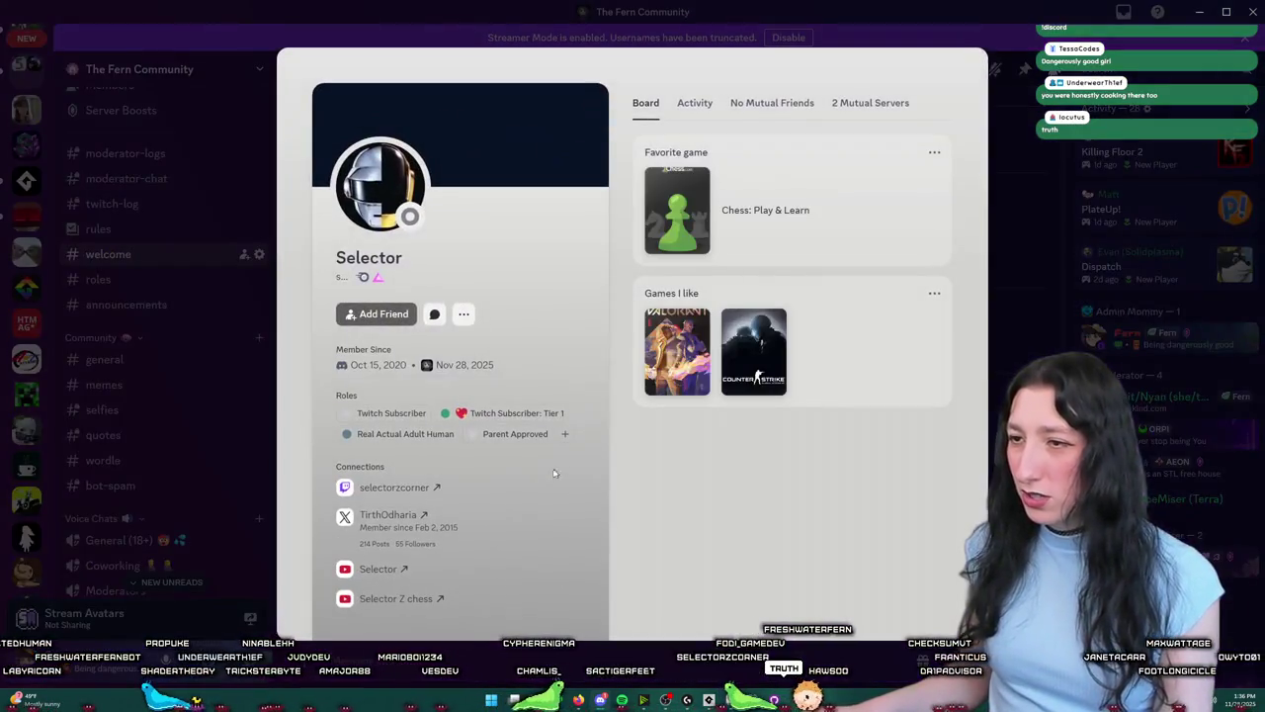
{"action": "key", "text": "Escape"}
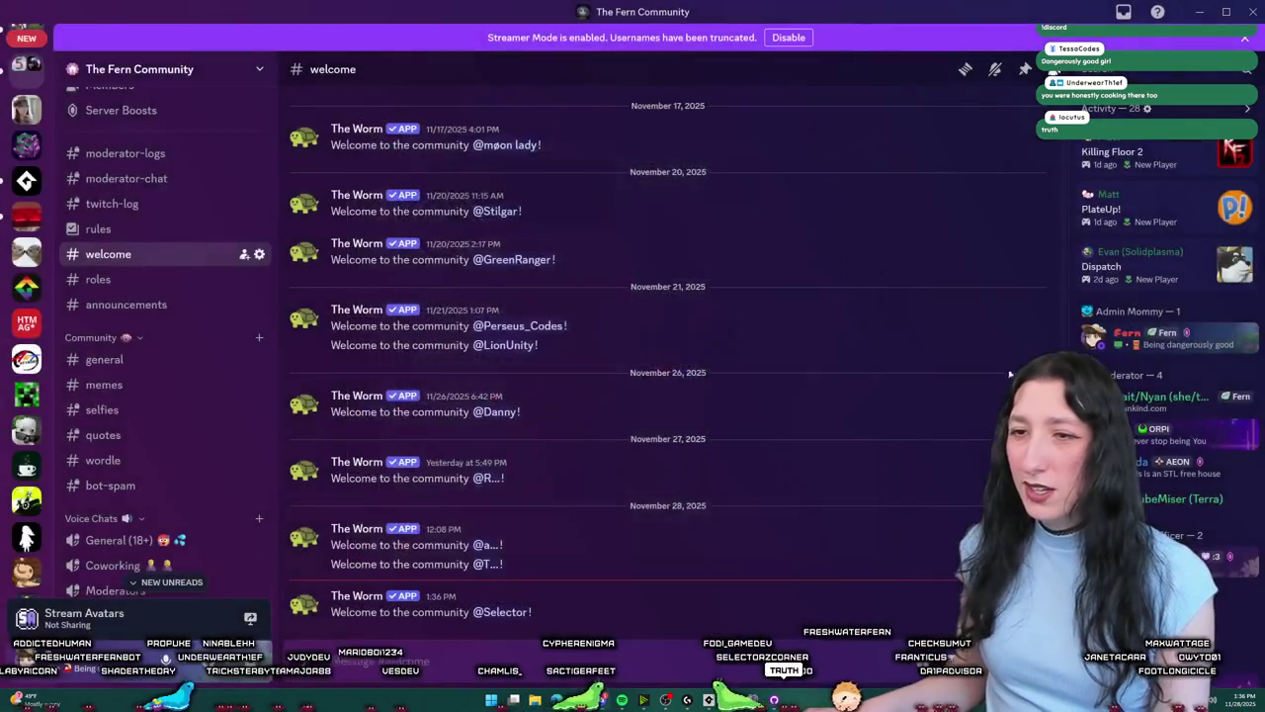
{"action": "scroll", "coordinate": [222, 462], "scroll_direction": "down", "scroll_amount": 3}
{"action": "scroll", "coordinate": [220, 461], "scroll_direction": "down", "scroll_amount": 5}
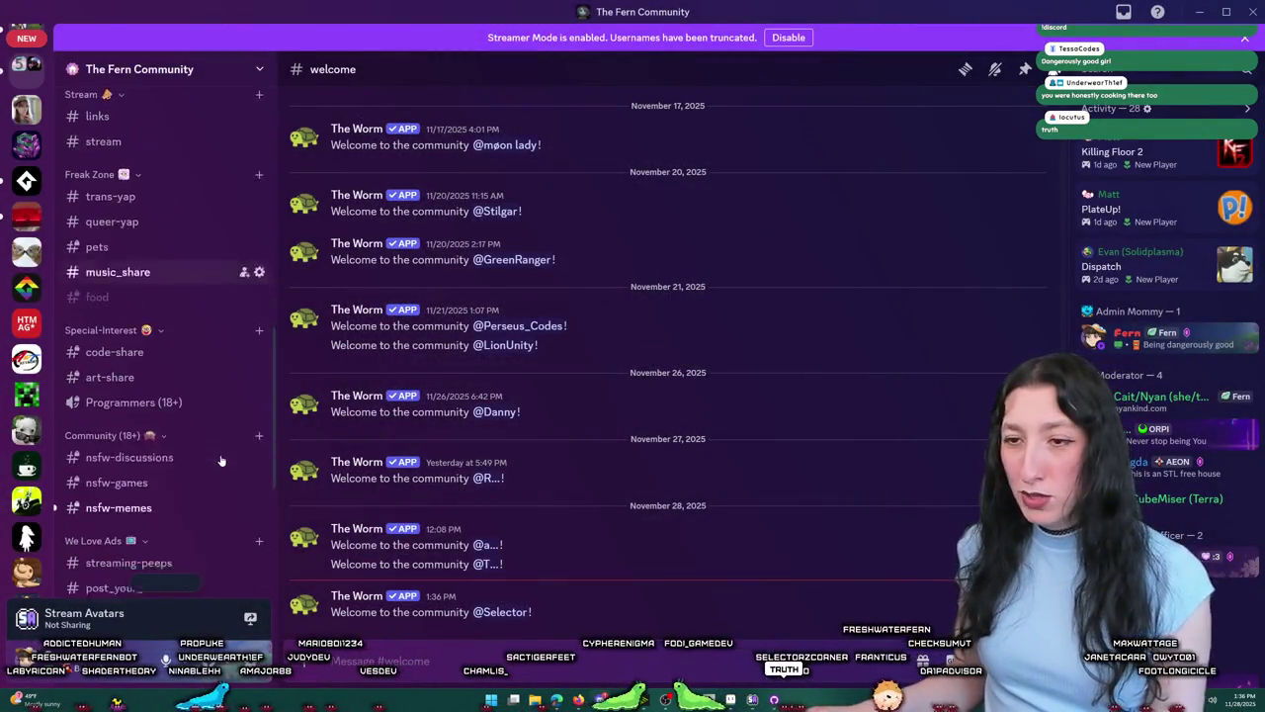
{"action": "scroll", "coordinate": [169, 405], "scroll_direction": "up", "scroll_amount": 7}
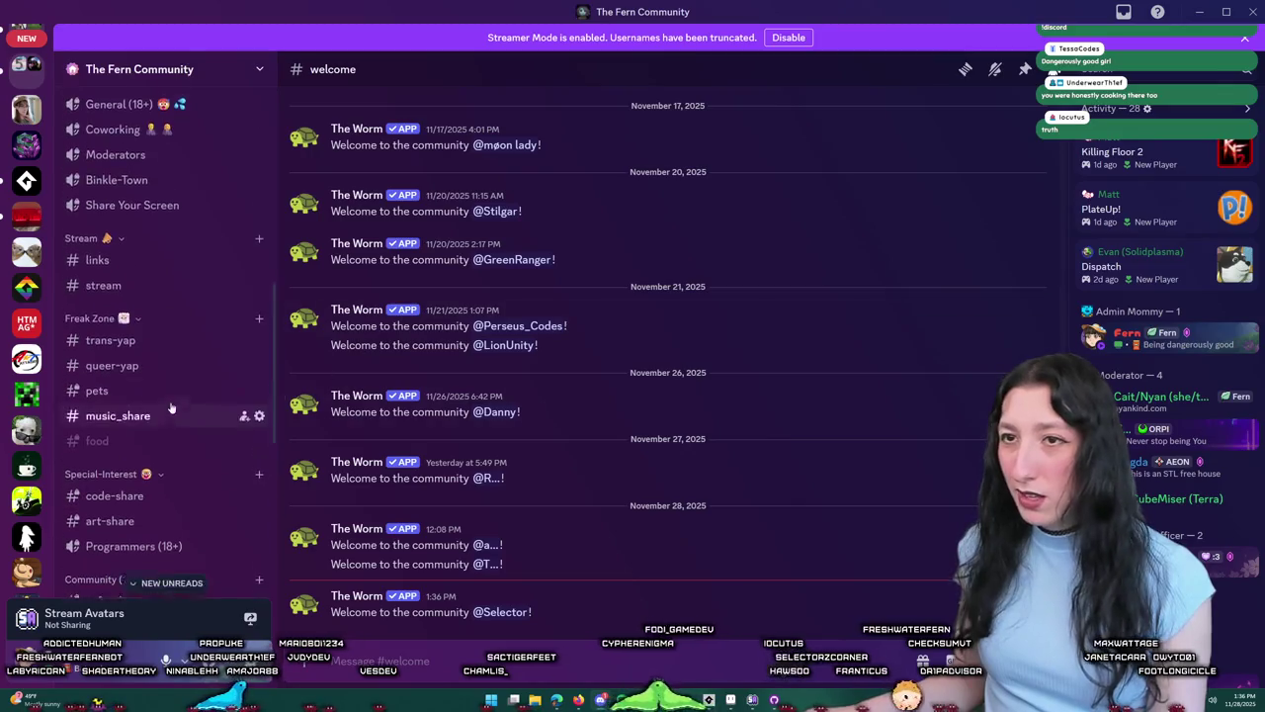
{"action": "left_click", "coordinate": [1197, 12]}
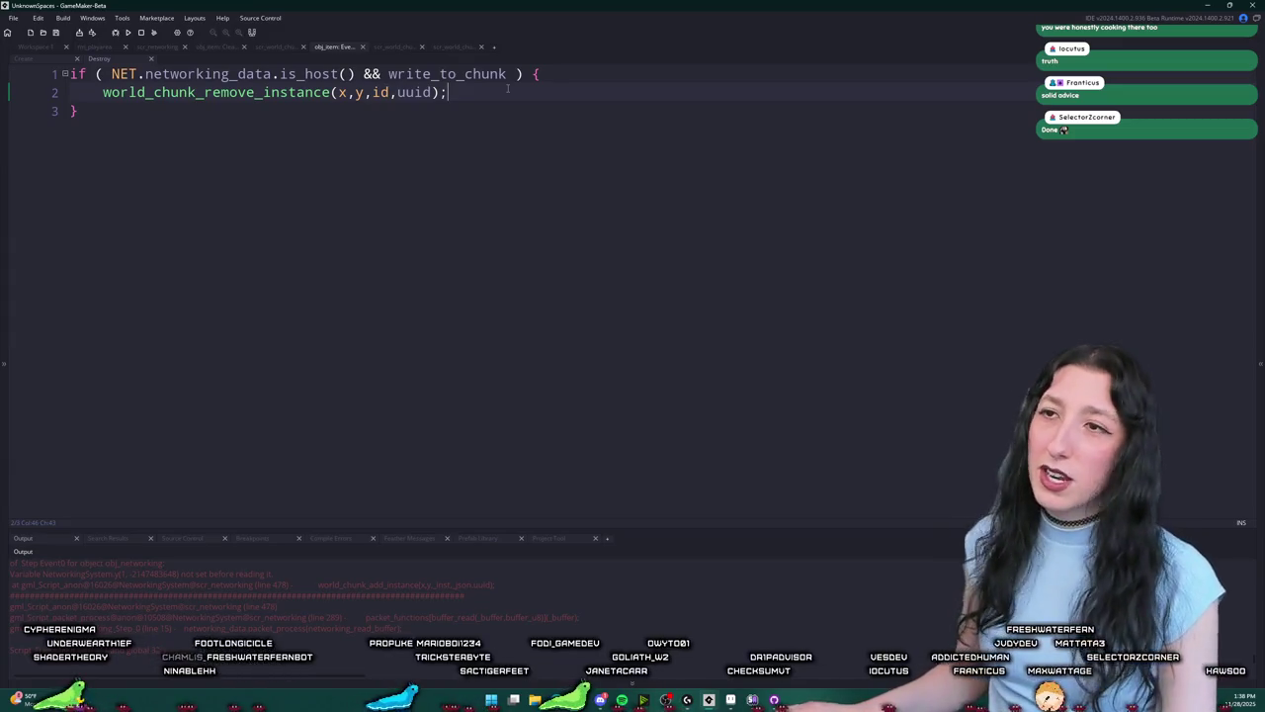
Step: Look over obj_item's Create and Destroy events, adding then undoing a blank line in Destroy
{"action": "left_click", "coordinate": [59, 61]}
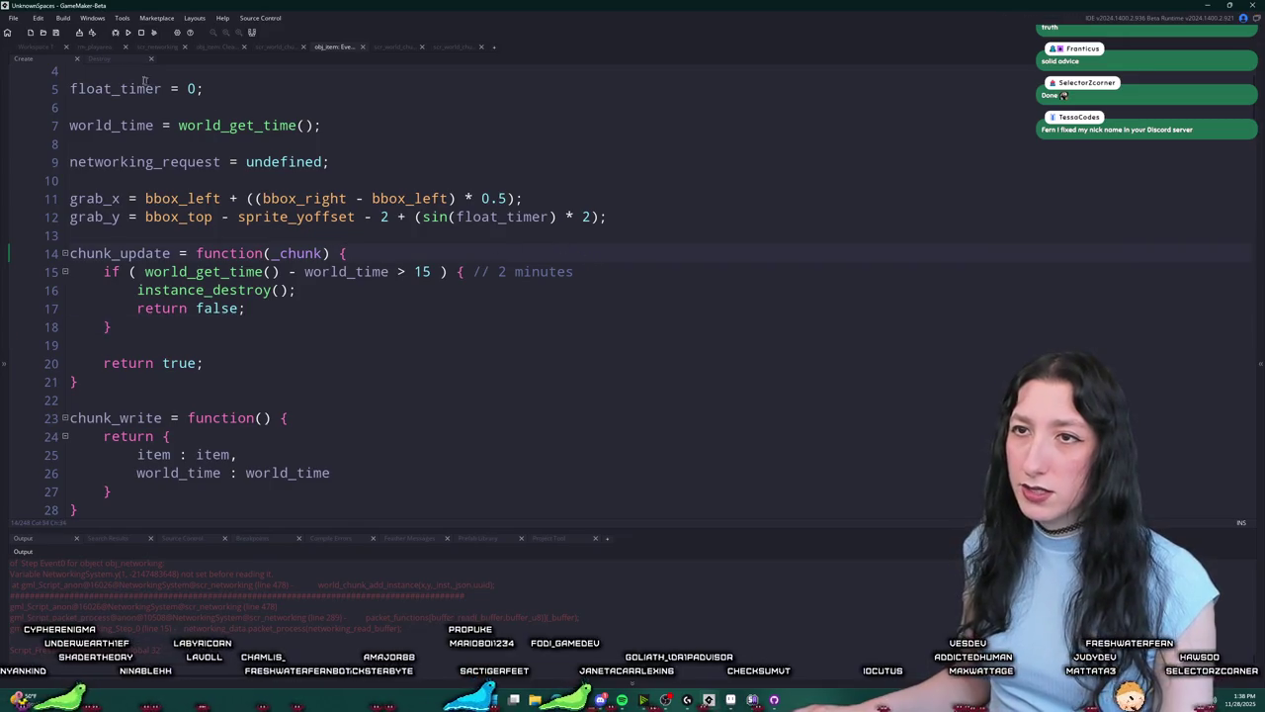
{"action": "left_click", "coordinate": [106, 60]}
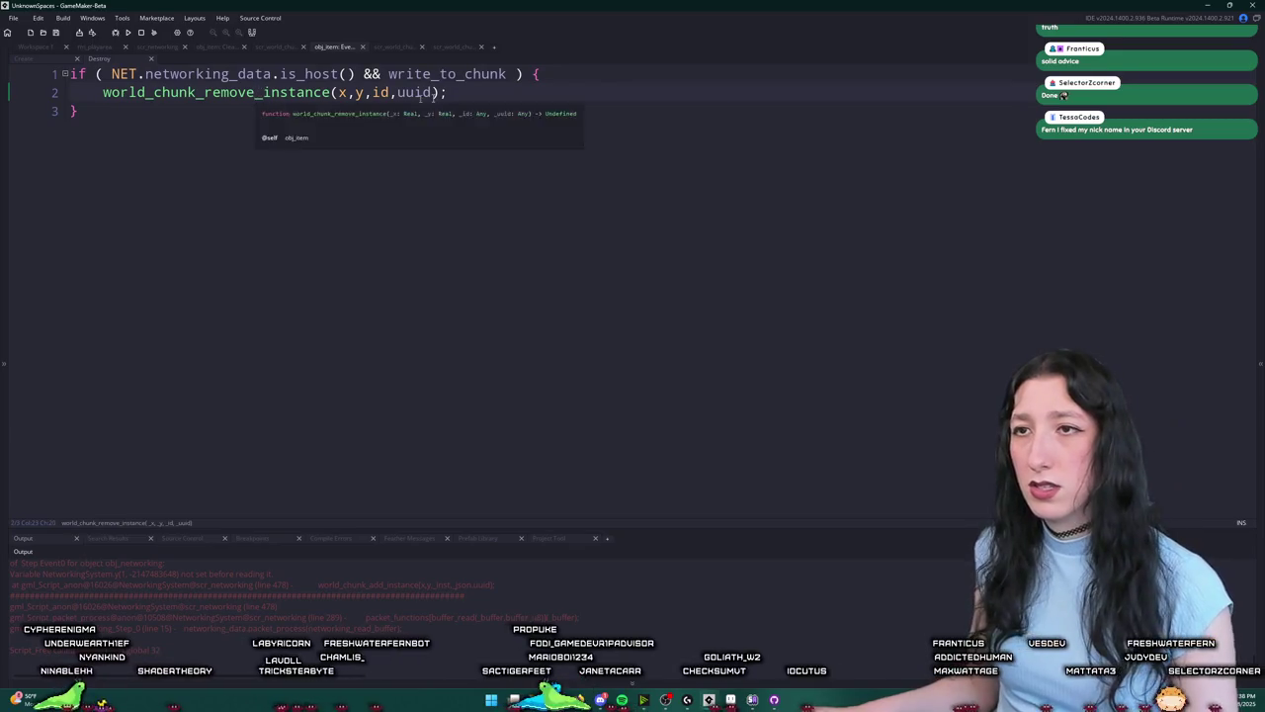
{"action": "key", "text": "Return"}
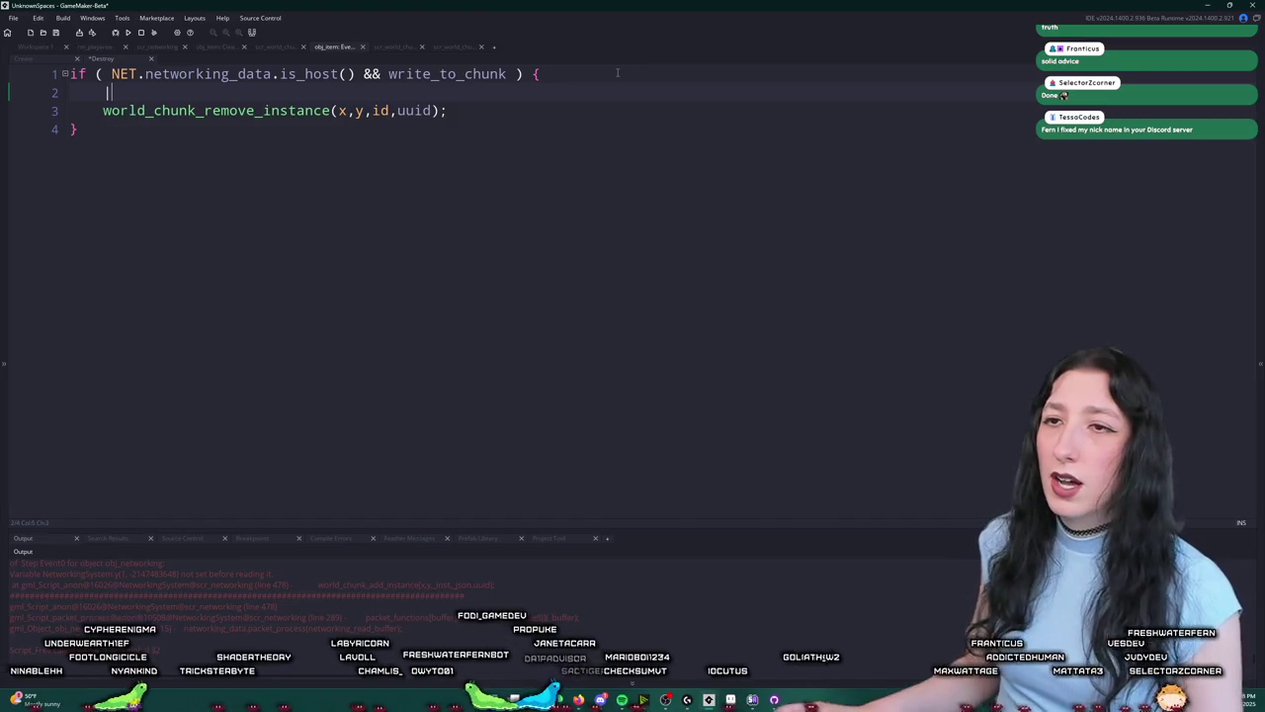
{"action": "key", "text": "ctrl+z"}
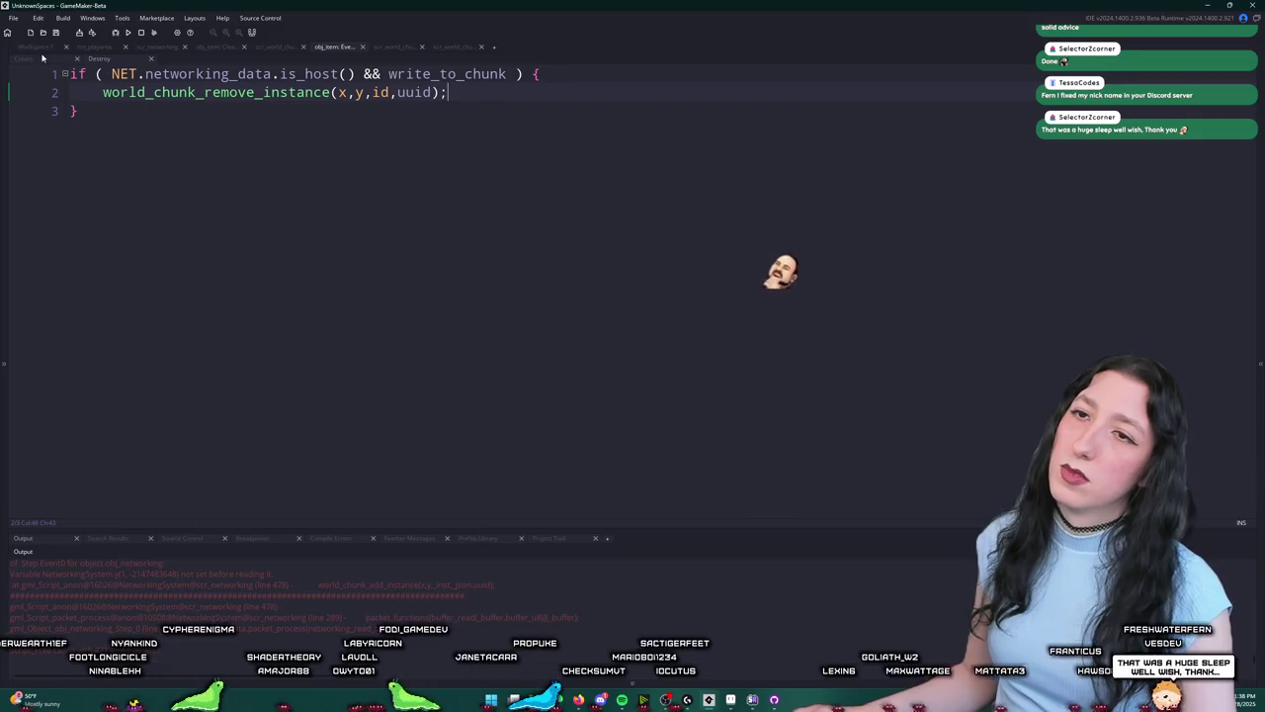
Step: Add network_destroy_instance(uuid); above instance_destroy() in chunk_update, view its definition, then return to Discord
{"action": "key", "text": "ctrl+Tab"}
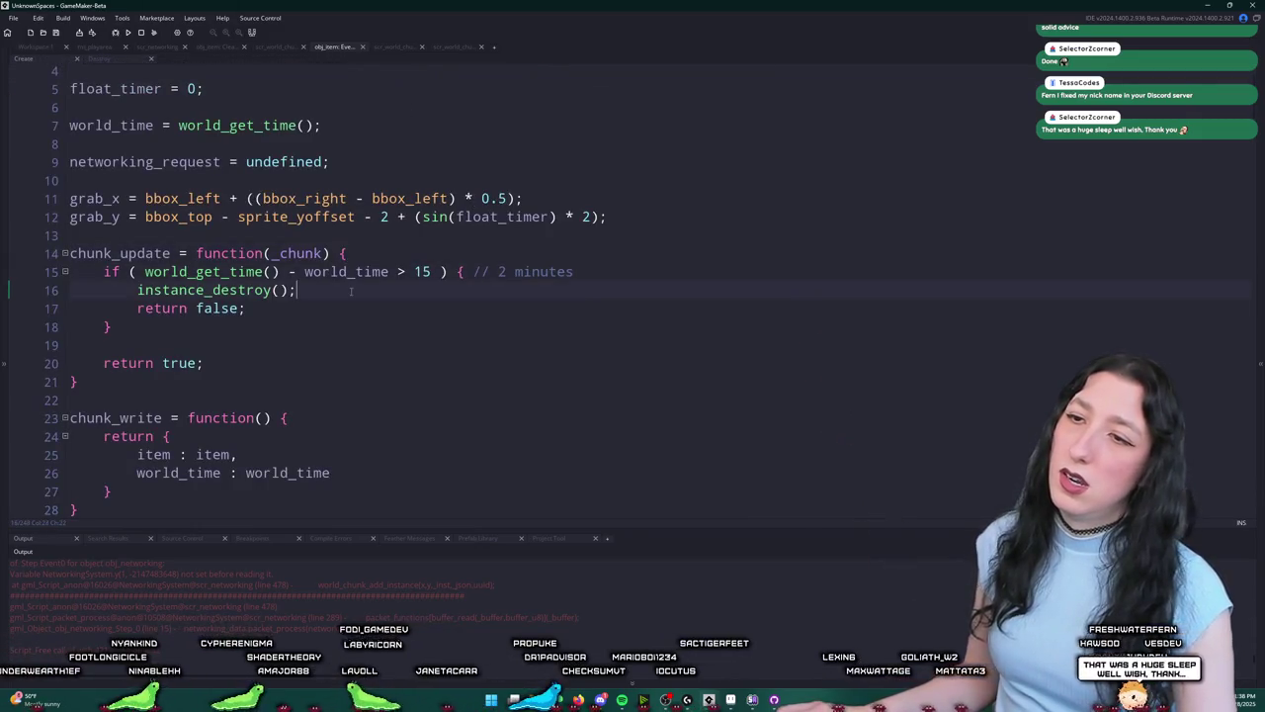
{"action": "key", "text": "Return"}
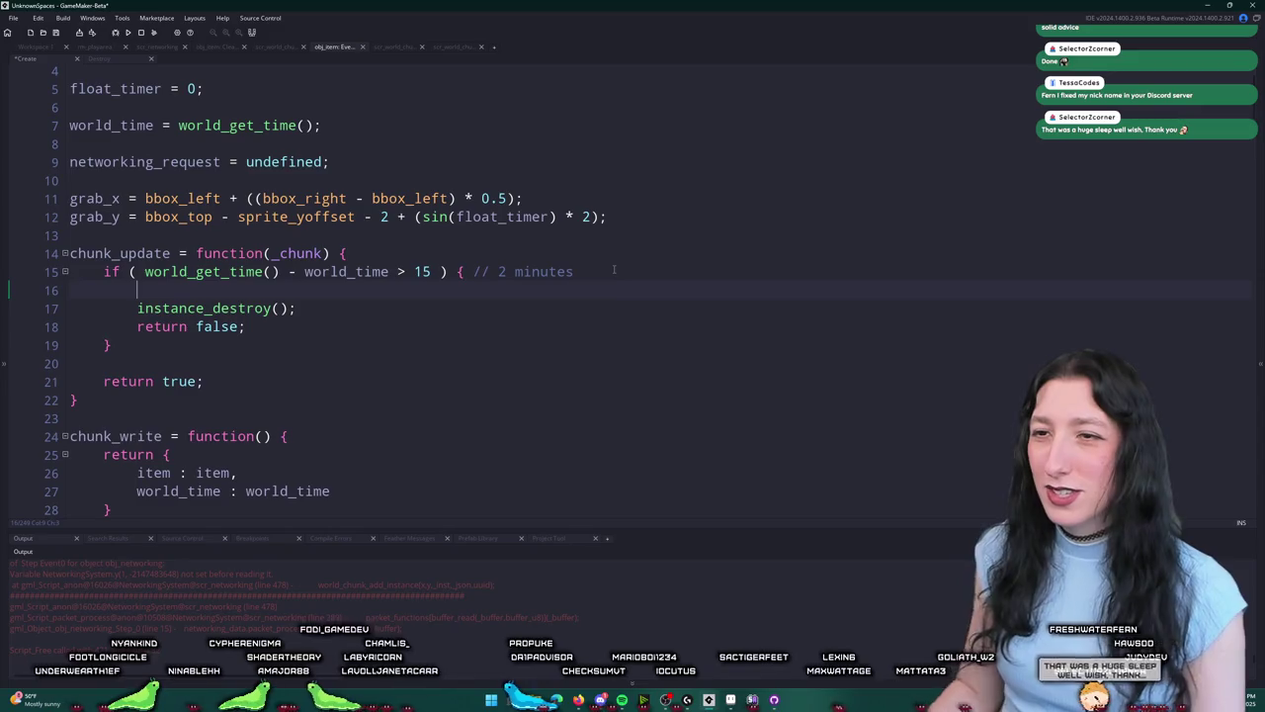
{"action": "type", "text": "netk"}
{"action": "key", "text": "BackSpace"}
{"action": "type", "text": "work_des"}
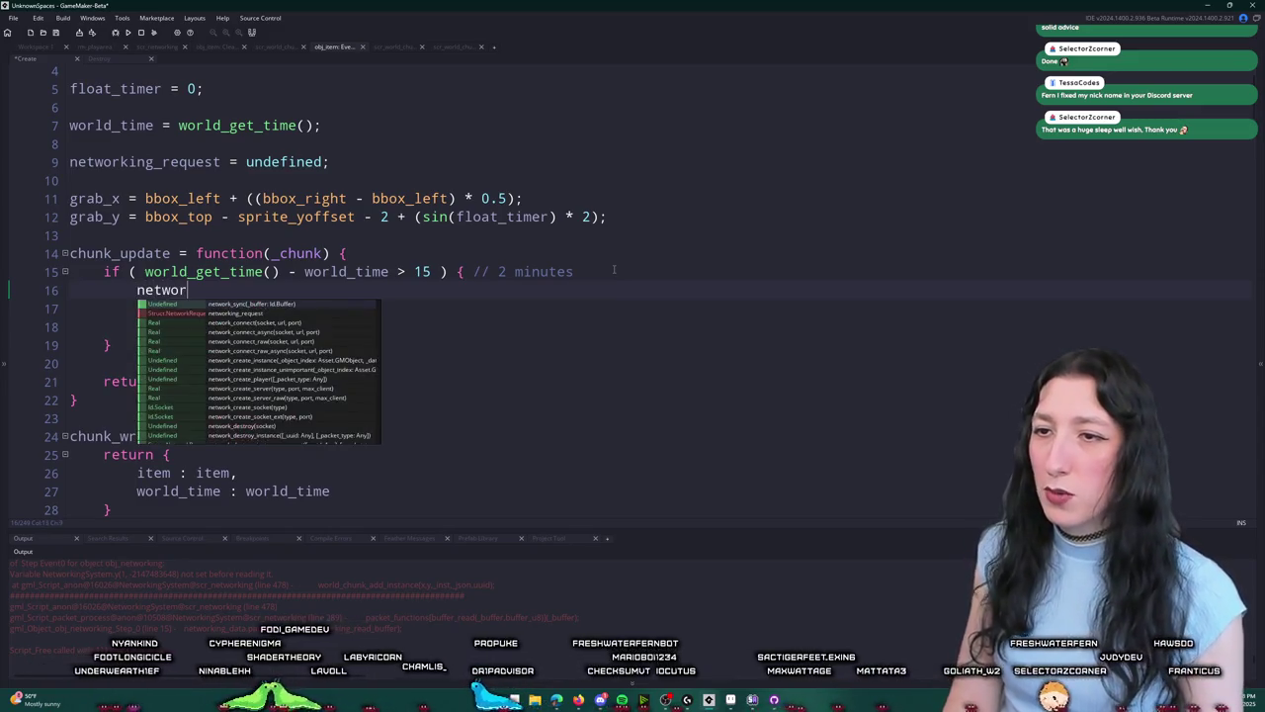
{"action": "key", "text": "Down"}
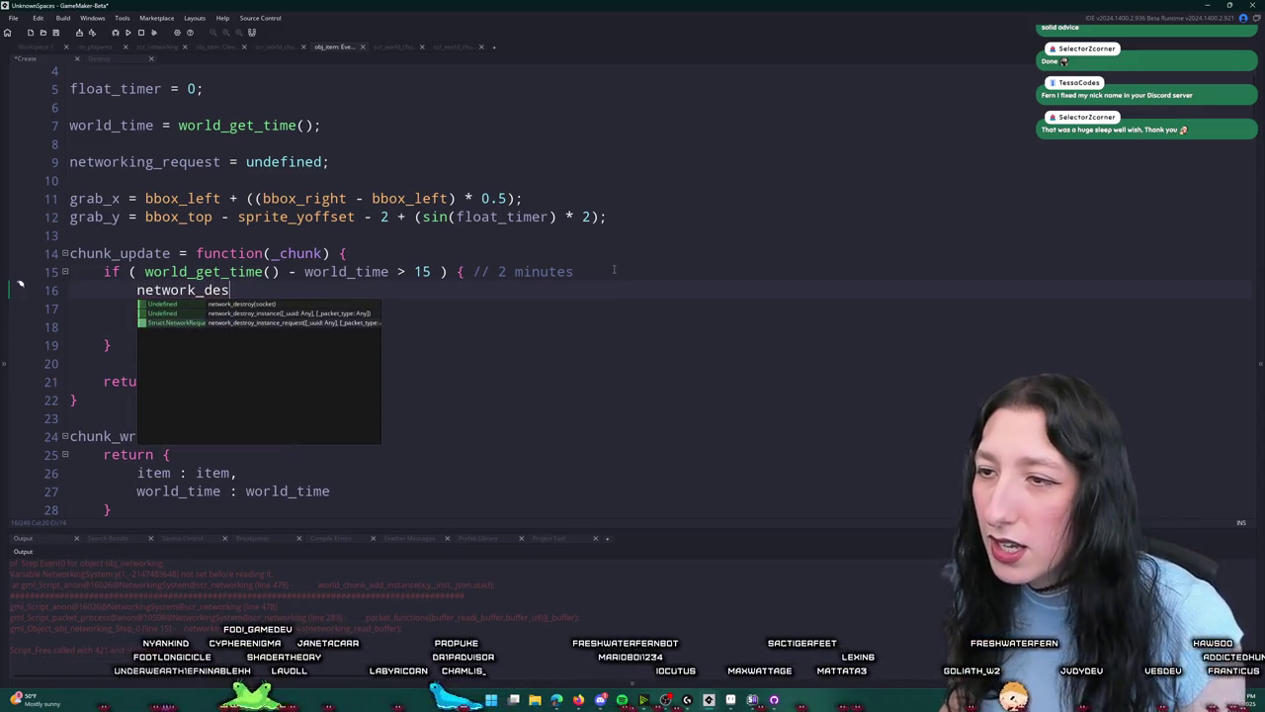
{"action": "key", "text": "Return"}
{"action": "type", "text": "uuid"}
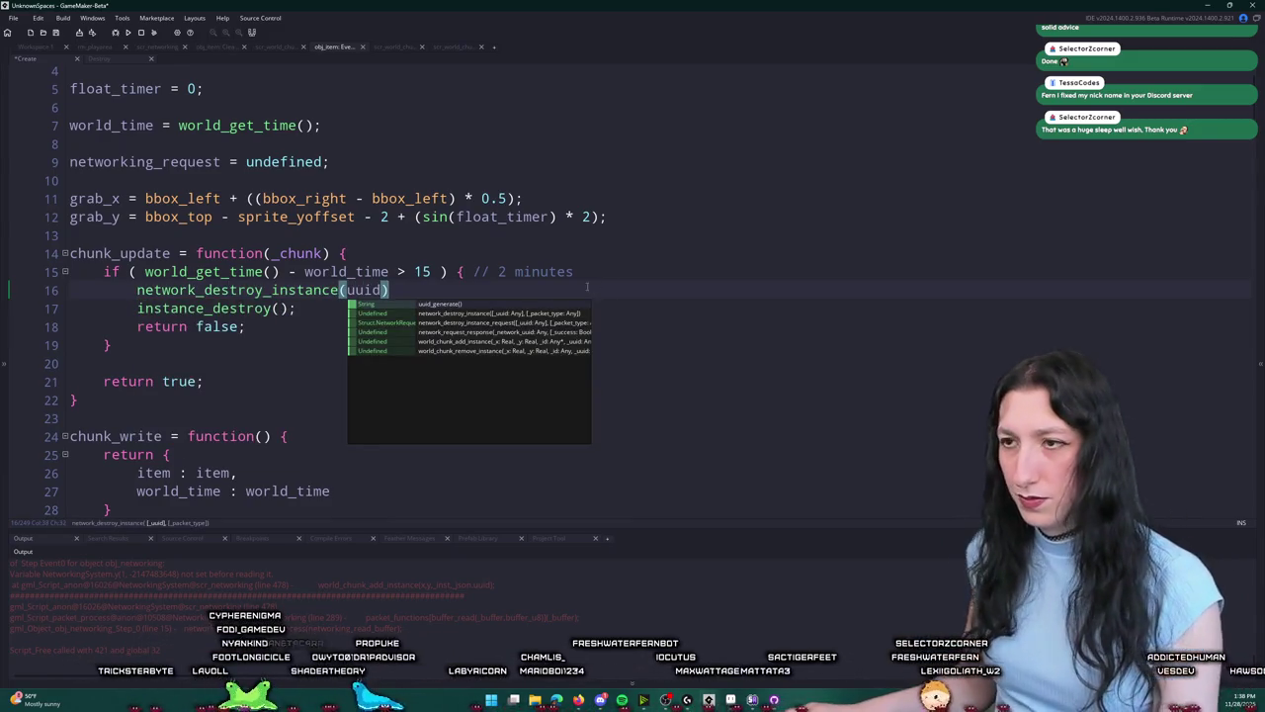
{"action": "type", "text": ");"}
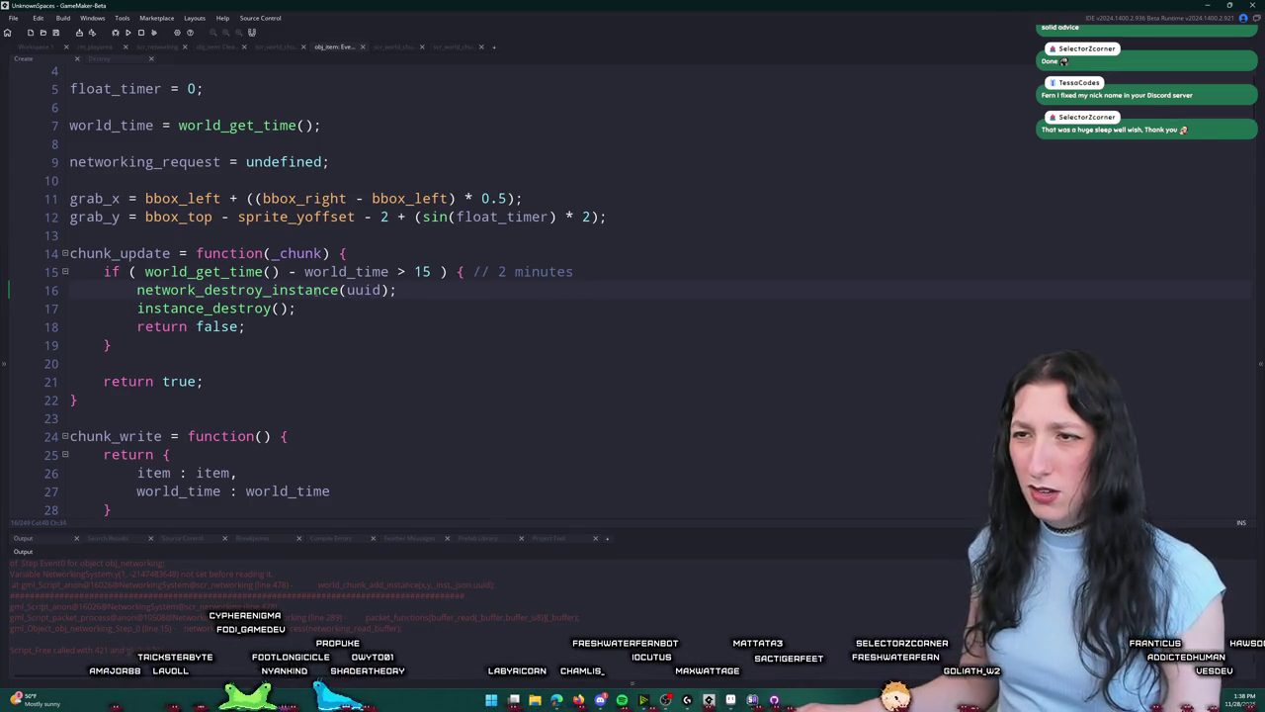
{"action": "middle_click", "coordinate": [317, 290]}
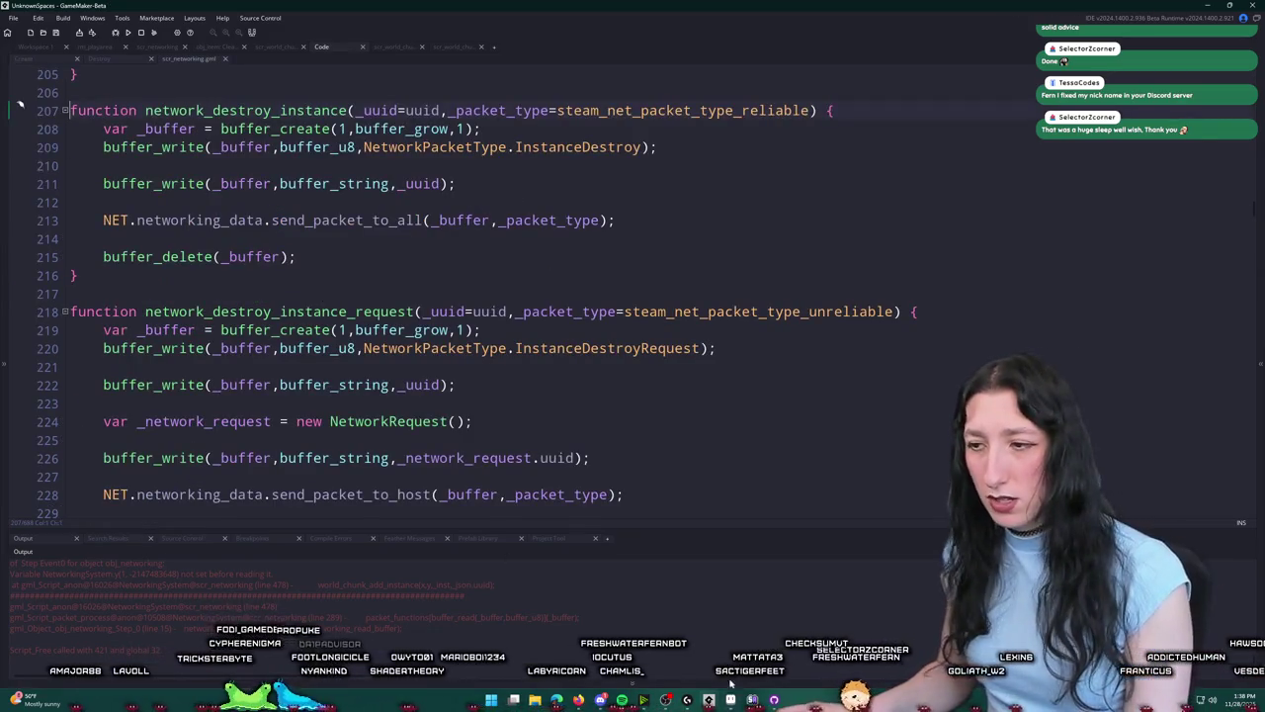
{"action": "key", "text": "alt+Tab"}
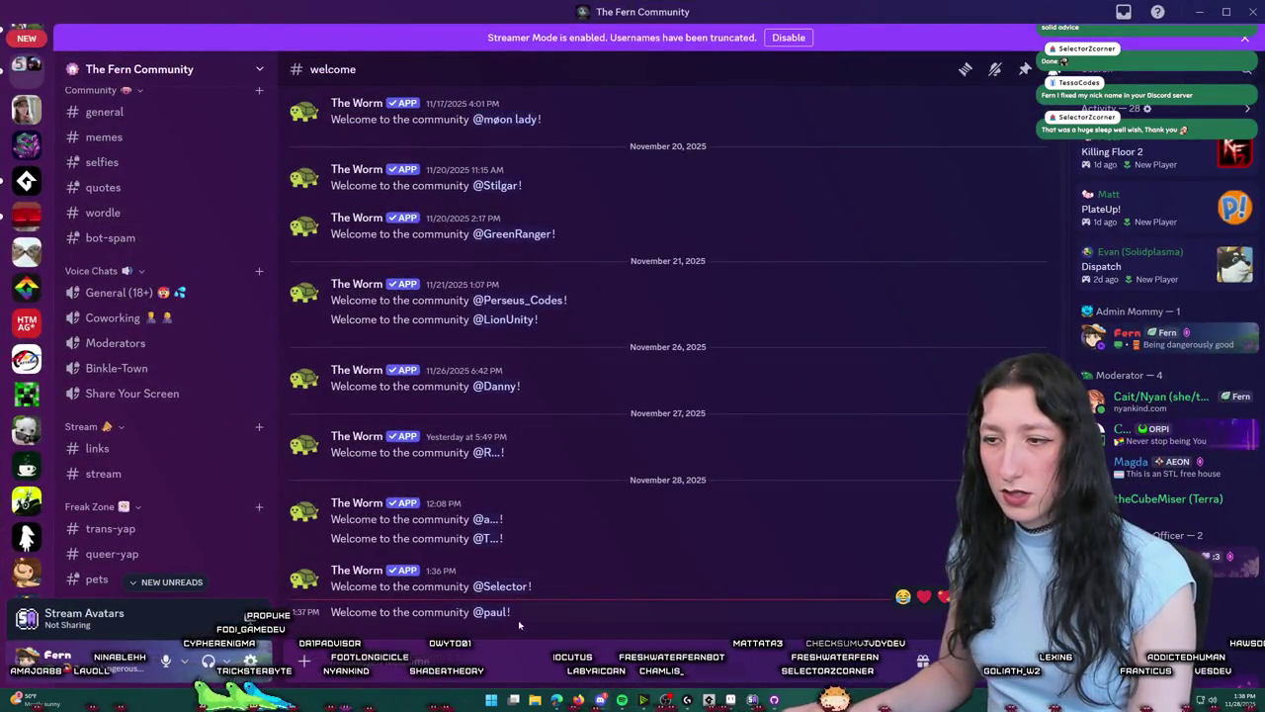
Step: In Discord, view a new member's profile card, full profile and role options, then close them
{"action": "left_click", "coordinate": [487, 537]}
{"action": "left_click", "coordinate": [540, 502]}
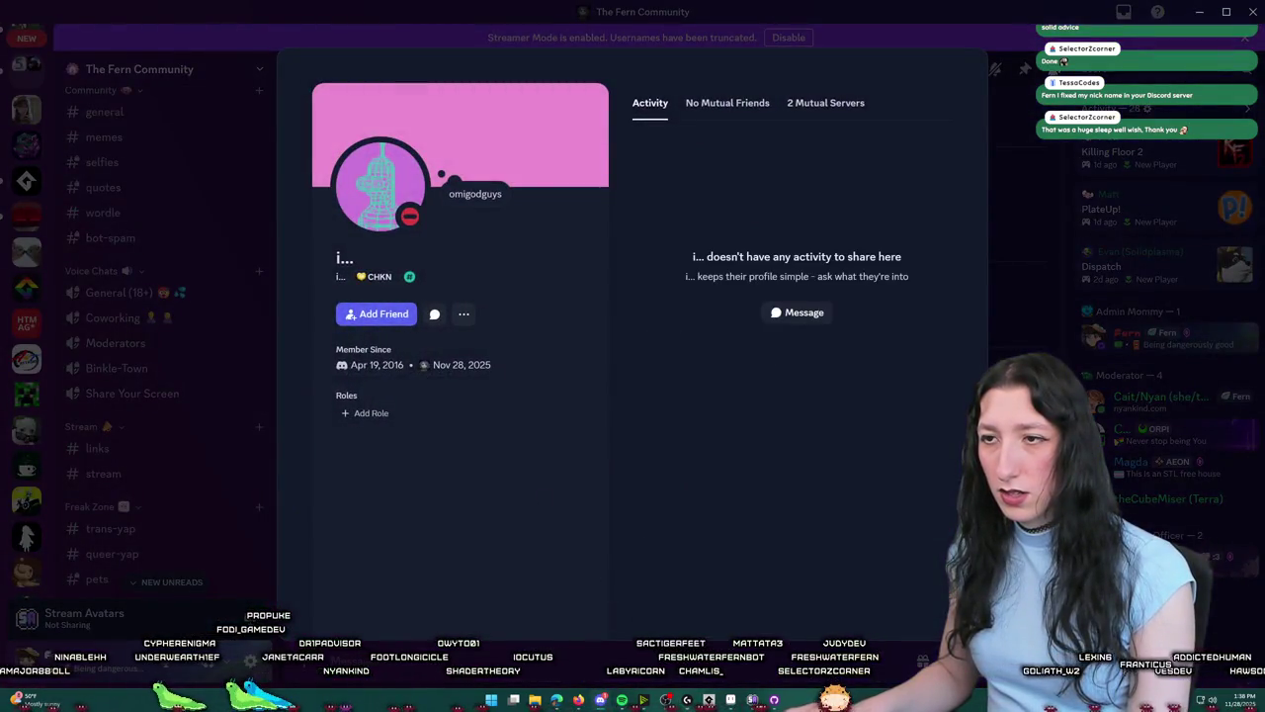
{"action": "key", "text": "Escape"}
{"action": "right_click", "coordinate": [484, 613]}
{"action": "mouse_move", "coordinate": [534, 658]}
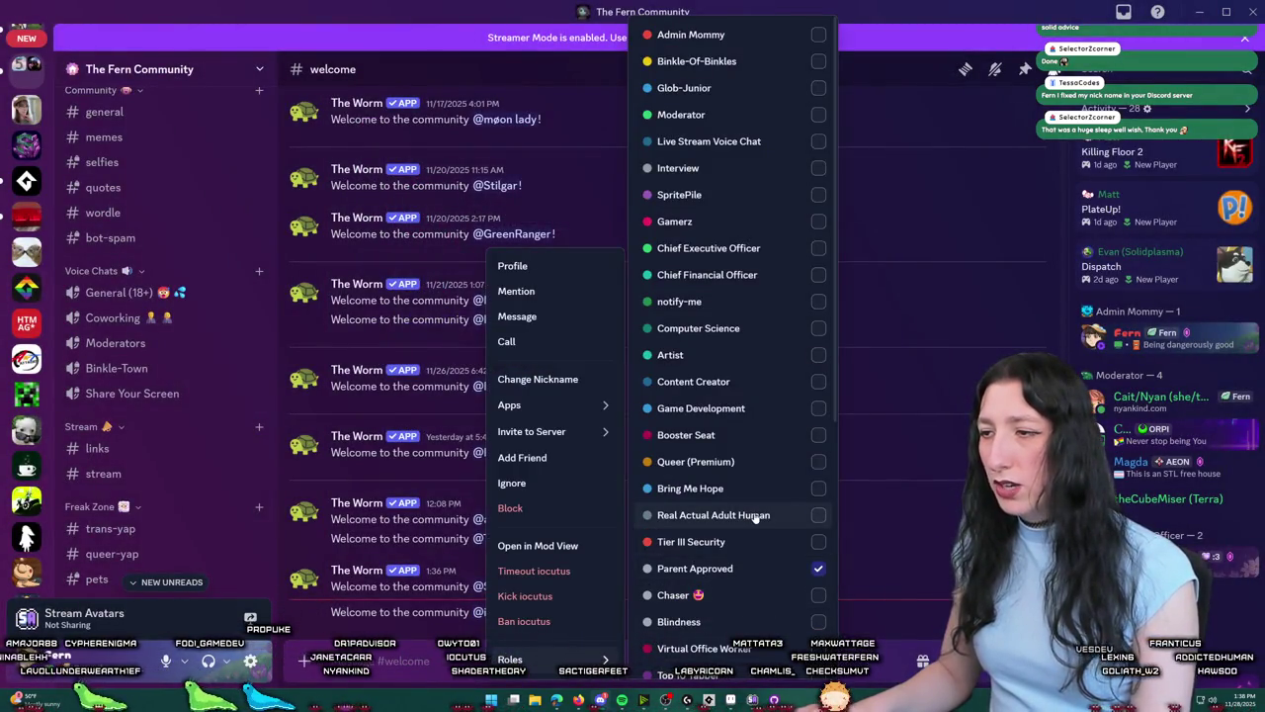
{"action": "left_click", "coordinate": [367, 416]}
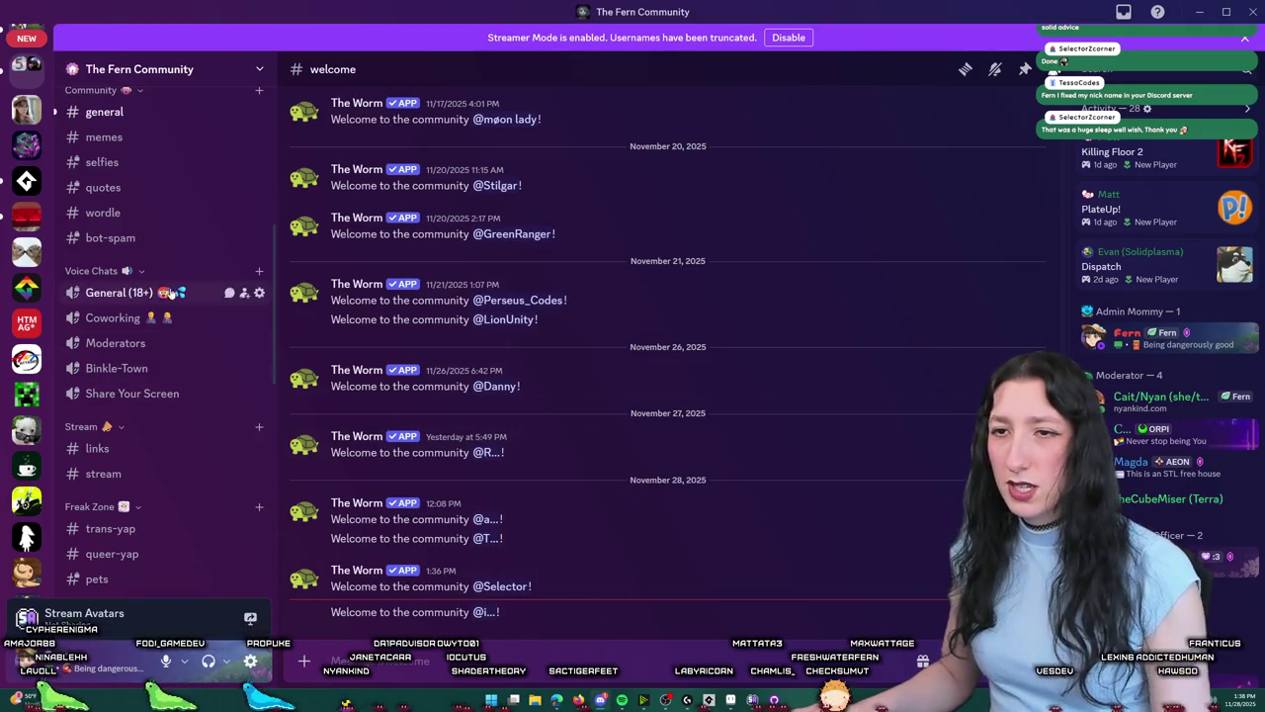
Step: Check profile cards in the general channel, then minimise Discord to reveal the GameMaker code
{"action": "left_click", "coordinate": [104, 112]}
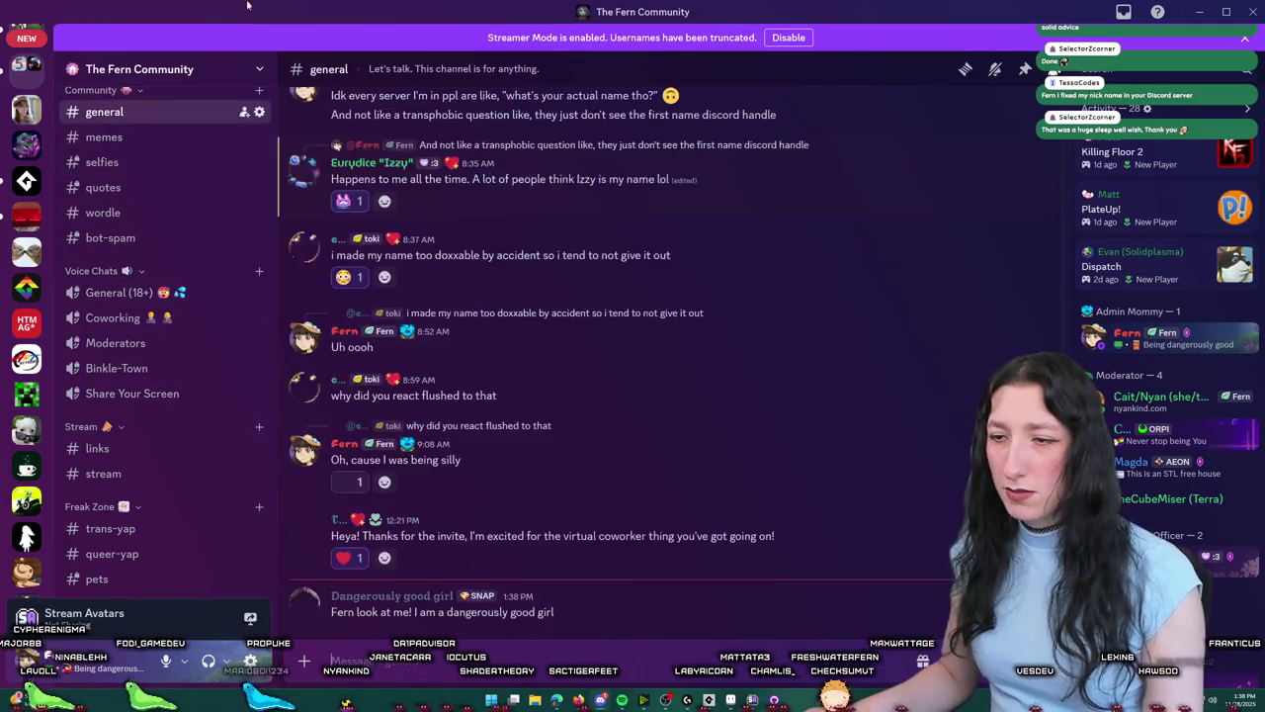
{"action": "left_click", "coordinate": [405, 596]}
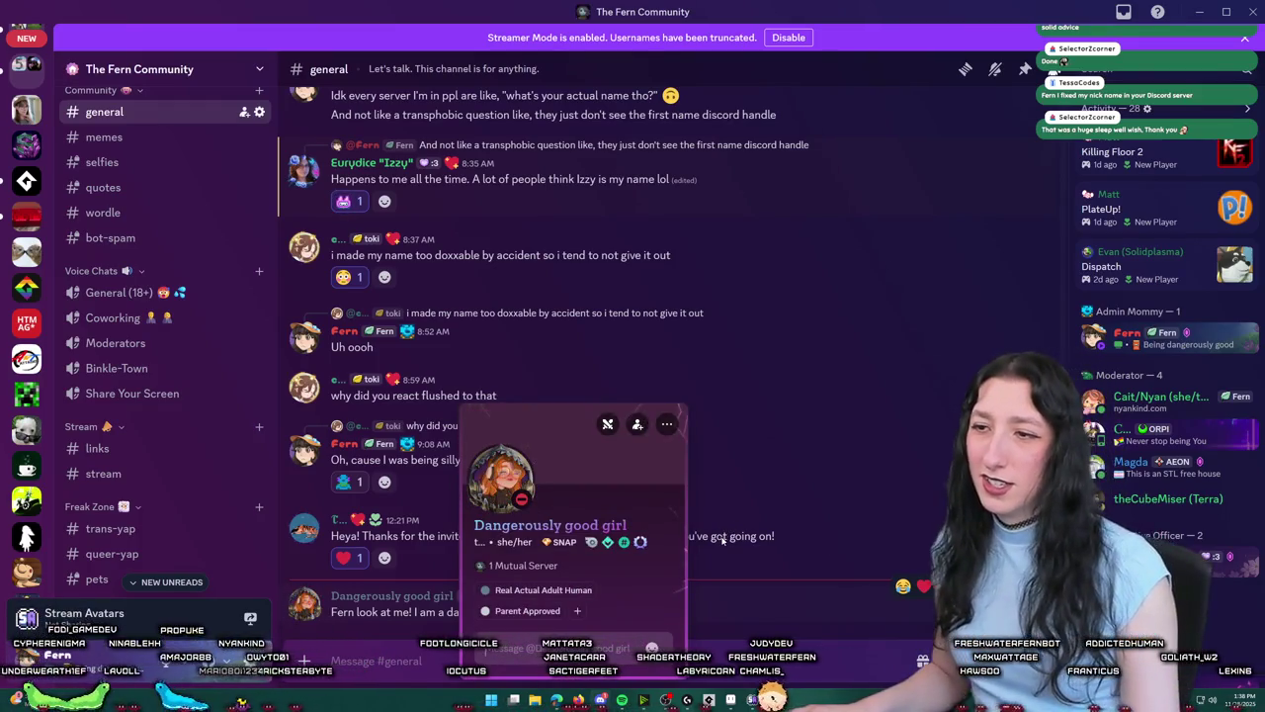
{"action": "left_click", "coordinate": [723, 539]}
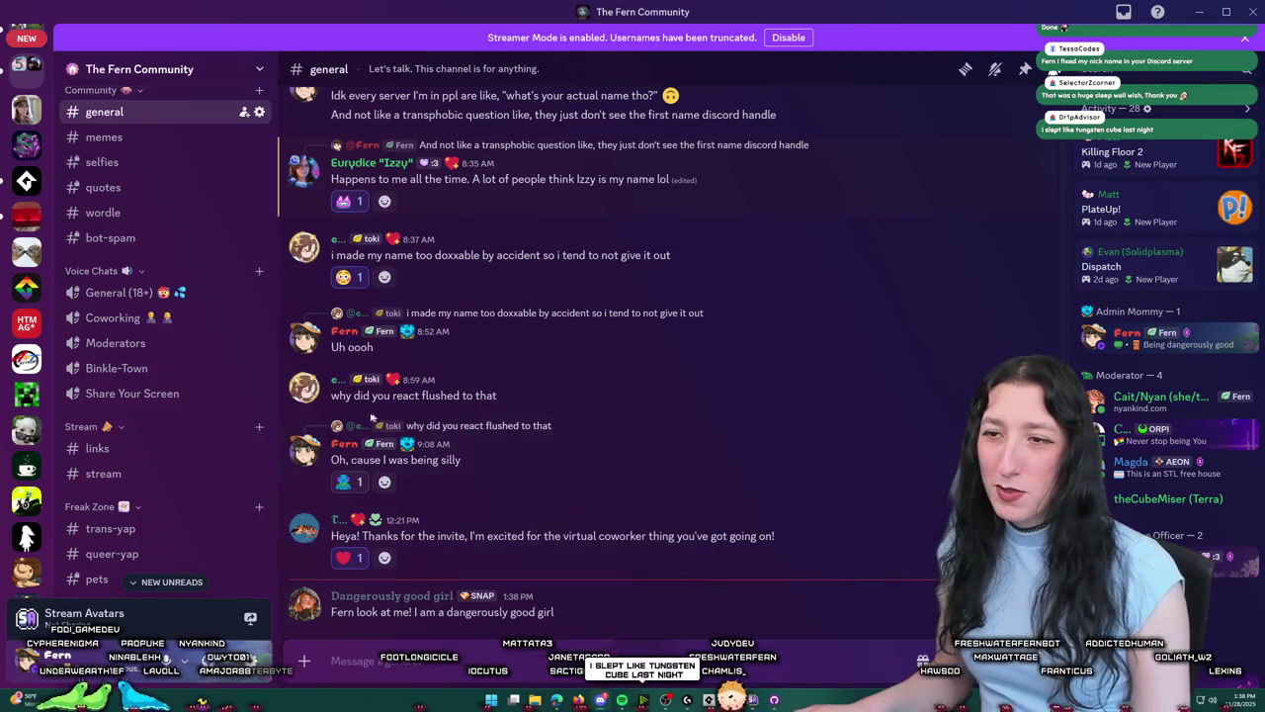
{"action": "left_click", "coordinate": [304, 448]}
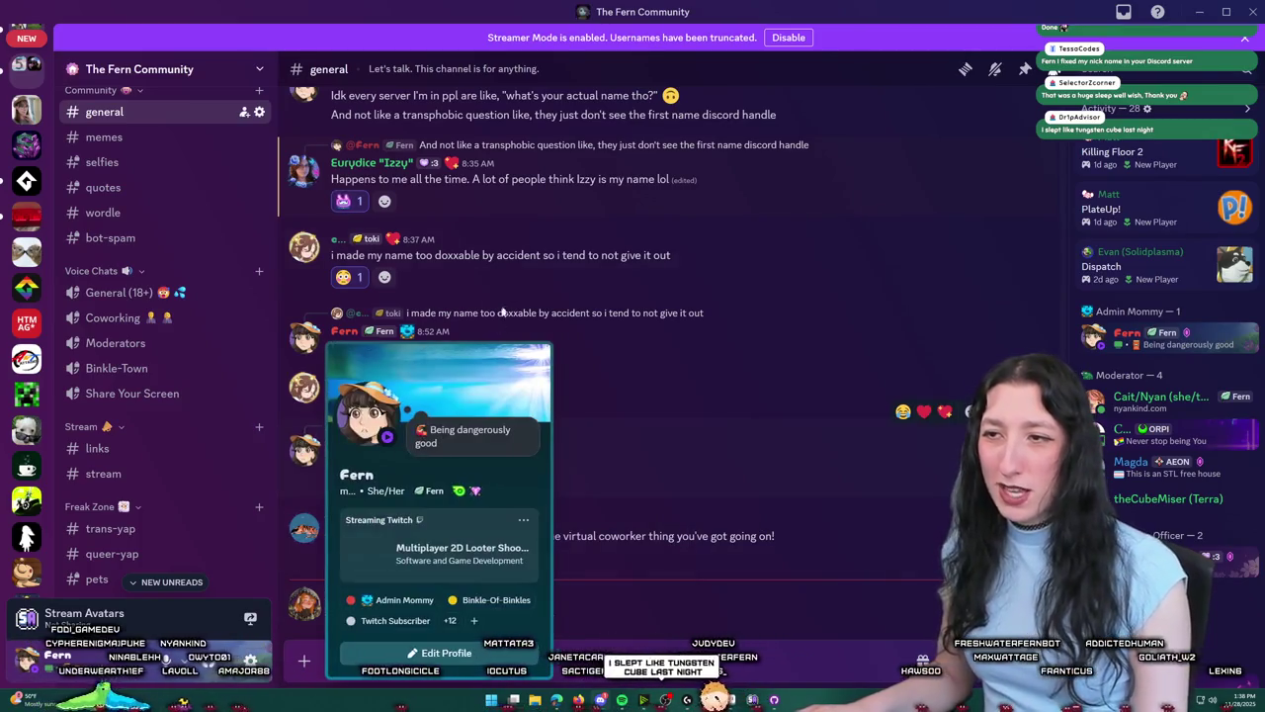
{"action": "left_click", "coordinate": [465, 443]}
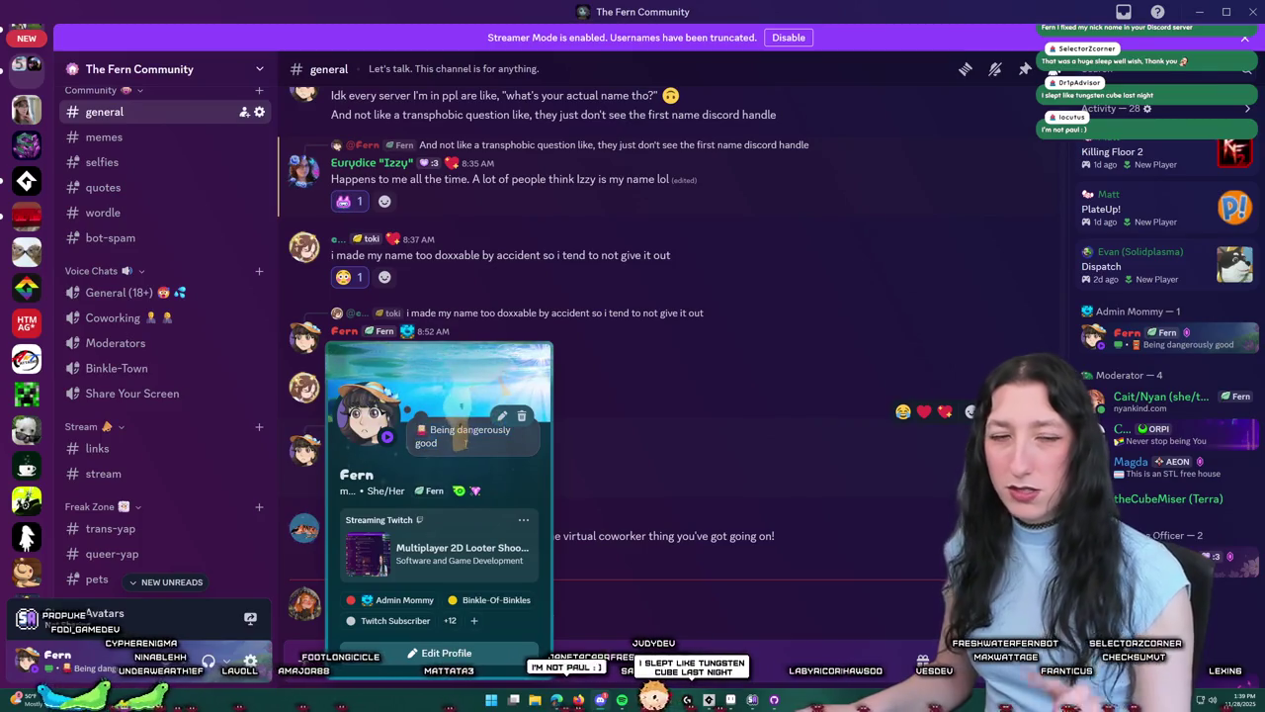
{"action": "left_click", "coordinate": [693, 441]}
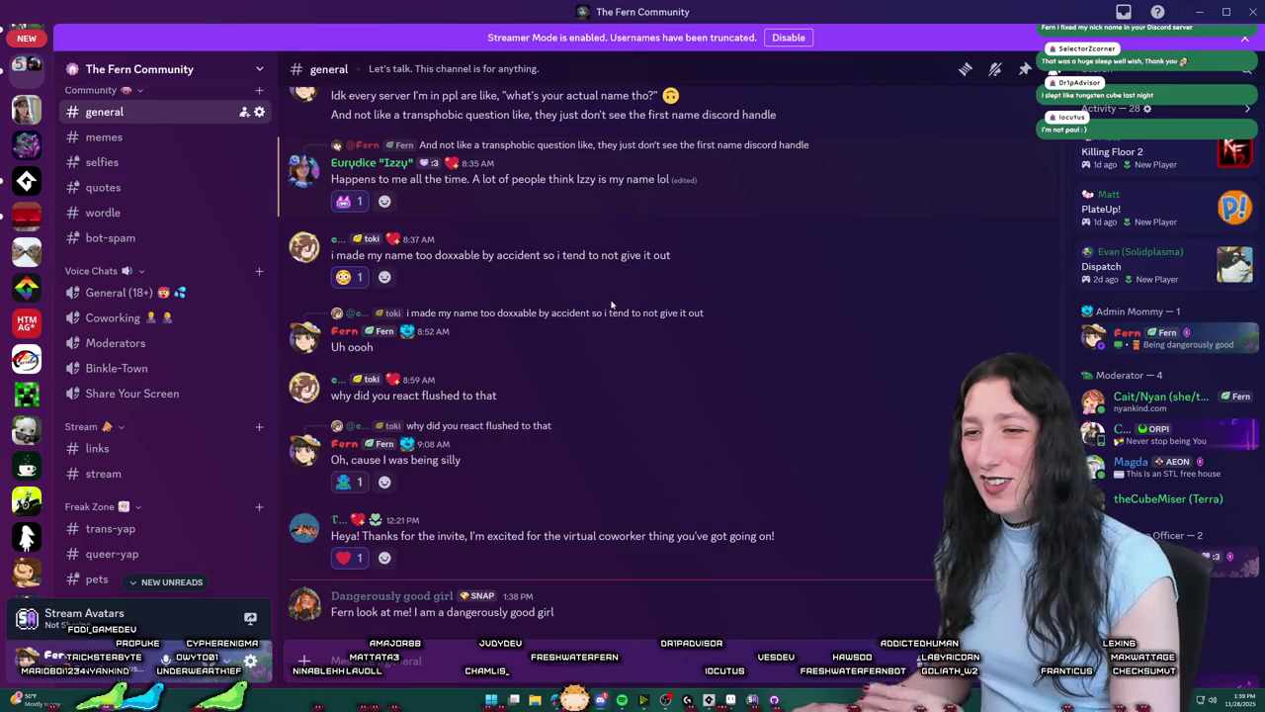
{"action": "left_click", "coordinate": [1198, 12]}
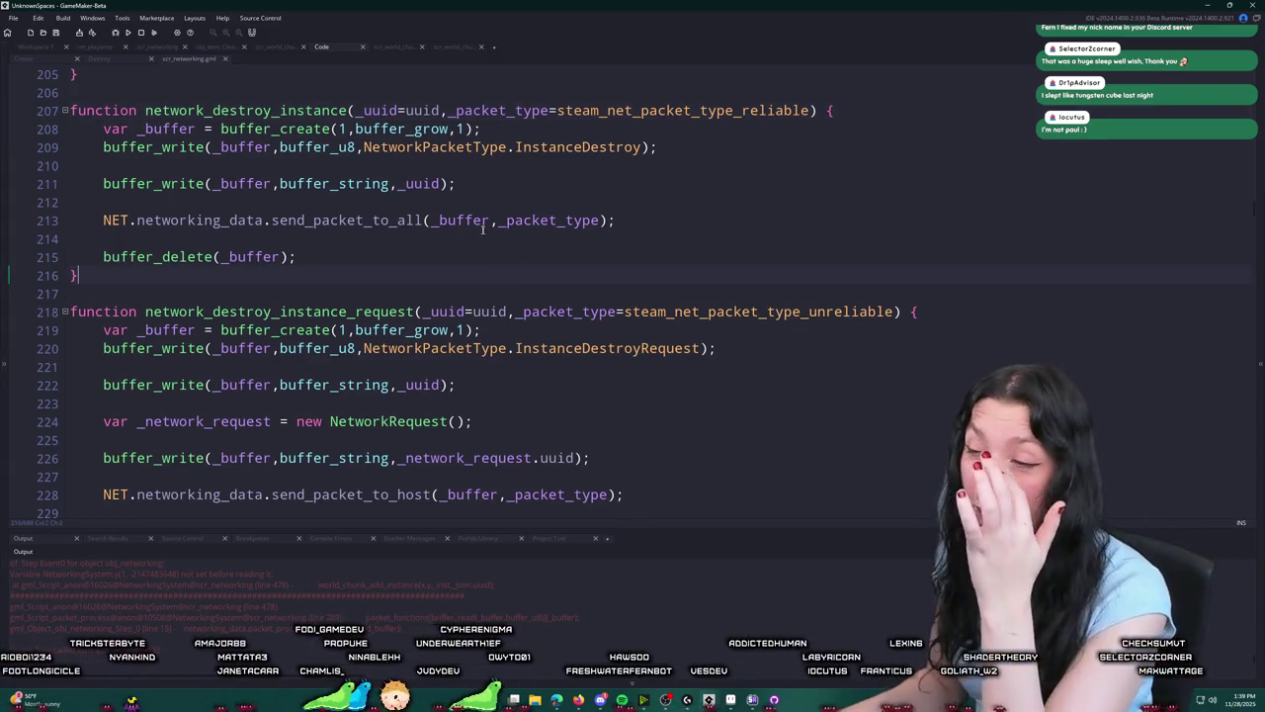
Step: Compare obj_item's Create and Destroy events, then open network_destroy_instance's definition to check its line 207 default
{"action": "scroll", "coordinate": [485, 229], "scroll_direction": "up", "scroll_amount": 2}
{"action": "scroll", "coordinate": [425, 229], "scroll_direction": "up", "scroll_amount": 2}
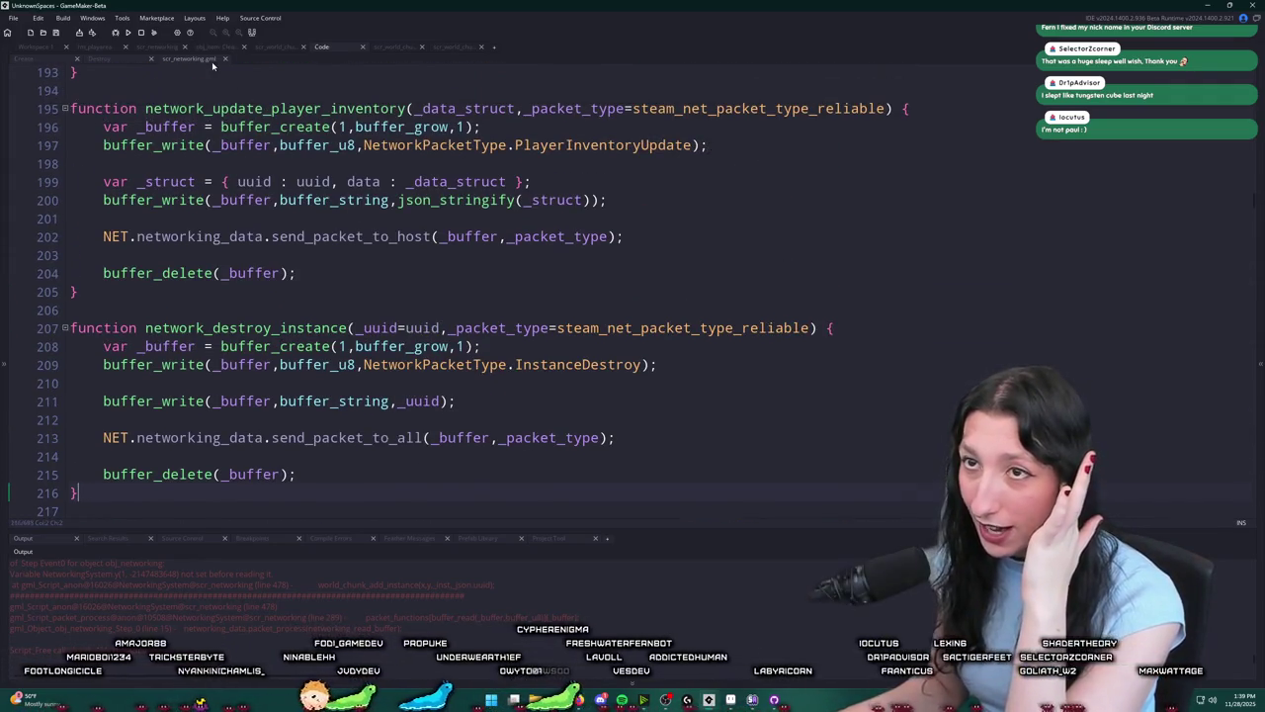
{"action": "left_click", "coordinate": [224, 58]}
{"action": "left_click", "coordinate": [121, 58]}
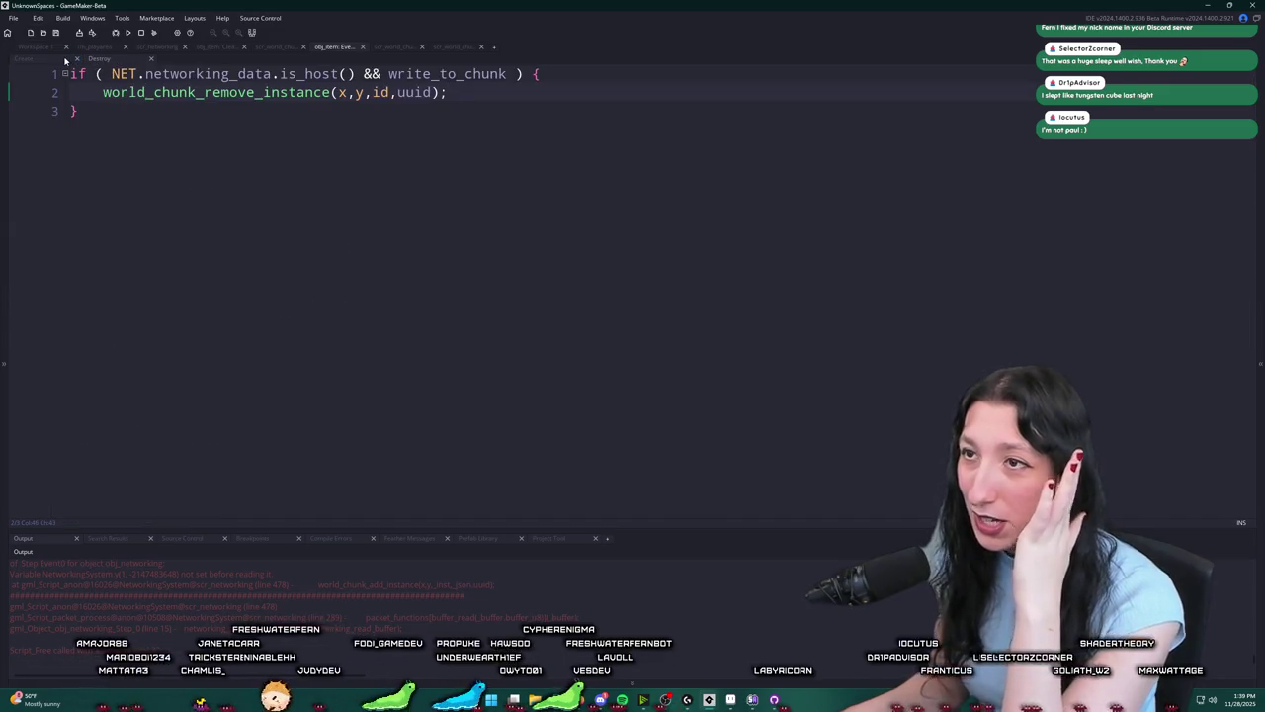
{"action": "left_click", "coordinate": [65, 60]}
{"action": "left_click", "coordinate": [362, 289]}
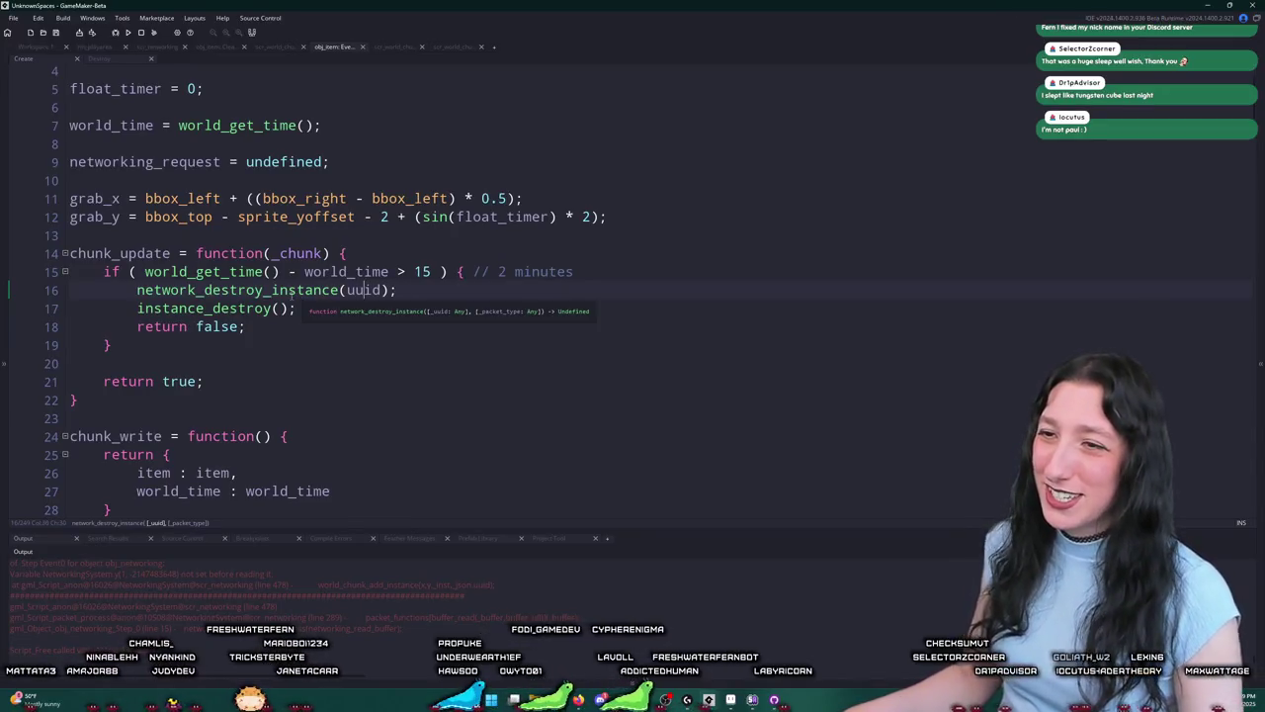
{"action": "middle_click", "coordinate": [292, 295]}
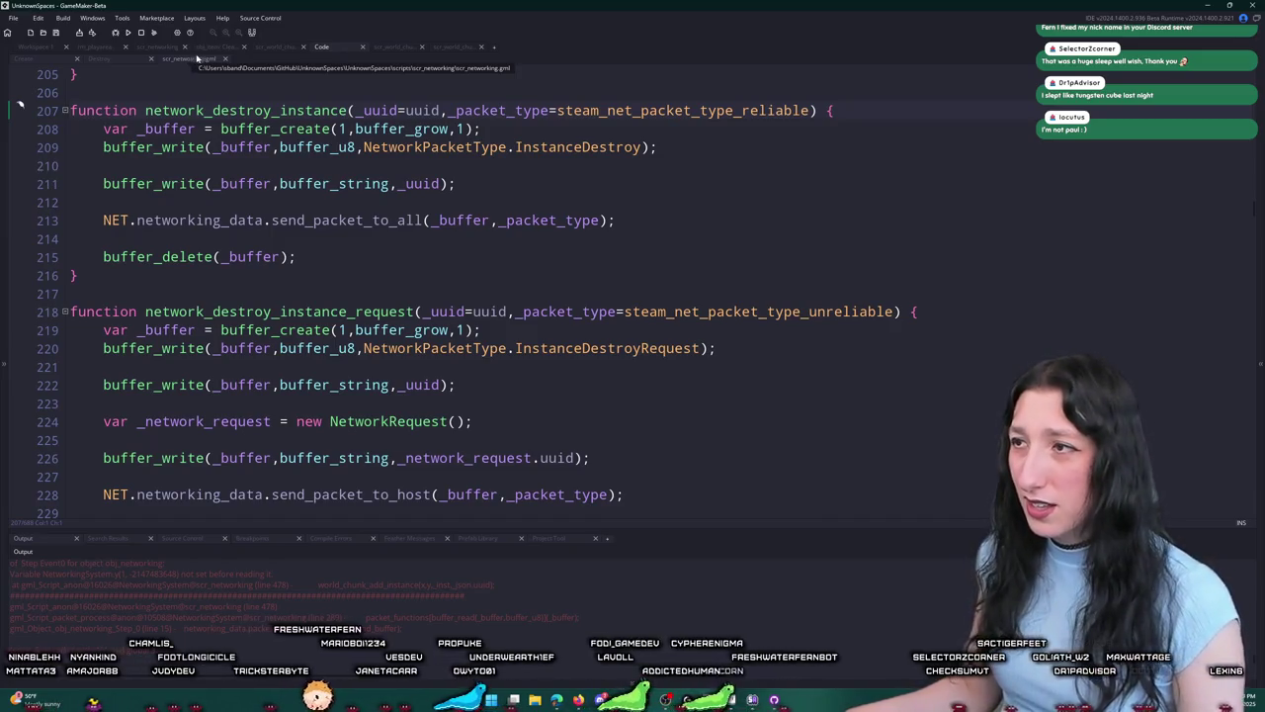
{"action": "left_click", "coordinate": [815, 110]}
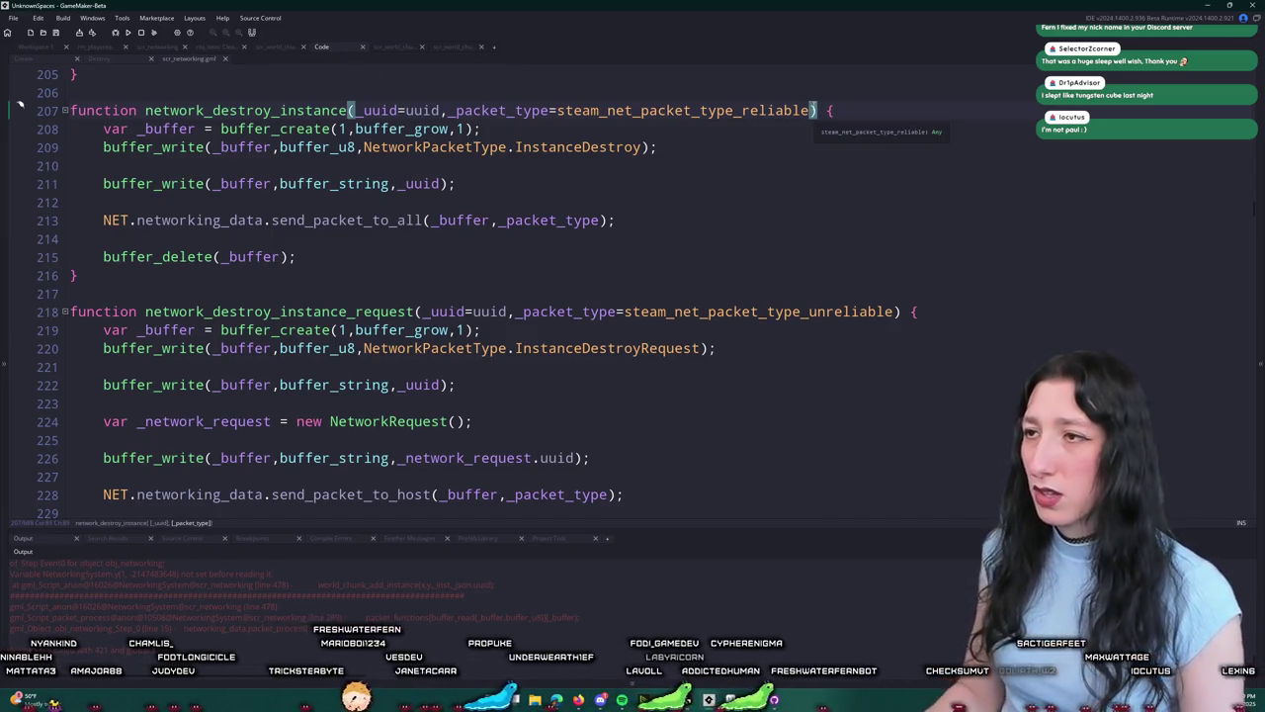
Step: Reopen the definition from line 16, undo a stray '_buffer' edit, and check network_update_player_inventory's packet type default
{"action": "left_click", "coordinate": [226, 59]}
{"action": "left_click", "coordinate": [382, 290]}
{"action": "left_click", "coordinate": [339, 289]}
{"action": "type", "text": "_destroy_instance_(uuid);"}
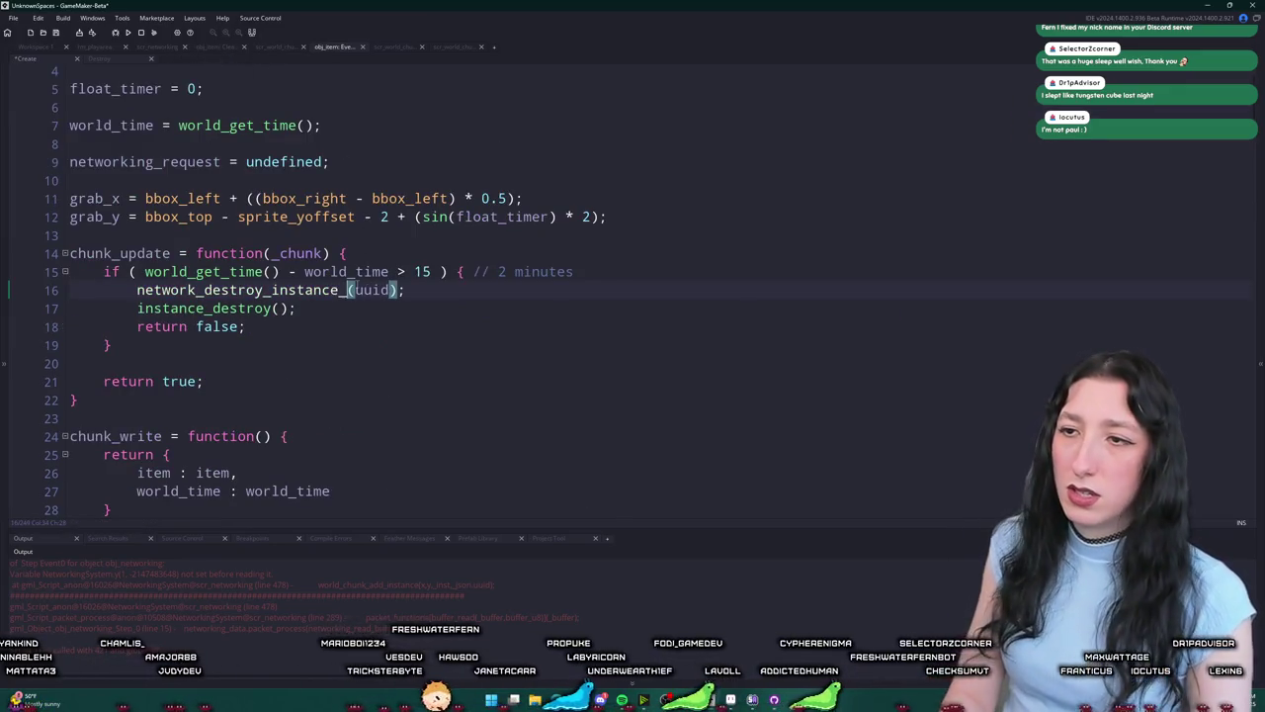
{"action": "key", "text": "BackSpace"}
{"action": "key", "text": "Escape"}
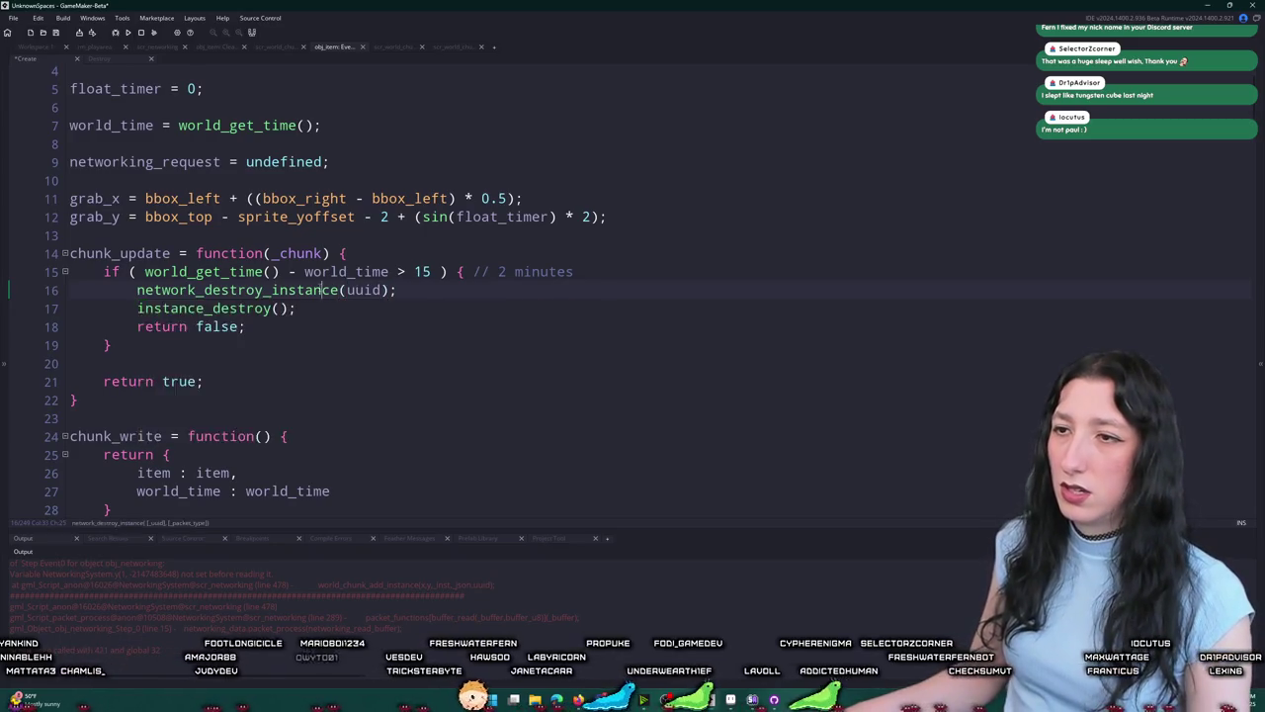
{"action": "key", "text": "F12"}
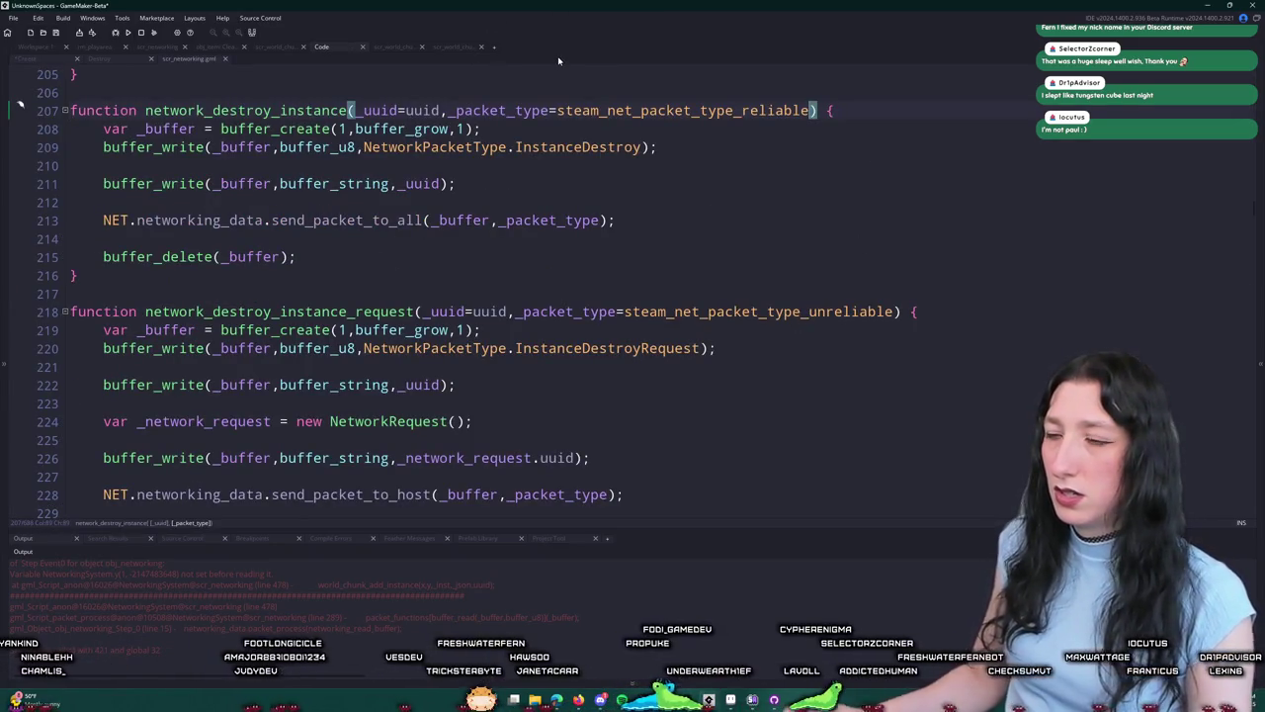
{"action": "type", "text": "_buffer"}
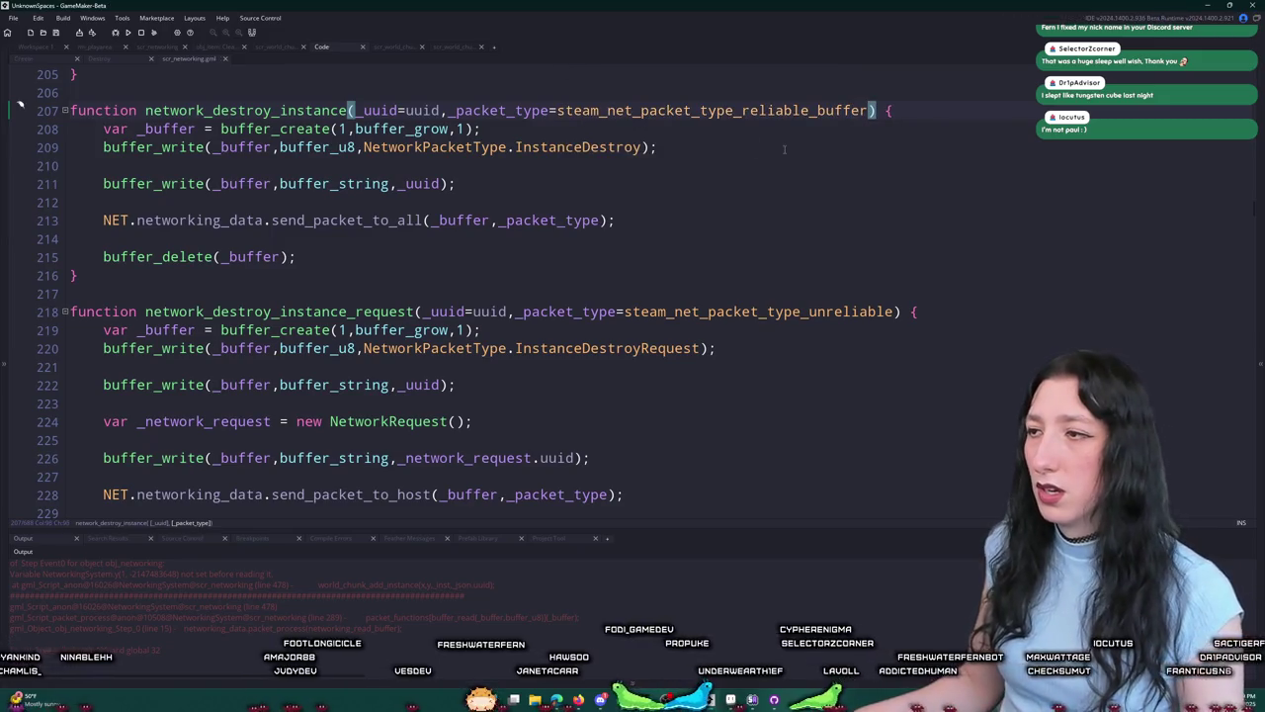
{"action": "scroll", "coordinate": [722, 254], "scroll_direction": "up", "scroll_amount": 3}
{"action": "key", "text": "ctrl+z"}
{"action": "scroll", "coordinate": [722, 254], "scroll_direction": "up", "scroll_amount": 2}
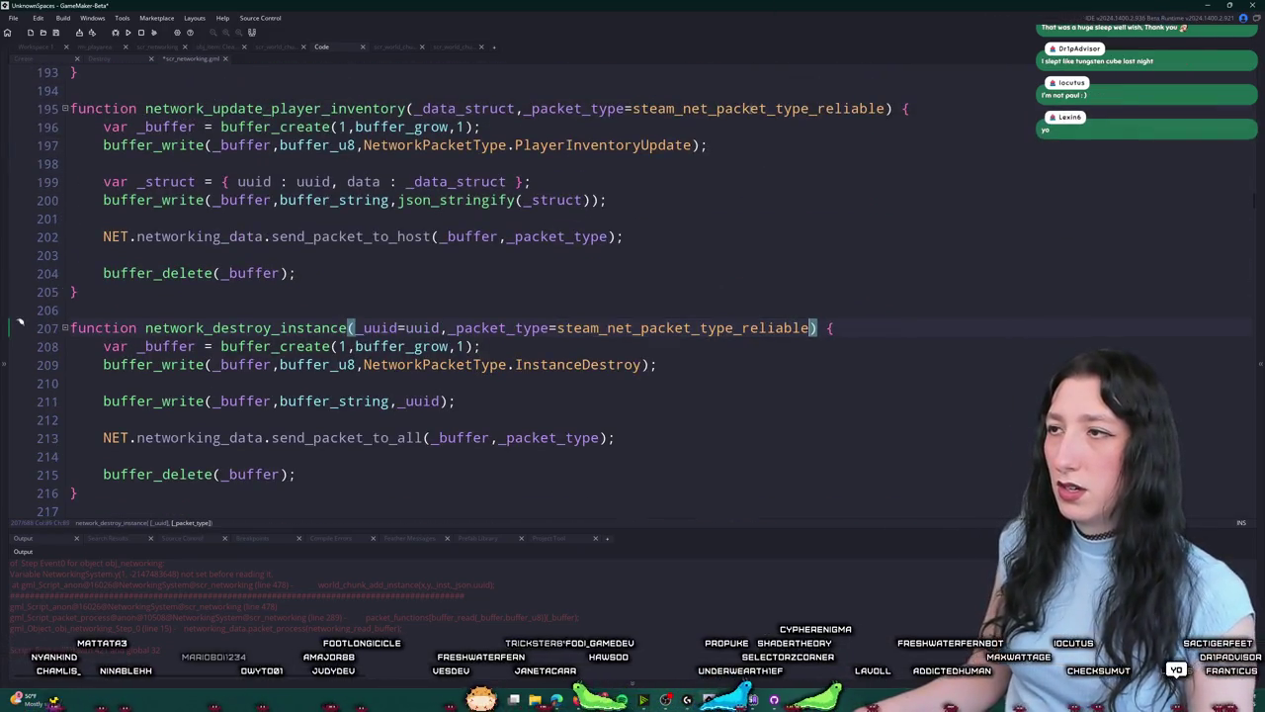
{"action": "left_click", "coordinate": [887, 108]}
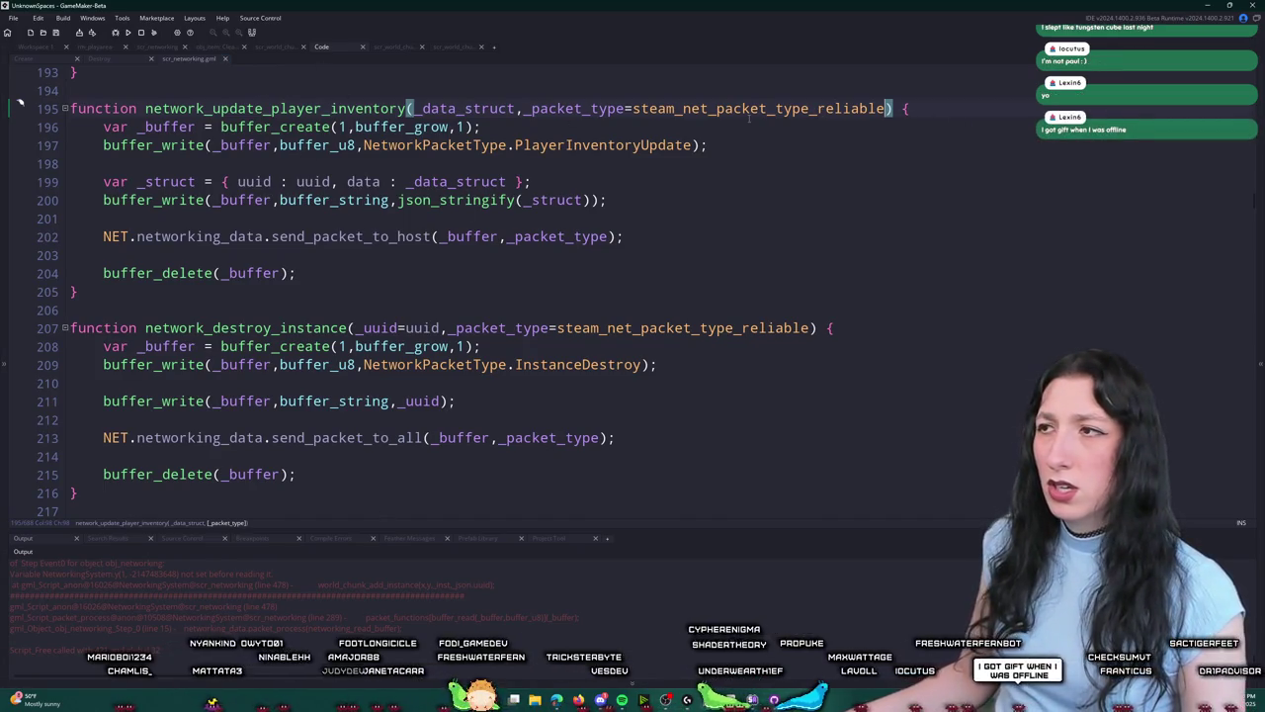
Step: Review lines 12–15 of the Create event and the send_packet_to_all call on line 213
{"action": "middle_click", "coordinate": [183, 60]}
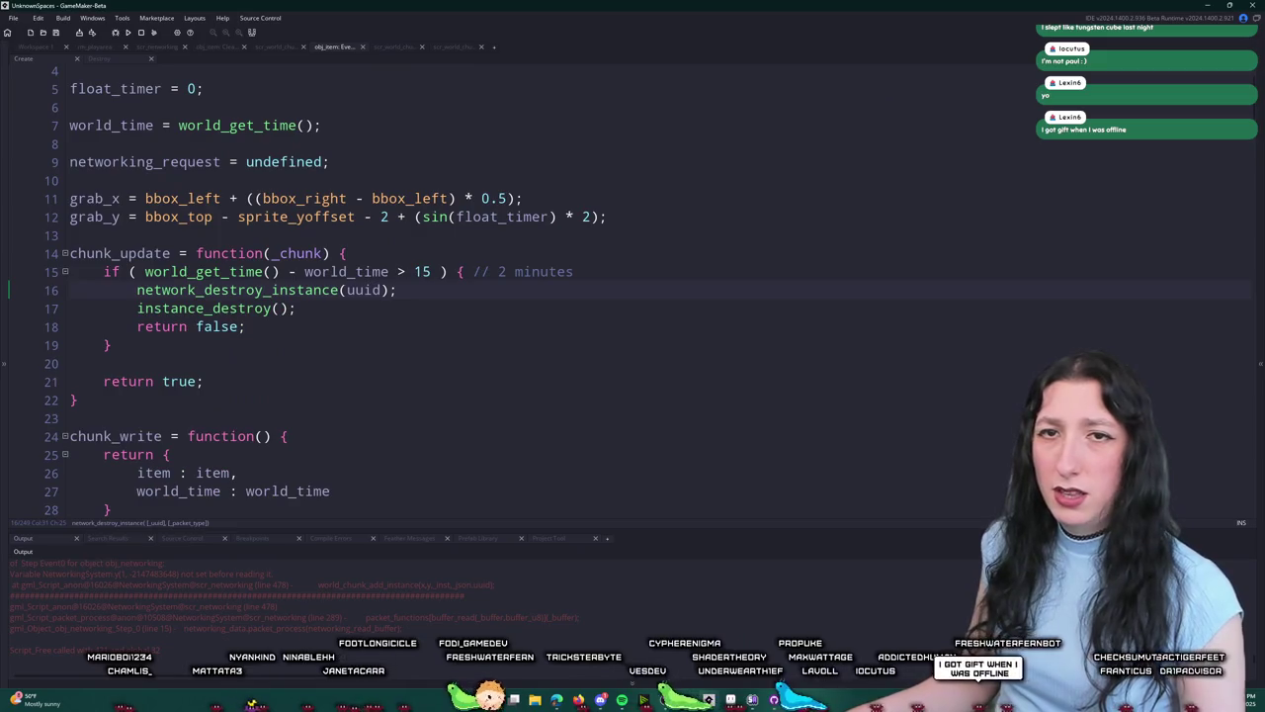
{"action": "left_click", "coordinate": [706, 224]}
{"action": "left_click", "coordinate": [646, 267]}
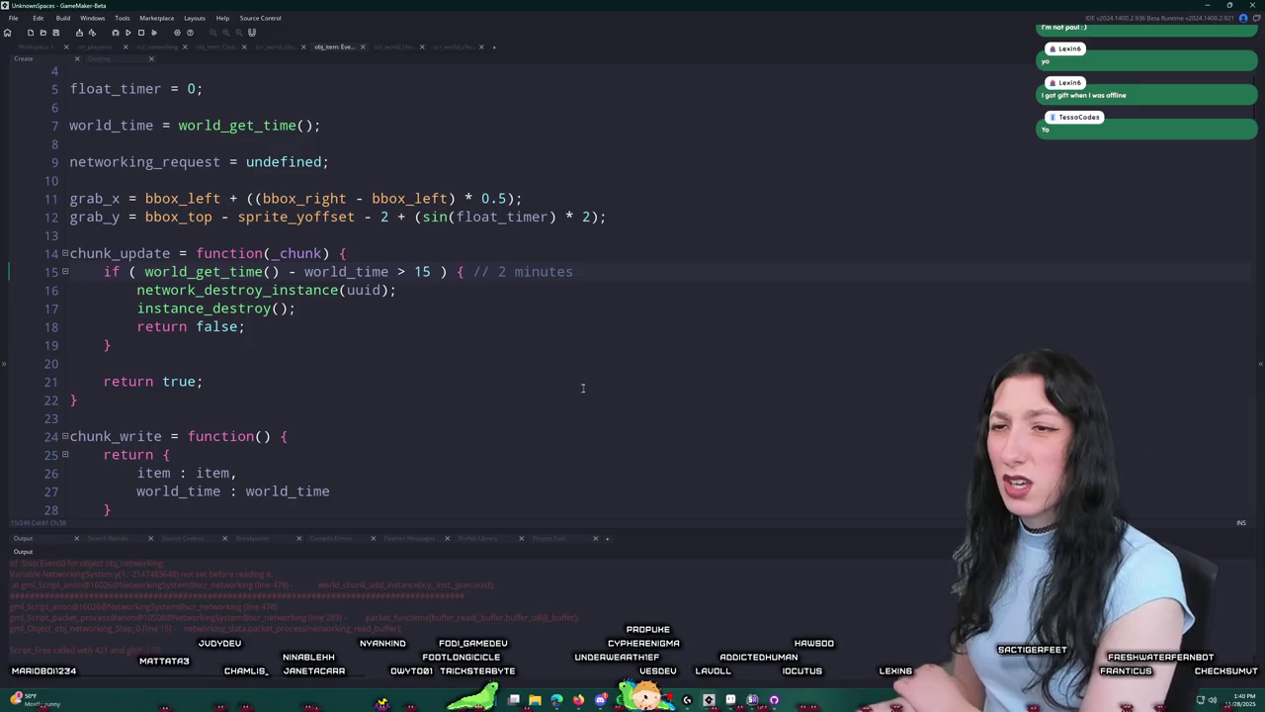
{"action": "middle_click", "coordinate": [330, 290]}
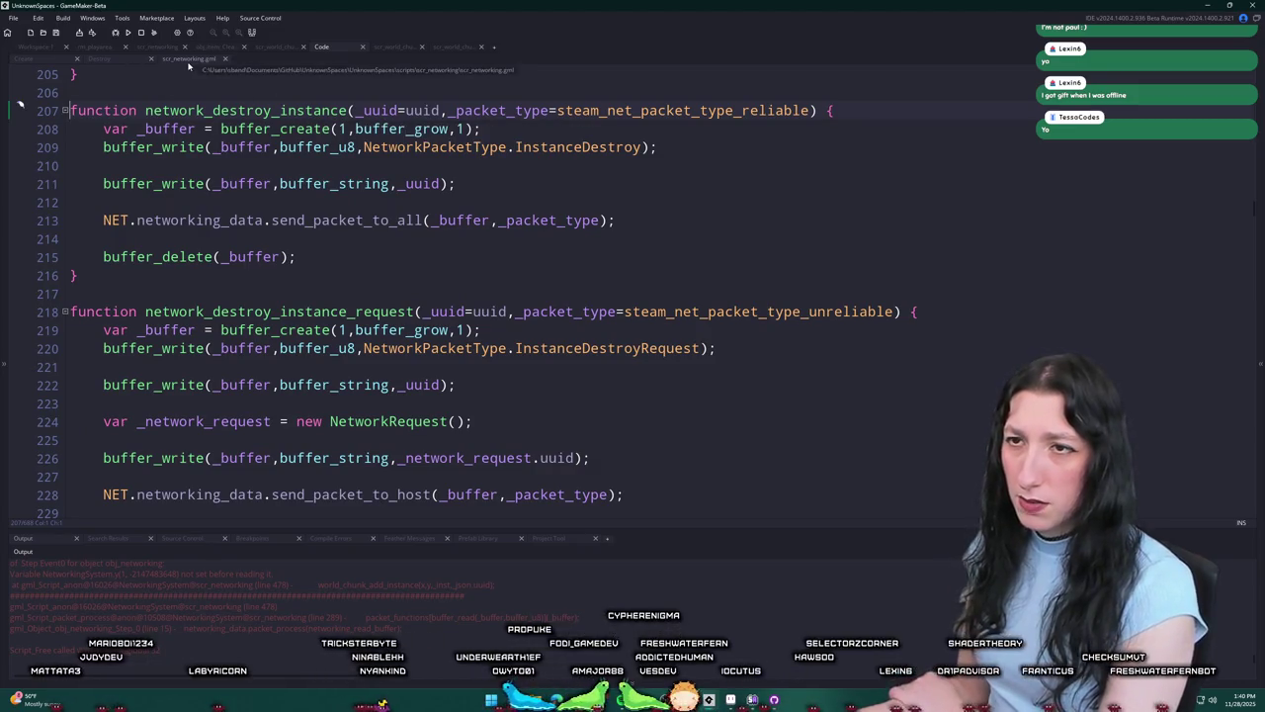
{"action": "left_click", "coordinate": [398, 221]}
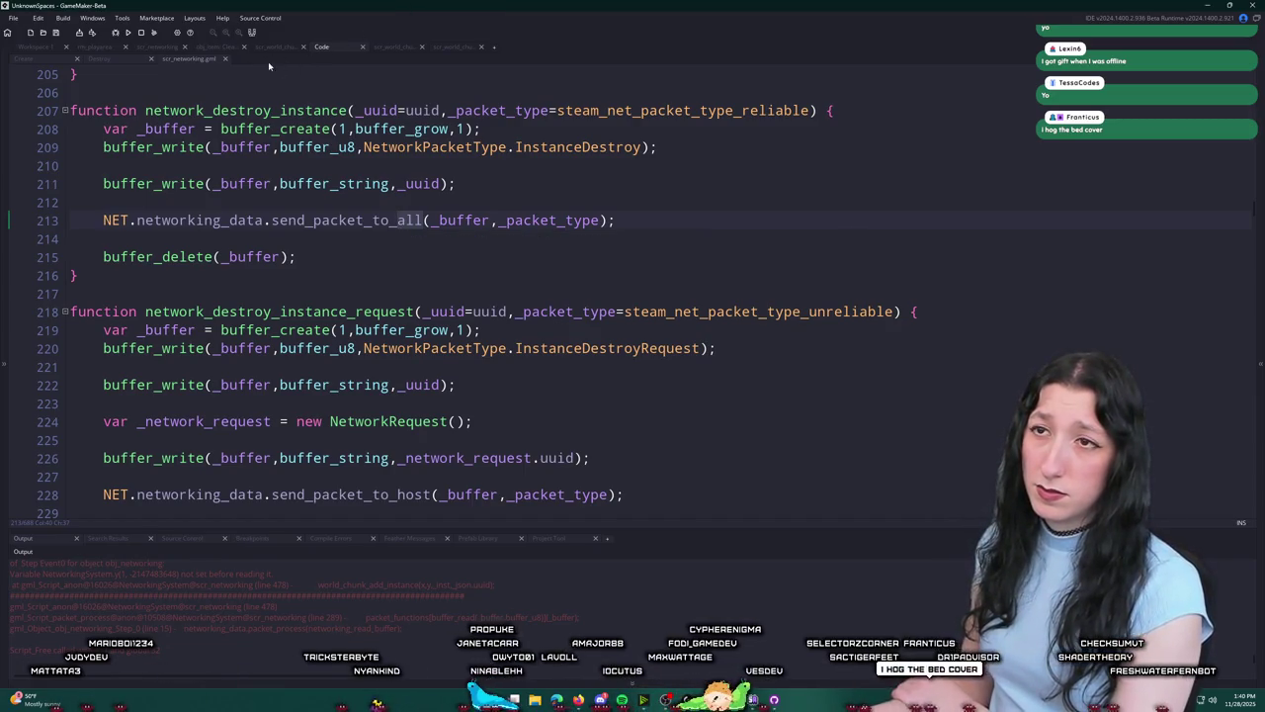
{"action": "left_click", "coordinate": [224, 60]}
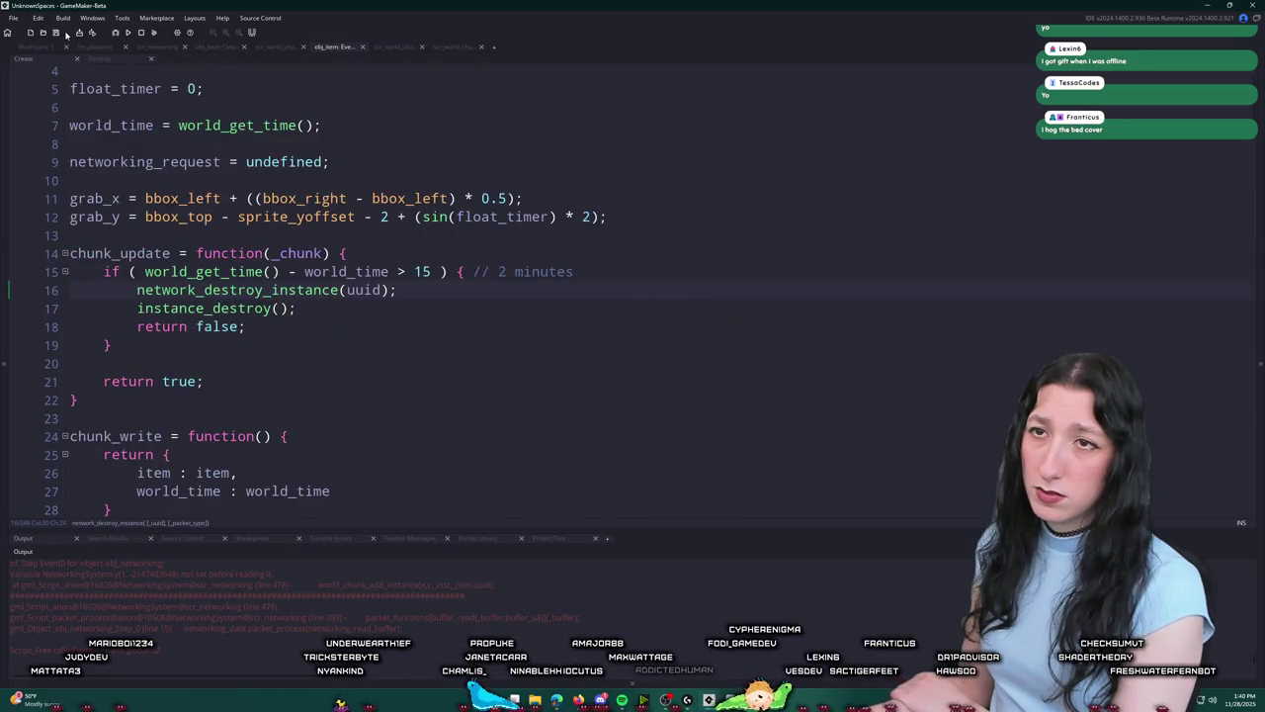
Step: Run the game, maximise its window, create a lobby and open the inventory
{"action": "left_click", "coordinate": [129, 35]}
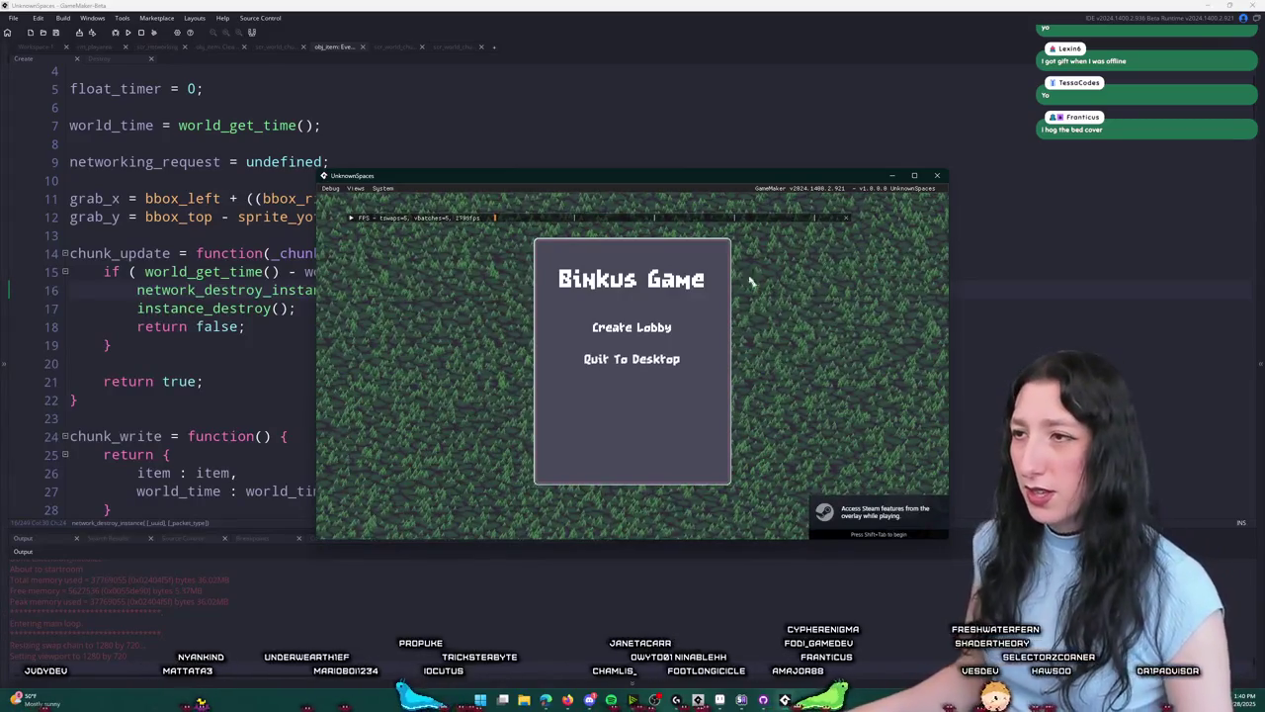
{"action": "double_click", "coordinate": [718, 183]}
{"action": "left_click", "coordinate": [614, 267]}
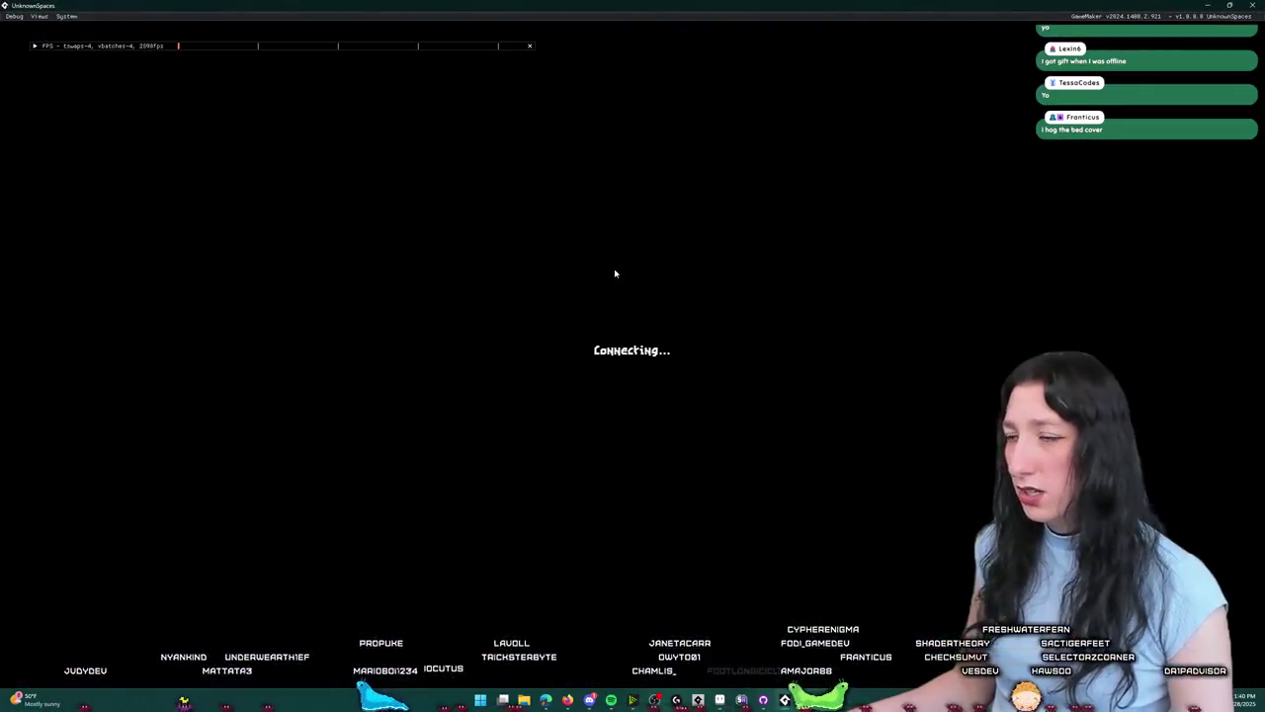
{"action": "key", "text": "i"}
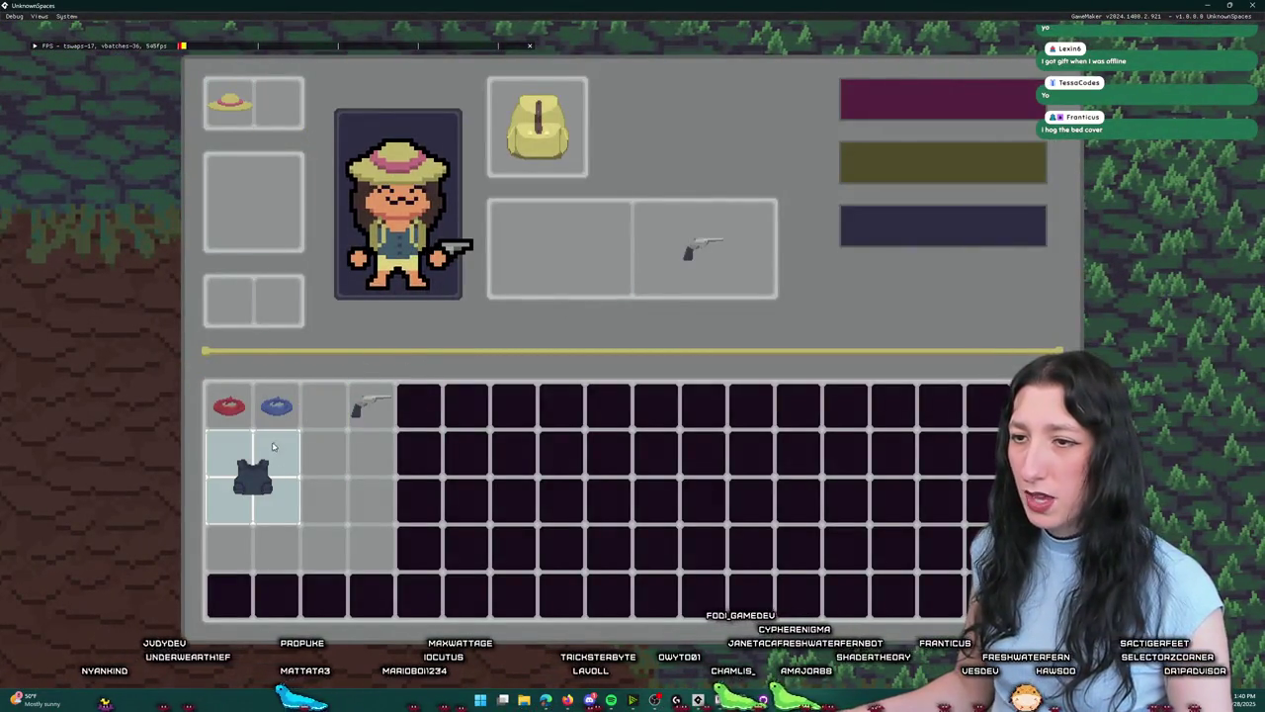
Step: Search 'world_sync' to open network_world_sync, go to line 107 and select _inst
{"action": "type", "text": "ld_sync"}
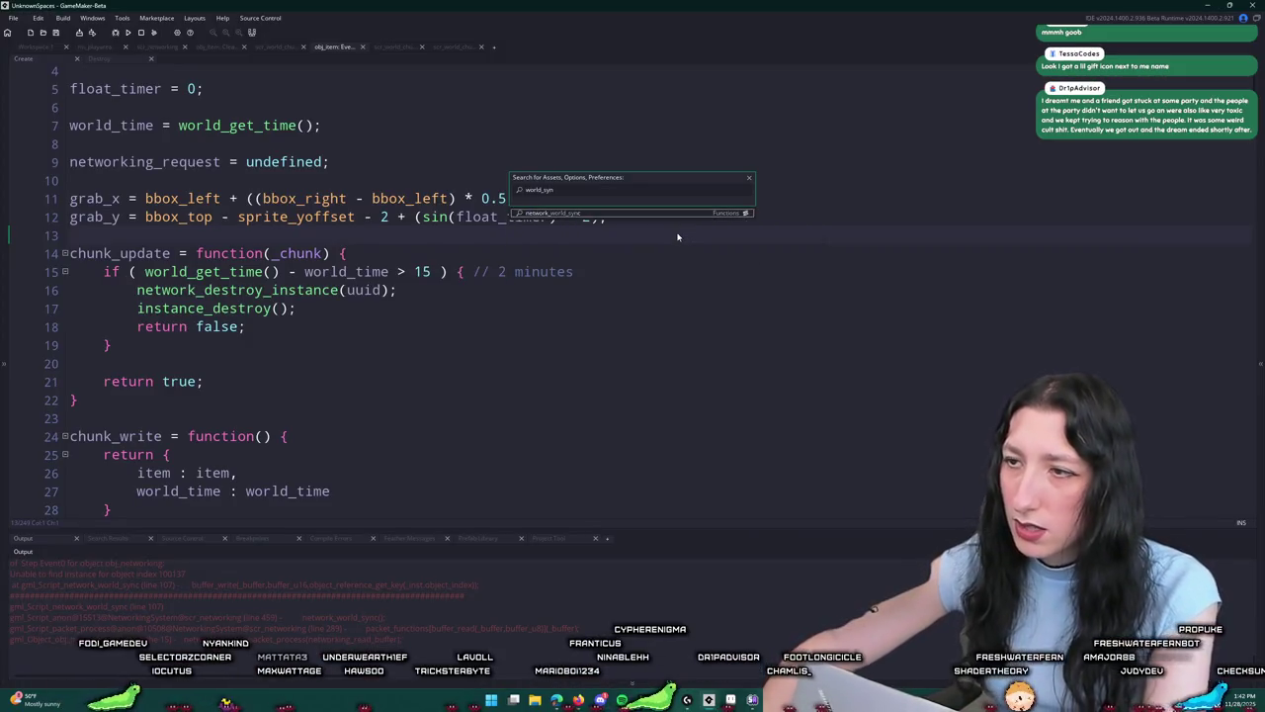
{"action": "key", "text": "Return"}
{"action": "key", "text": "ctrl+g"}
{"action": "key", "text": "Return"}
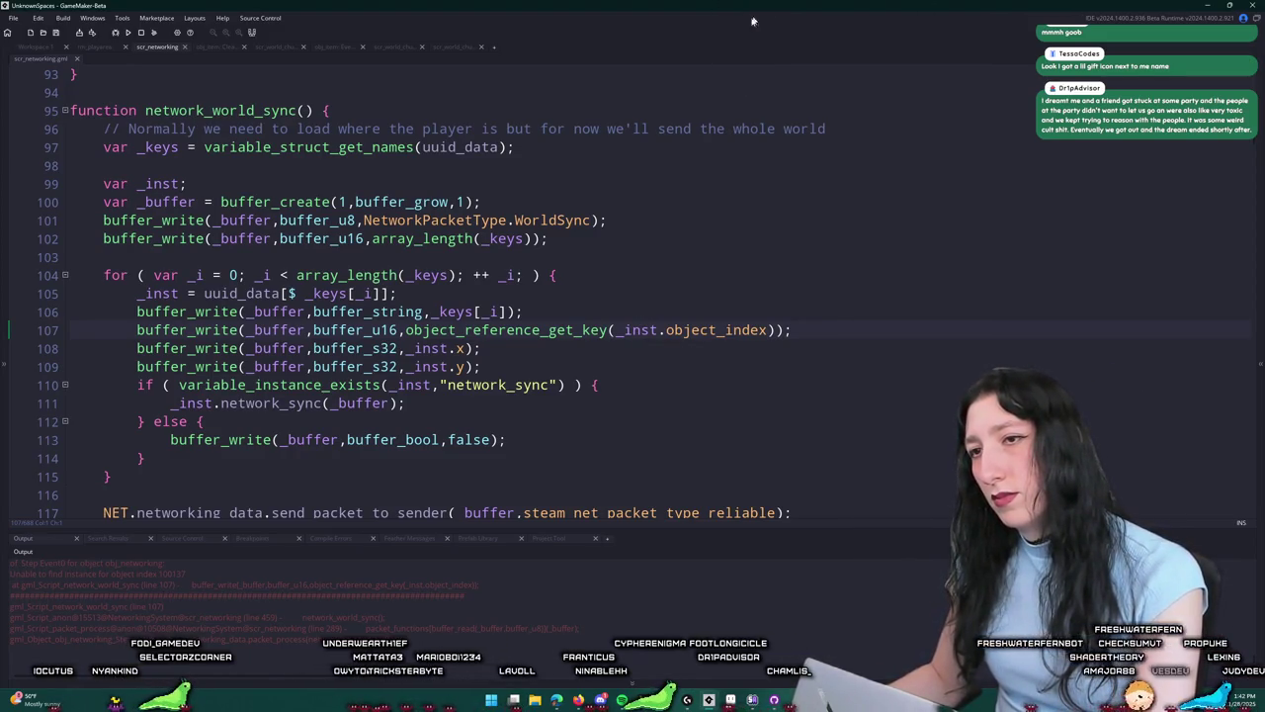
{"action": "scroll", "coordinate": [309, 571], "scroll_direction": "up", "scroll_amount": 1}
{"action": "scroll", "coordinate": [181, 600], "scroll_direction": "up", "scroll_amount": 1}
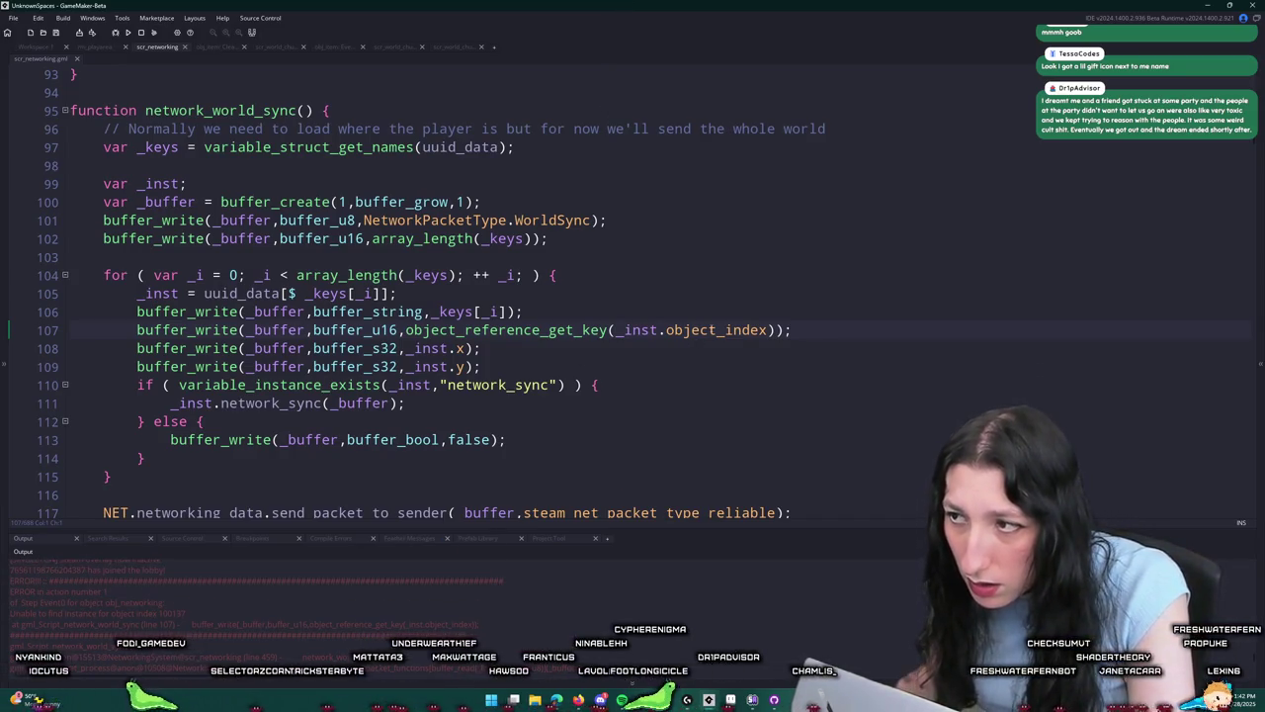
{"action": "double_click", "coordinate": [640, 329]}
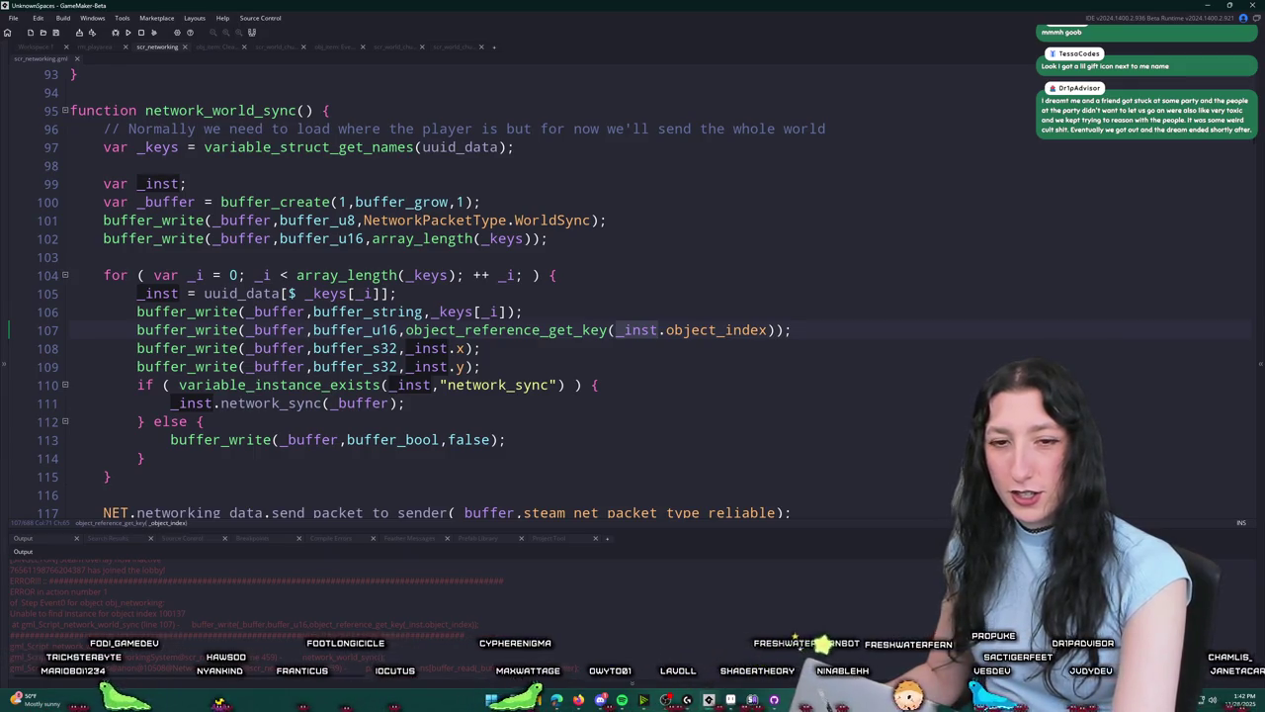
Step: Inspect the uuid_data lookup on line 105 and open object_reference_get_key's definition
{"action": "left_click", "coordinate": [897, 333]}
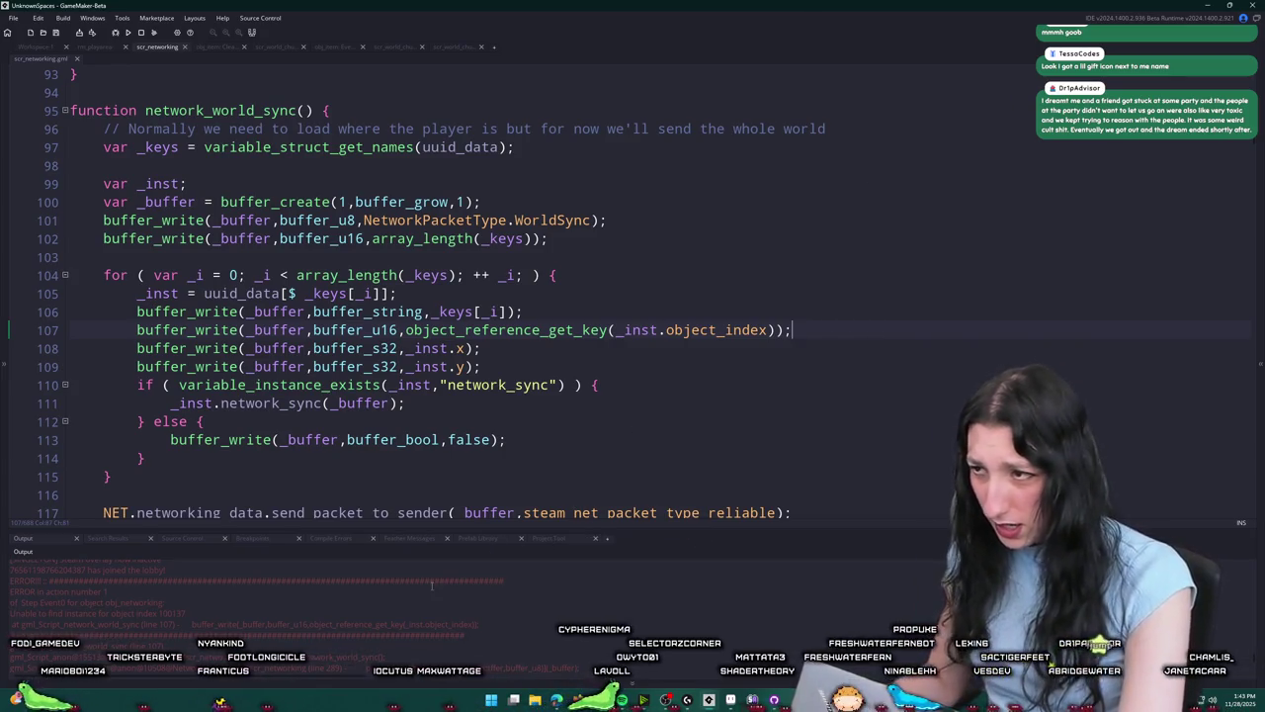
{"action": "scroll", "coordinate": [432, 584], "scroll_direction": "up", "scroll_amount": 1}
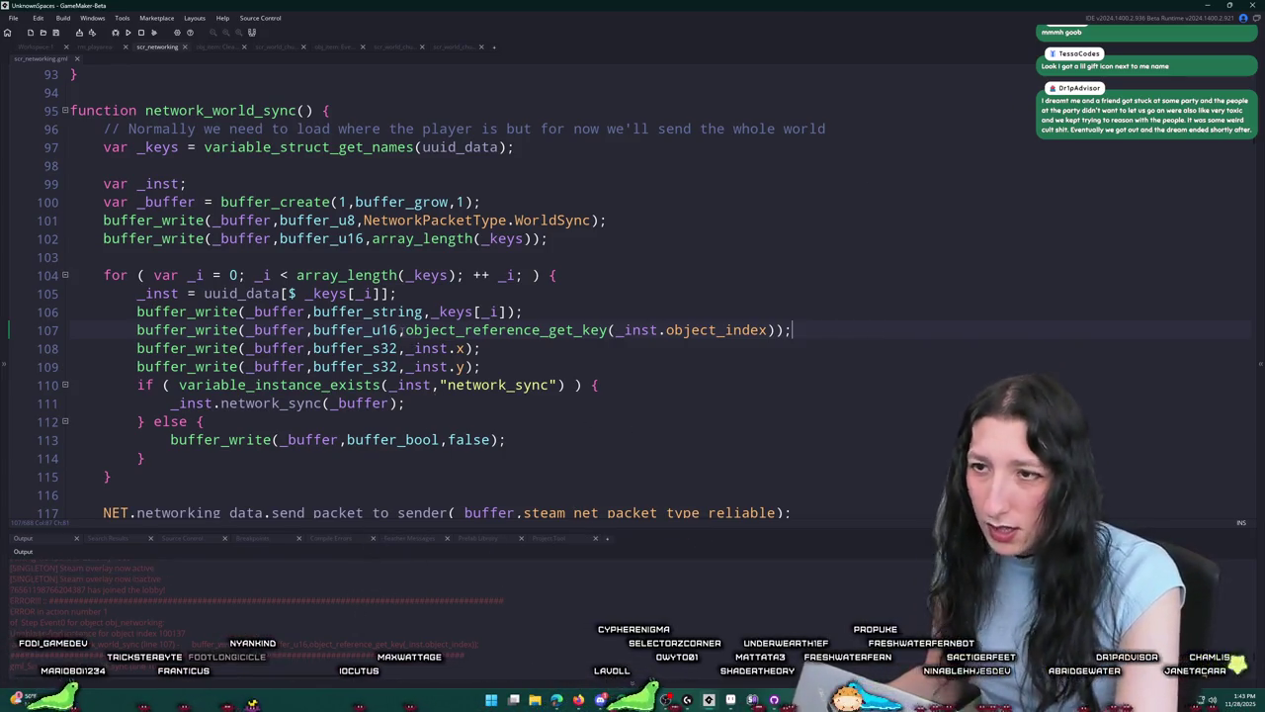
{"action": "scroll", "coordinate": [577, 268], "scroll_direction": "up", "scroll_amount": 1}
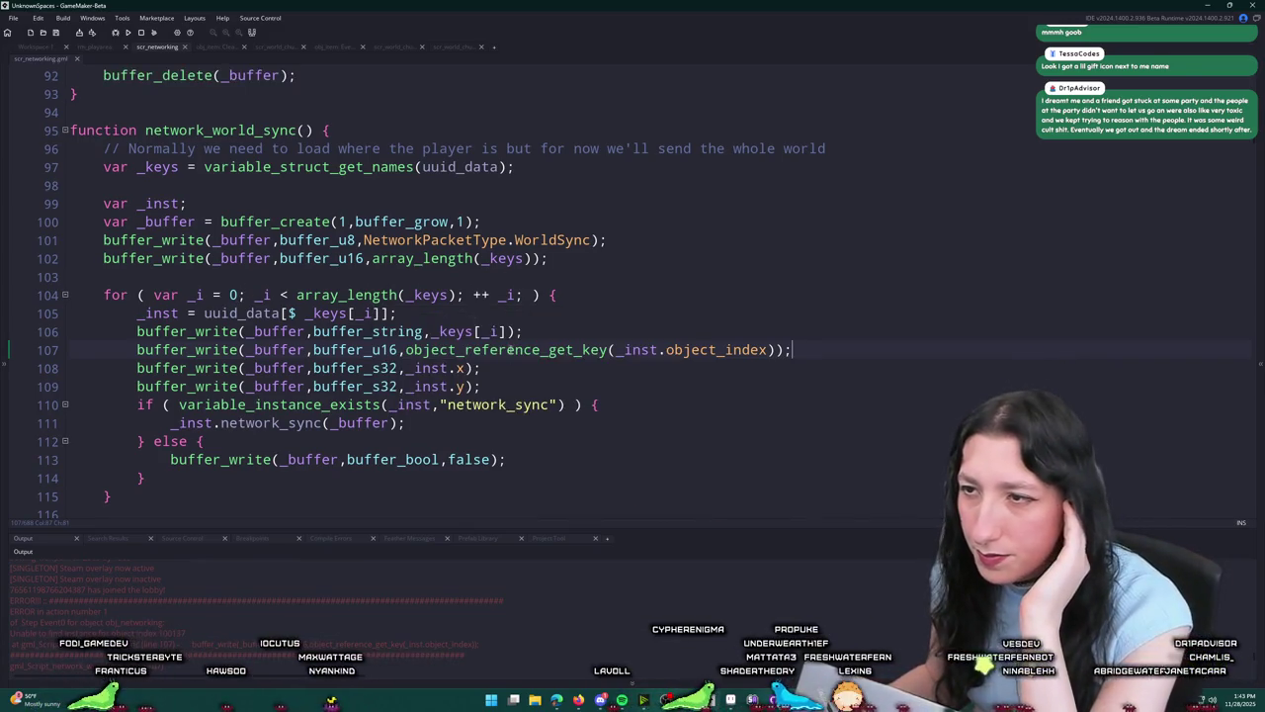
{"action": "left_click", "coordinate": [282, 312]}
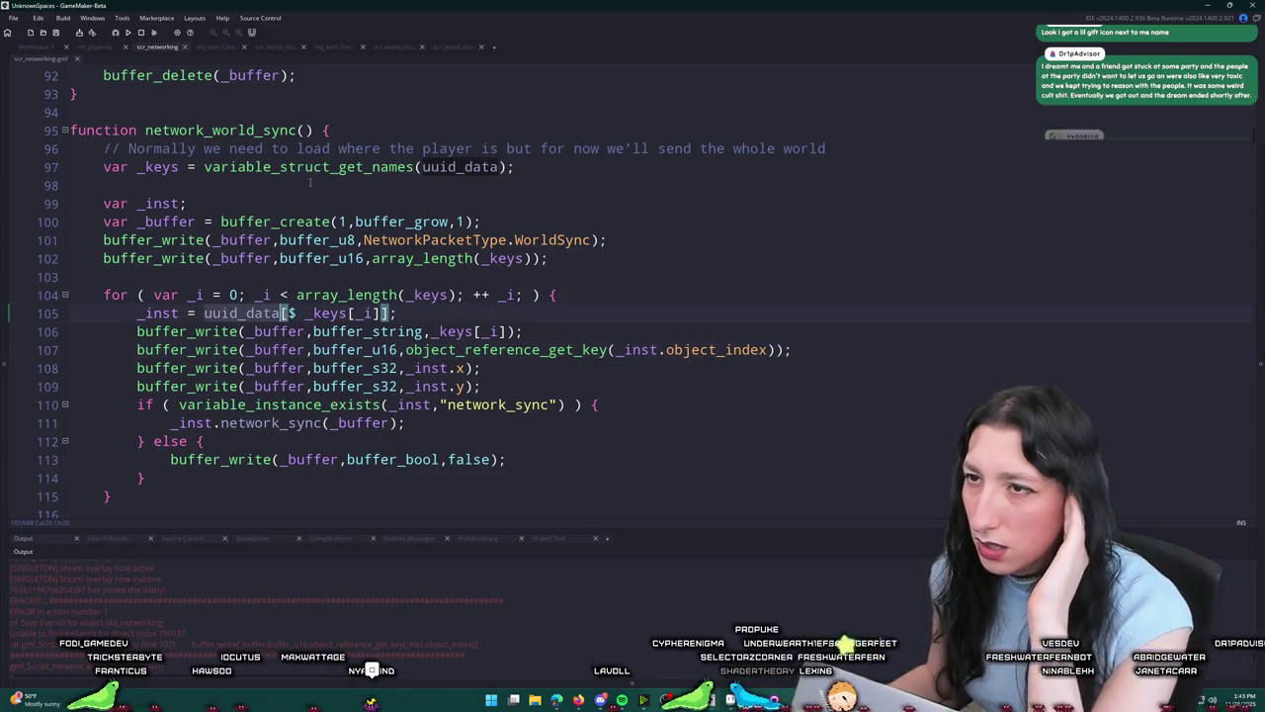
{"action": "scroll", "coordinate": [309, 181], "scroll_direction": "up", "scroll_amount": 1}
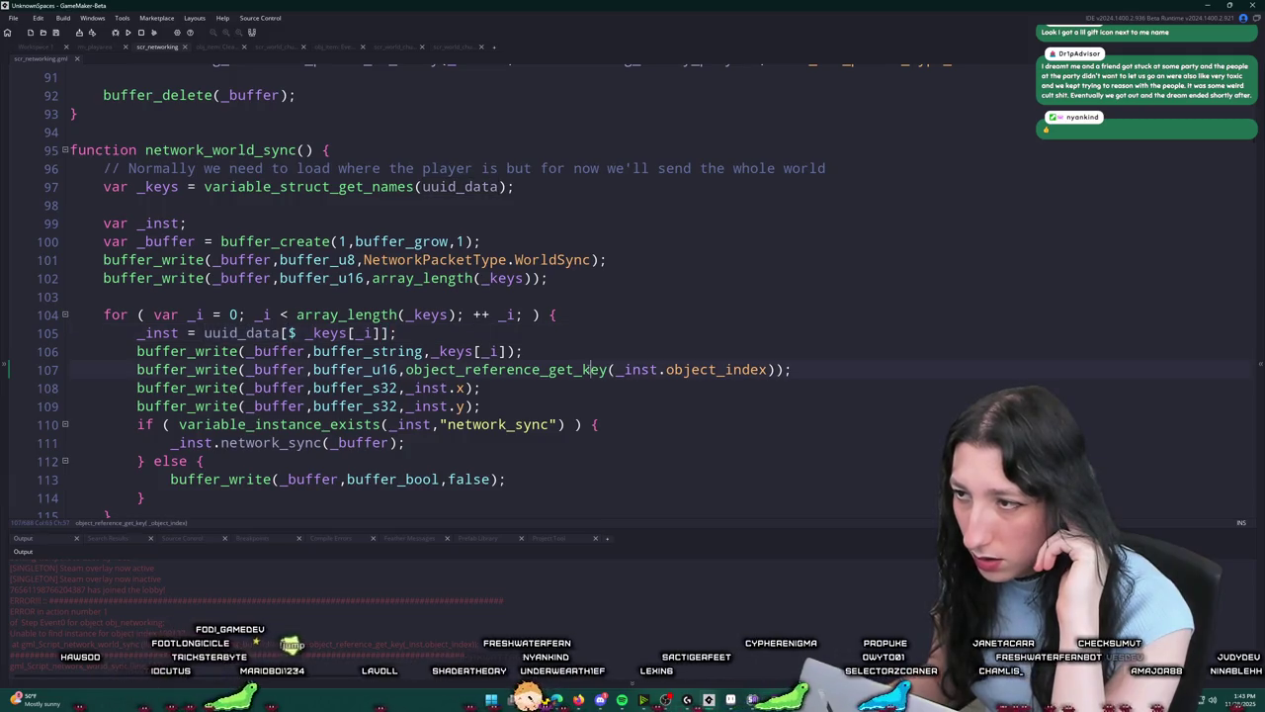
{"action": "middle_click", "coordinate": [561, 374]}
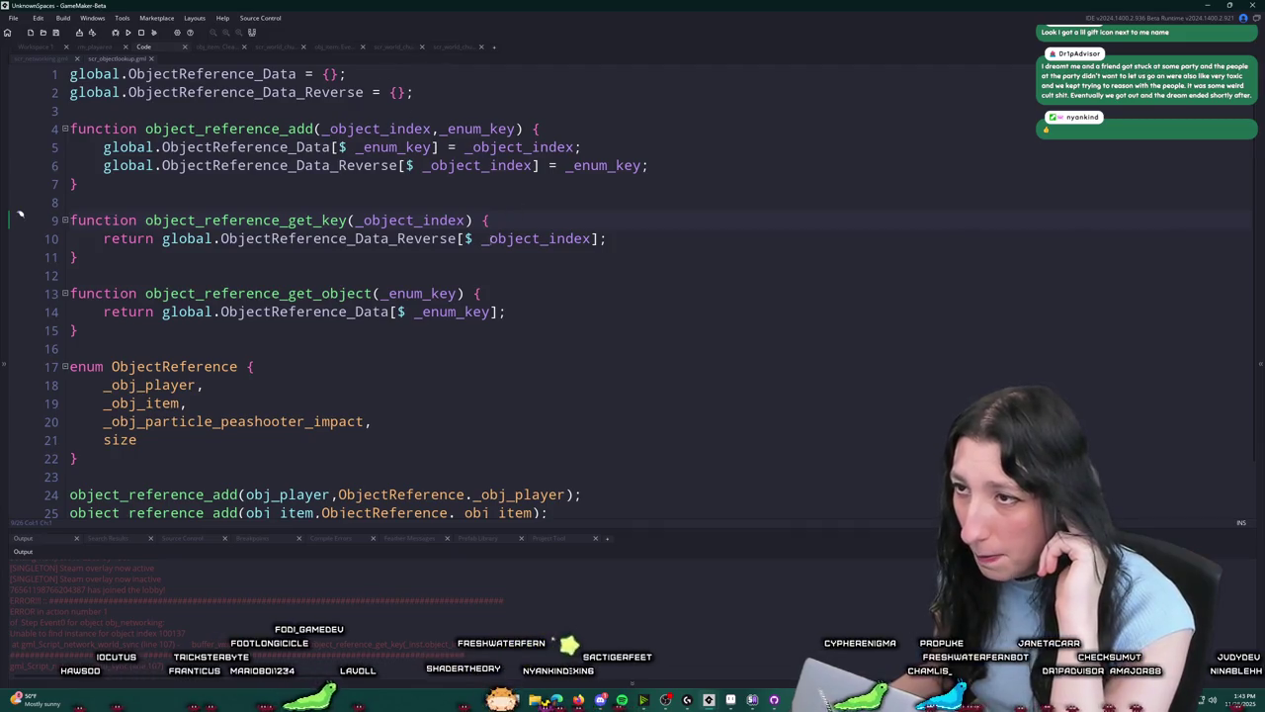
Step: Close scr_objectlookup, trace _inst across lines 105–107 of network_world_sync, and start an asset search
{"action": "left_click", "coordinate": [130, 58]}
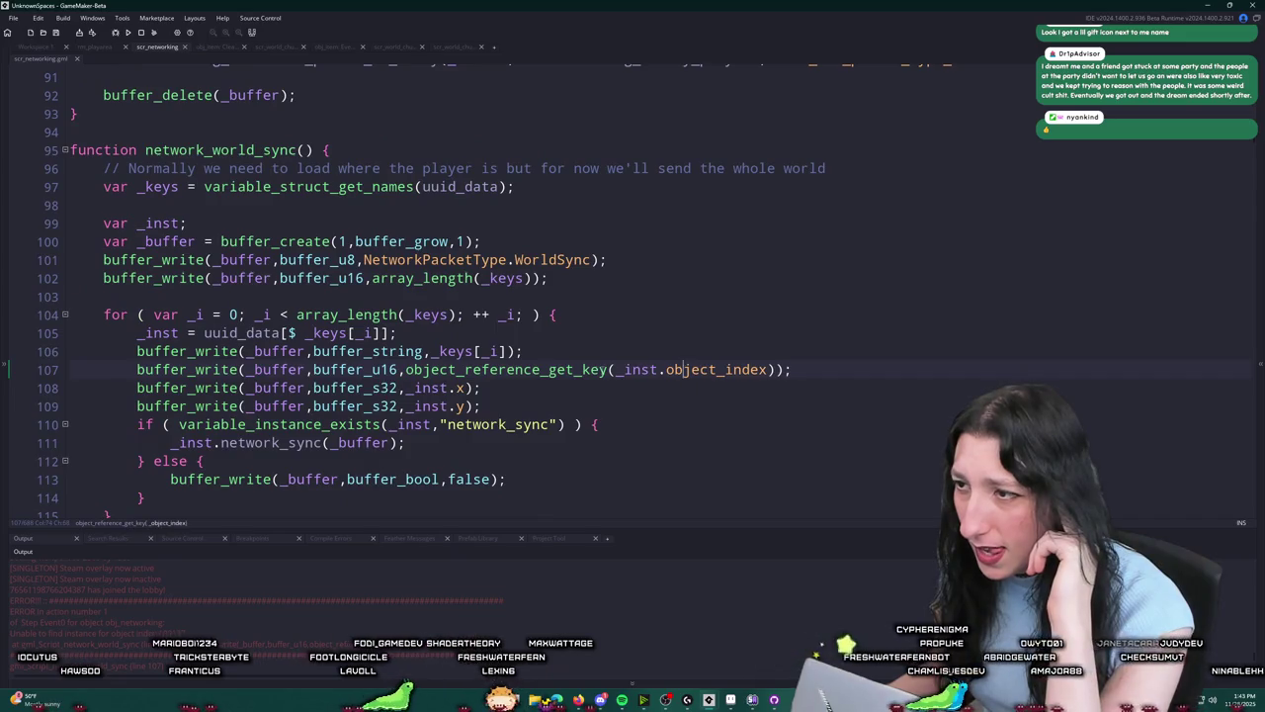
{"action": "left_click", "coordinate": [624, 369]}
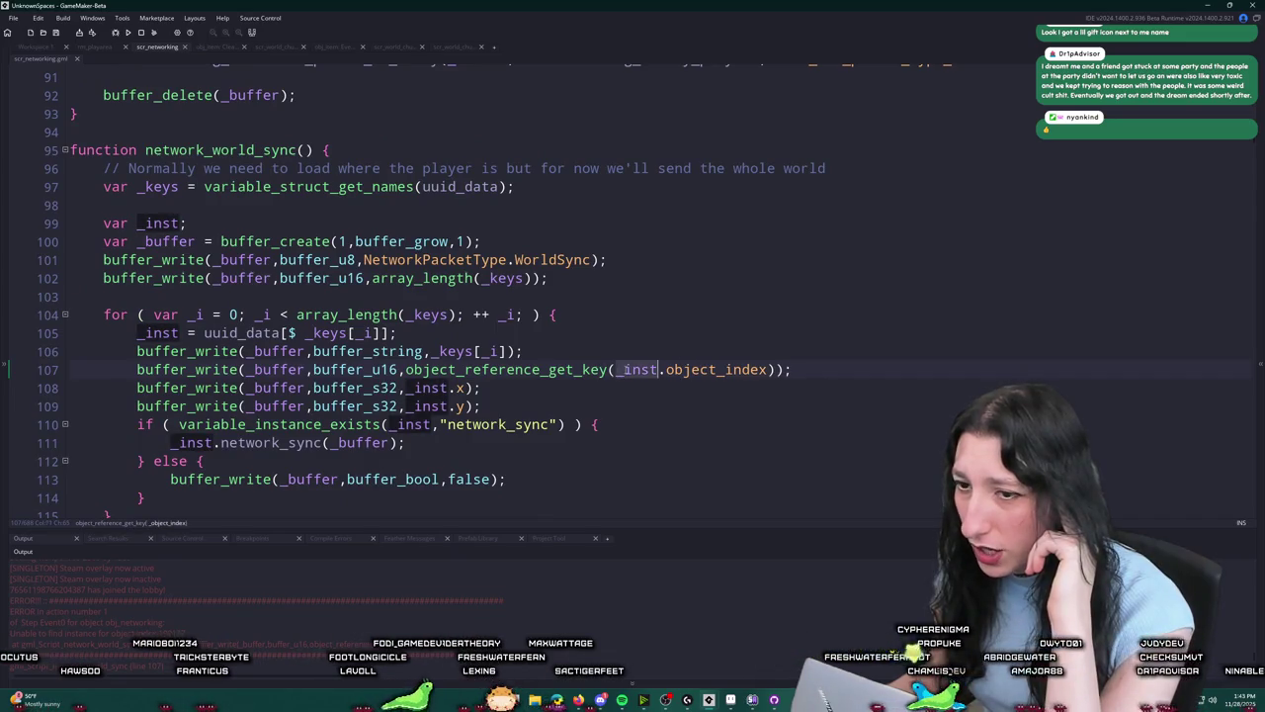
{"action": "left_click", "coordinate": [665, 371]}
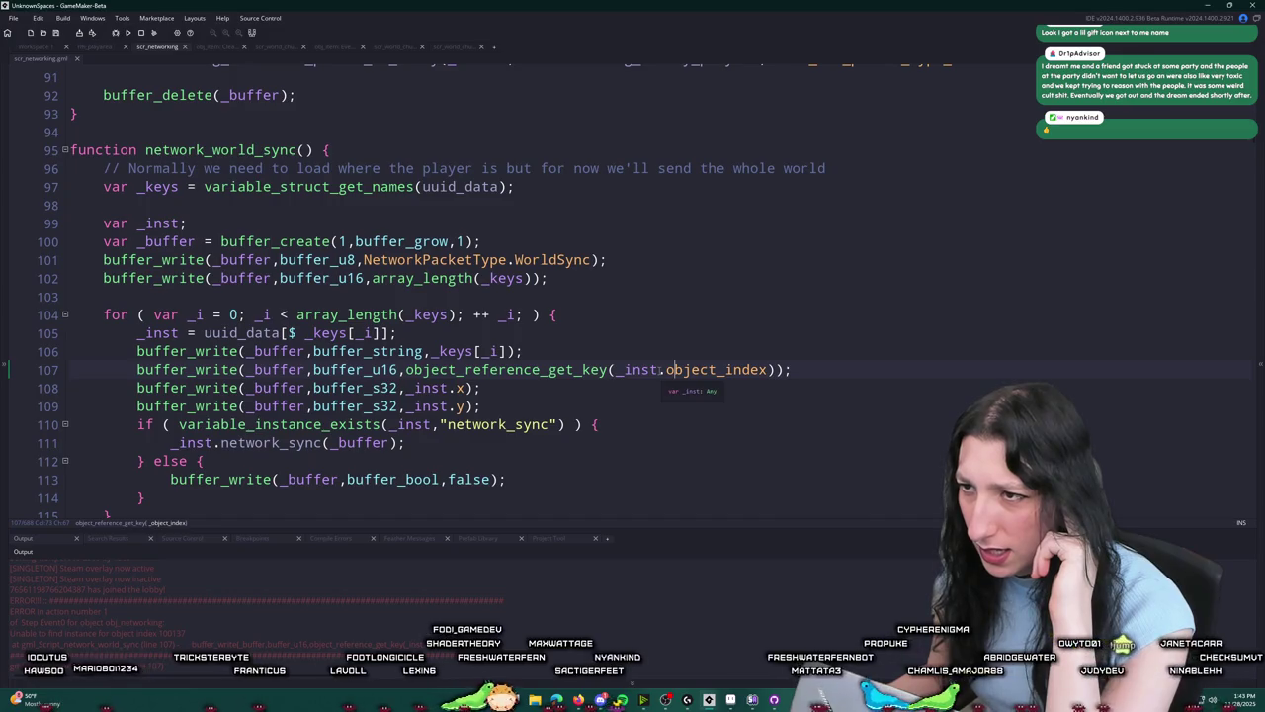
{"action": "key", "text": "Left"}
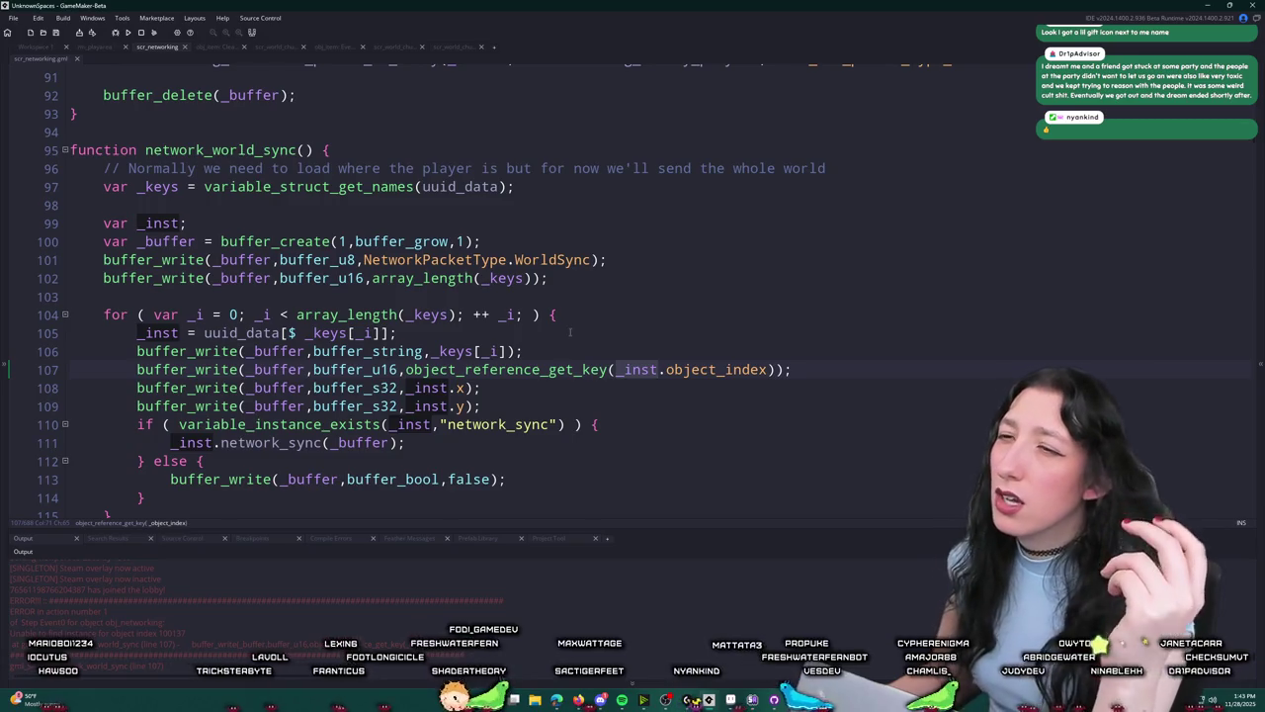
{"action": "left_click", "coordinate": [571, 332]}
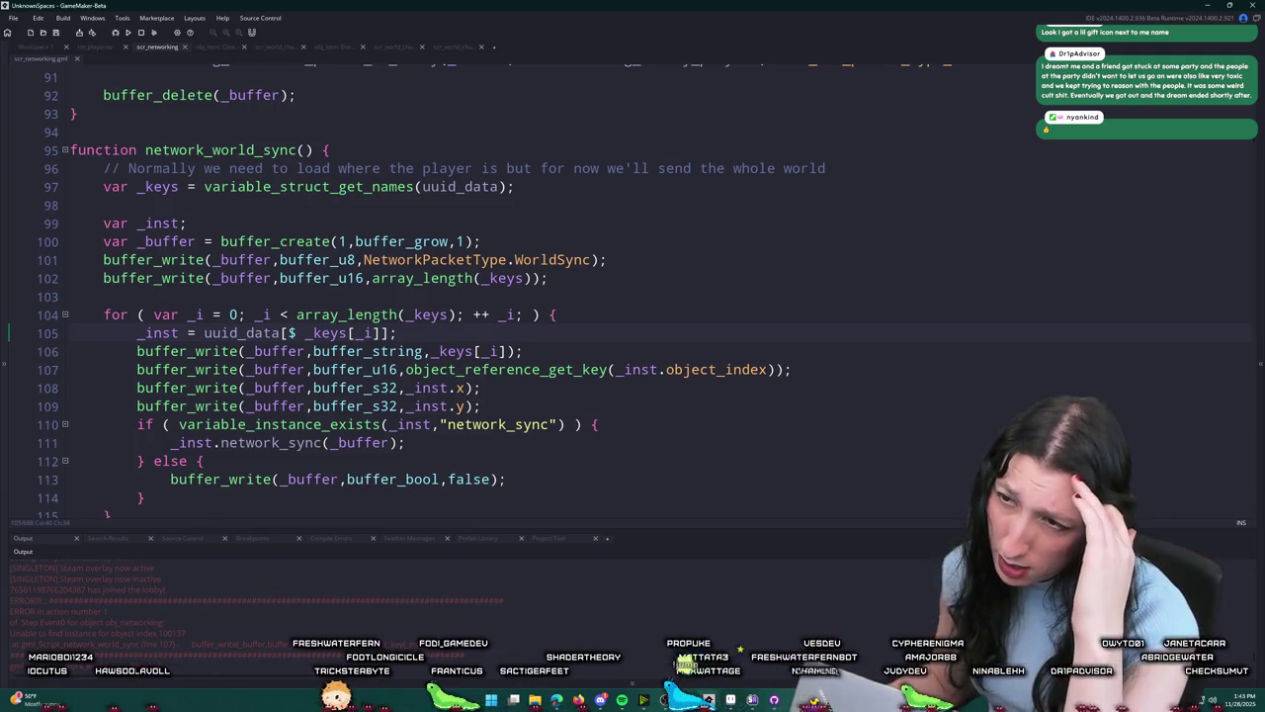
{"action": "scroll", "coordinate": [417, 225], "scroll_direction": "up", "scroll_amount": 2}
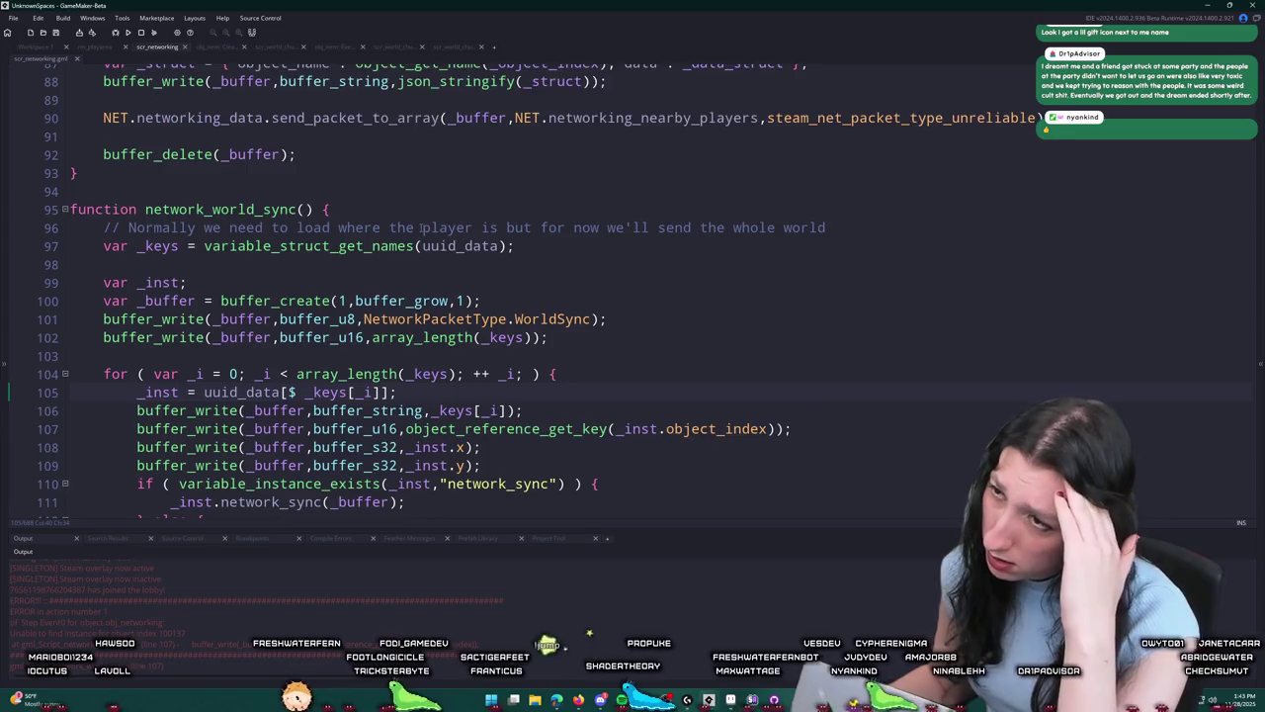
{"action": "scroll", "coordinate": [420, 228], "scroll_direction": "up", "scroll_amount": 2}
{"action": "scroll", "coordinate": [151, 110], "scroll_direction": "down", "scroll_amount": 1}
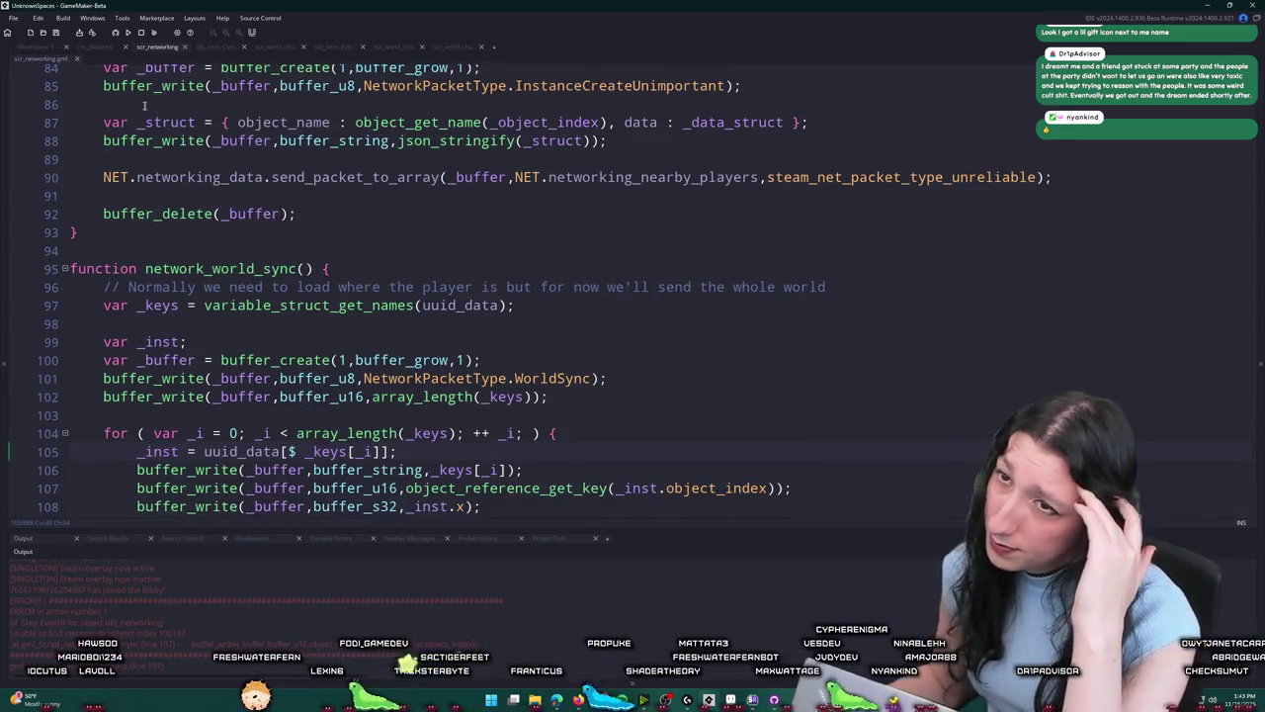
{"action": "key", "text": "ctrl+t"}
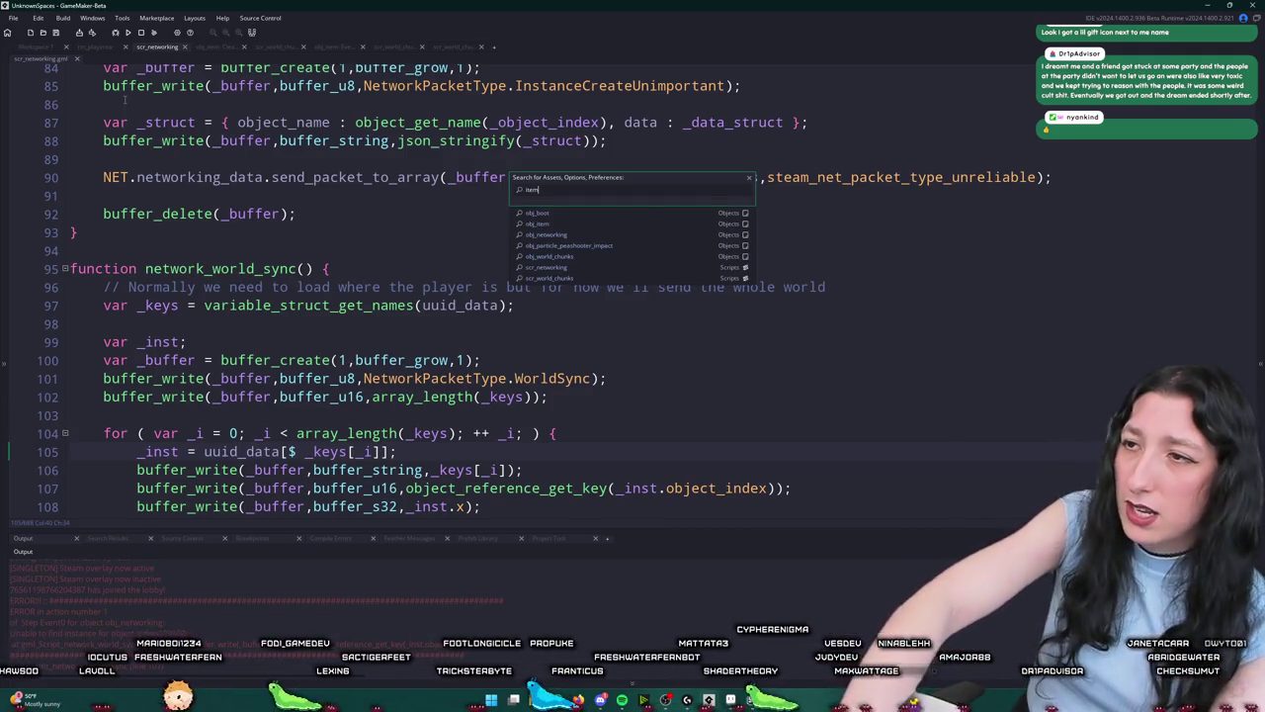
Step: Search 'item_sp' to open item_spawn and jump to network_create_instance's definition
{"action": "type", "text": "item"}
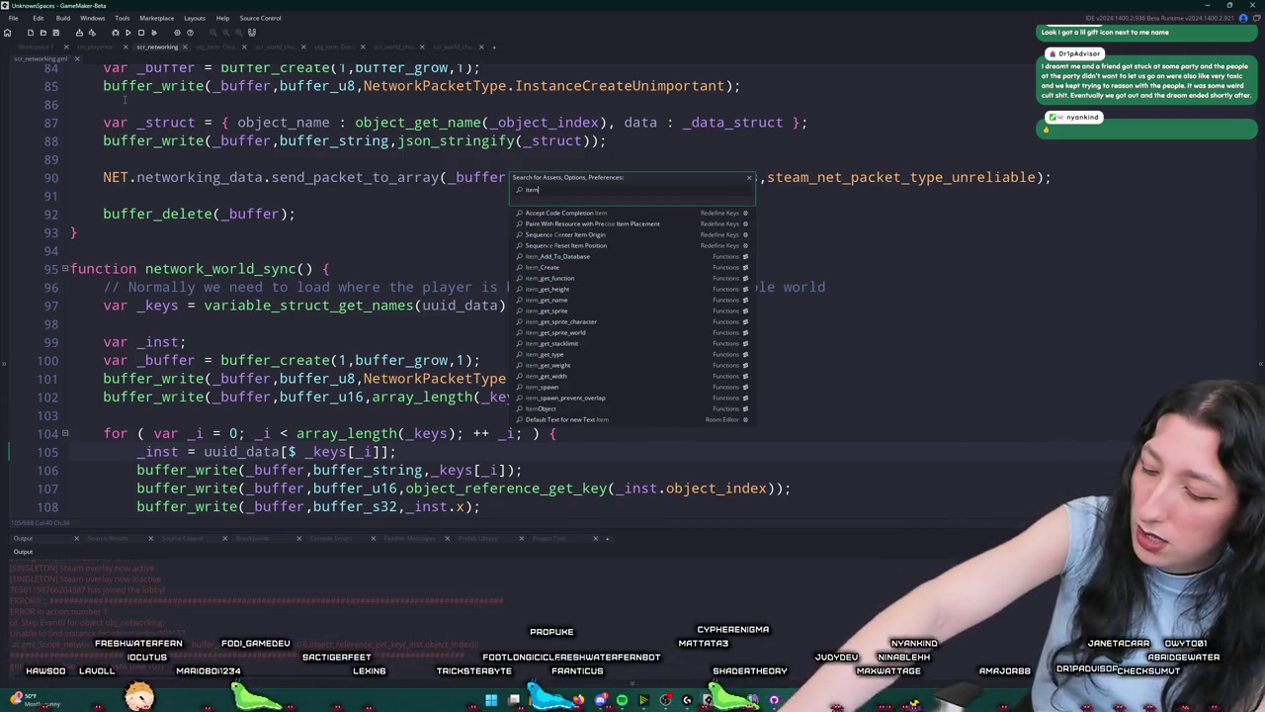
{"action": "type", "text": "_sp"}
{"action": "key", "text": "Return"}
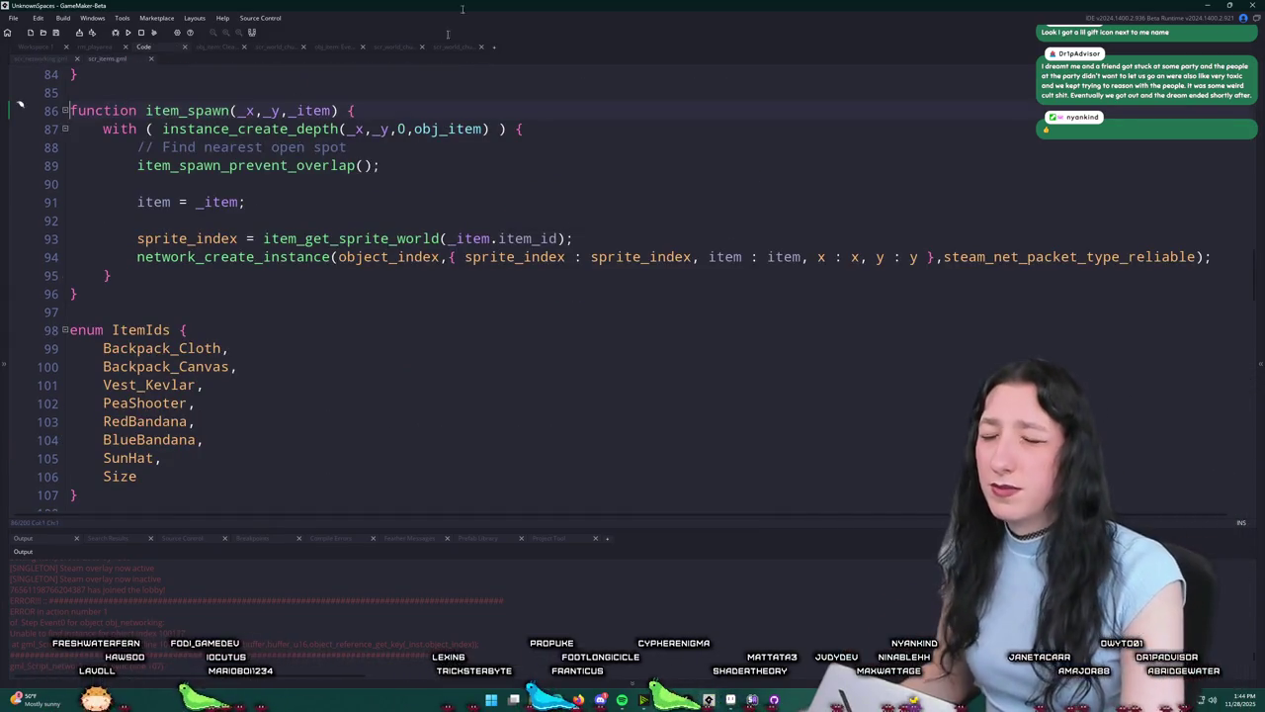
{"action": "left_click", "coordinate": [339, 257]}
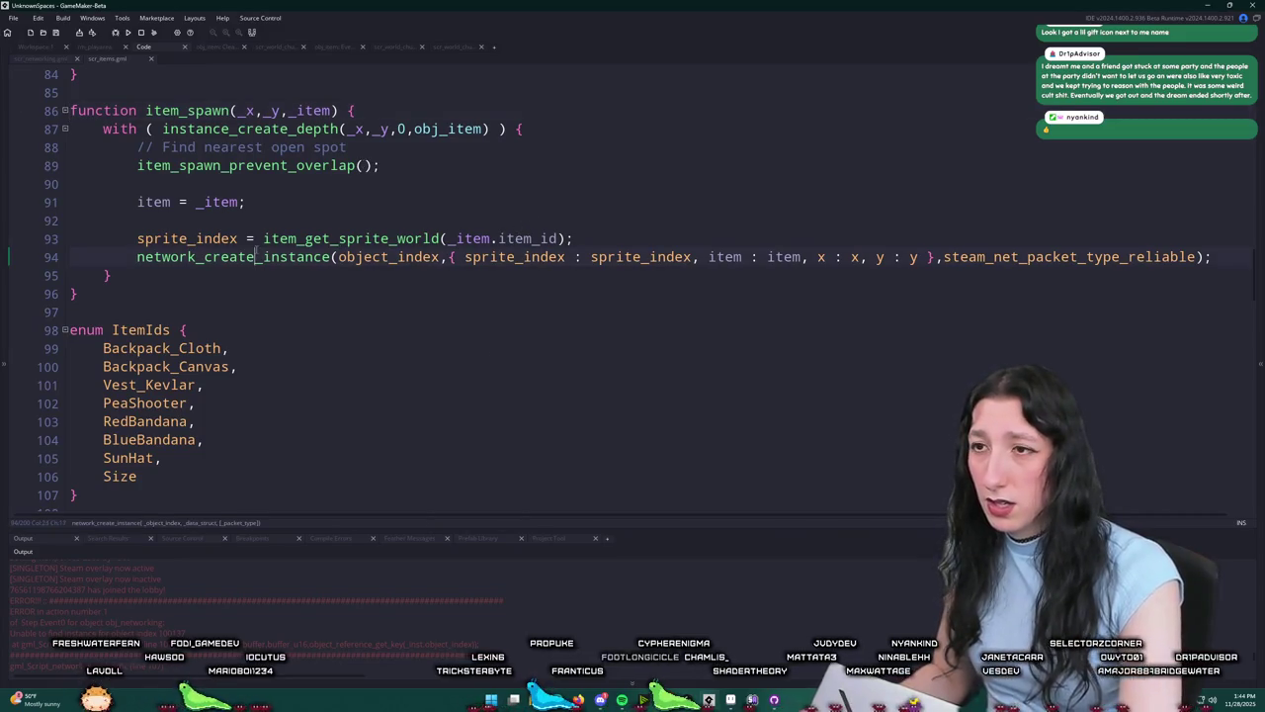
{"action": "left_click", "coordinate": [229, 257]}
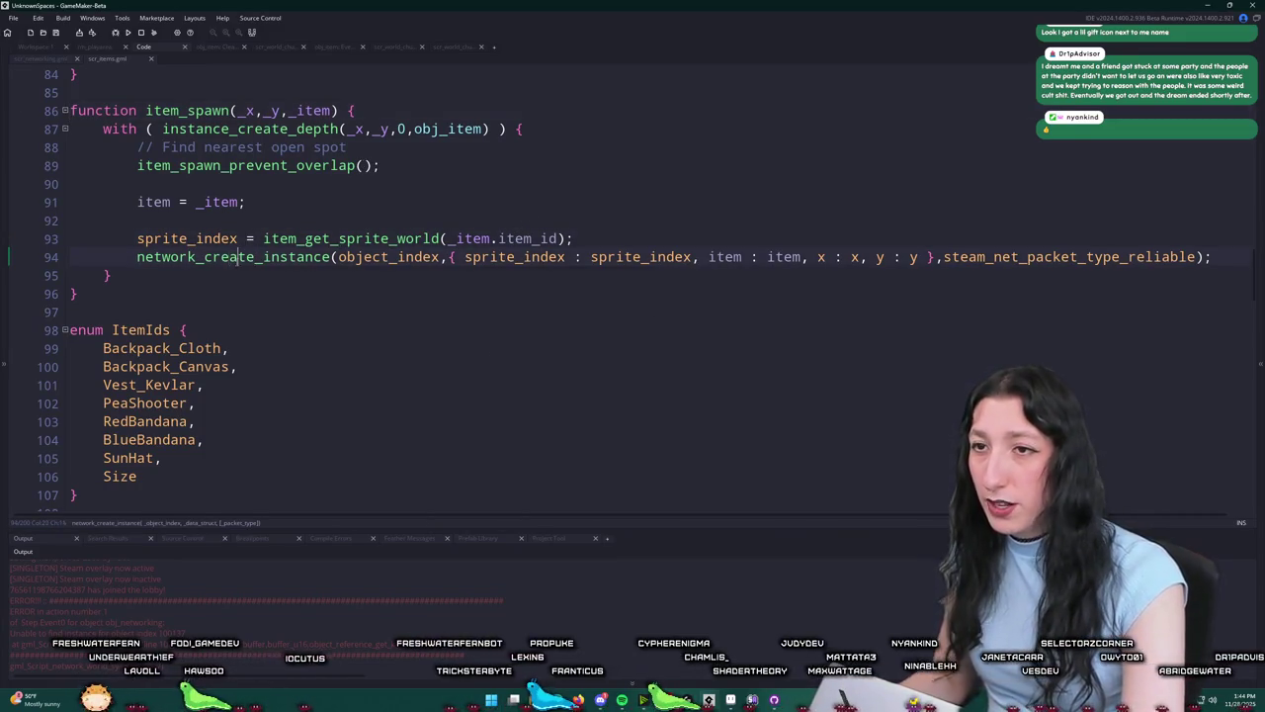
{"action": "middle_click", "coordinate": [234, 261]}
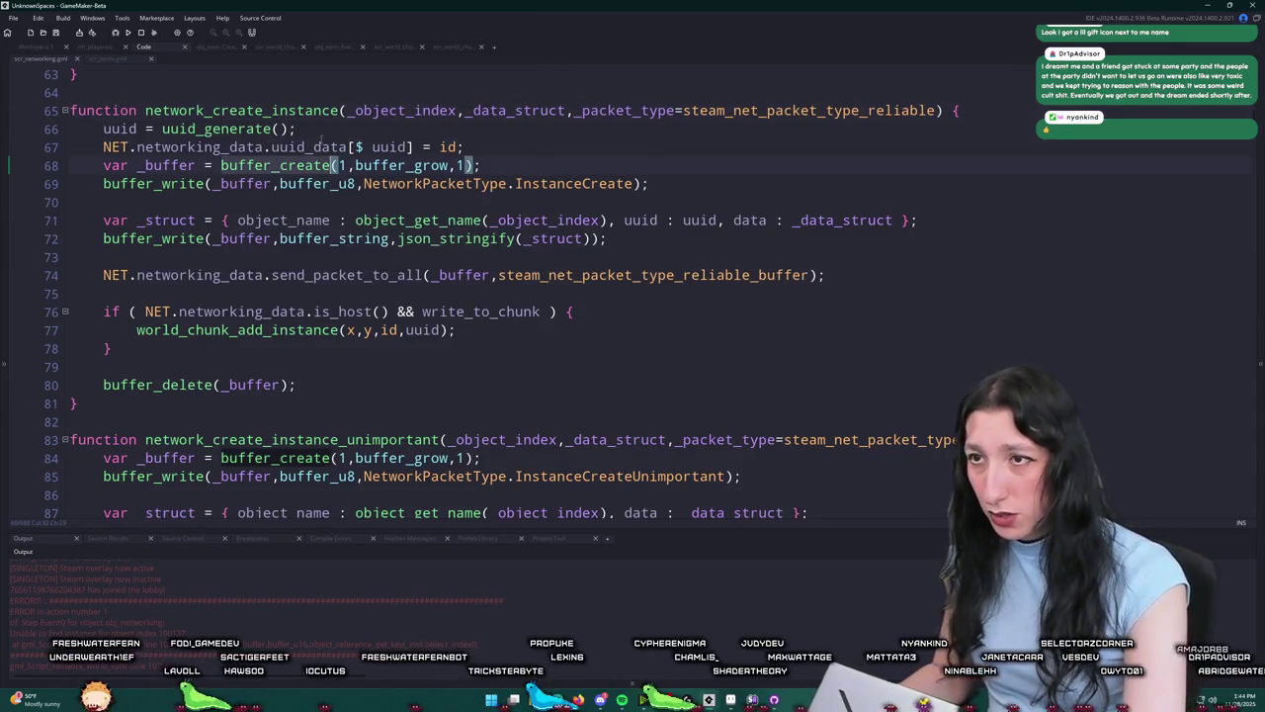
Step: Inspect uuid_data, write_to_chunk and world_chunk_add_instance on lines 67–77, then select networking_data.uuid_data
{"action": "left_click", "coordinate": [347, 146]}
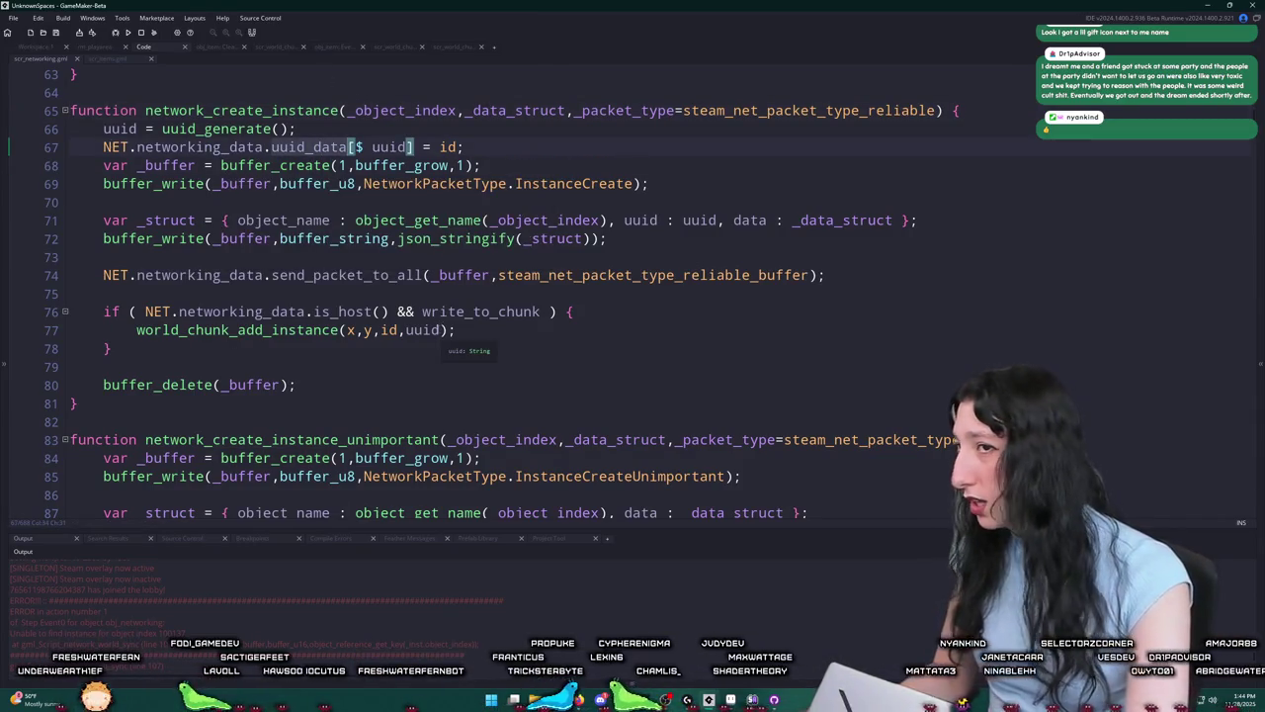
{"action": "left_click", "coordinate": [542, 311]}
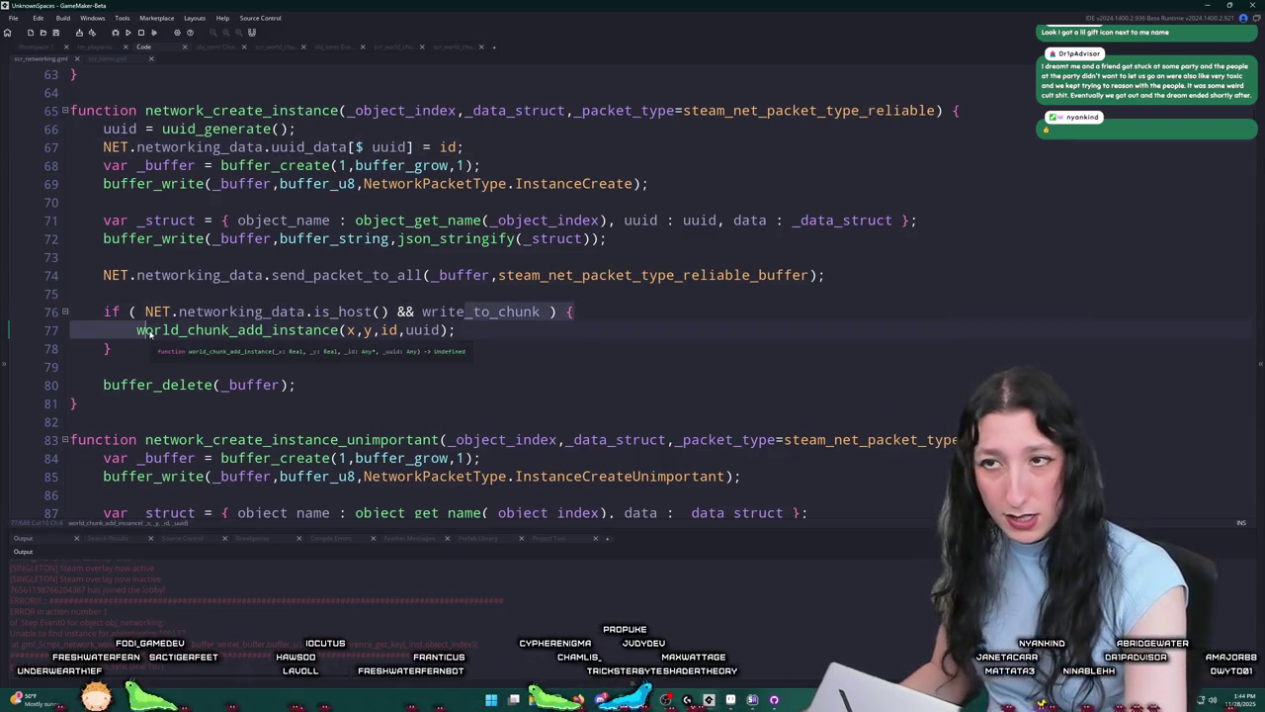
{"action": "left_click", "coordinate": [480, 331]}
{"action": "left_click", "coordinate": [348, 146]}
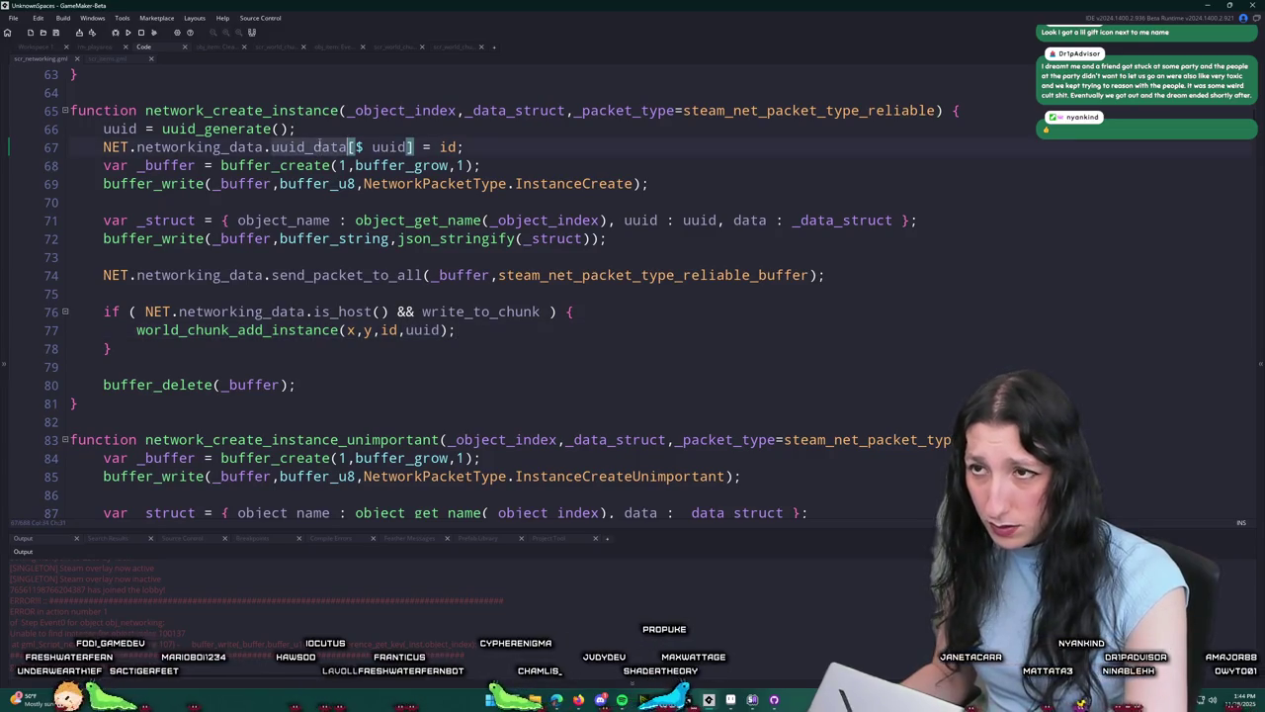
{"action": "left_click_drag", "start_coordinate": [347, 146], "coordinate": [103, 146]}
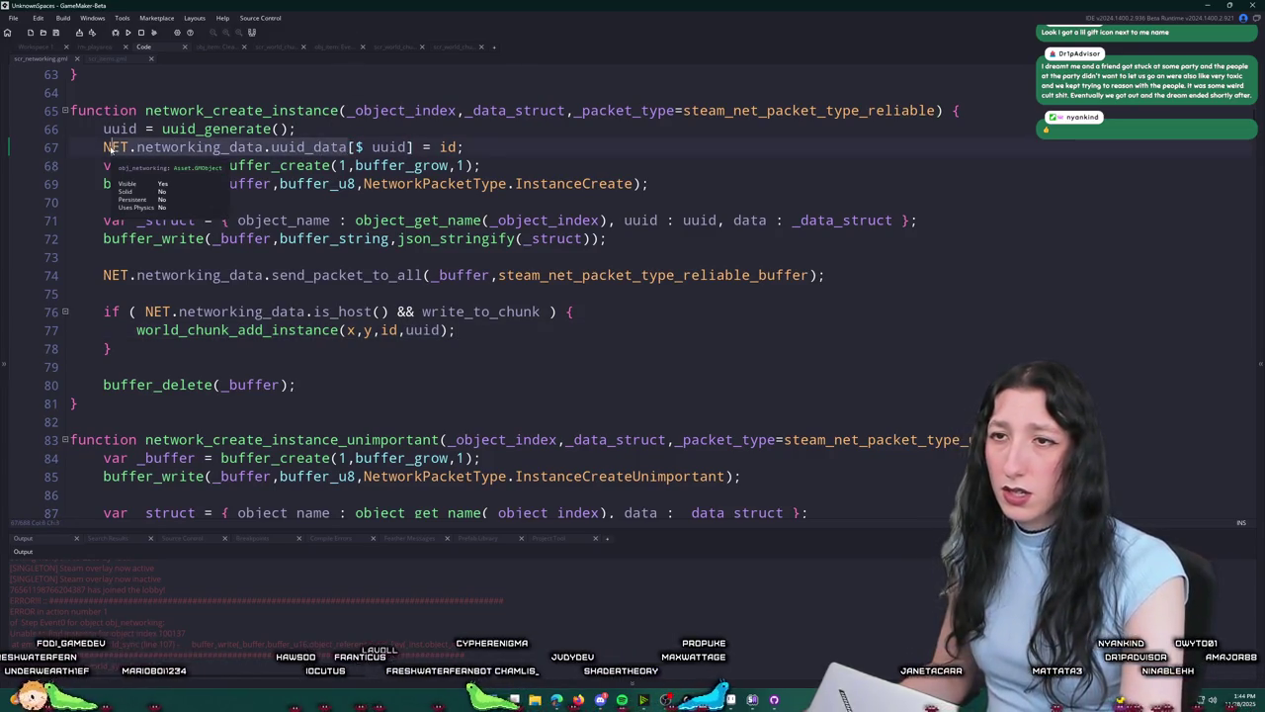
{"action": "key", "text": "ctrl+z"}
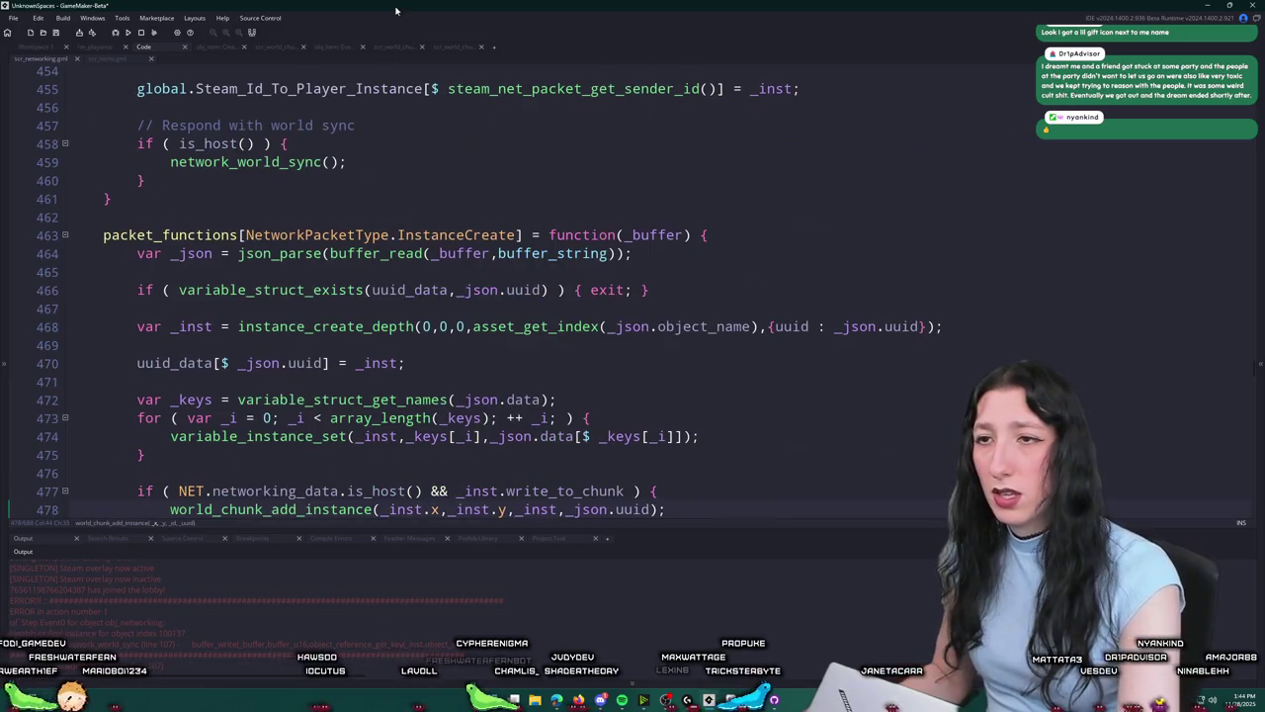
Step: Go to line 107 of scr_networking and scroll up to the network_world_sync header
{"action": "key", "text": "ctrl+g"}
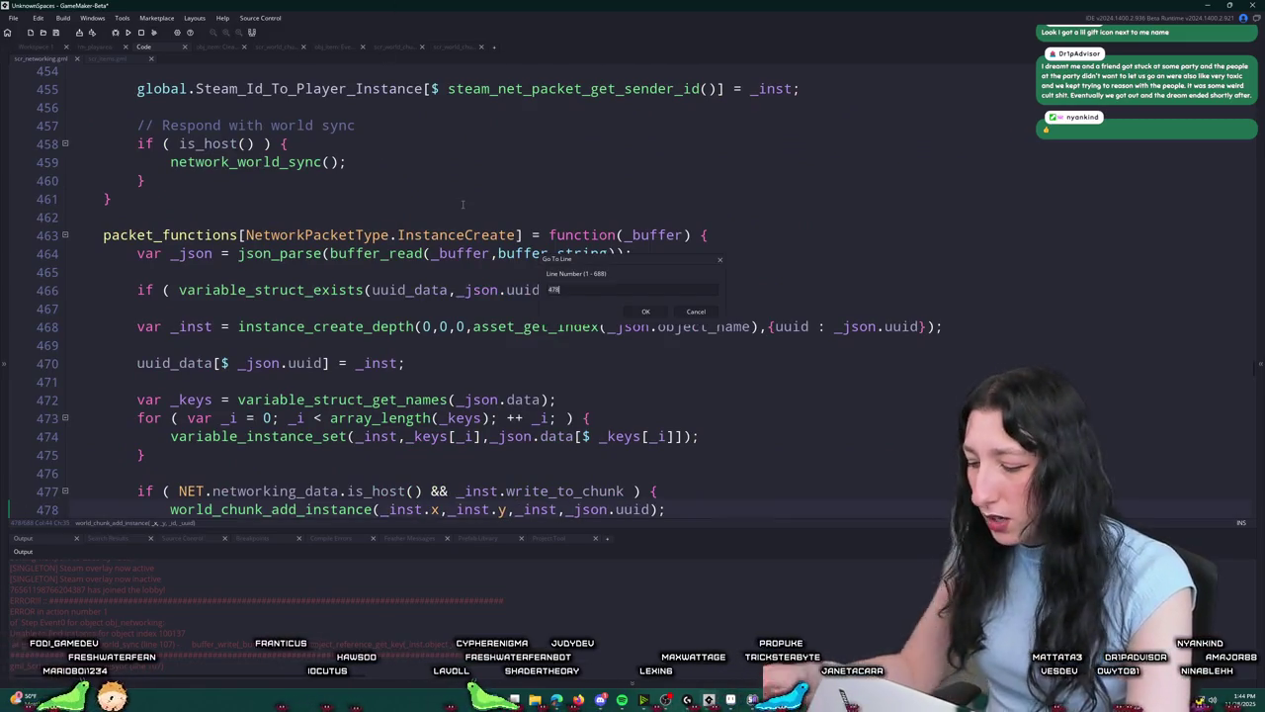
{"action": "type", "text": "107"}
{"action": "key", "text": "Return"}
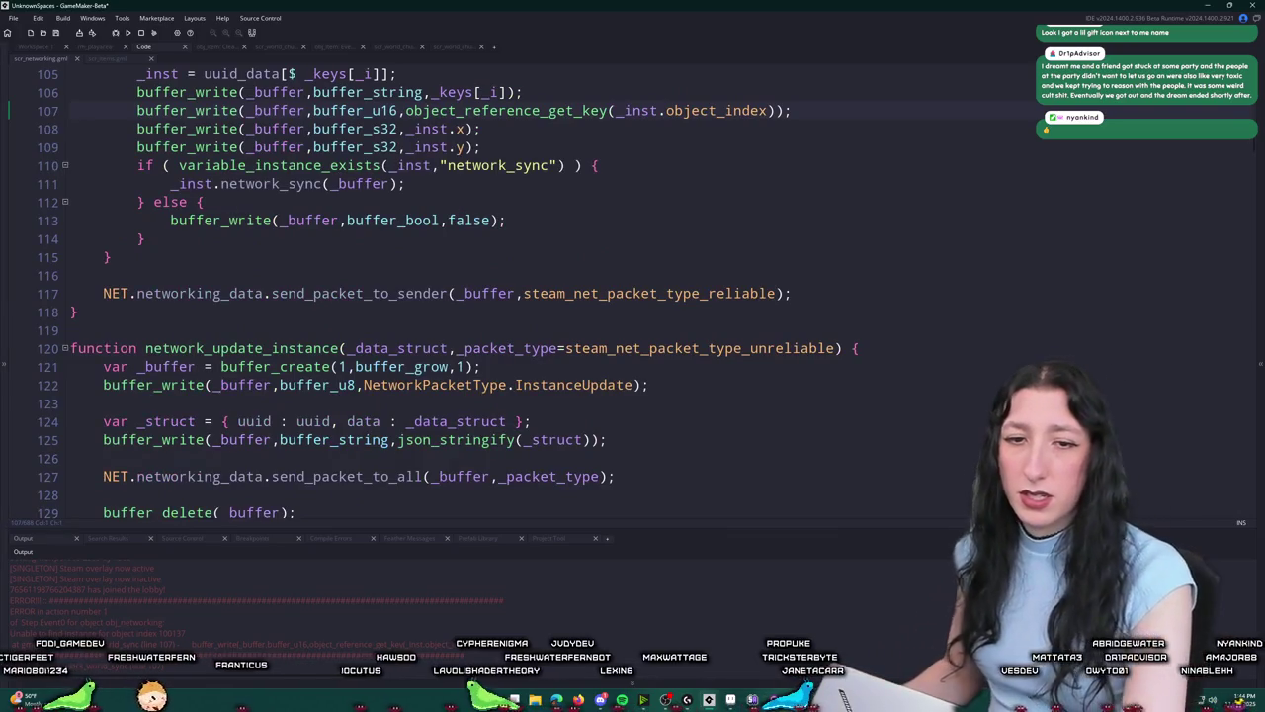
{"action": "scroll", "coordinate": [682, 188], "scroll_direction": "up", "scroll_amount": 3}
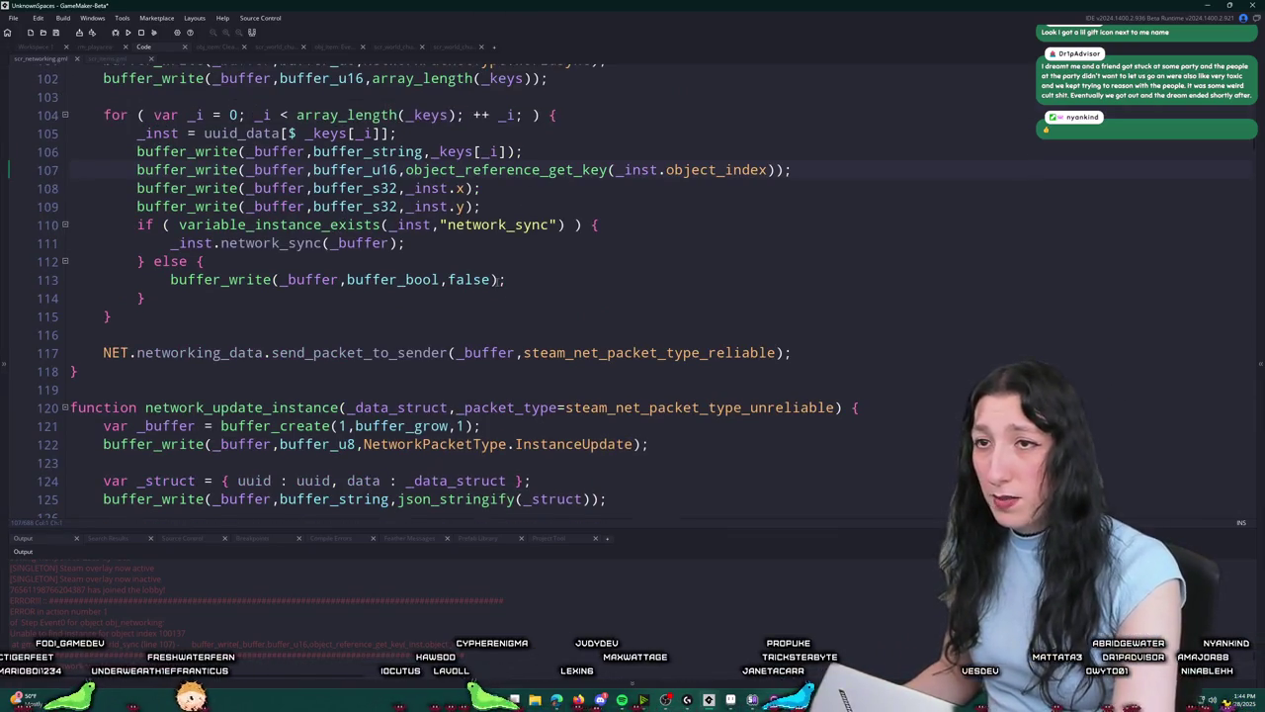
{"action": "left_click", "coordinate": [682, 185]}
{"action": "scroll", "coordinate": [640, 204], "scroll_direction": "up", "scroll_amount": 2}
{"action": "scroll", "coordinate": [637, 208], "scroll_direction": "up", "scroll_amount": 1}
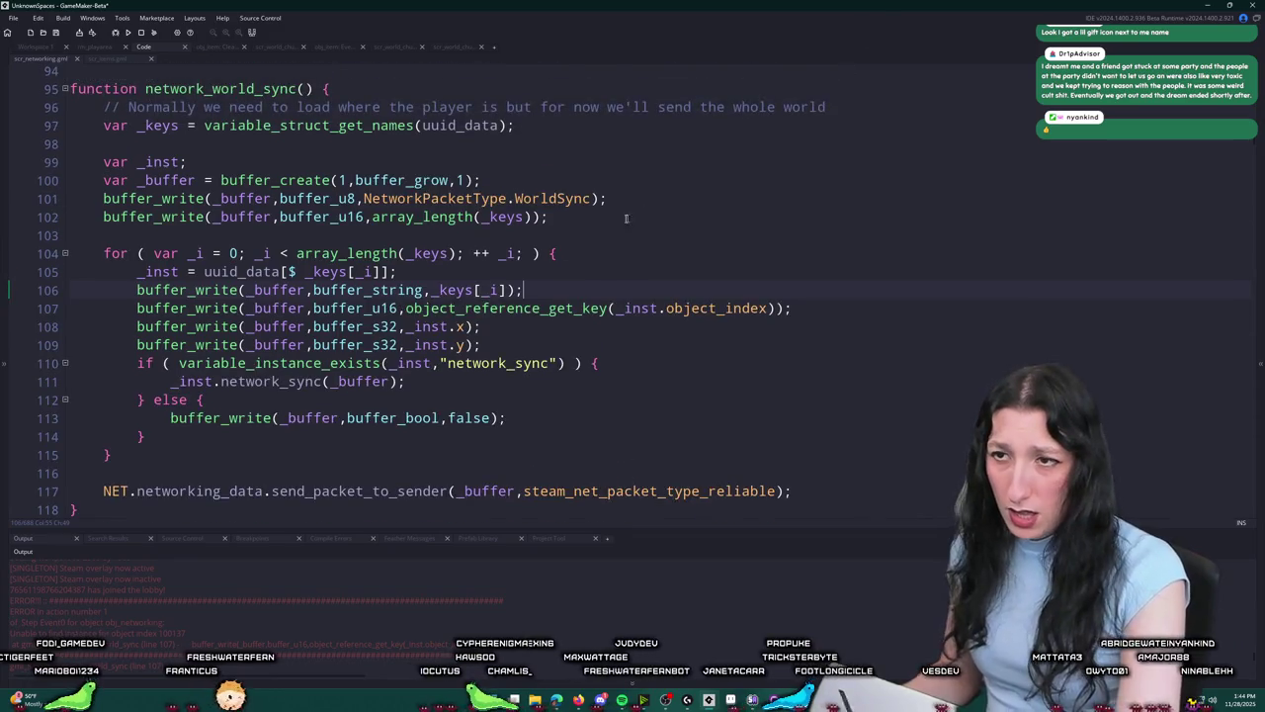
{"action": "scroll", "coordinate": [257, 254], "scroll_direction": "up", "scroll_amount": 1}
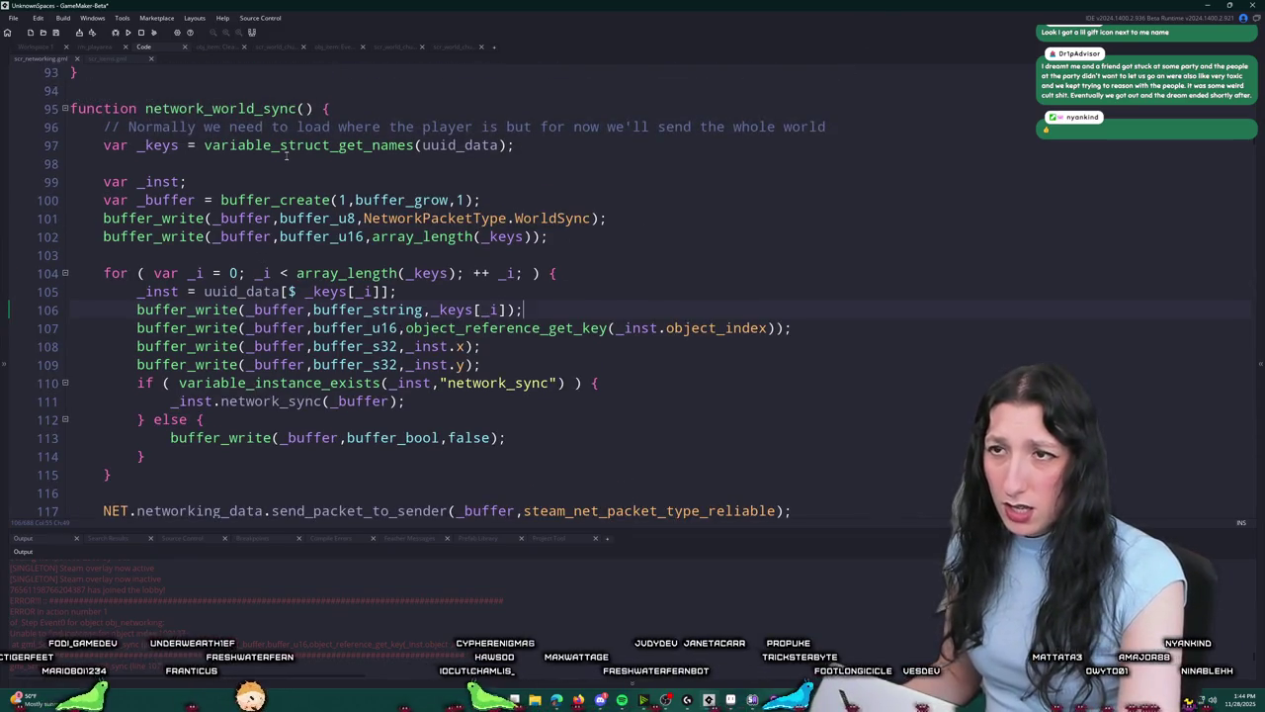
Step: Find all network_world_sync occurrences and go to its call on line 459
{"action": "double_click", "coordinate": [259, 109]}
{"action": "key", "text": "ctrl+f"}
{"action": "left_click", "coordinate": [256, 133]}
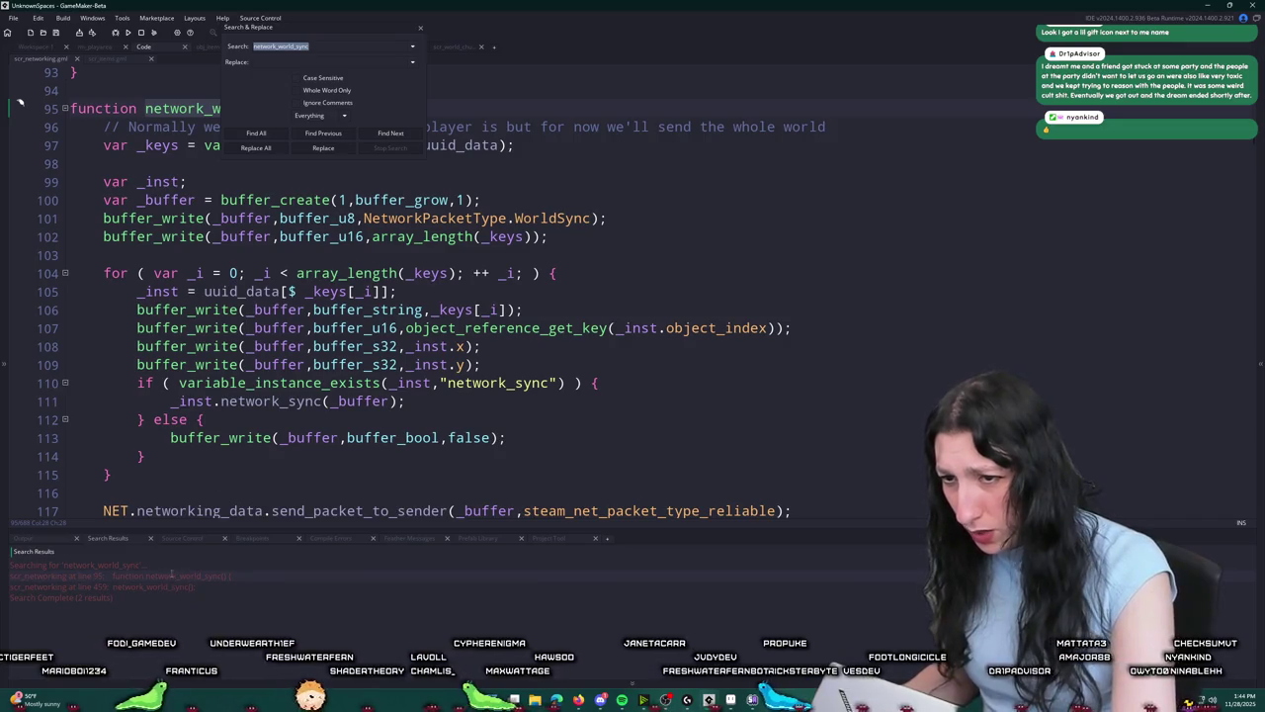
{"action": "left_click", "coordinate": [419, 31]}
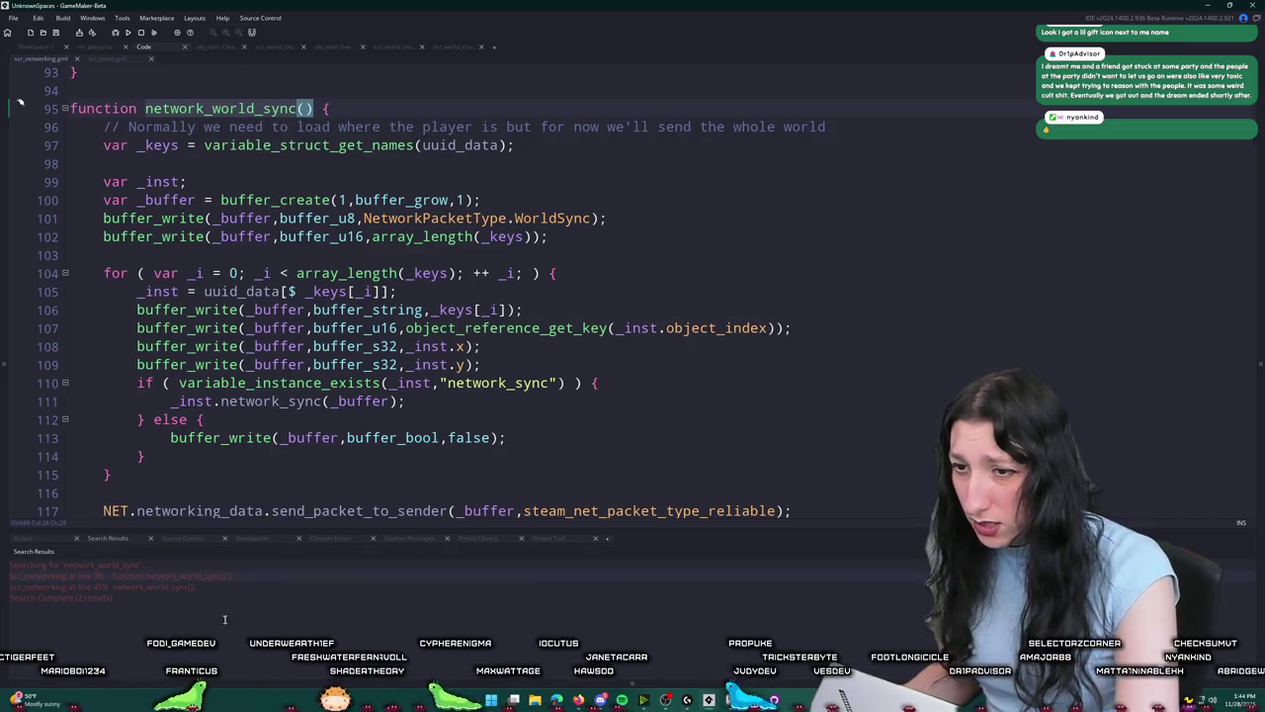
{"action": "double_click", "coordinate": [220, 588]}
{"action": "scroll", "coordinate": [263, 144], "scroll_direction": "up", "scroll_amount": 6}
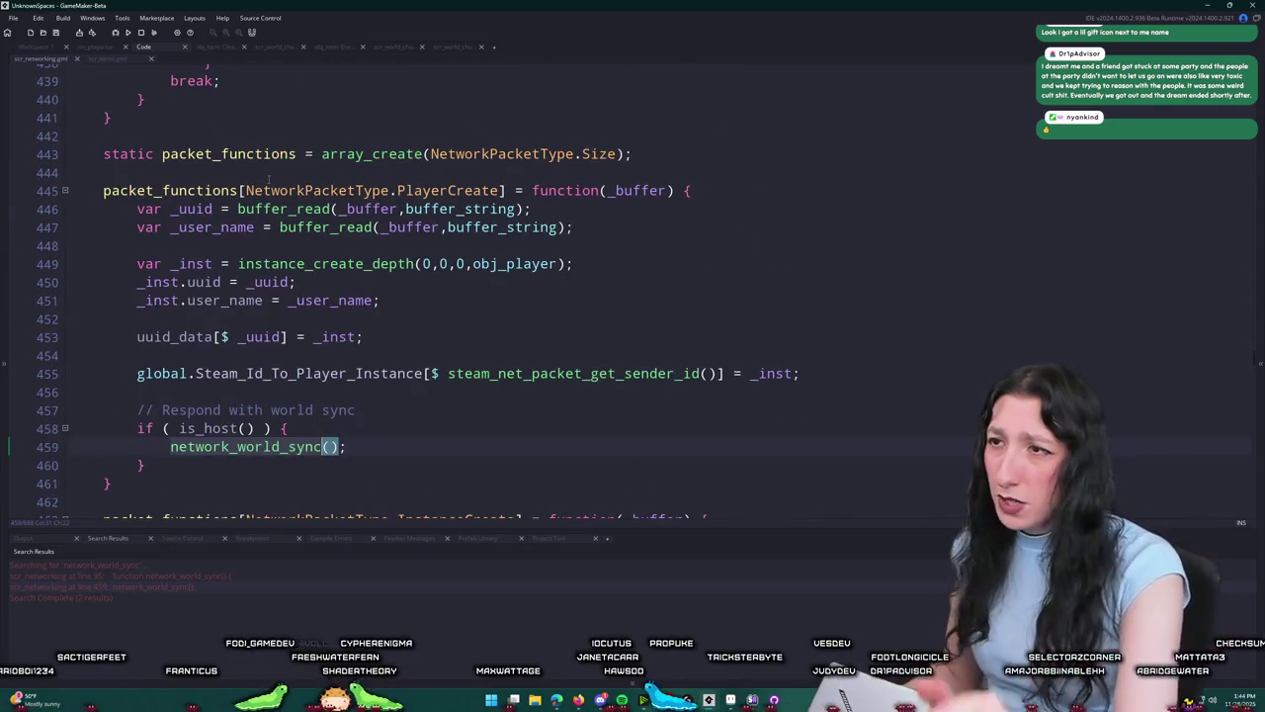
Step: Go to network_world_sync's definition and start 'log([_inst,' on a new line after line 105
{"action": "left_click", "coordinate": [307, 446]}
{"action": "left_click", "coordinate": [196, 446]}
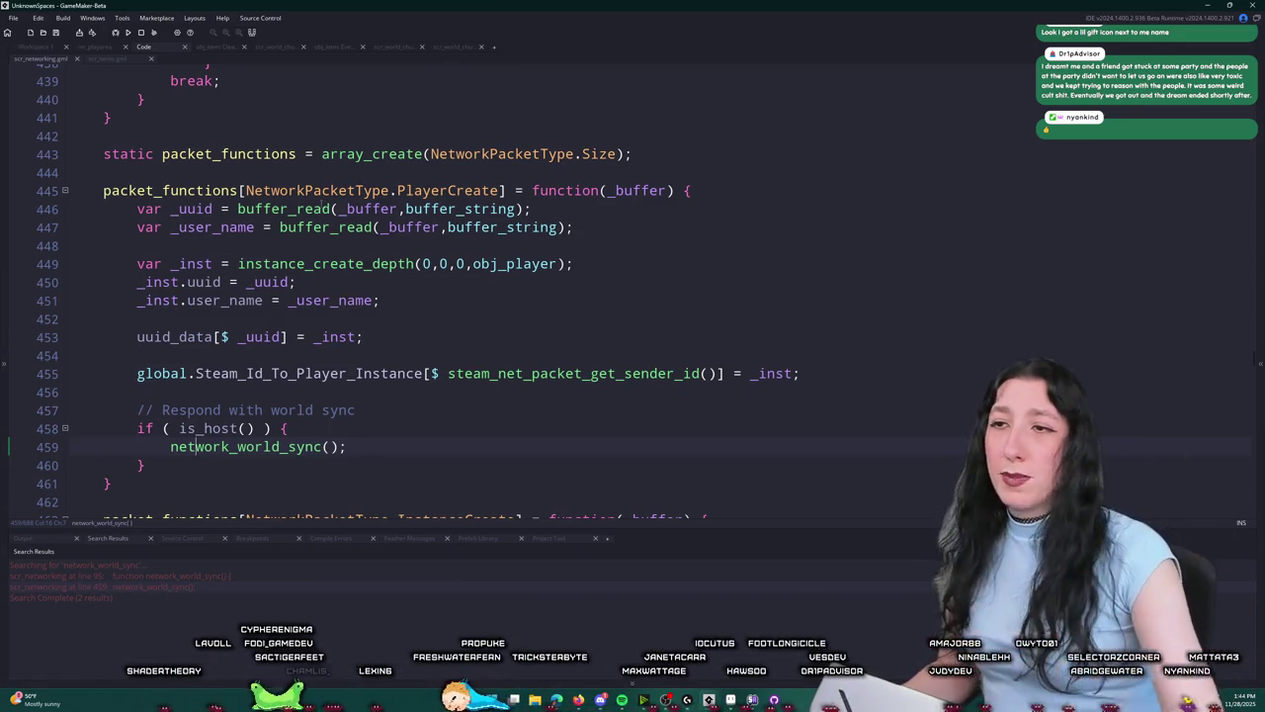
{"action": "left_click", "coordinate": [329, 447]}
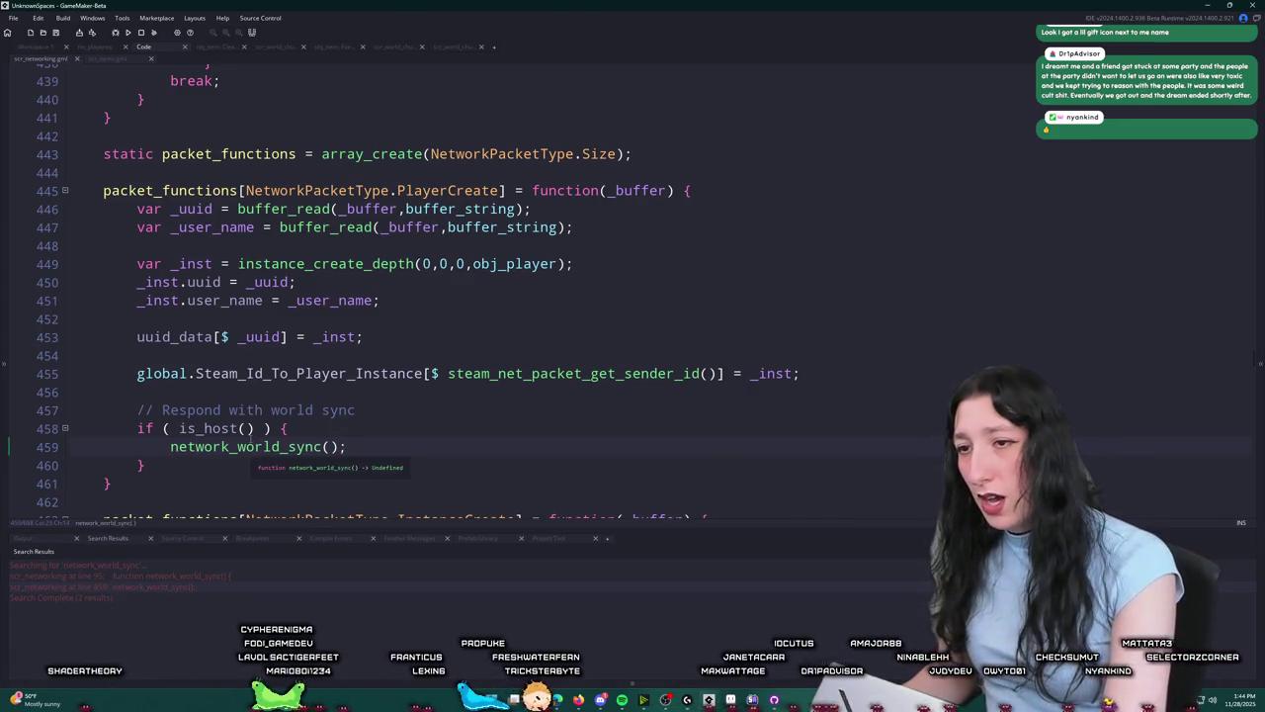
{"action": "key", "text": "F12"}
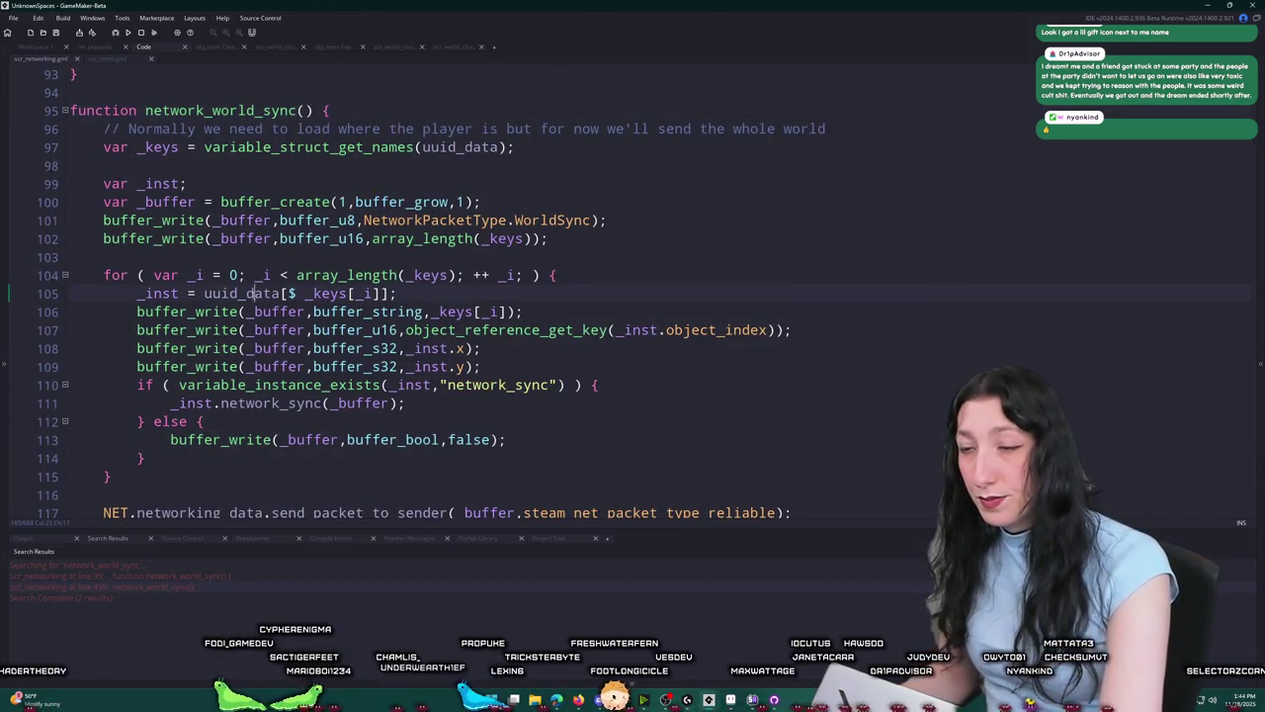
{"action": "left_click", "coordinate": [280, 293]}
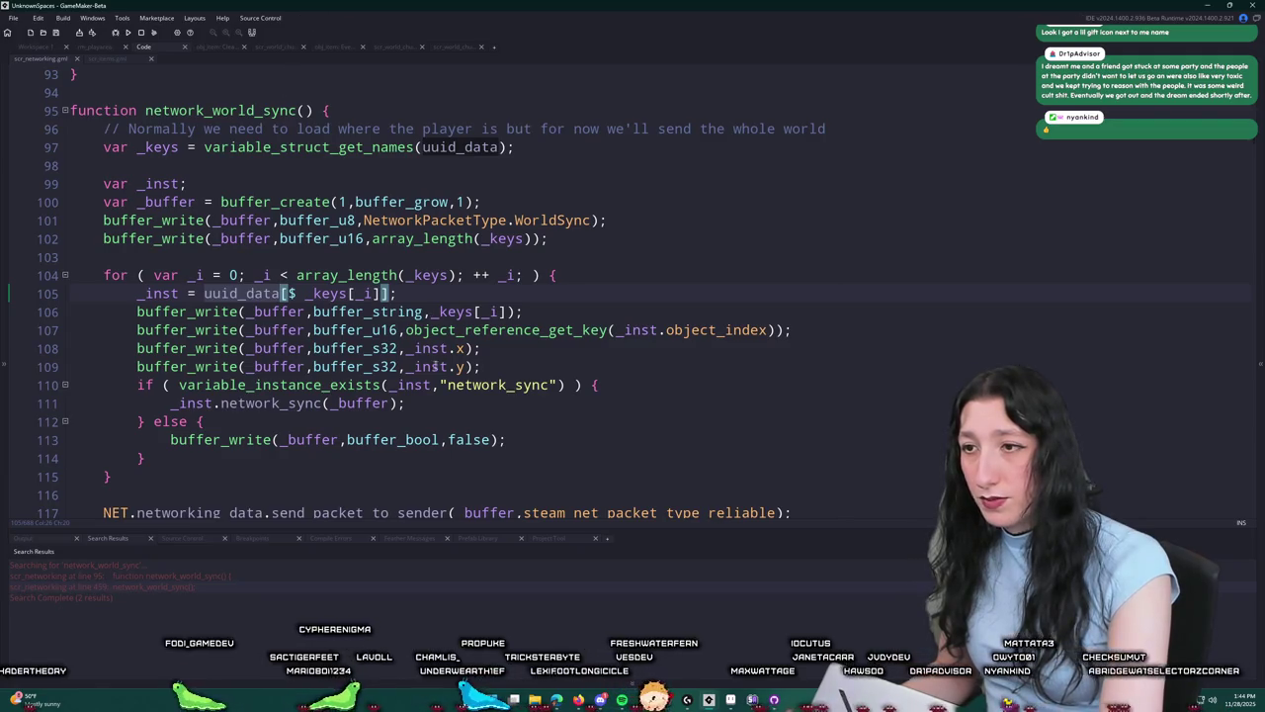
{"action": "left_click", "coordinate": [688, 290]}
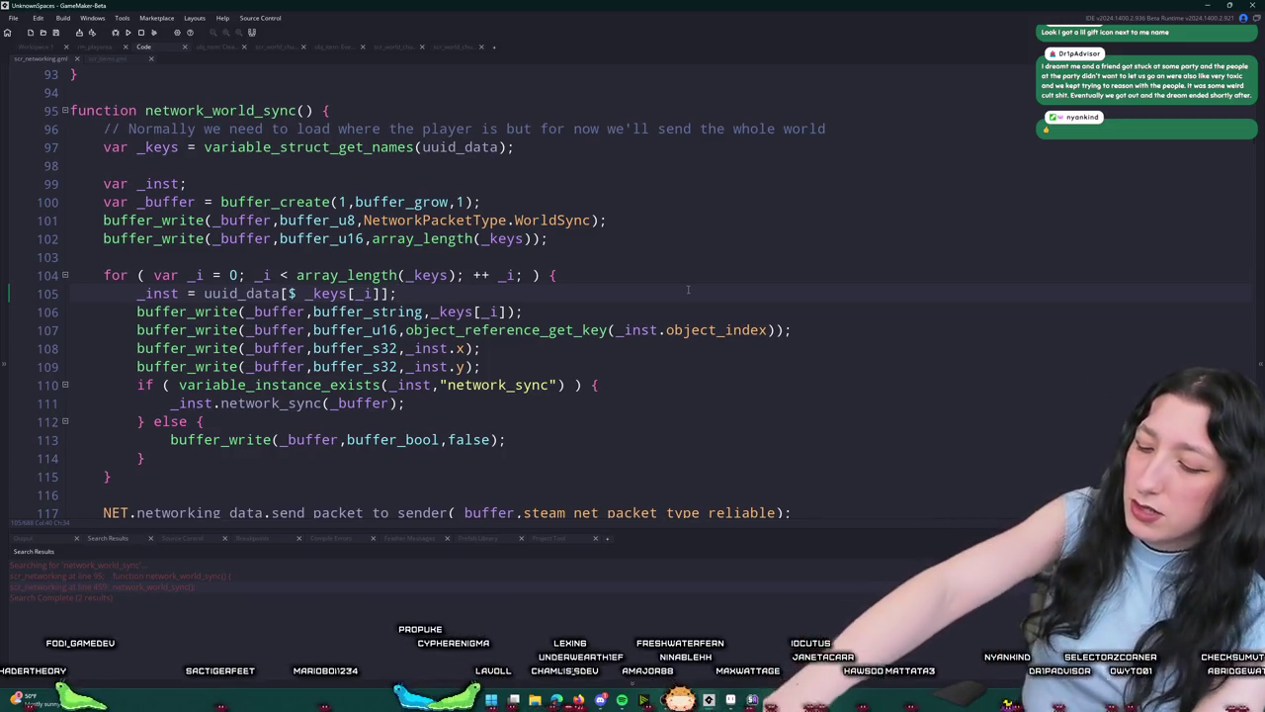
{"action": "key", "text": "Return"}
{"action": "type", "text": "log("}
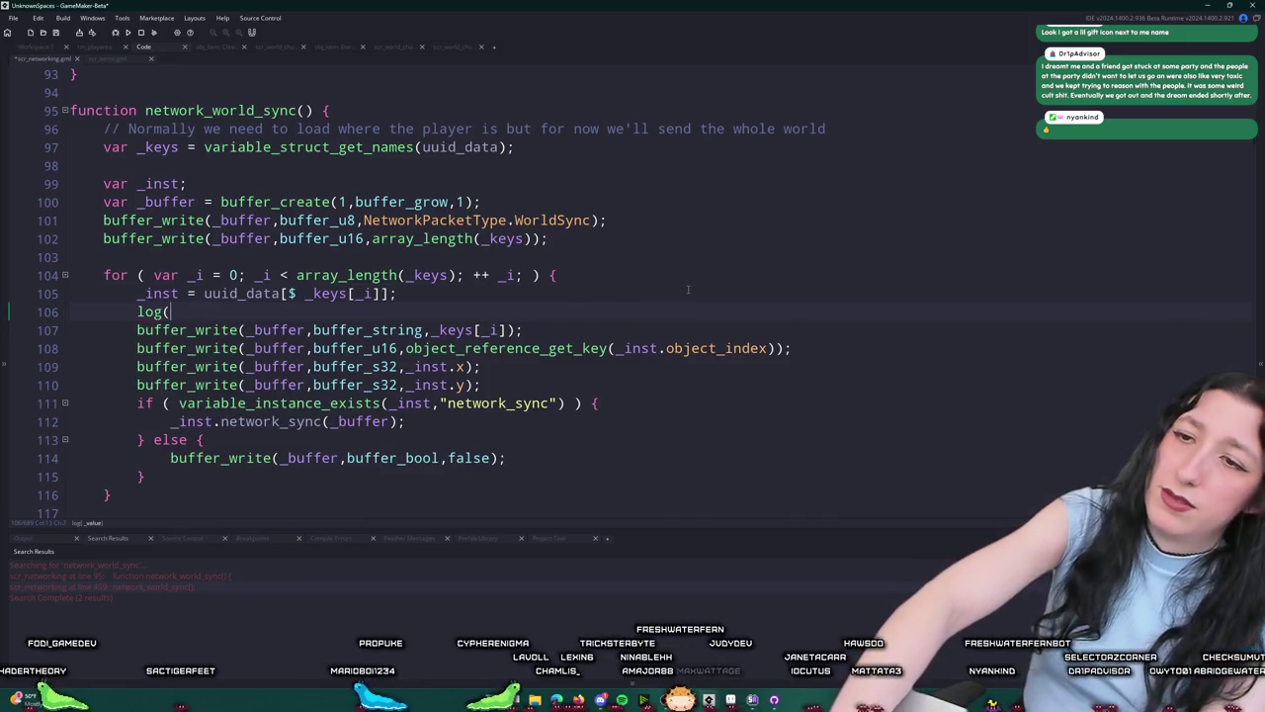
{"action": "type", "text": "[_inst,"}
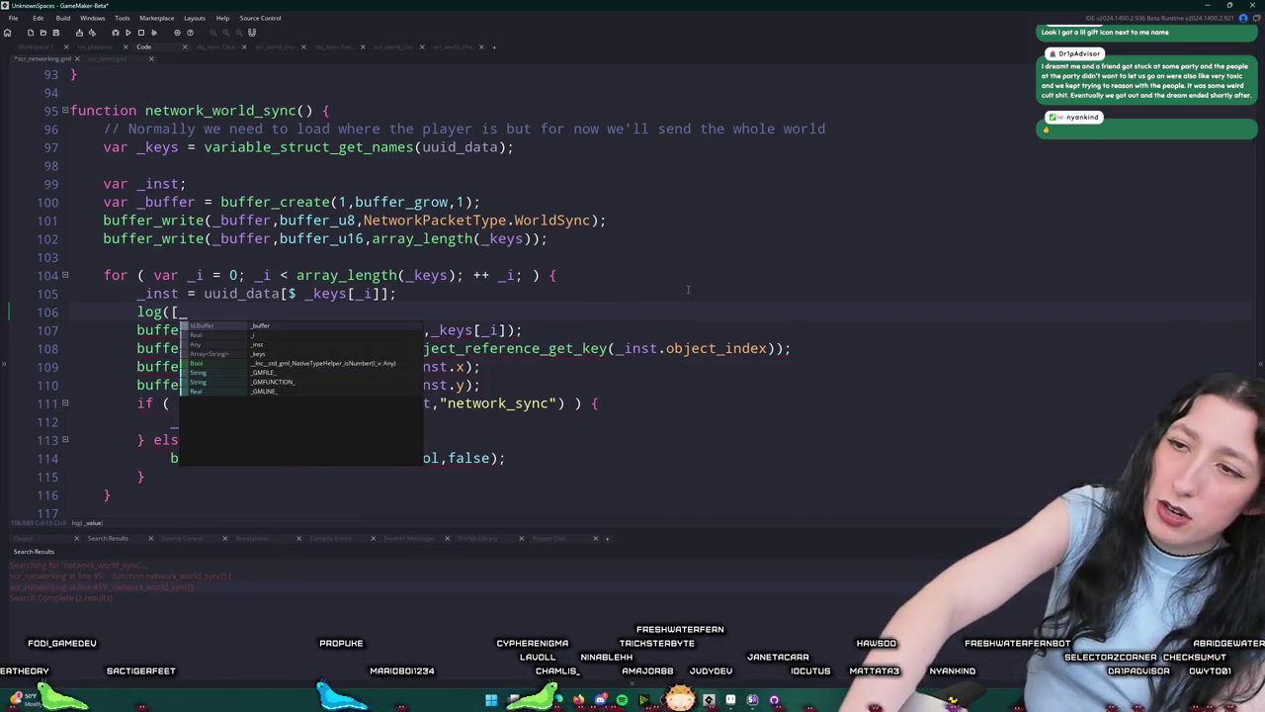
Step: Complete the per-key log with '_keys[_i]];' and add 'log(uuid_data);' above the for loop
{"action": "type", "text": "key"}
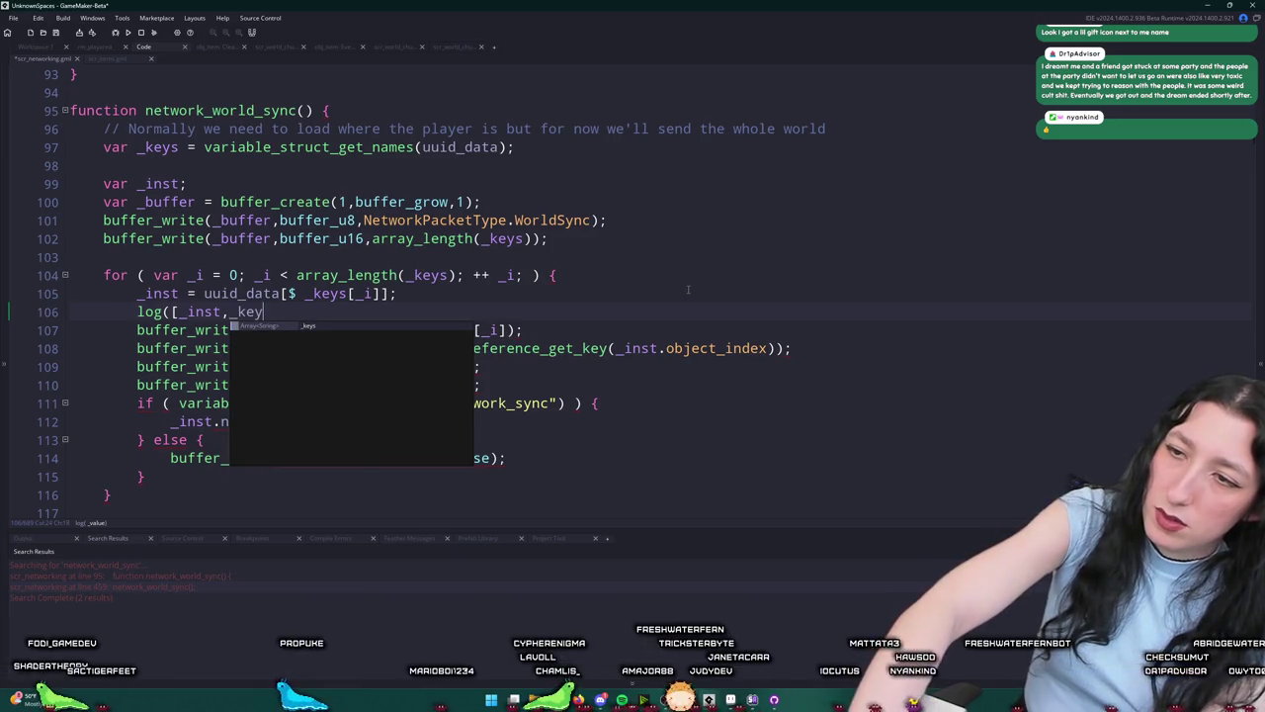
{"action": "type", "text": "s[_"}
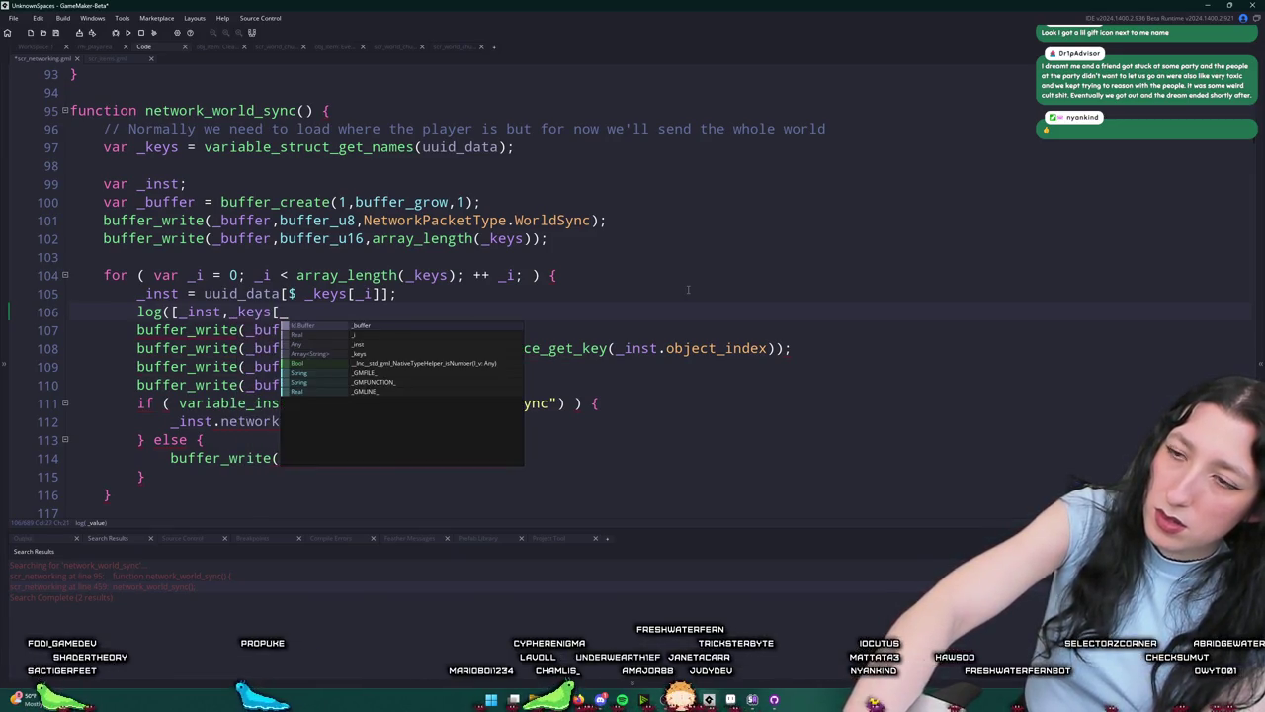
{"action": "type", "text": "i]]"}
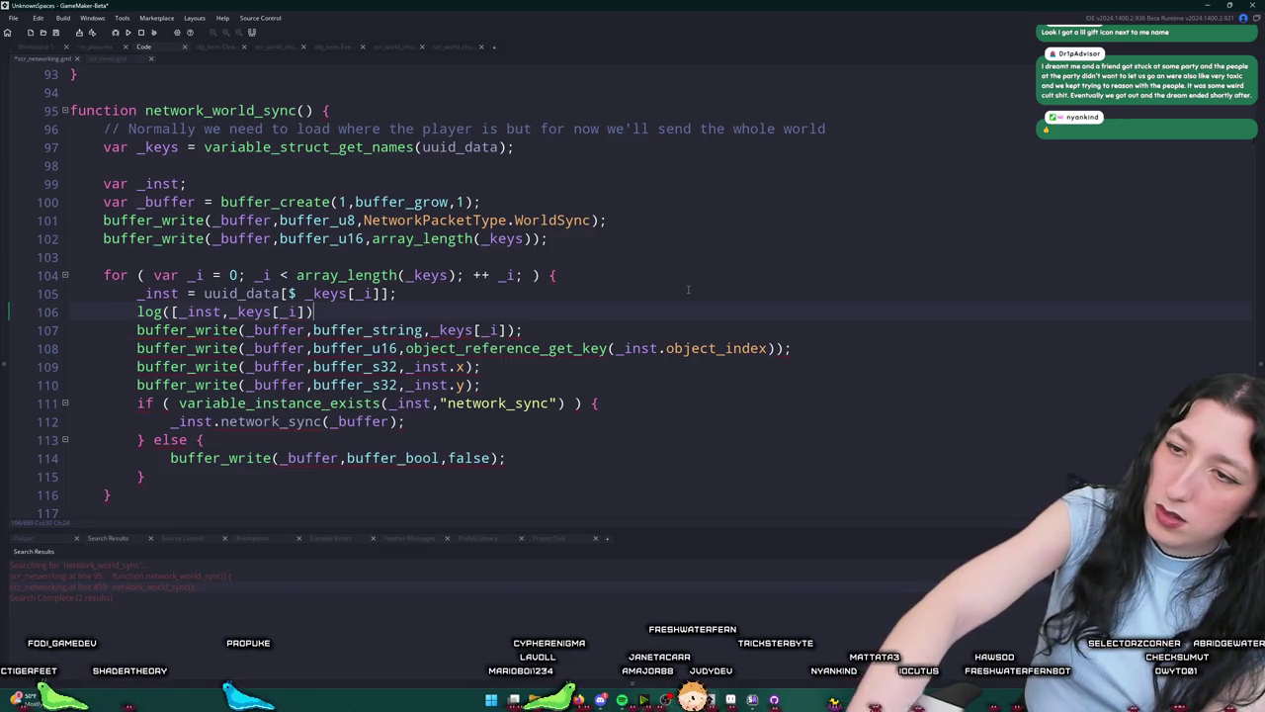
{"action": "type", "text": ";"}
{"action": "left_click", "coordinate": [632, 258]}
{"action": "key", "text": "Return"}
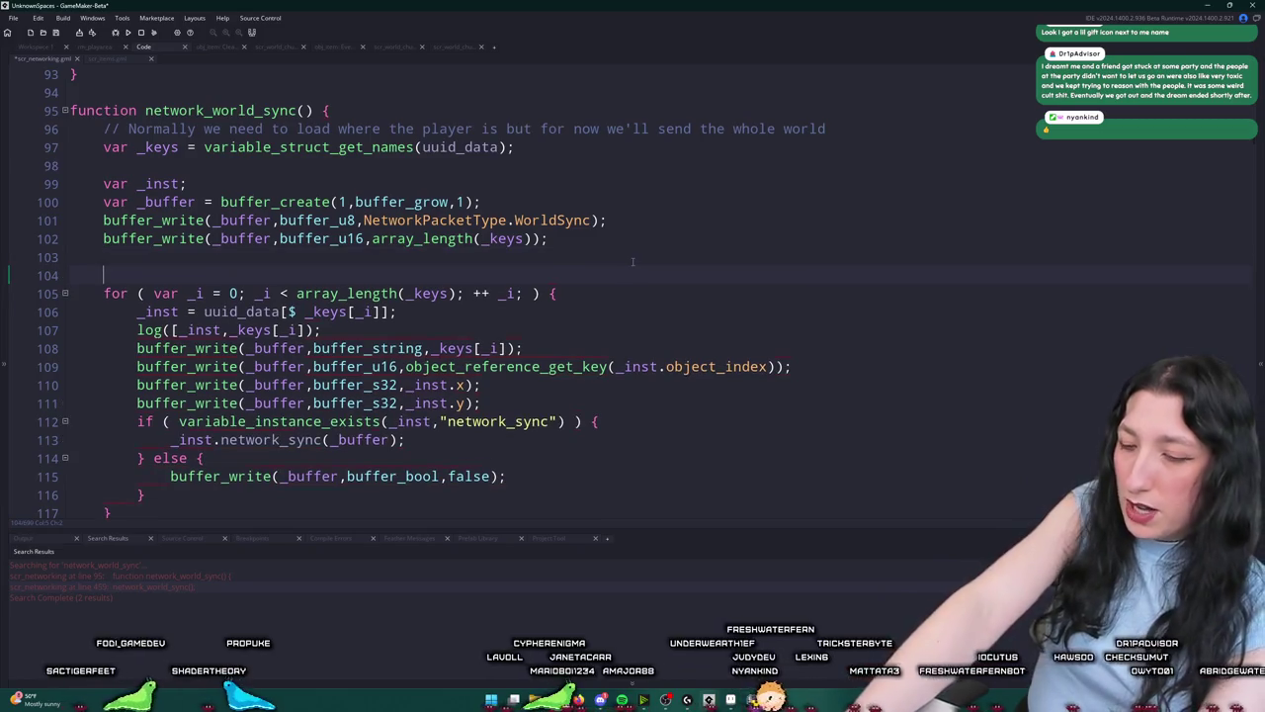
{"action": "type", "text": "log(uu"}
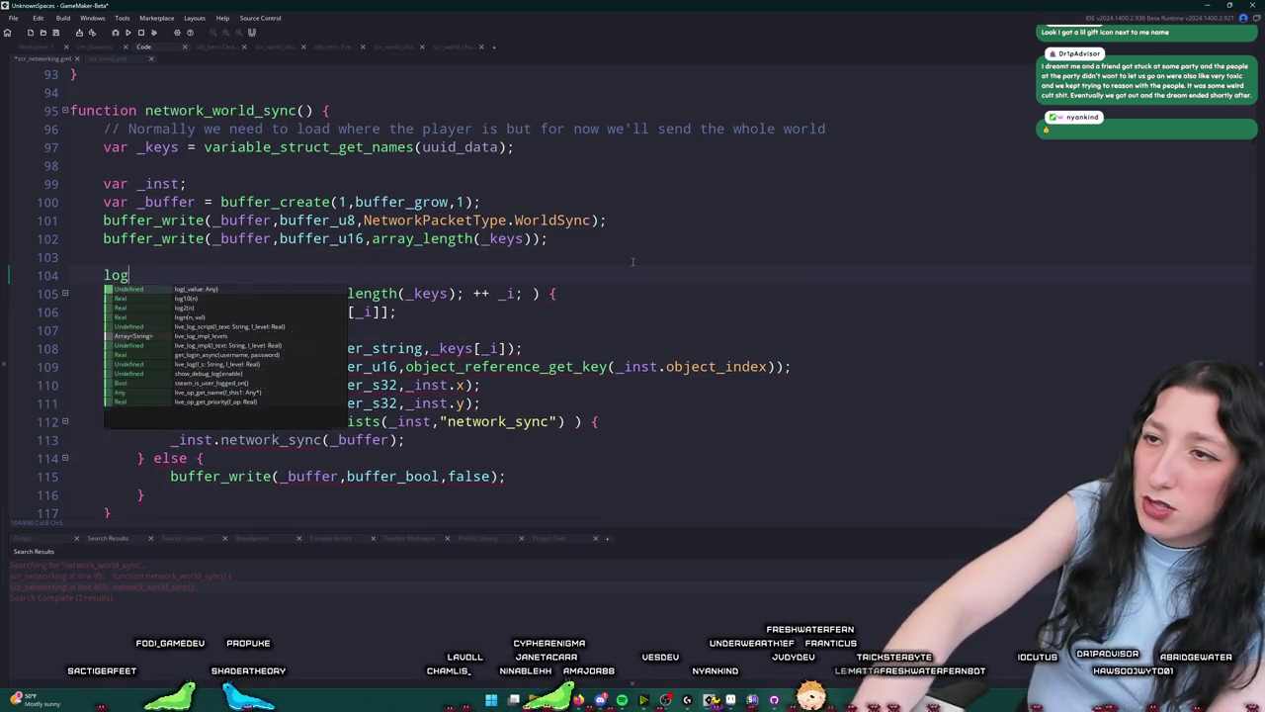
{"action": "type", "text": "id_data);"}
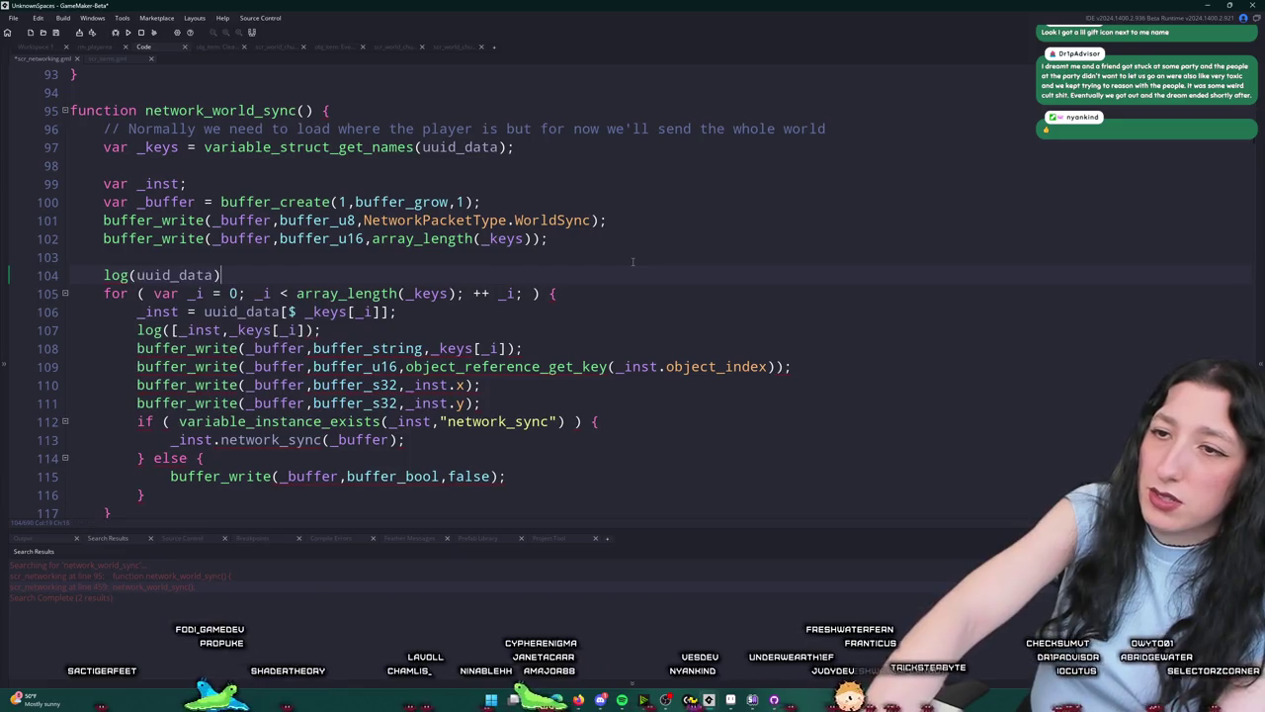
Step: Fix the closing bracket on the per-key log line and build and run the game
{"action": "left_click", "coordinate": [628, 259]}
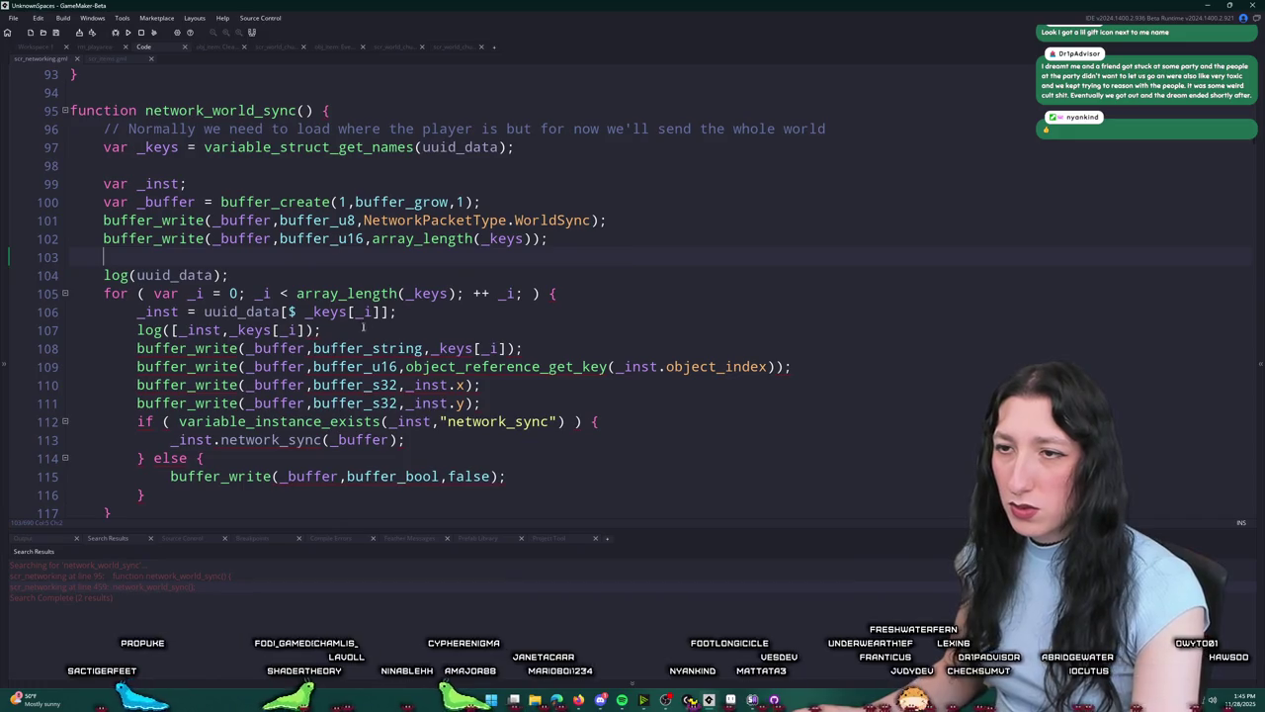
{"action": "left_click", "coordinate": [306, 330]}
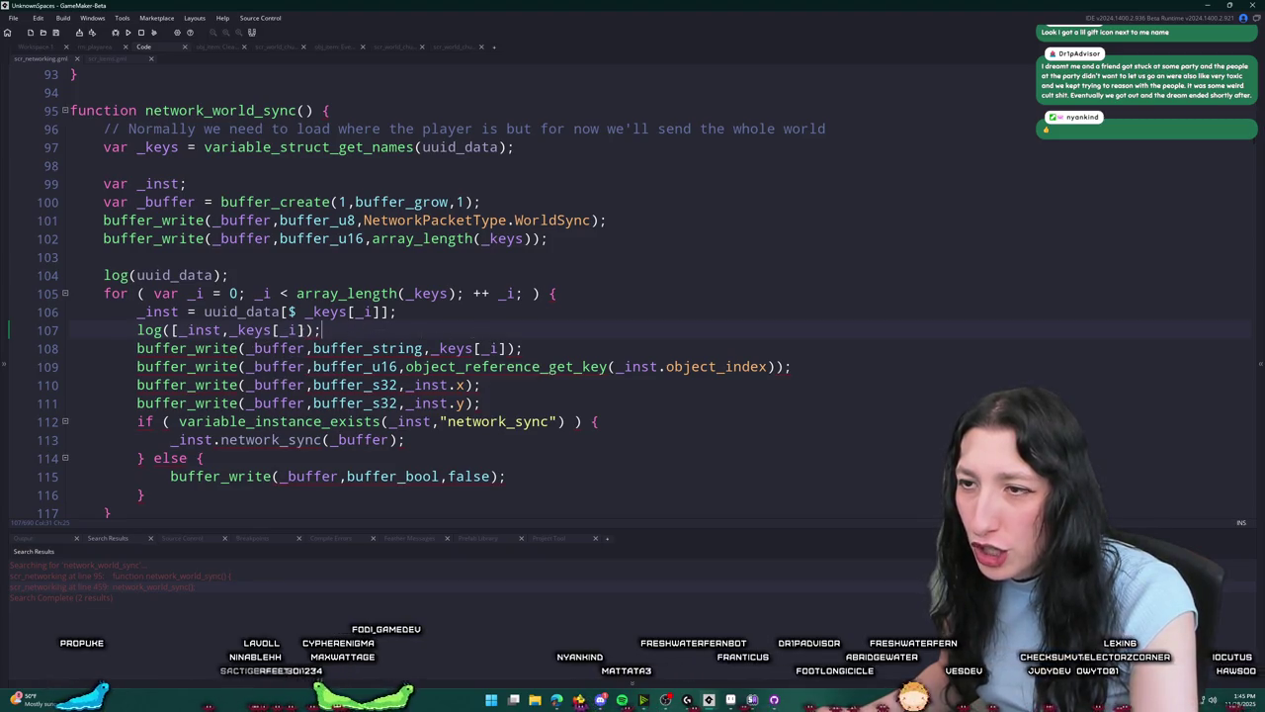
{"action": "type", "text": "]"}
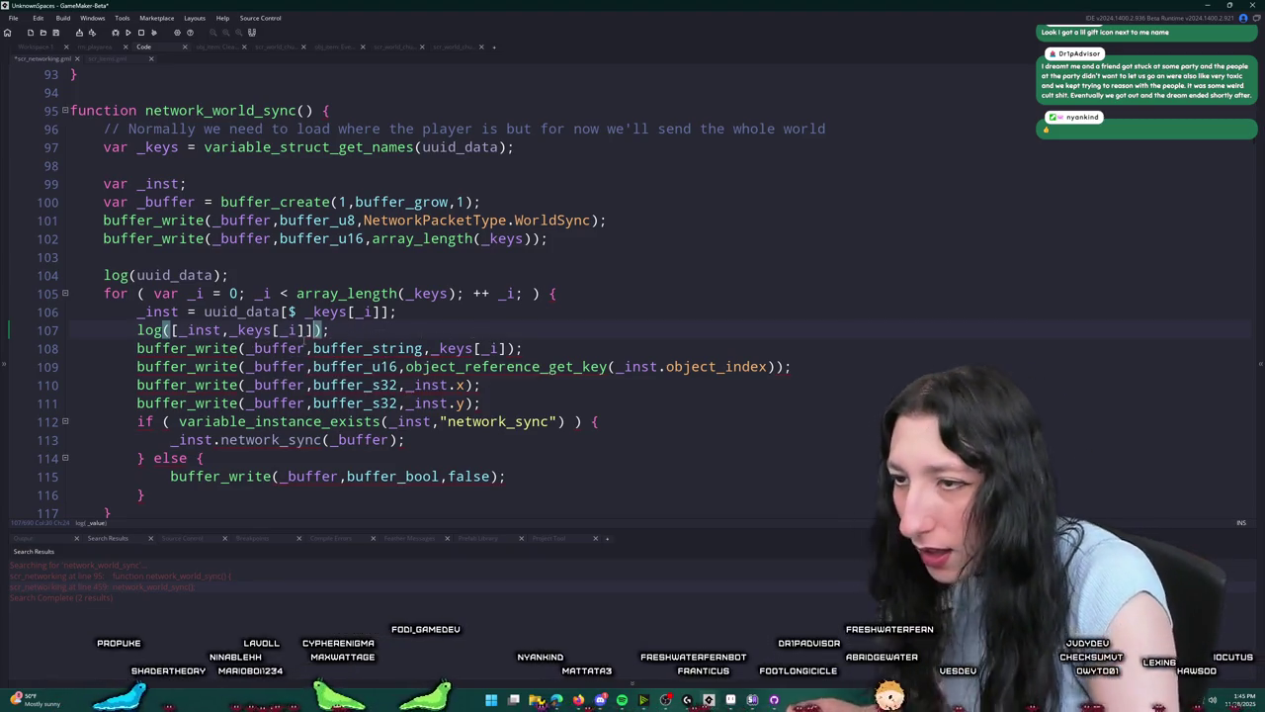
{"action": "key", "text": "F5"}
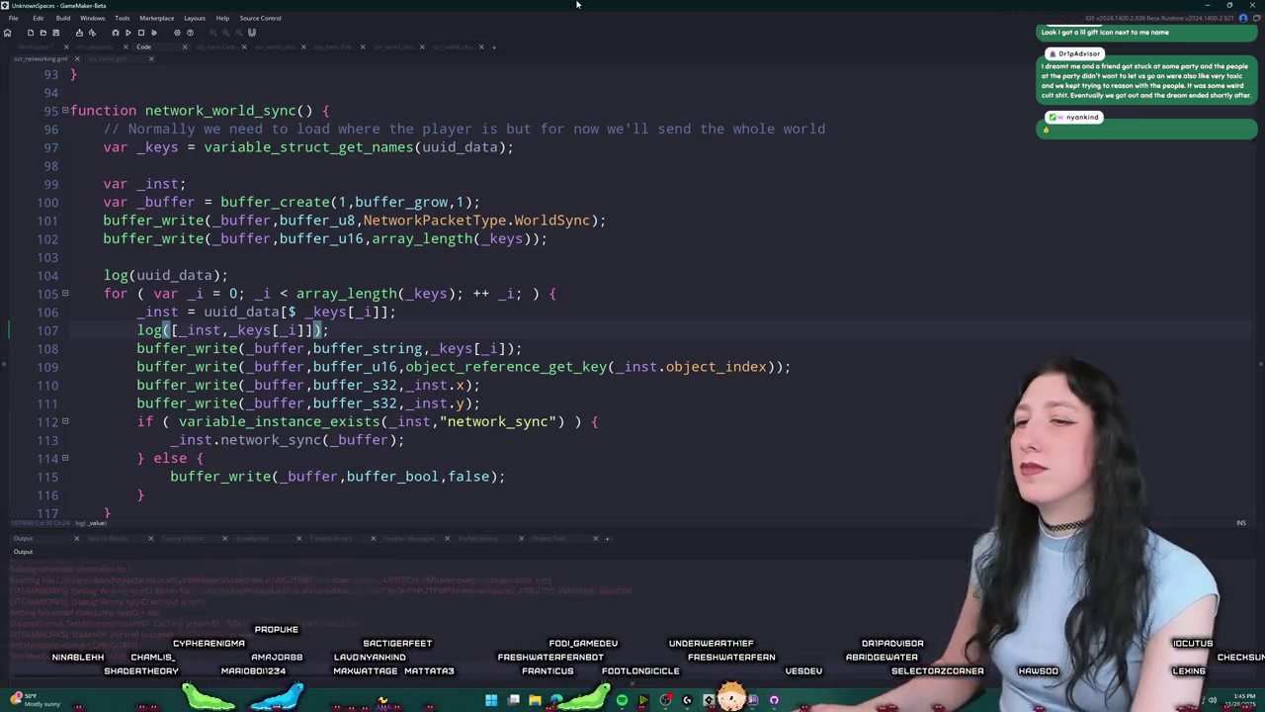
Step: Create a lobby, walk left, and equip the straw hat in the head slot
{"action": "left_click", "coordinate": [641, 330]}
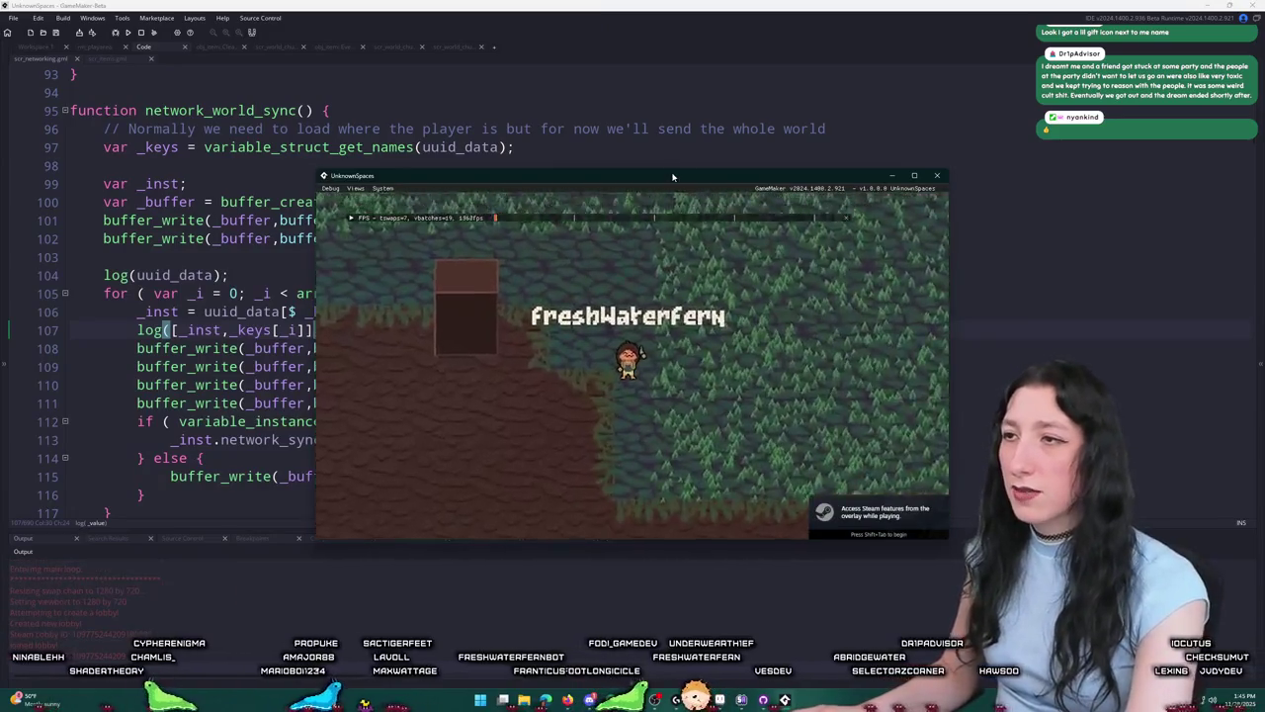
{"action": "key", "text": "a"}
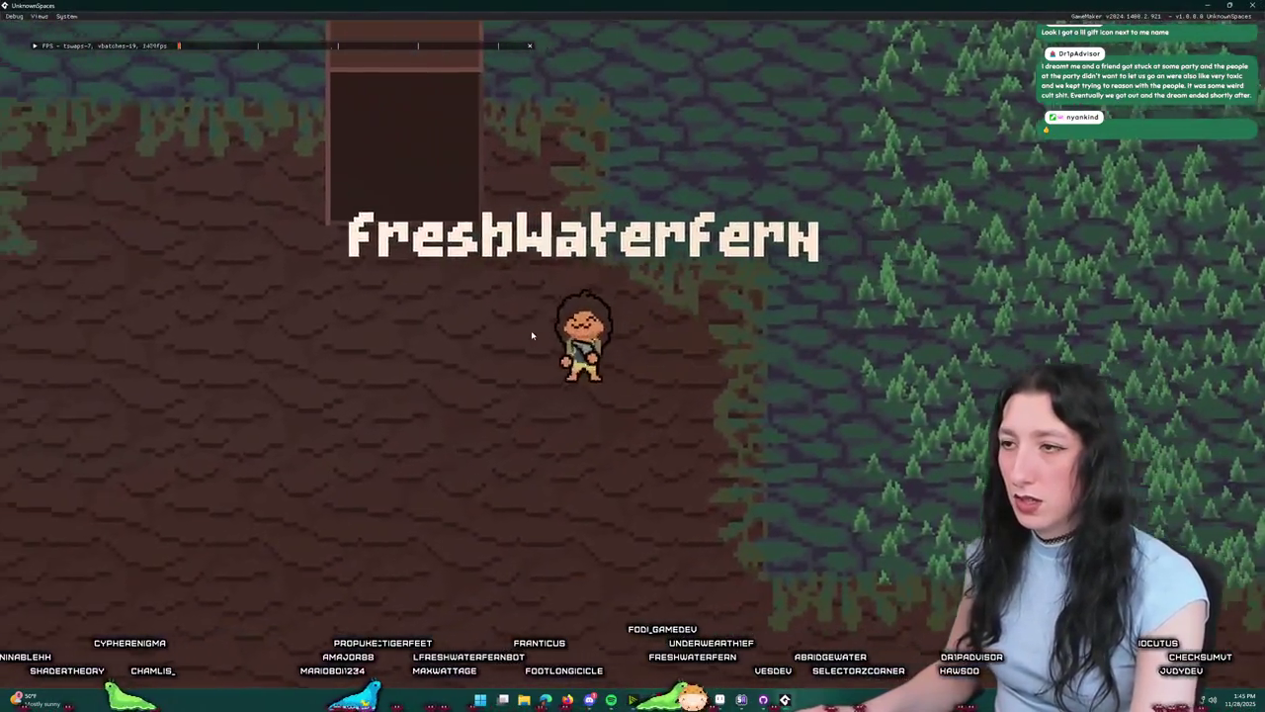
{"action": "key", "text": "Tab"}
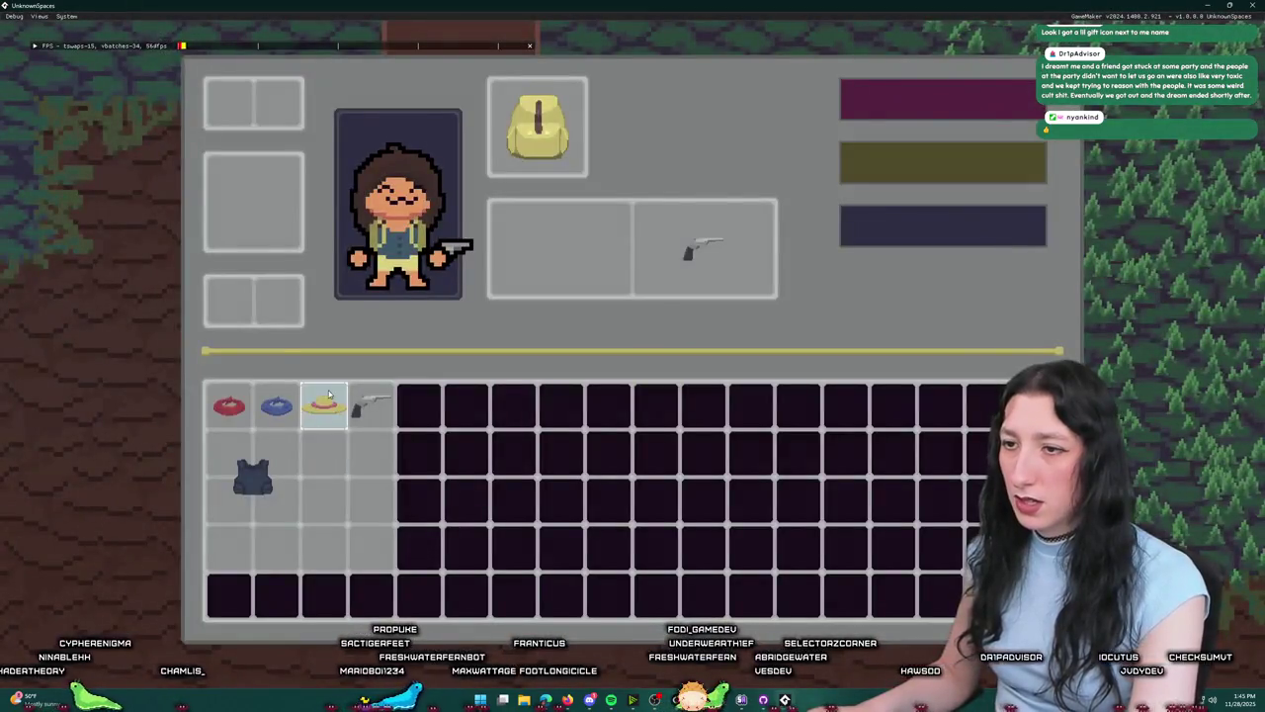
{"action": "left_click", "coordinate": [324, 405]}
{"action": "left_click_drag", "start_coordinate": [277, 405], "coordinate": [117, 300]}
{"action": "key", "text": "Tab"}
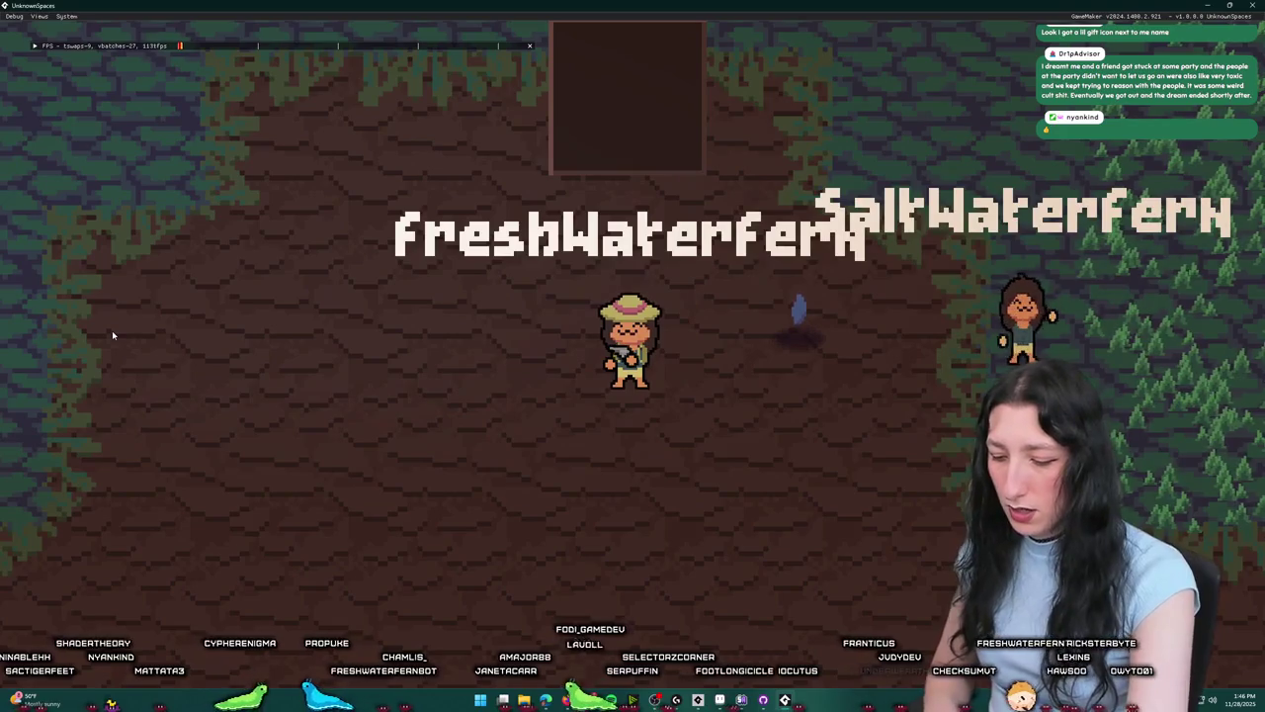
Step: Walk around, toggle the inventory, hold out the tool, then leave the game and rebuild with F5
{"action": "key", "text": "Up"}
{"action": "key", "text": "Left"}
{"action": "key", "text": "i"}
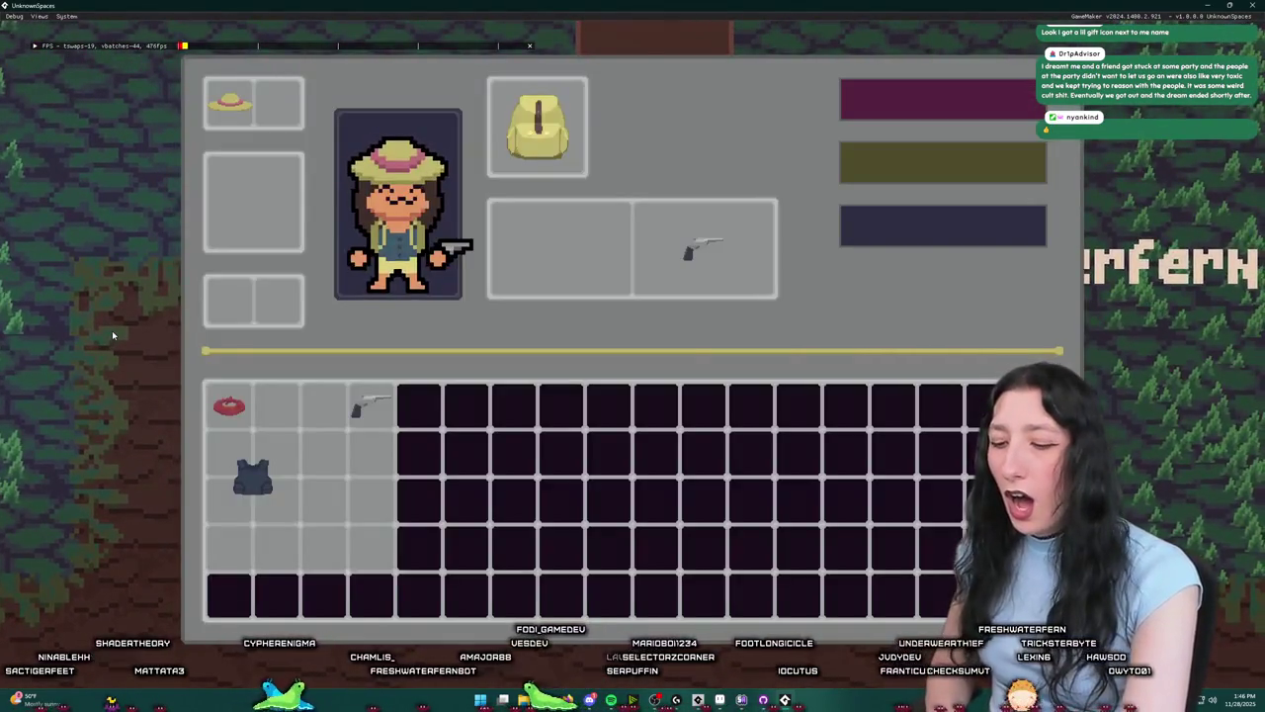
{"action": "key", "text": "i"}
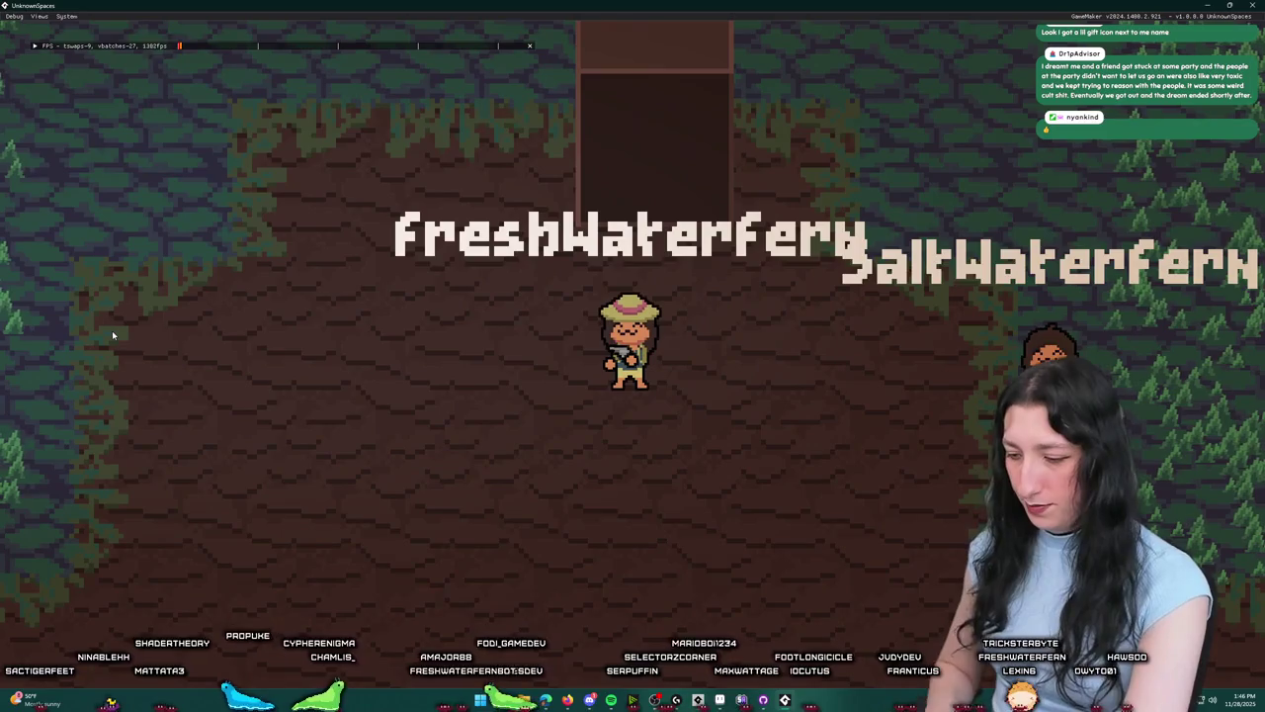
{"action": "key", "text": "space"}
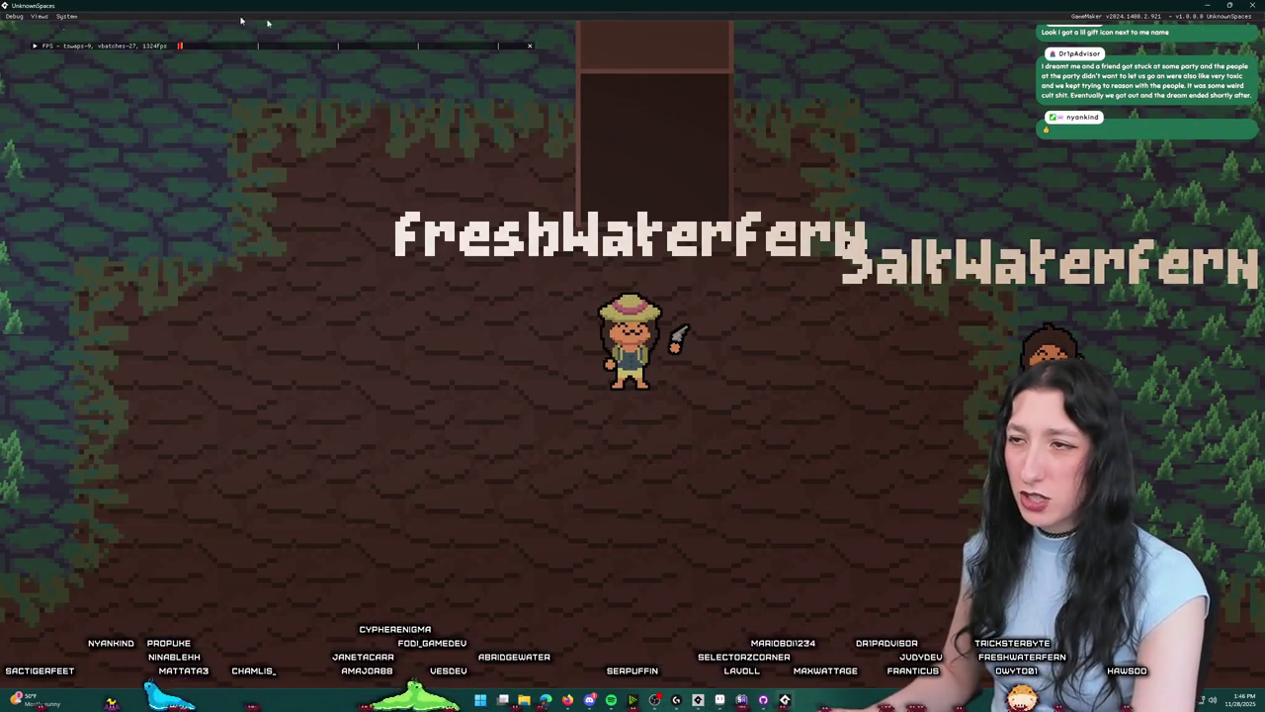
{"action": "key", "text": "alt+Tab"}
{"action": "left_click", "coordinate": [551, 259]}
{"action": "key", "text": "F5"}
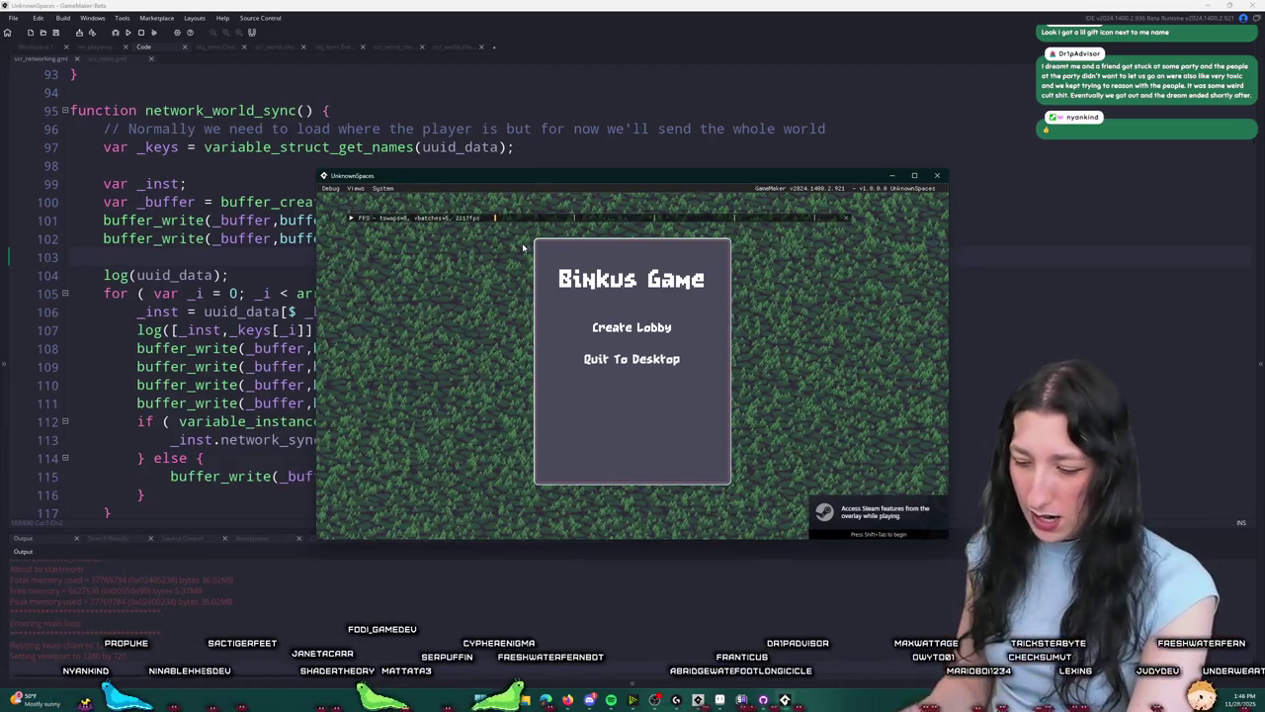
Step: Create a lobby, equip the hat, open and close the friend invite list, then walk left
{"action": "left_click", "coordinate": [631, 327]}
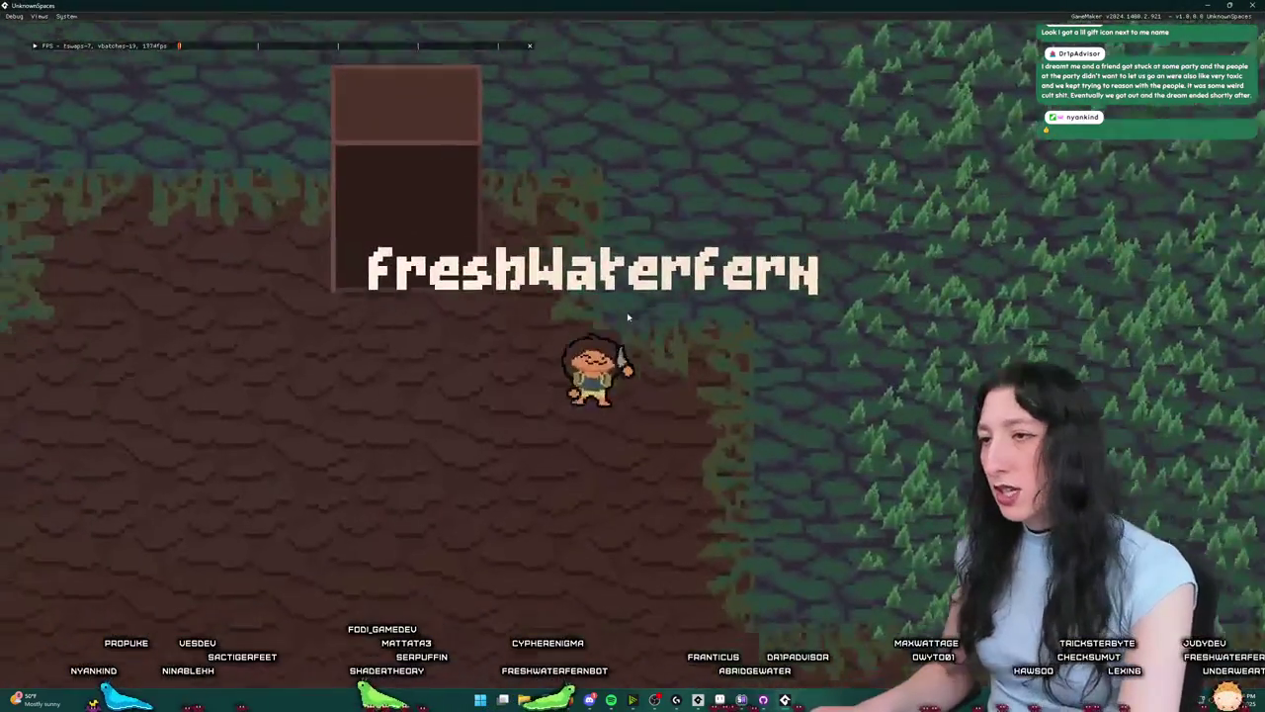
{"action": "key", "text": "i"}
{"action": "left_click", "coordinate": [324, 405]}
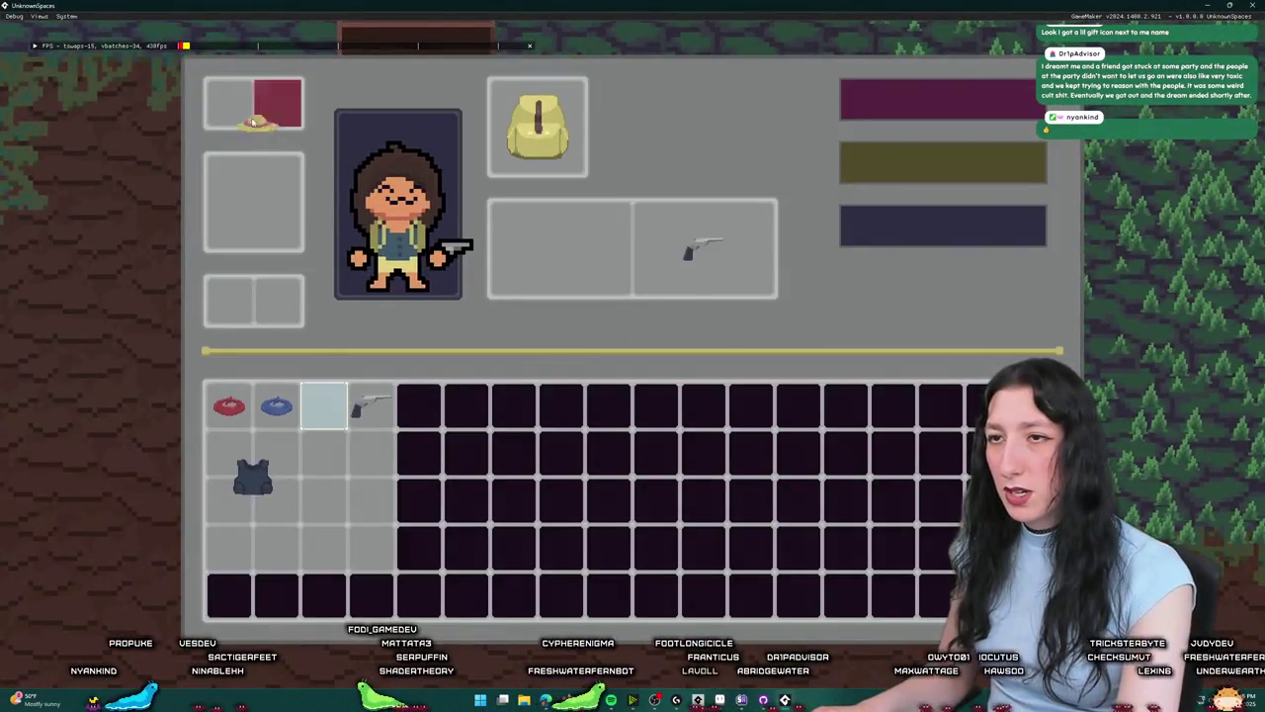
{"action": "key", "text": "i"}
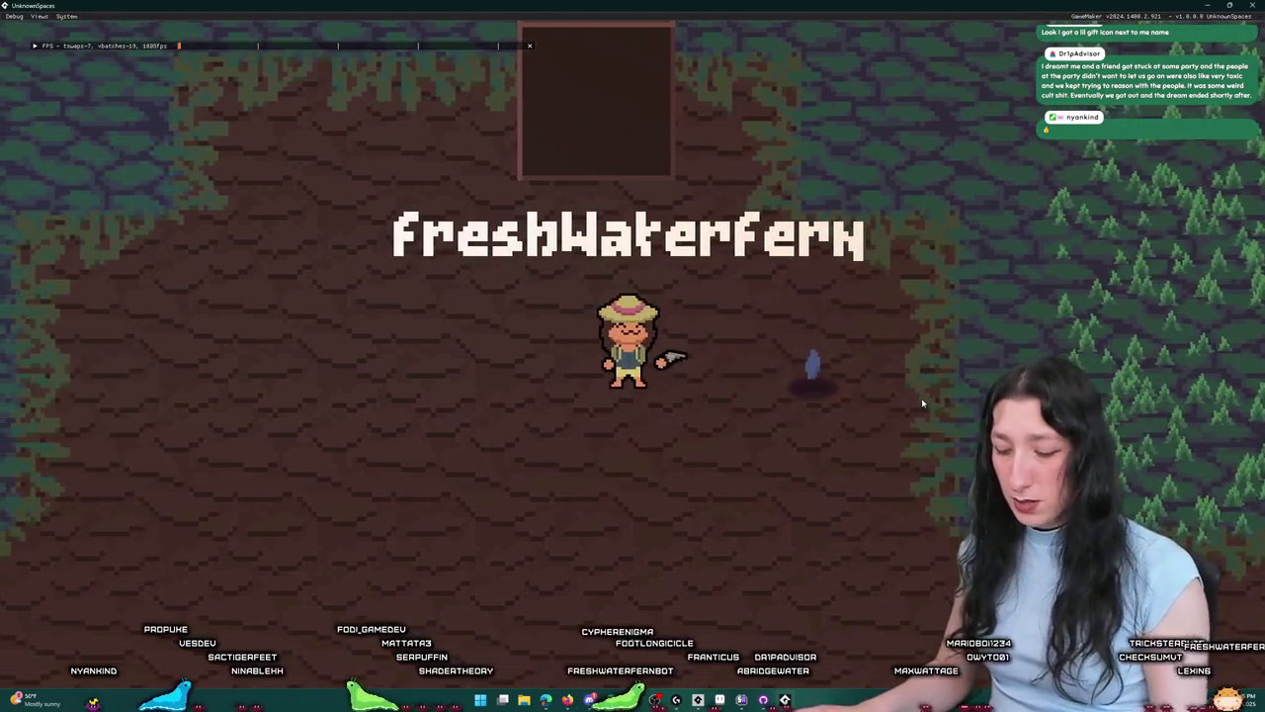
{"action": "key", "text": "Tab"}
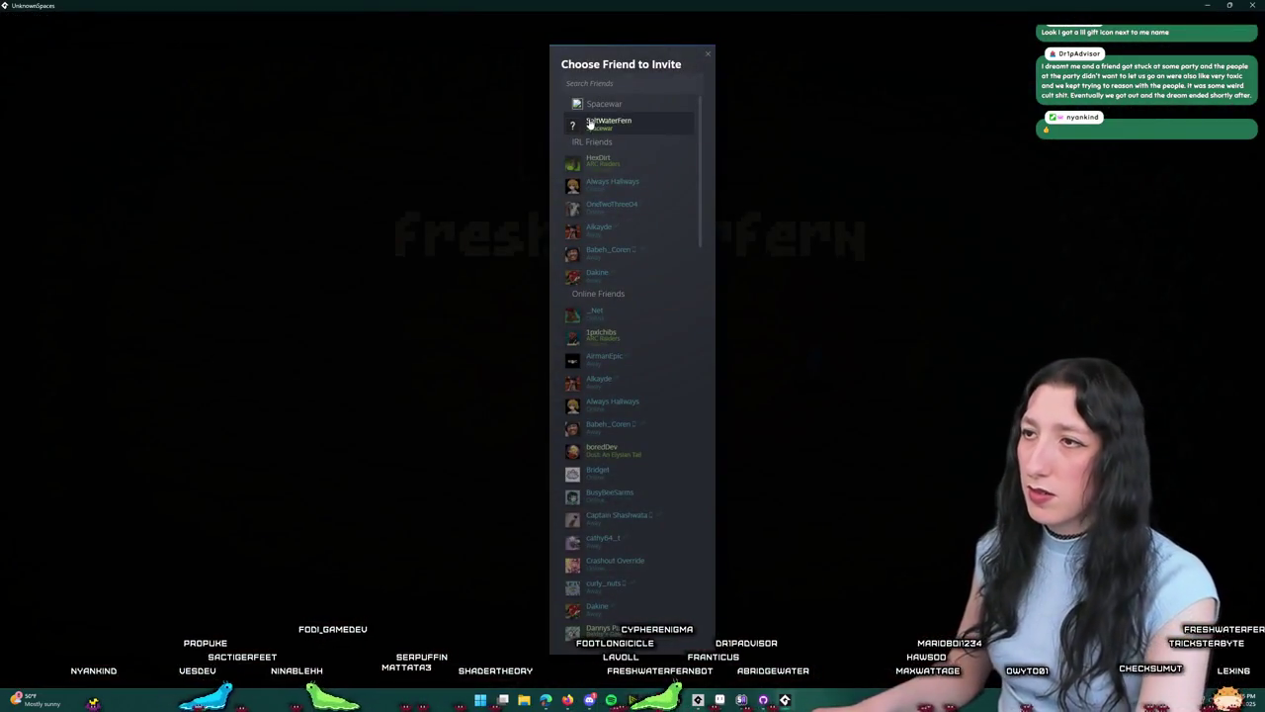
{"action": "key", "text": "Escape"}
{"action": "key", "text": "a"}
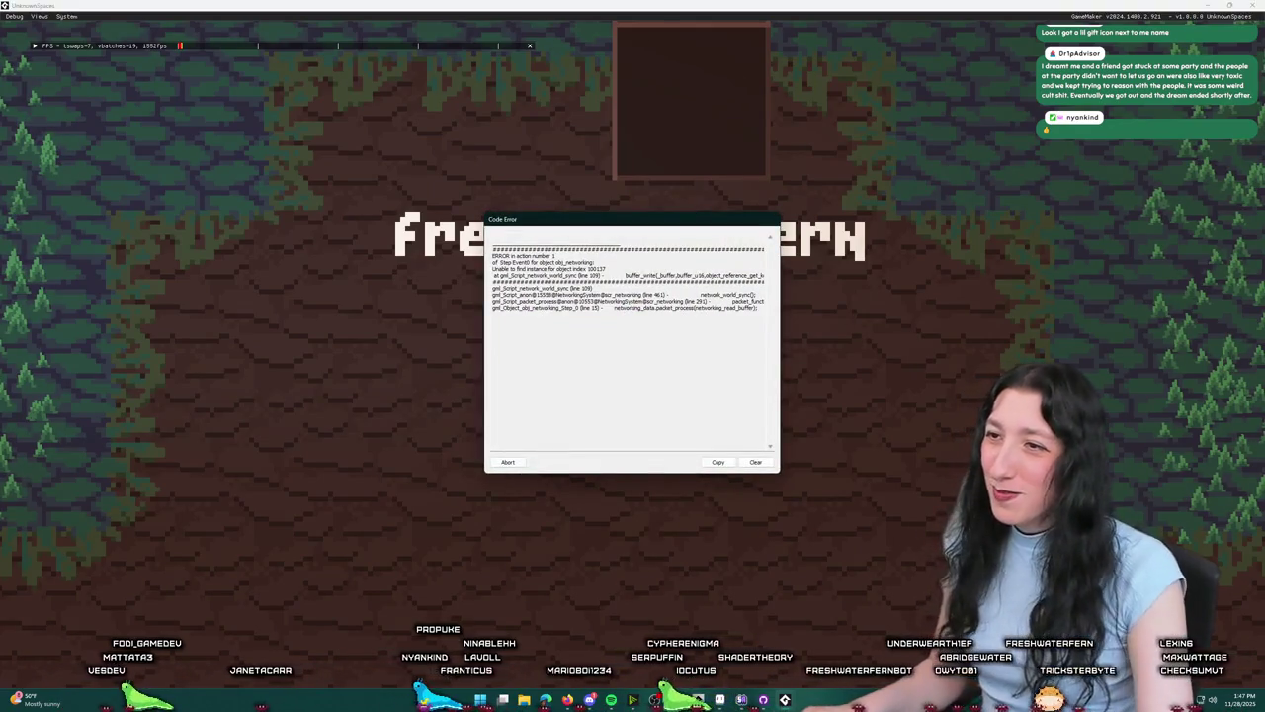
Step: Abort the crashed UnknownSpaces run and return to the network_world_sync code at the _inst.x line
{"action": "left_click", "coordinate": [508, 462]}
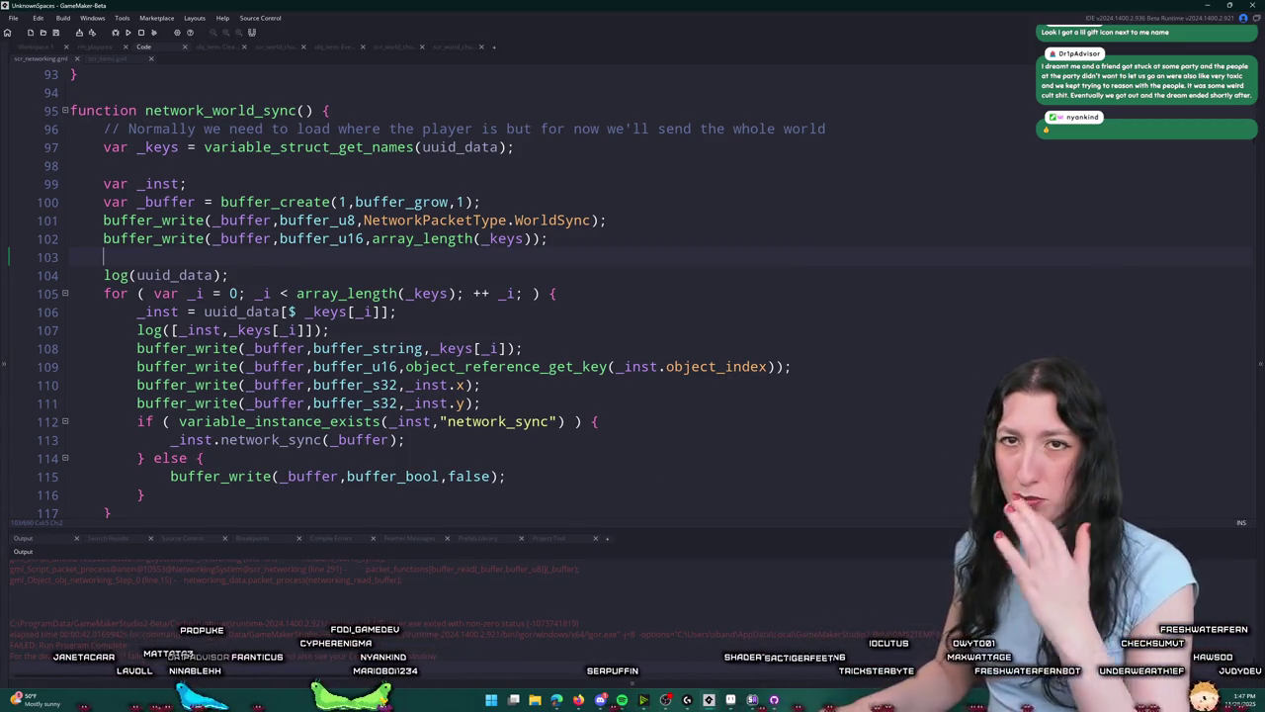
{"action": "left_click", "coordinate": [416, 385]}
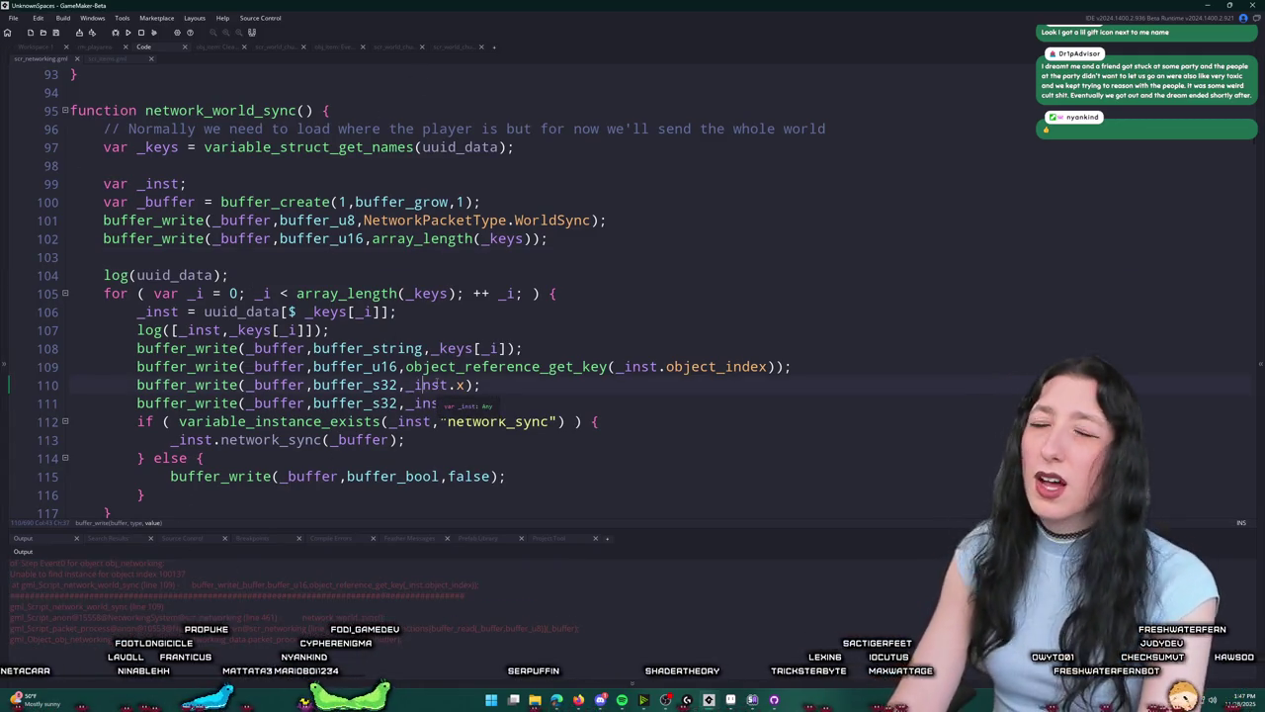
Step: Open obj_item through the asset search
{"action": "key", "text": "ctrl+t"}
{"action": "type", "text": "obj_ite"}
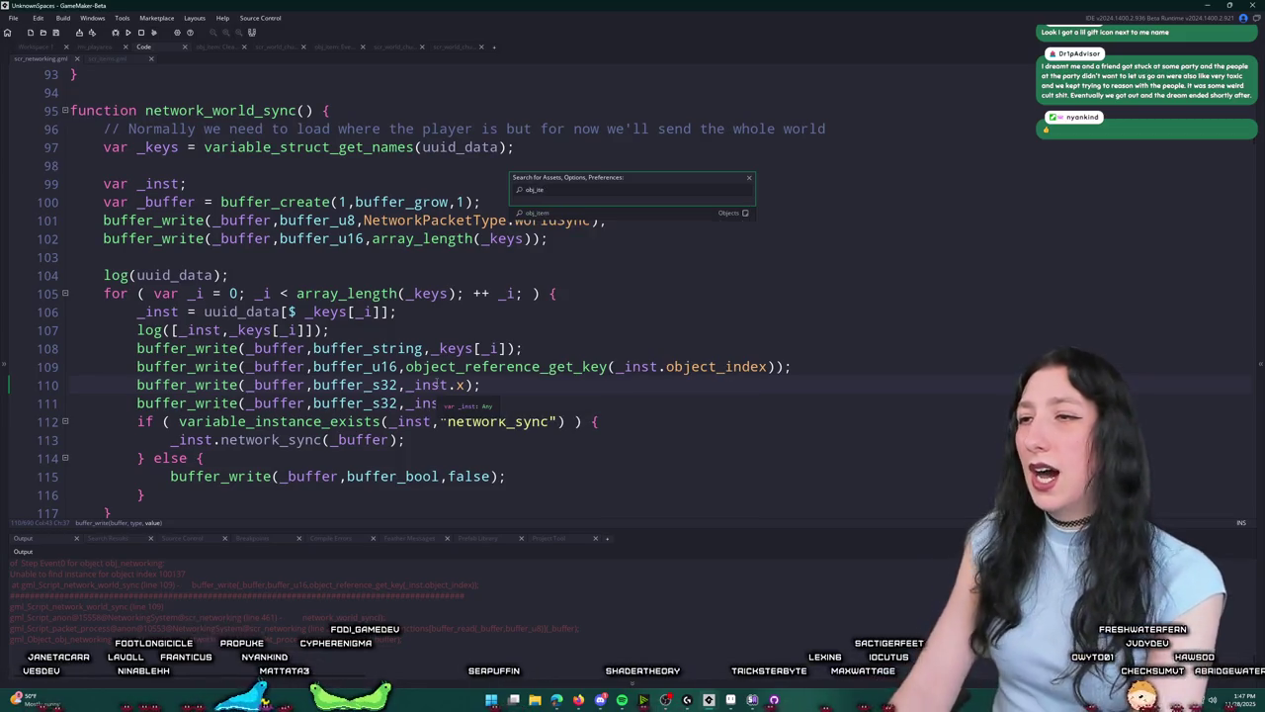
{"action": "key", "text": "Return"}
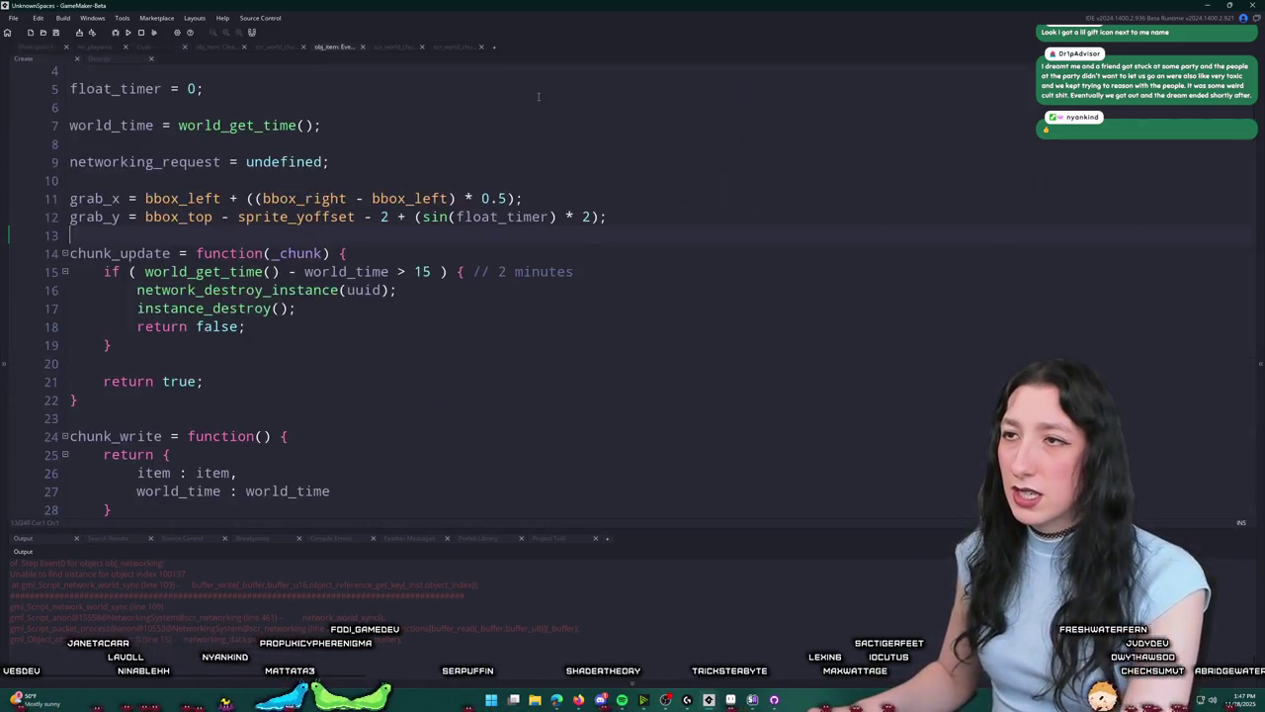
Step: Find the network_destroy_instance call in obj_item's Create code and jump to its definition
{"action": "scroll", "coordinate": [326, 242], "scroll_direction": "up", "scroll_amount": 1}
{"action": "scroll", "coordinate": [406, 288], "scroll_direction": "down", "scroll_amount": 6}
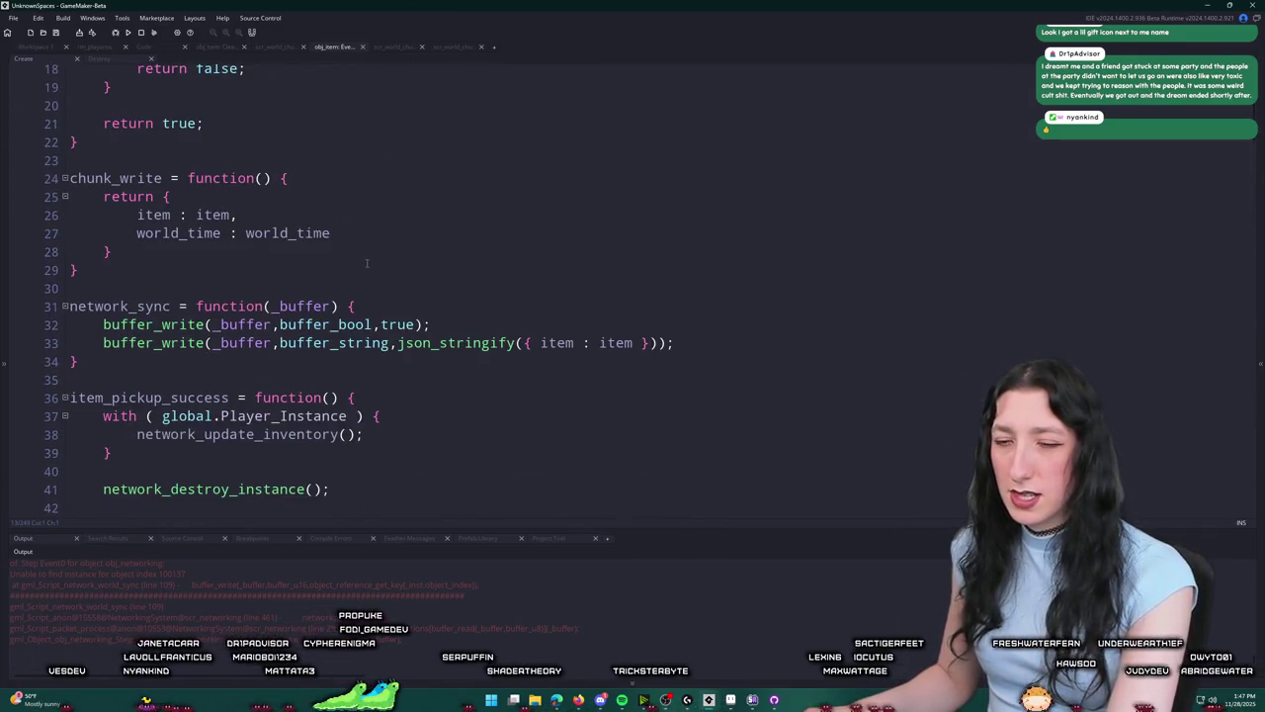
{"action": "scroll", "coordinate": [367, 262], "scroll_direction": "down", "scroll_amount": 2}
{"action": "left_click", "coordinate": [276, 410]}
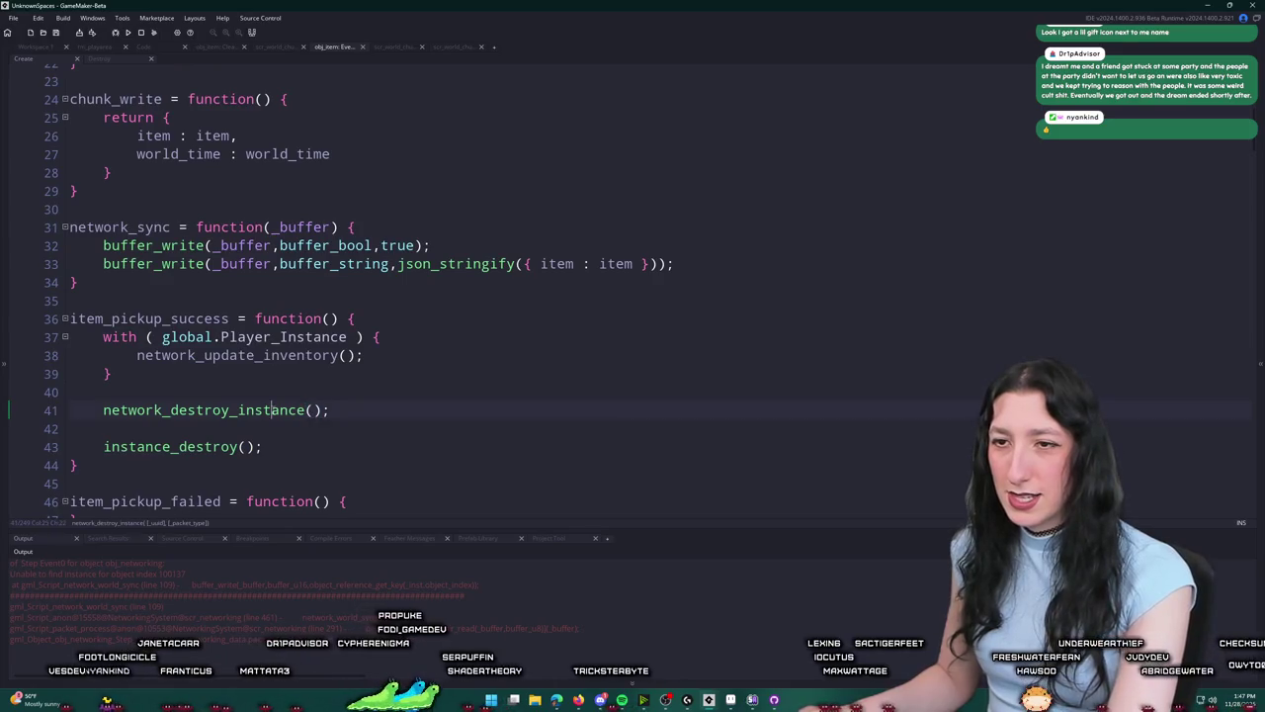
{"action": "key", "text": "F12"}
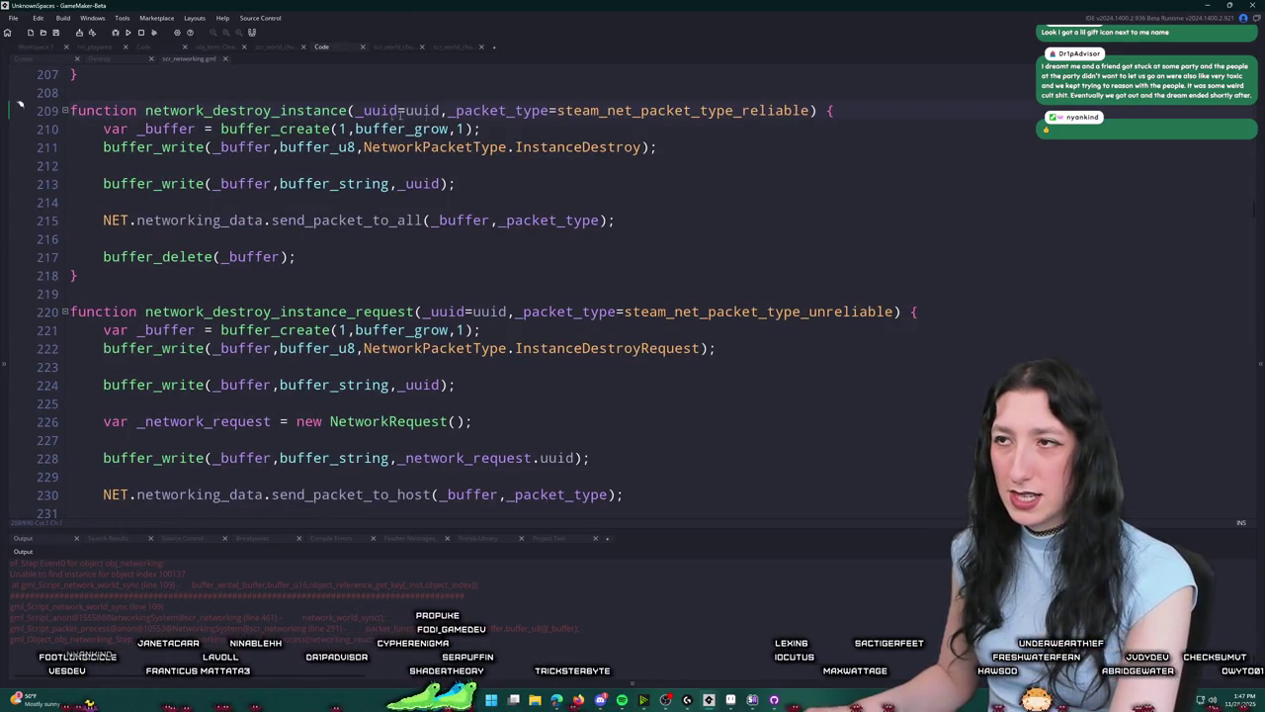
{"action": "left_click", "coordinate": [205, 146]}
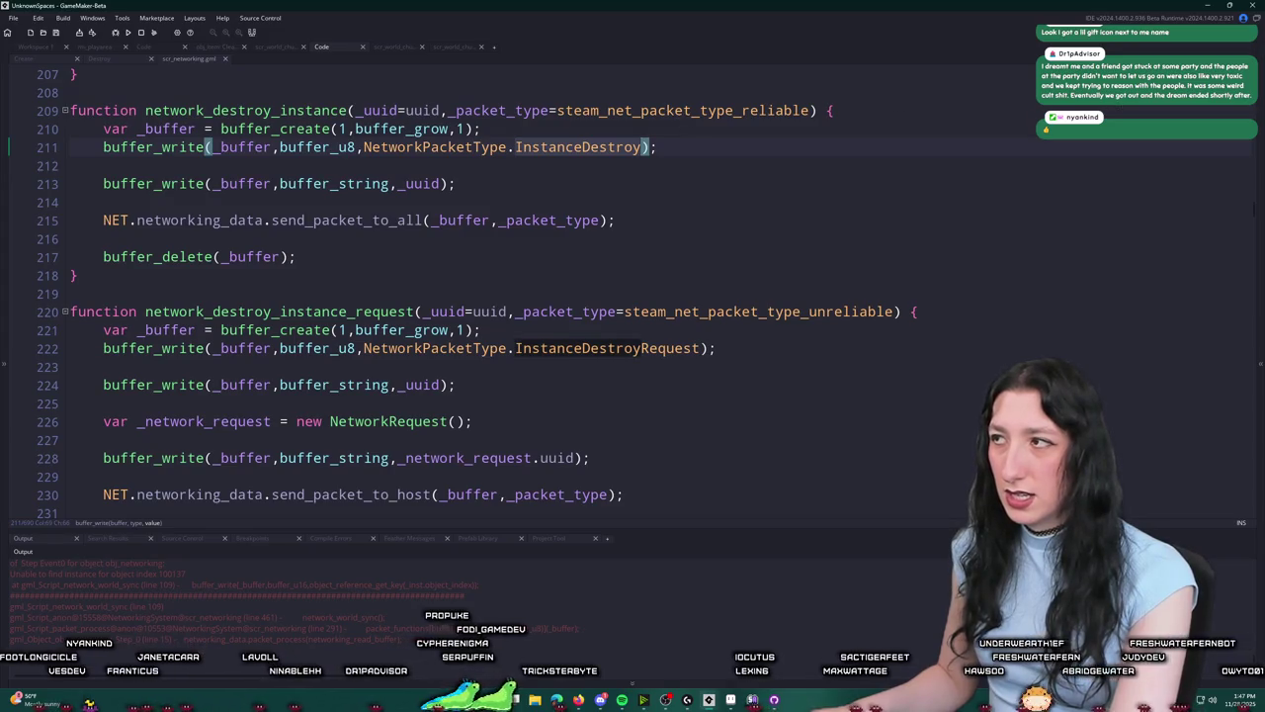
{"action": "key", "text": "F3"}
{"action": "key", "text": "F3"}
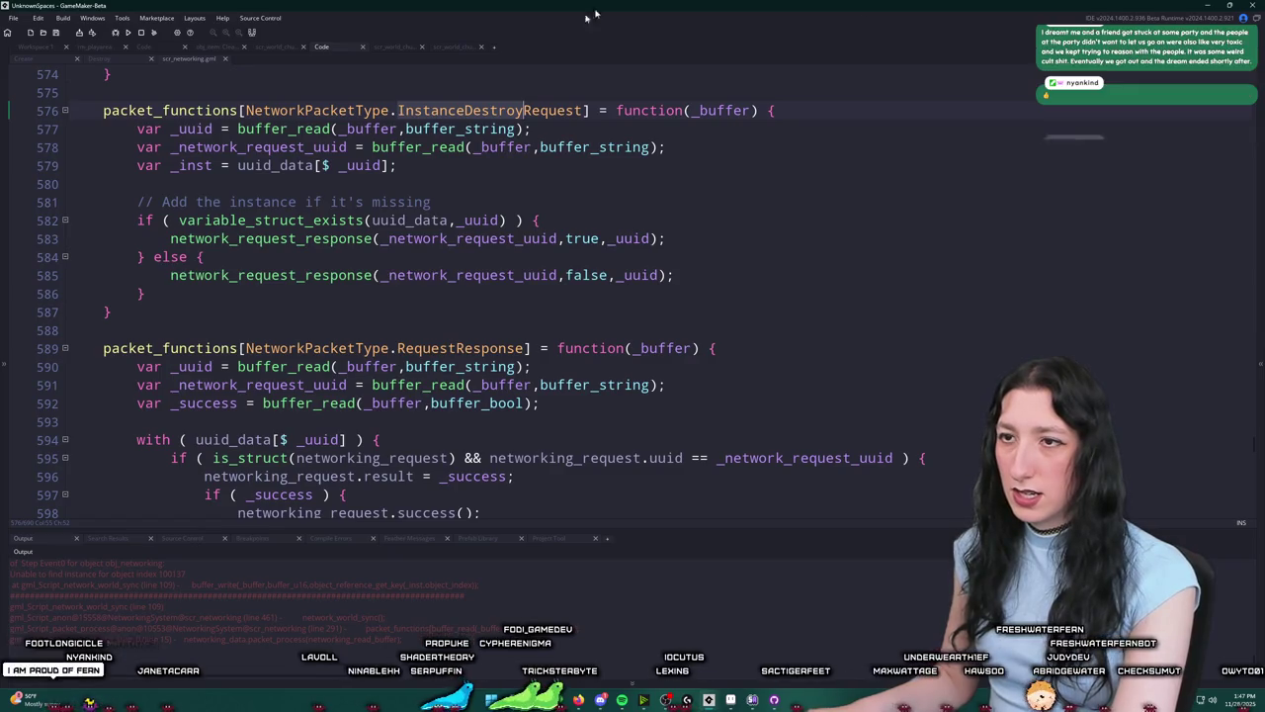
{"action": "left_click", "coordinate": [450, 219]}
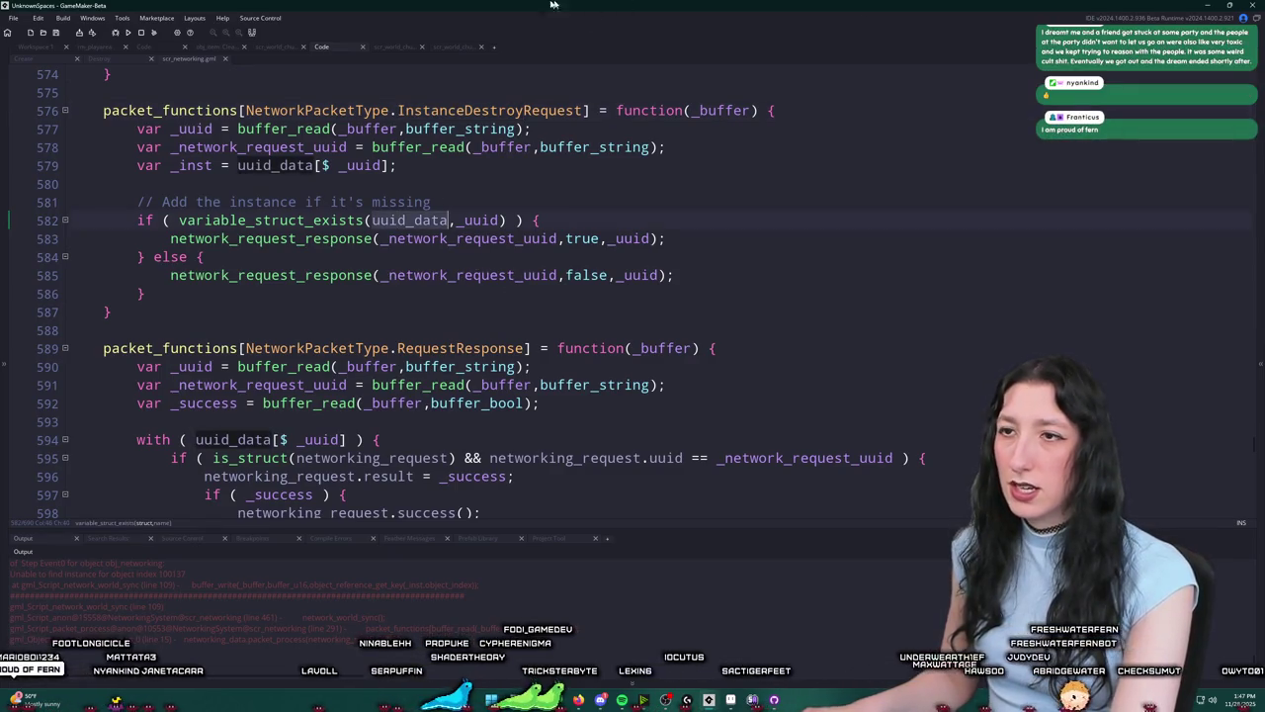
{"action": "left_click", "coordinate": [254, 238]}
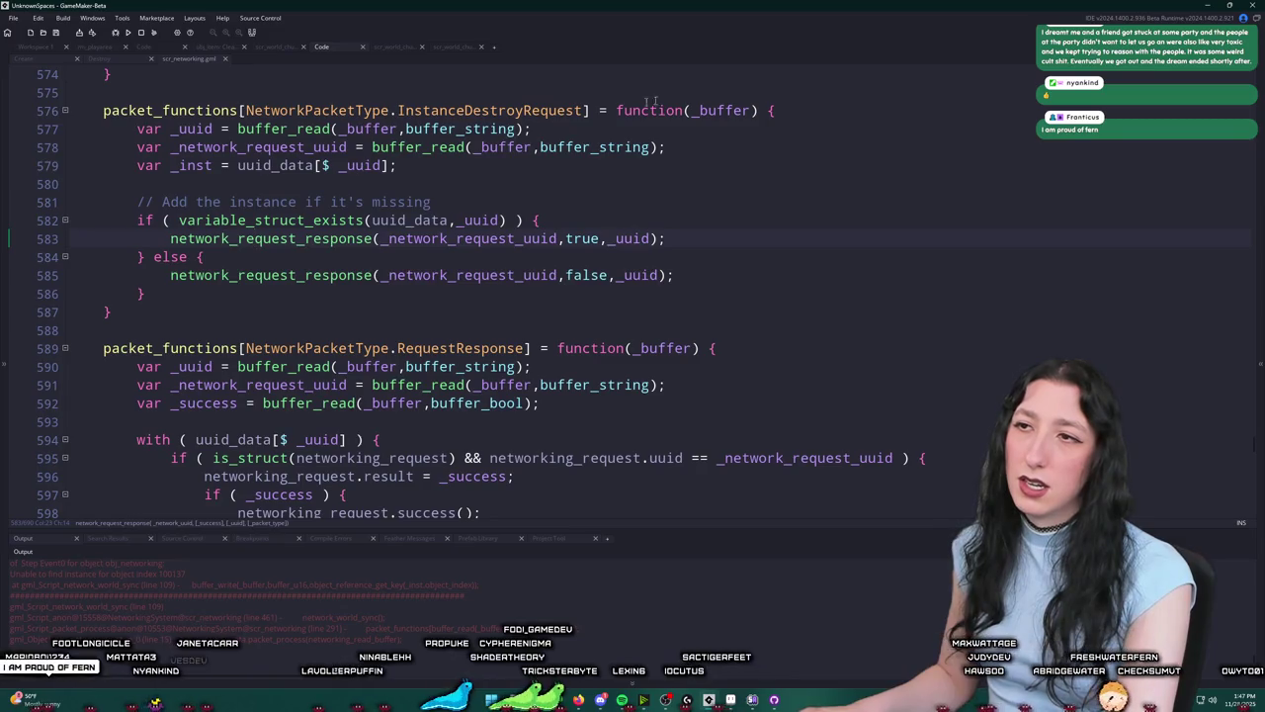
{"action": "double_click", "coordinate": [478, 111]}
{"action": "key", "text": "ctrl+f"}
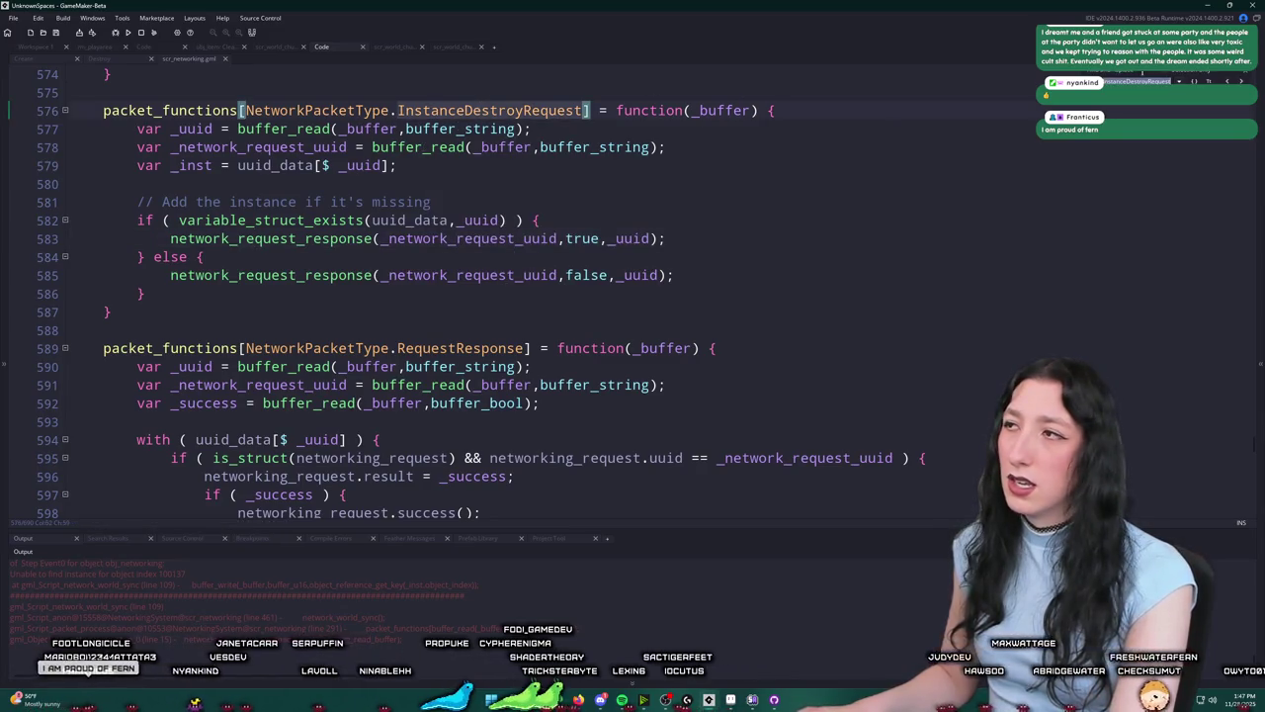
{"action": "key", "text": "Return"}
{"action": "key", "text": "Return"}
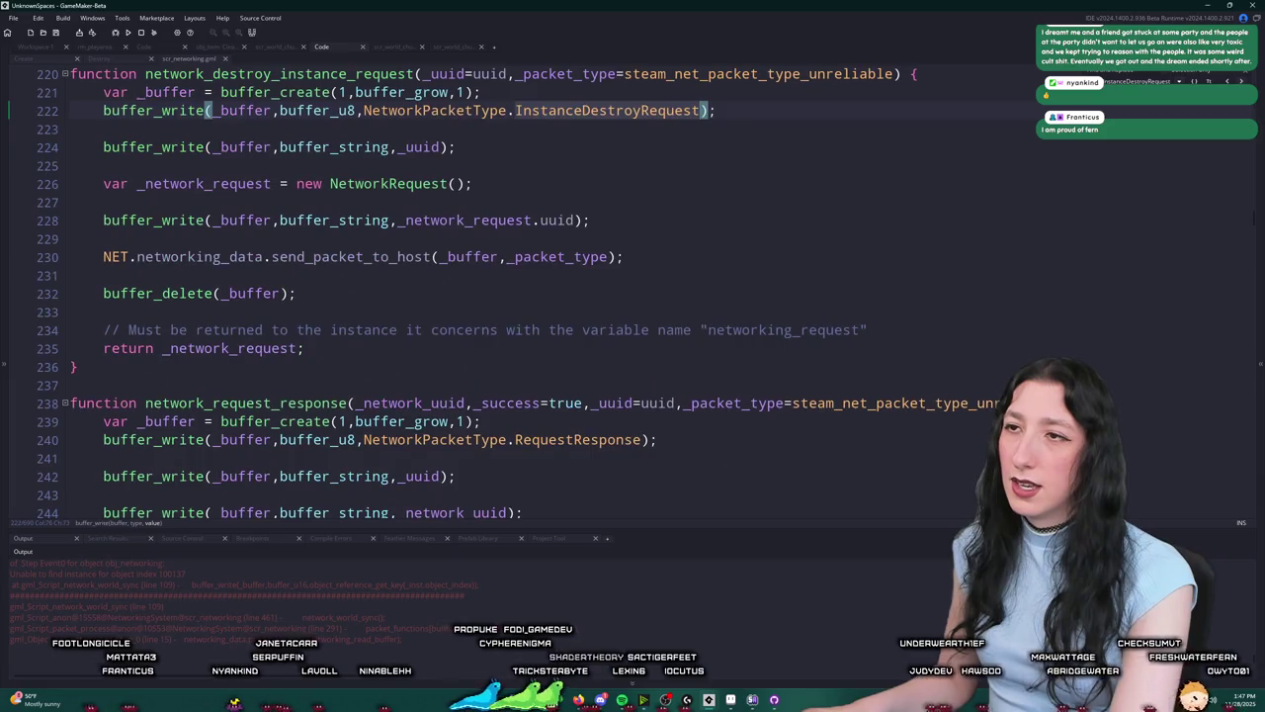
{"action": "left_click", "coordinate": [1248, 78]}
{"action": "scroll", "coordinate": [296, 359], "scroll_direction": "up", "scroll_amount": 1}
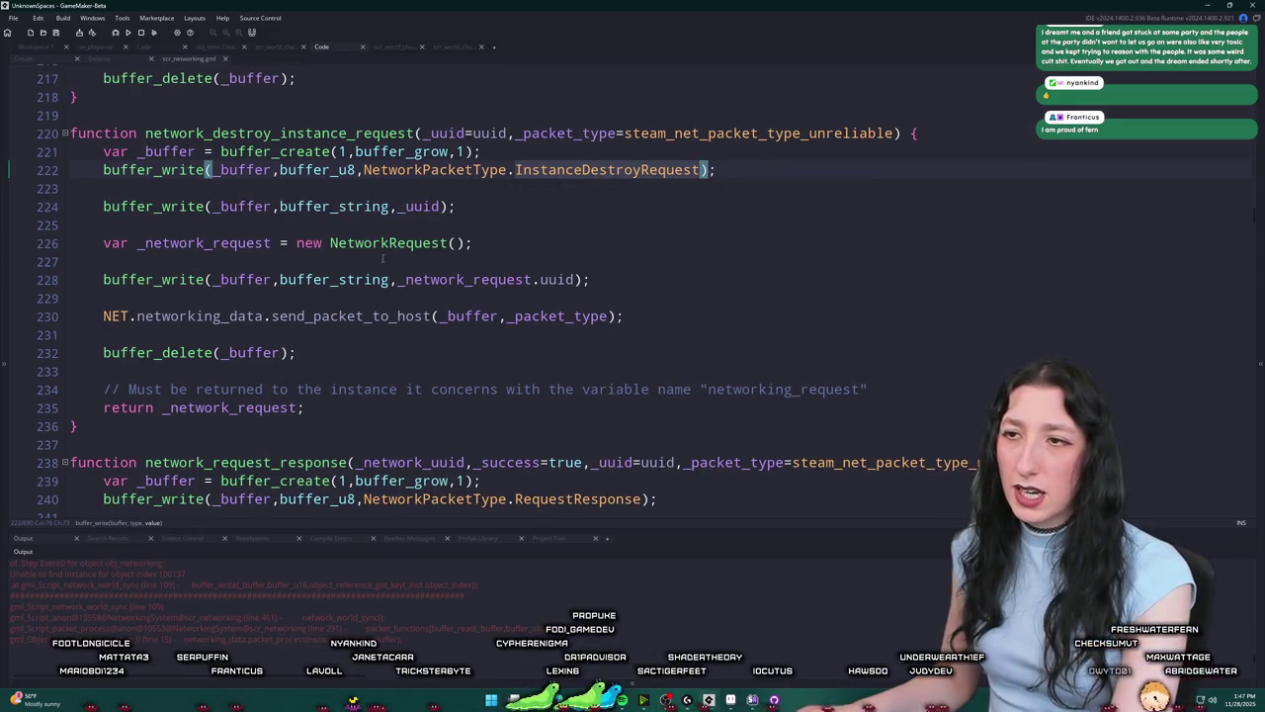
{"action": "left_click", "coordinate": [392, 133]}
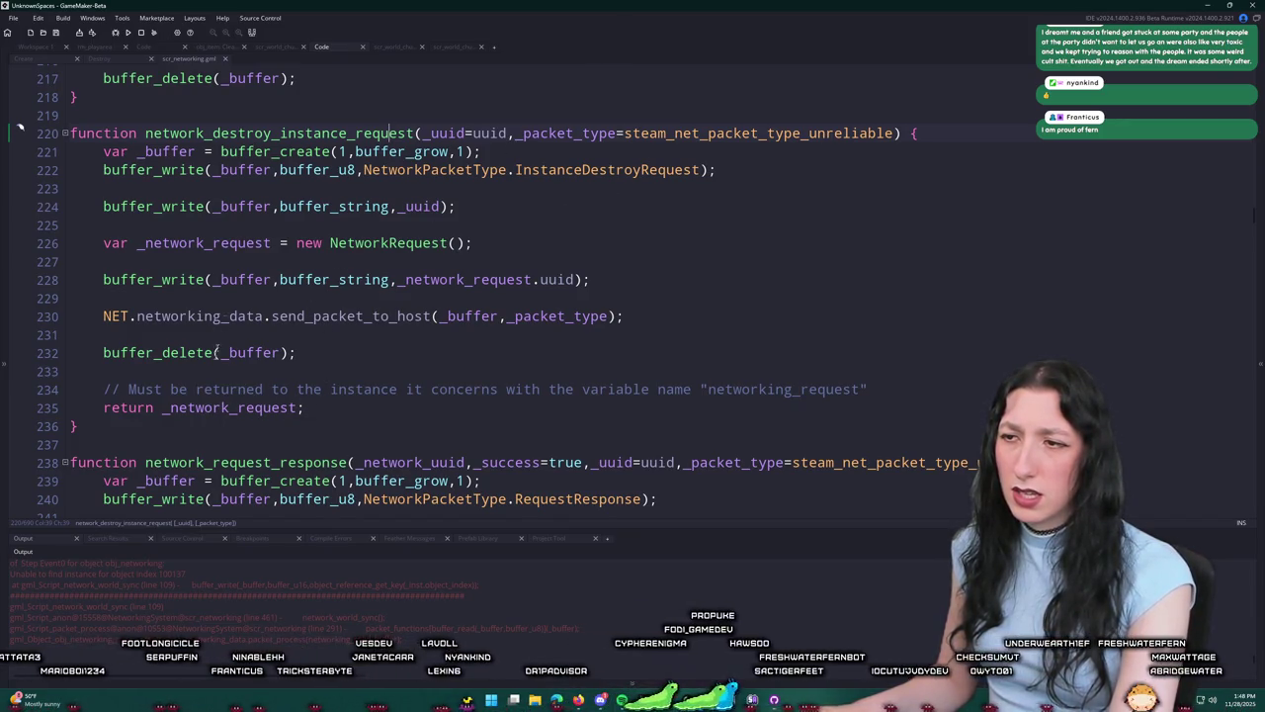
{"action": "middle_click", "coordinate": [192, 59]}
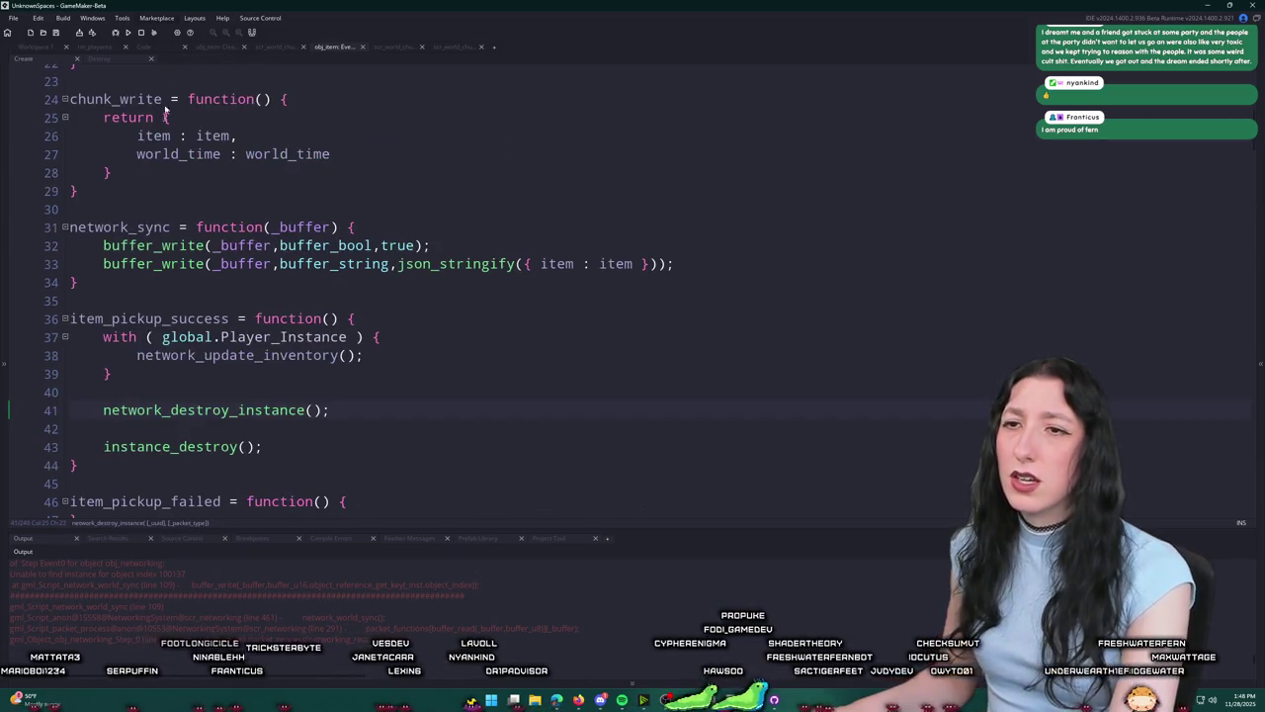
{"action": "scroll", "coordinate": [280, 340], "scroll_direction": "up", "scroll_amount": 5}
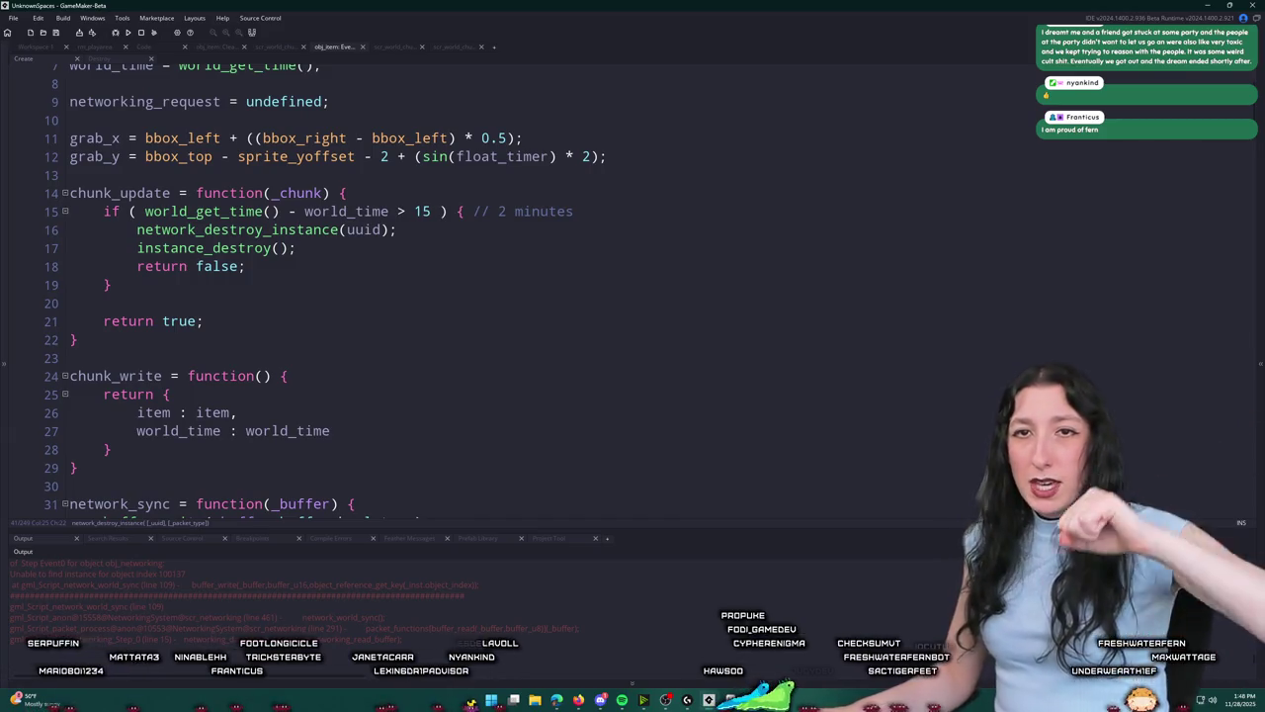
{"action": "scroll", "coordinate": [175, 253], "scroll_direction": "up", "scroll_amount": 2}
{"action": "scroll", "coordinate": [175, 253], "scroll_direction": "up", "scroll_amount": 1}
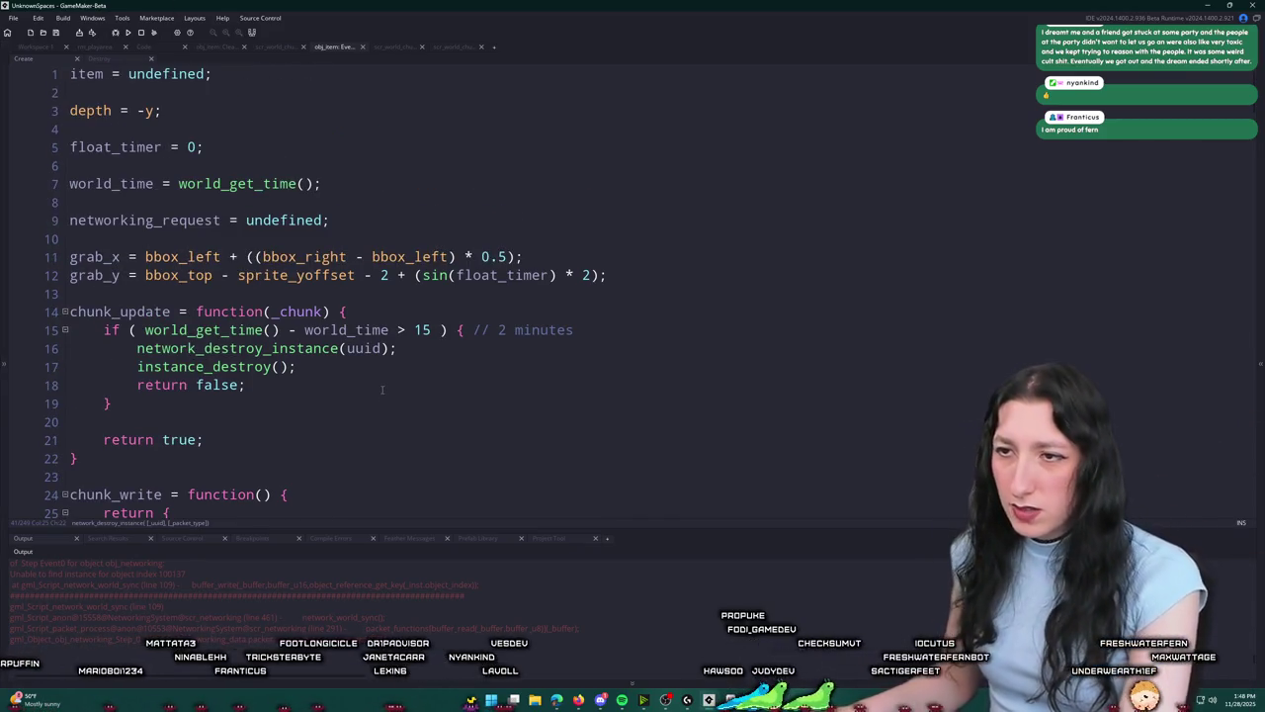
{"action": "middle_click", "coordinate": [312, 347]}
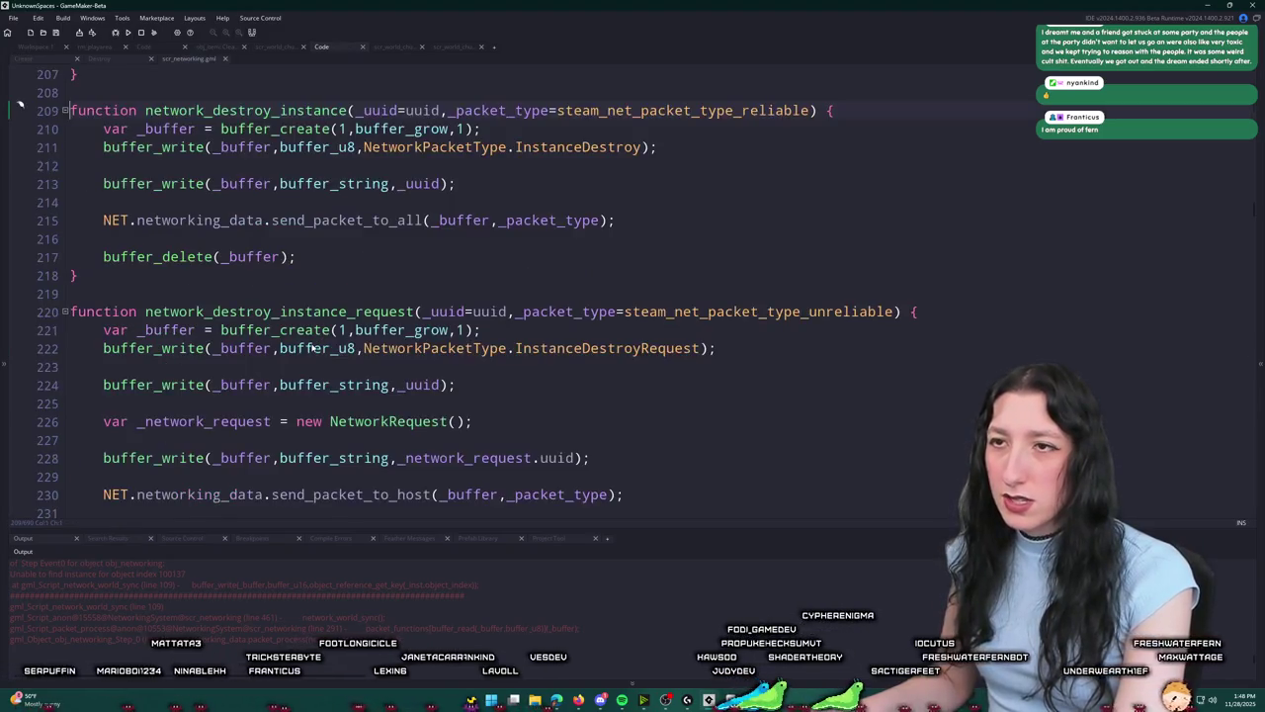
Step: Close the scr_networking script and look through obj_item's Create code
{"action": "middle_click", "coordinate": [207, 63]}
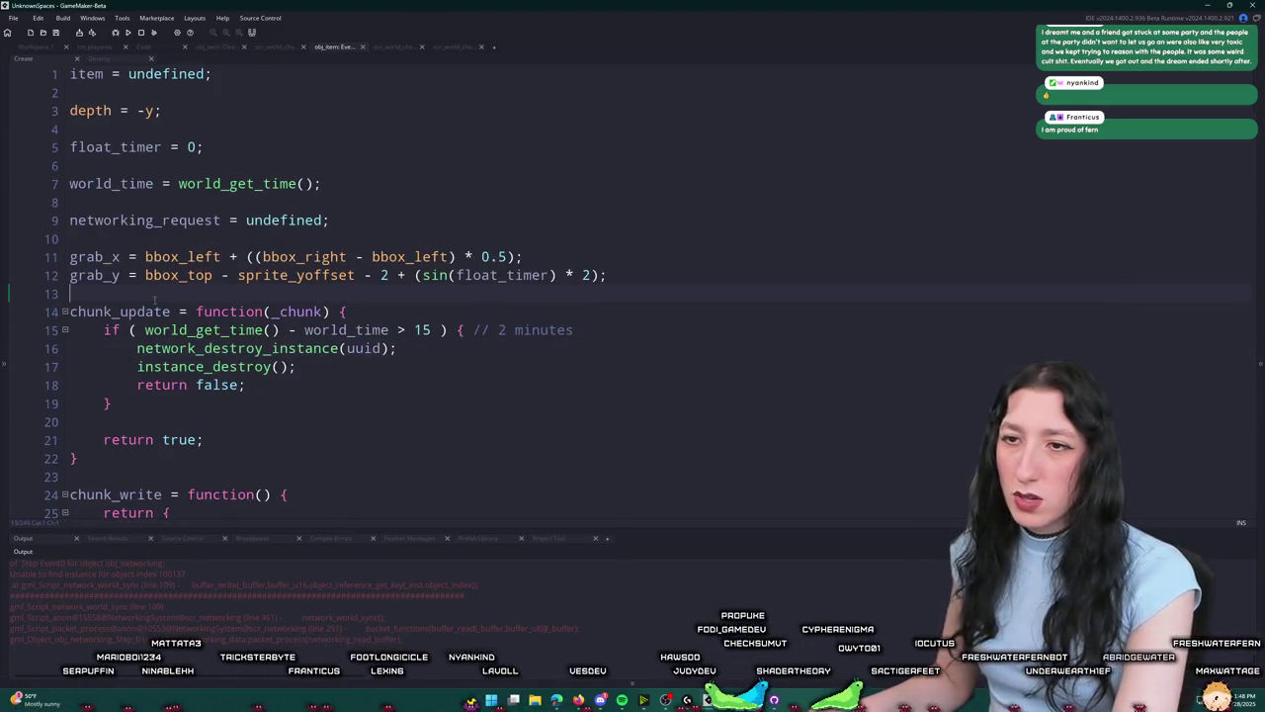
{"action": "left_click", "coordinate": [296, 367]}
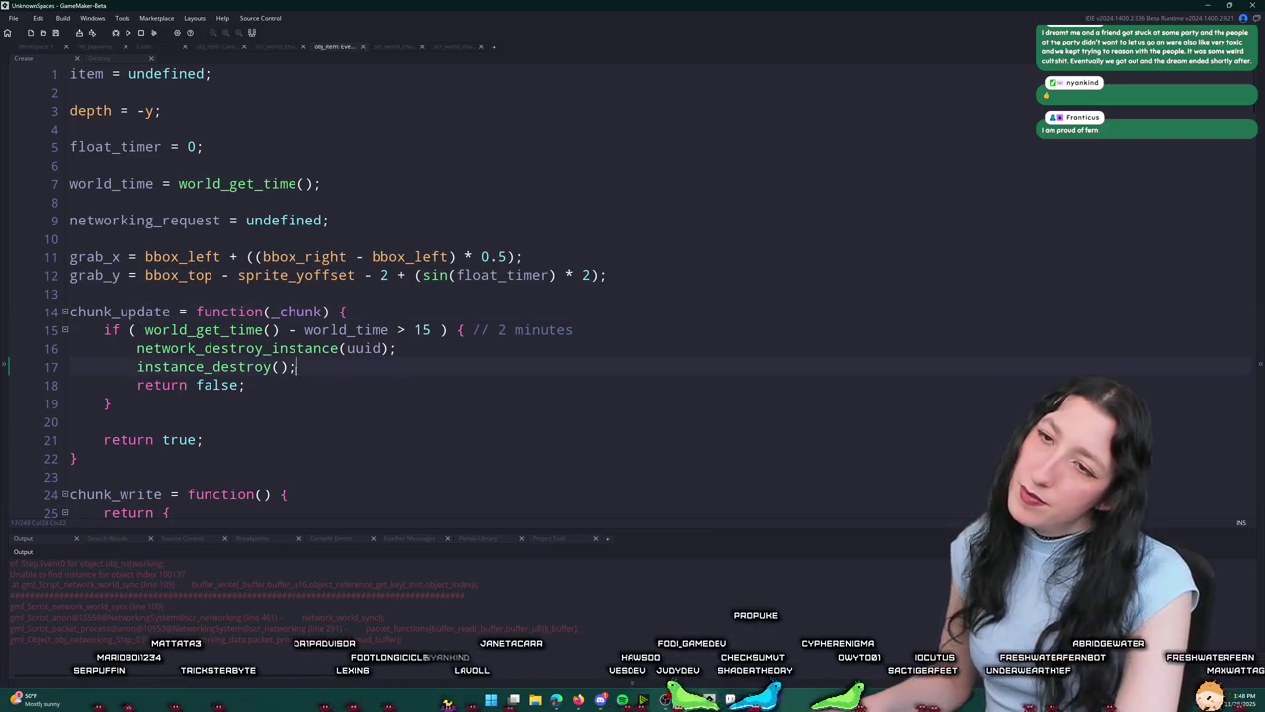
{"action": "scroll", "coordinate": [262, 366], "scroll_direction": "down", "scroll_amount": 5}
{"action": "scroll", "coordinate": [262, 366], "scroll_direction": "down", "scroll_amount": 3}
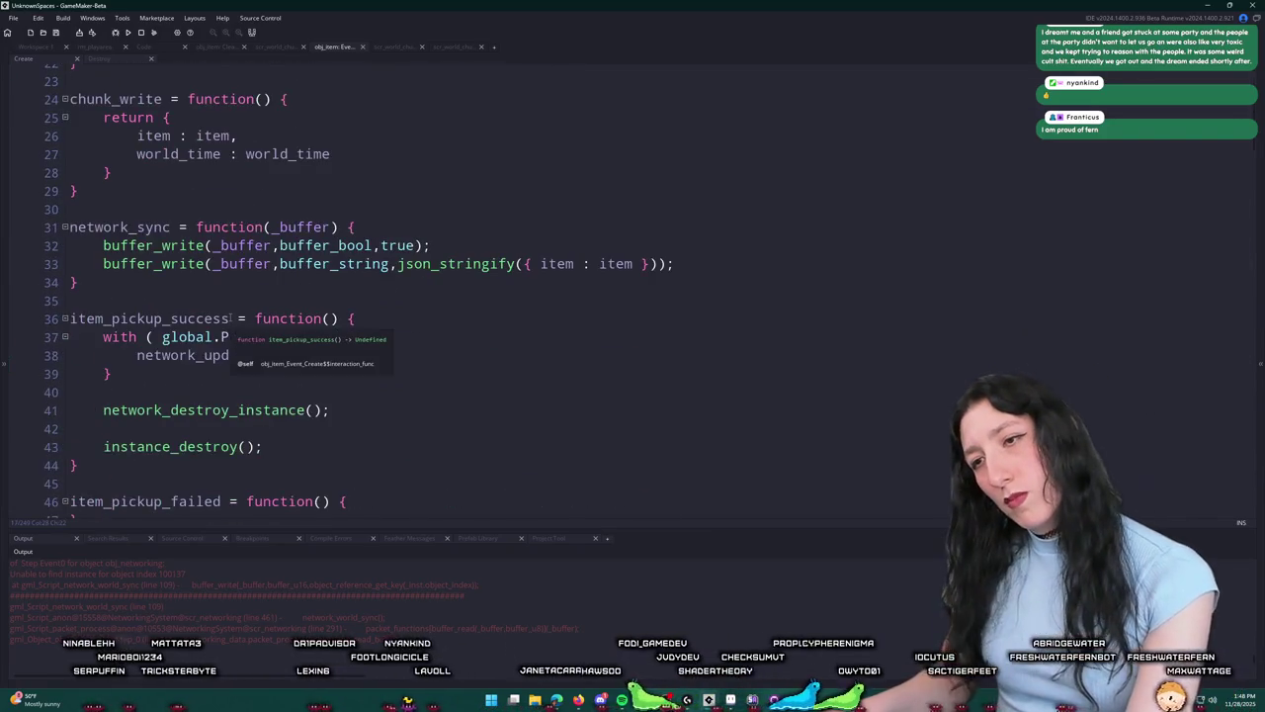
{"action": "scroll", "coordinate": [230, 318], "scroll_direction": "down", "scroll_amount": 4}
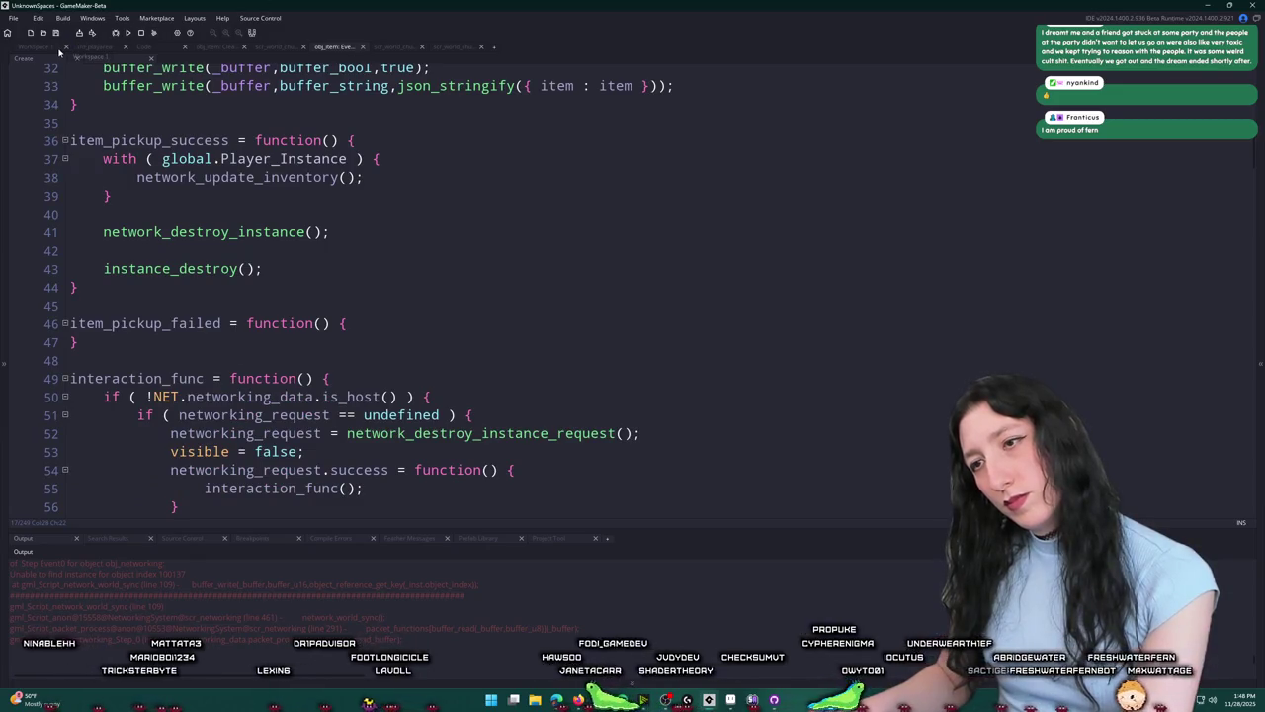
{"action": "scroll", "coordinate": [272, 165], "scroll_direction": "down", "scroll_amount": 4}
Step: Review the rest of the Create code, then return to the obj_item object editor workspace
{"action": "left_click", "coordinate": [272, 165]}
{"action": "scroll", "coordinate": [272, 165], "scroll_direction": "down", "scroll_amount": 8}
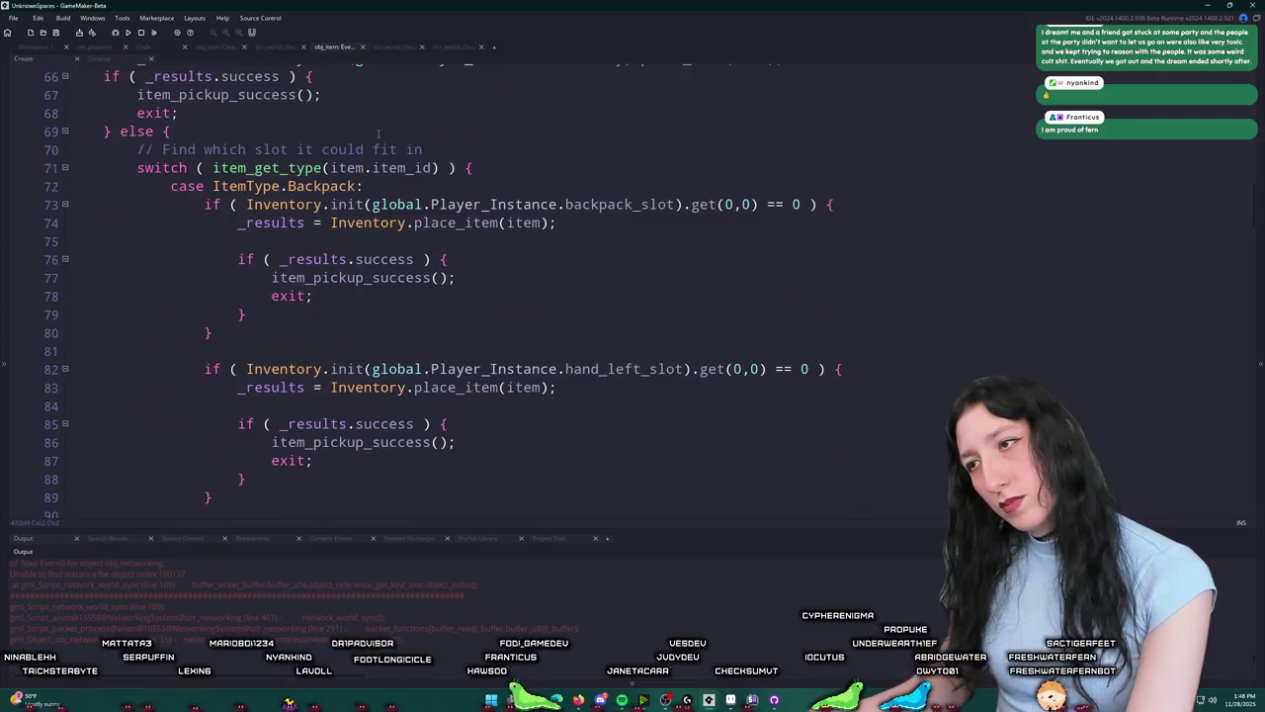
{"action": "scroll", "coordinate": [499, 371], "scroll_direction": "down", "scroll_amount": 4}
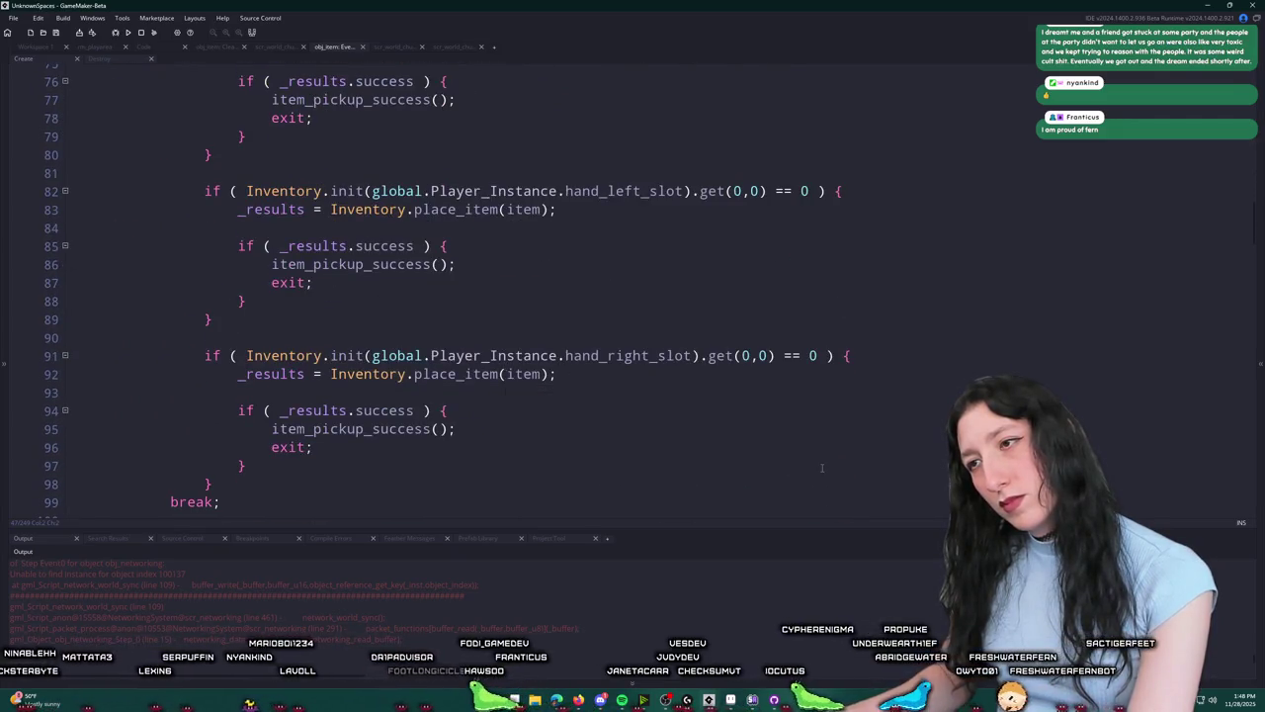
{"action": "scroll", "coordinate": [819, 466], "scroll_direction": "down", "scroll_amount": 4}
{"action": "scroll", "coordinate": [207, 229], "scroll_direction": "up", "scroll_amount": 20}
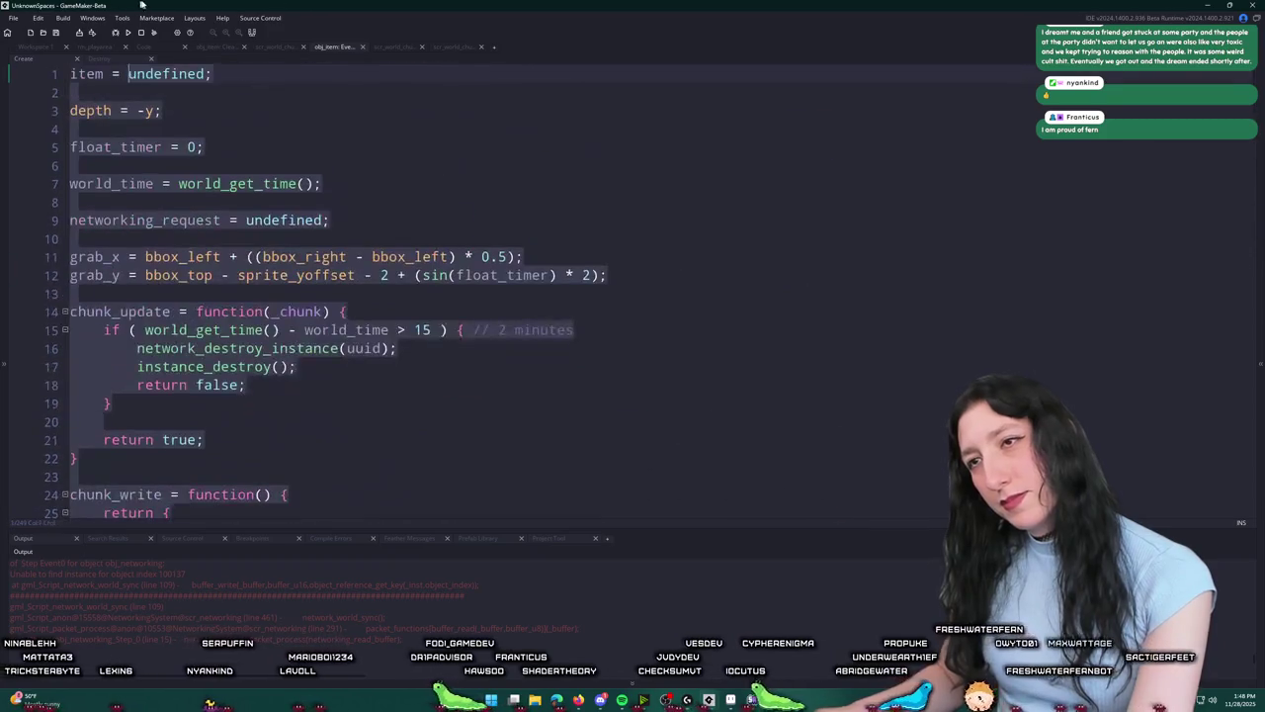
{"action": "scroll", "coordinate": [207, 228], "scroll_direction": "down", "scroll_amount": 4}
{"action": "scroll", "coordinate": [207, 228], "scroll_direction": "down", "scroll_amount": 2}
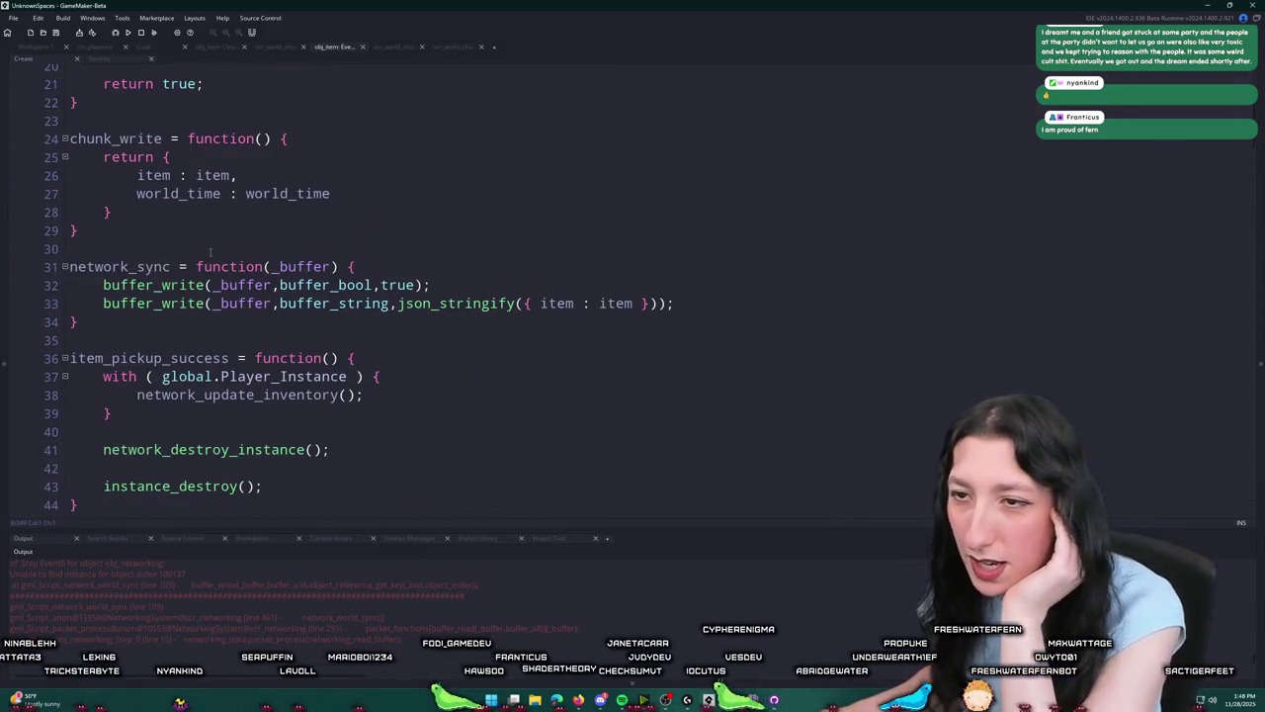
{"action": "scroll", "coordinate": [206, 253], "scroll_direction": "down", "scroll_amount": 2}
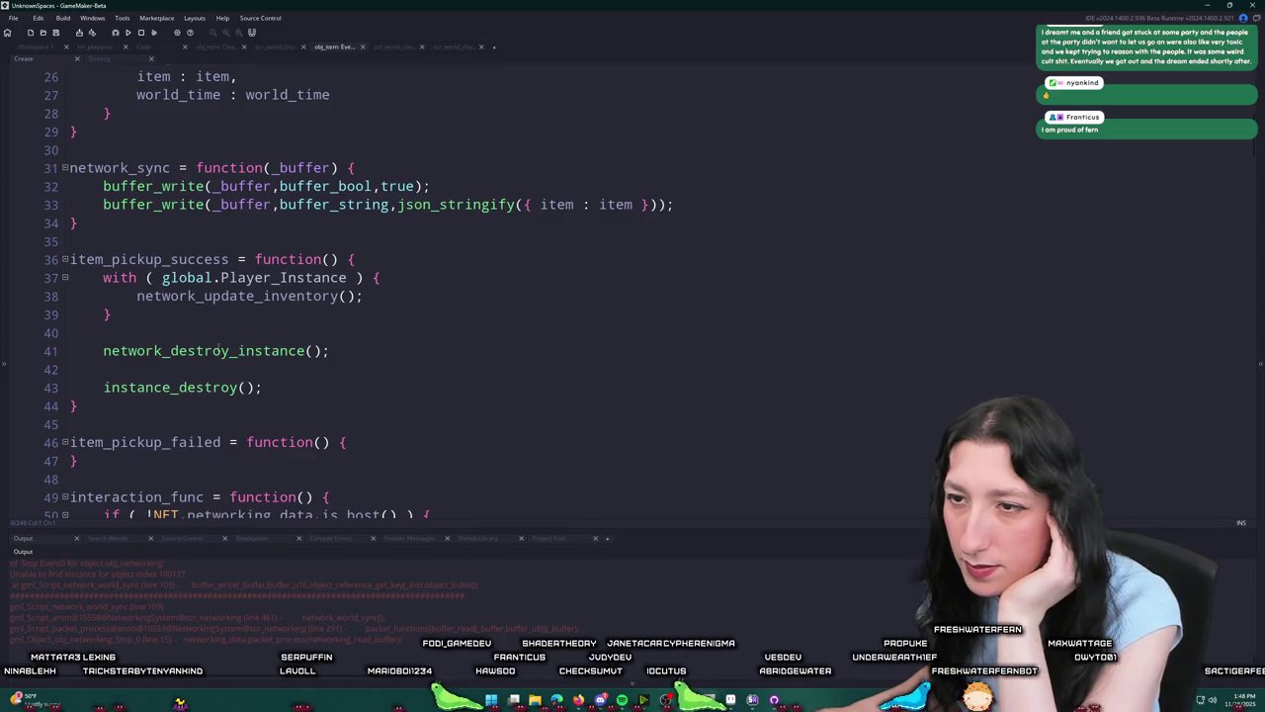
{"action": "left_click", "coordinate": [40, 47]}
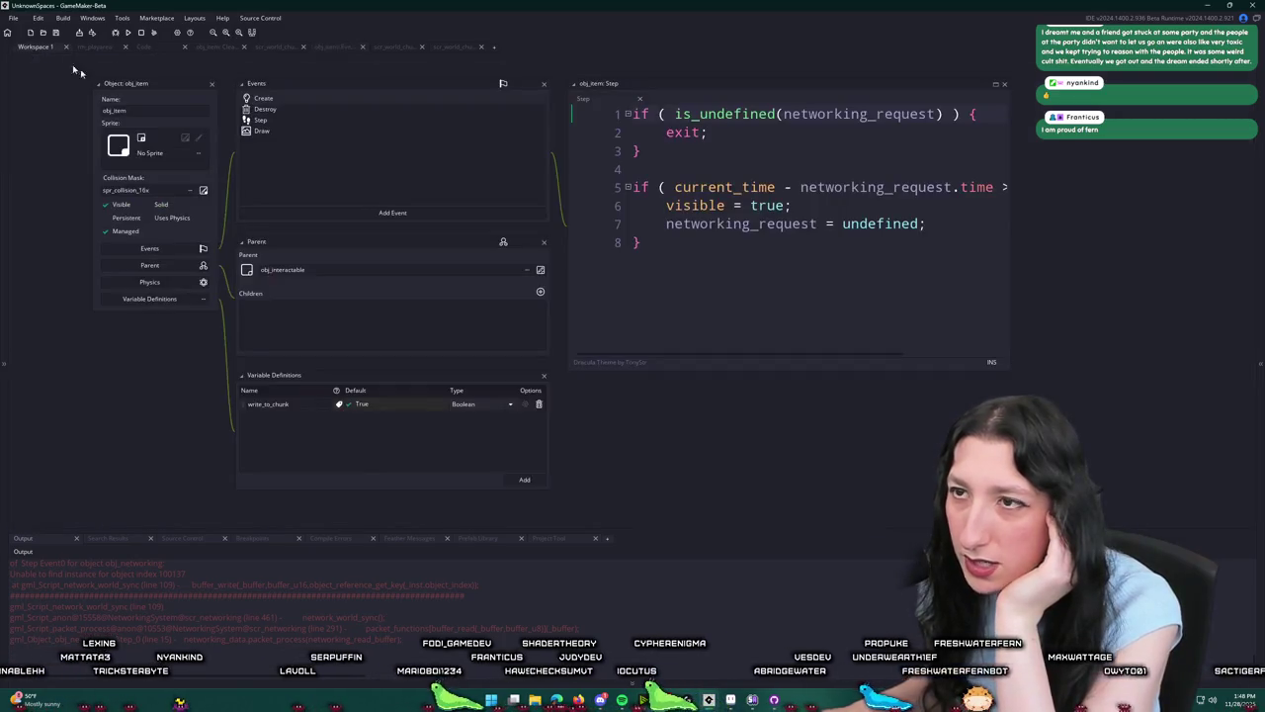
Step: Add two blank lines above the host check in obj_item's Destroy event
{"action": "double_click", "coordinate": [284, 108]}
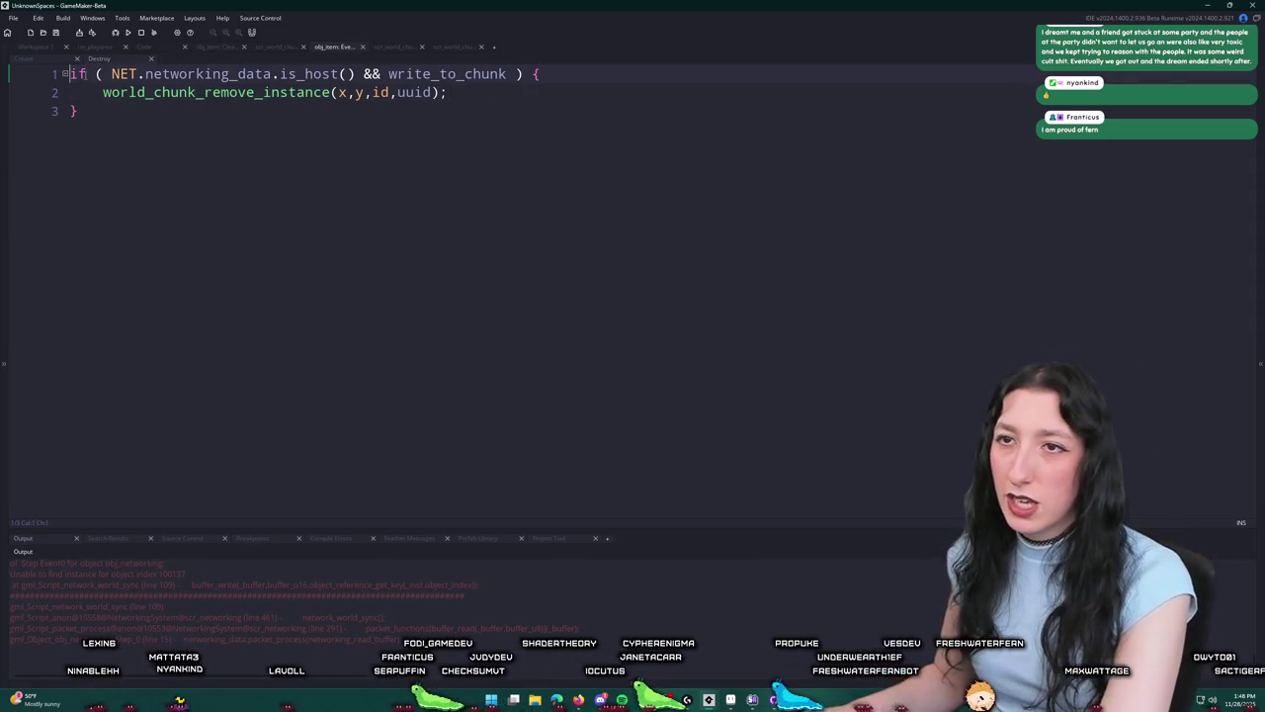
{"action": "key", "text": "Return"}
{"action": "key", "text": "Return"}
{"action": "key", "text": "Up"}
{"action": "key", "text": "Up"}
Step: Find NetworkingSystem with the asset search and open its constructor code
{"action": "key", "text": "ctrl+t"}
{"action": "type", "text": "chunk"}
{"action": "type", "text": "work"}
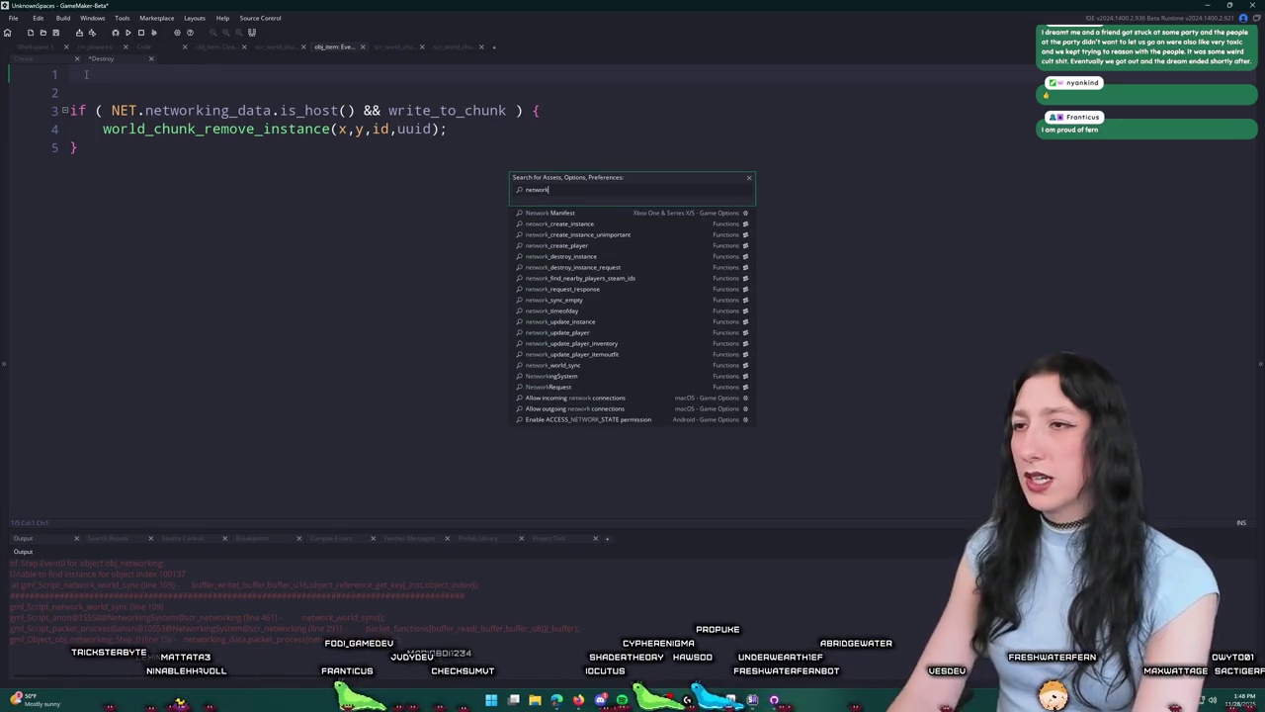
{"action": "key", "text": "Down"}
{"action": "key", "text": "Down"}
{"action": "key", "text": "Down"}
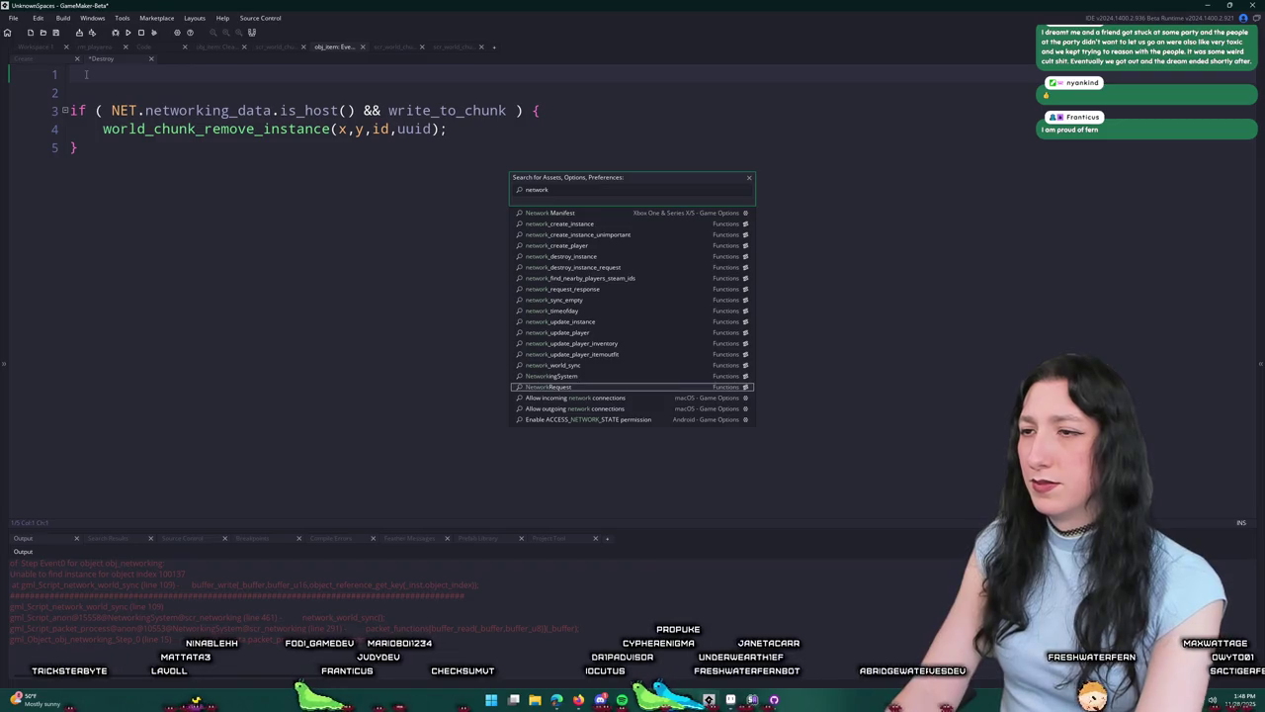
{"action": "key", "text": "Return"}
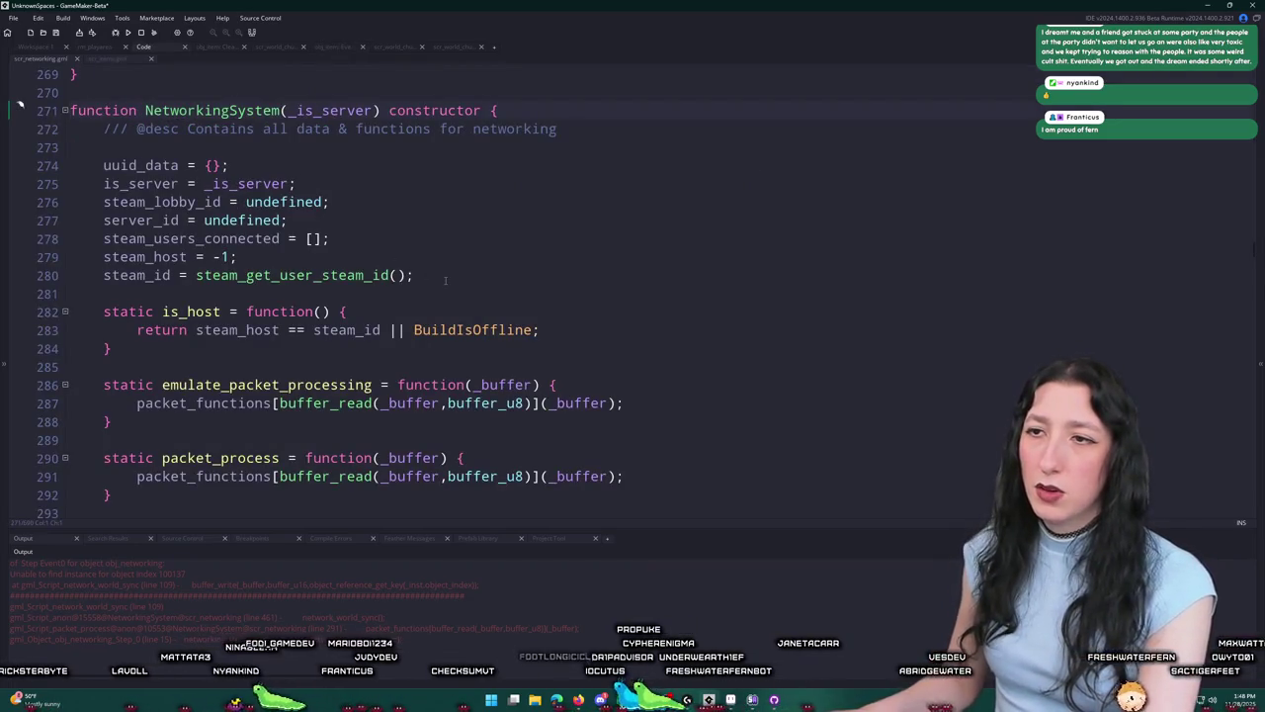
{"action": "scroll", "coordinate": [445, 280], "scroll_direction": "down", "scroll_amount": 18}
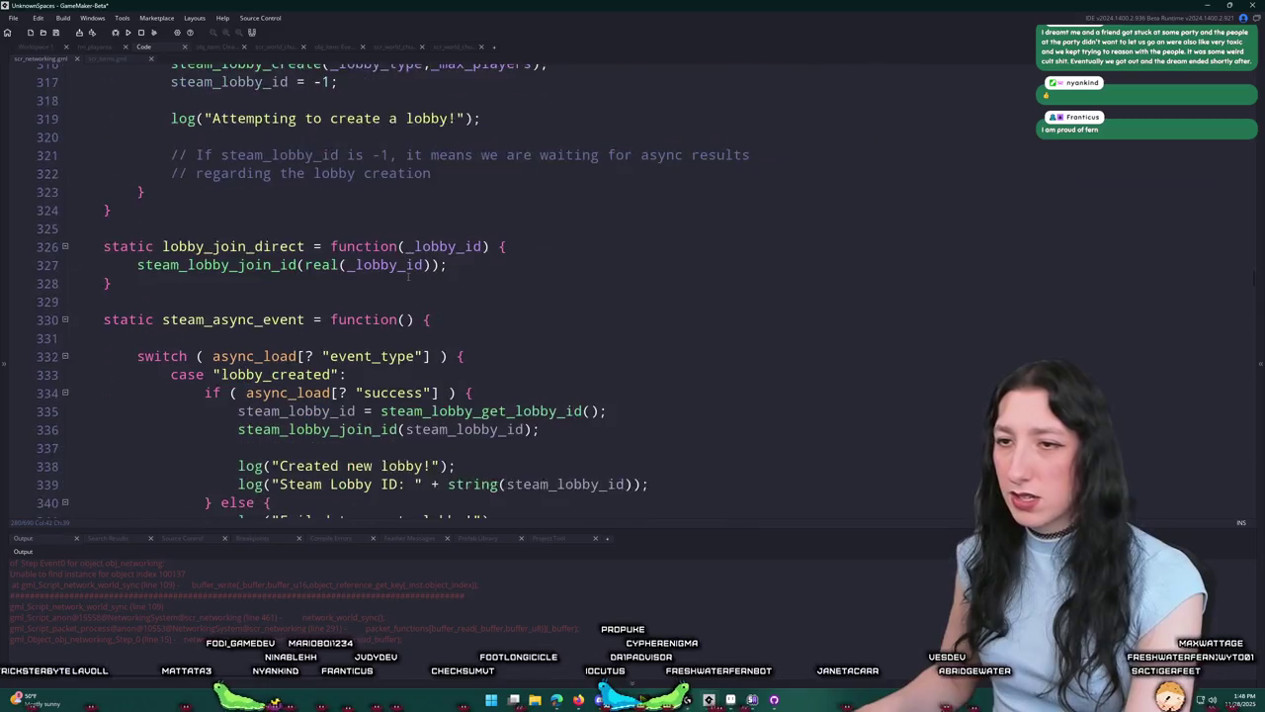
{"action": "scroll", "coordinate": [409, 273], "scroll_direction": "down", "scroll_amount": 20}
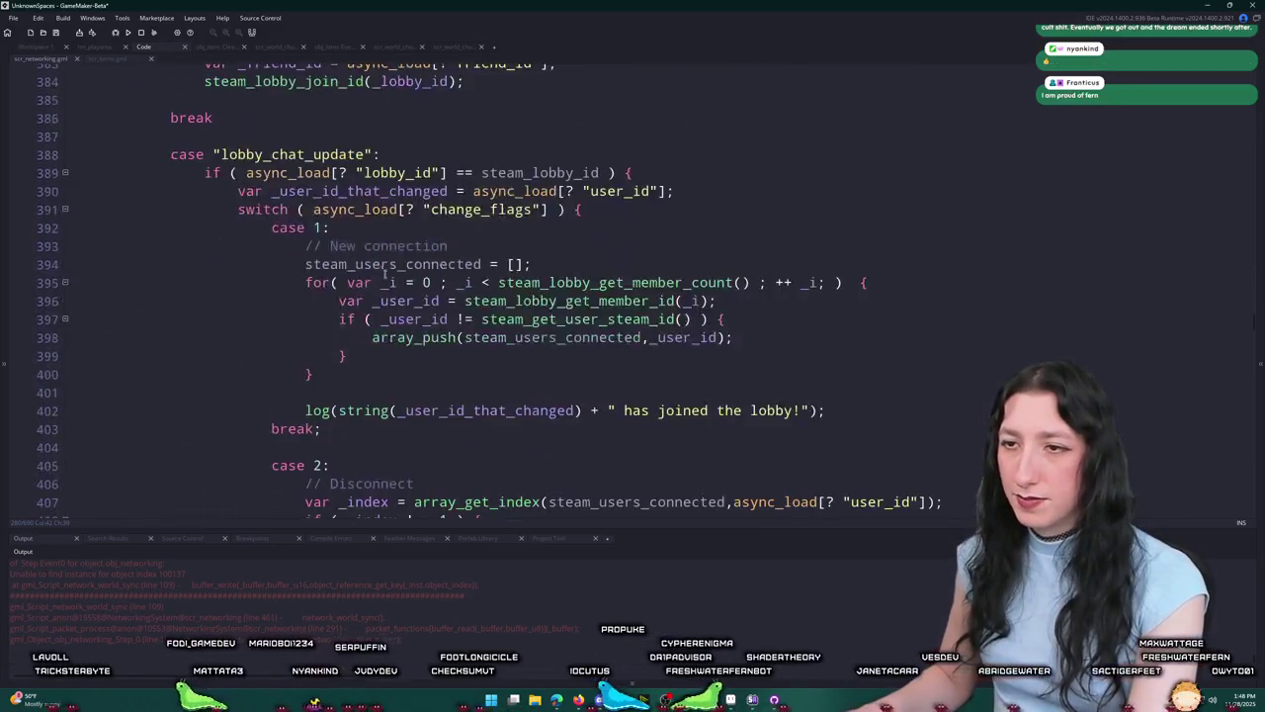
{"action": "scroll", "coordinate": [409, 272], "scroll_direction": "down", "scroll_amount": 7}
{"action": "scroll", "coordinate": [409, 273], "scroll_direction": "up", "scroll_amount": 20}
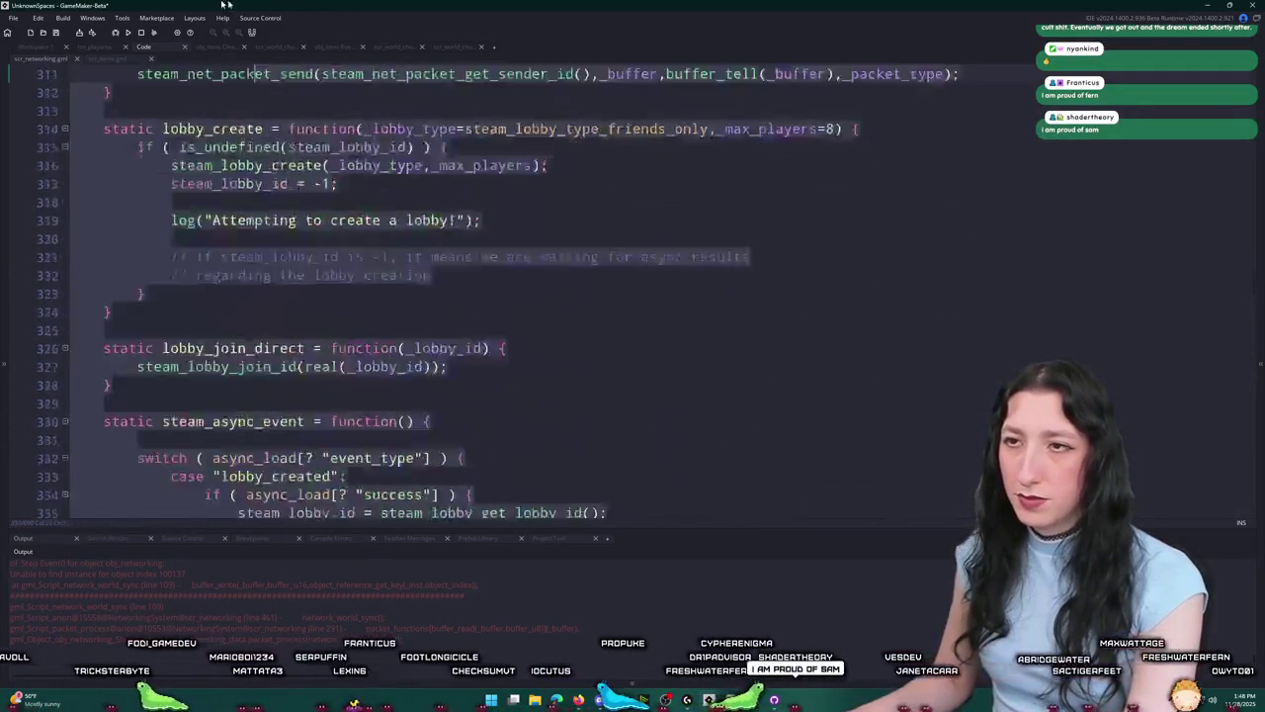
{"action": "scroll", "coordinate": [377, 316], "scroll_direction": "up", "scroll_amount": 20}
{"action": "scroll", "coordinate": [377, 316], "scroll_direction": "down", "scroll_amount": 20}
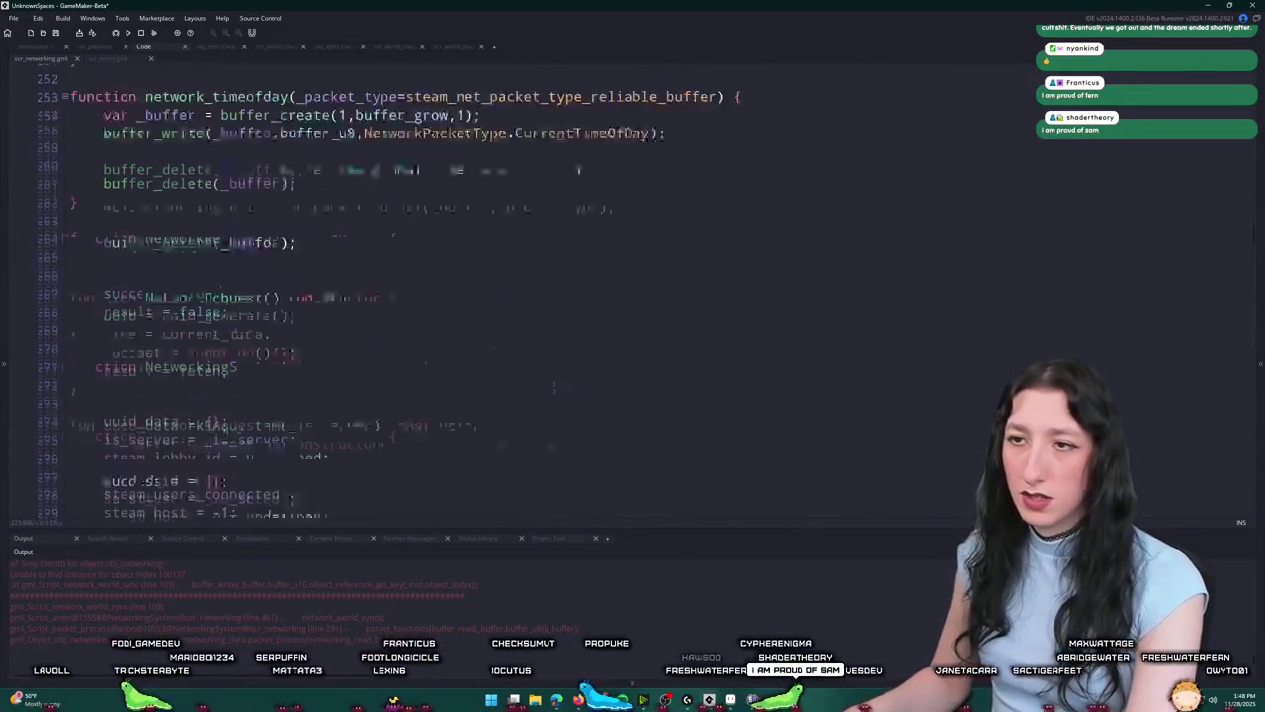
{"action": "scroll", "coordinate": [377, 317], "scroll_direction": "down", "scroll_amount": 2}
{"action": "scroll", "coordinate": [377, 316], "scroll_direction": "up", "scroll_amount": 3}
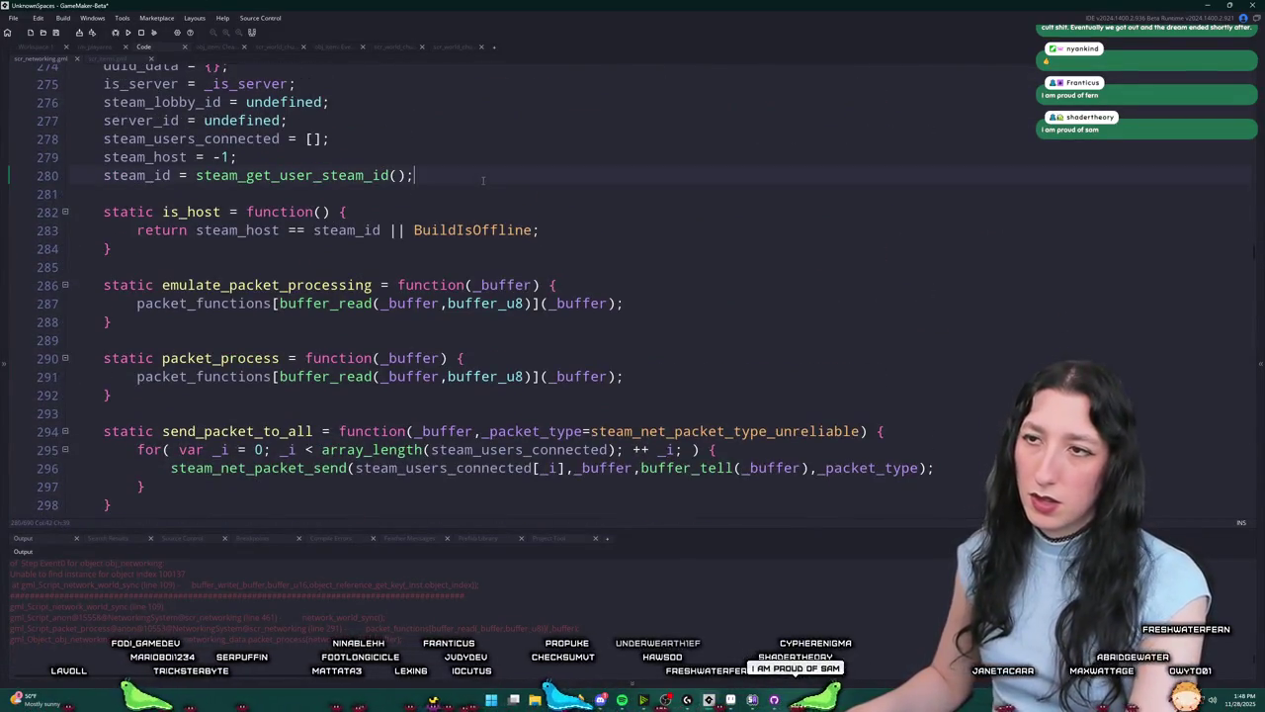
Step: Add an empty static remove_uuid function taking _uuid after line 280
{"action": "key", "text": "Return"}
{"action": "key", "text": "Return"}
{"action": "type", "text": "stat"}
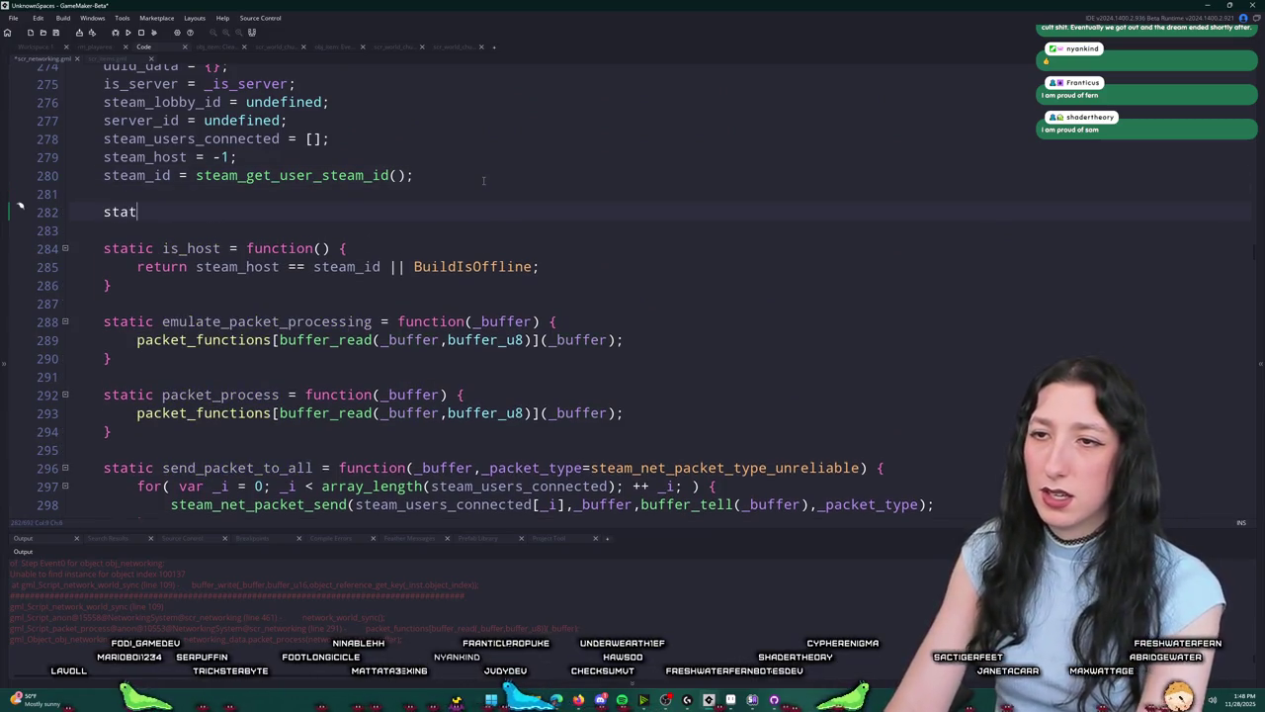
{"action": "type", "text": "ickremove_"}
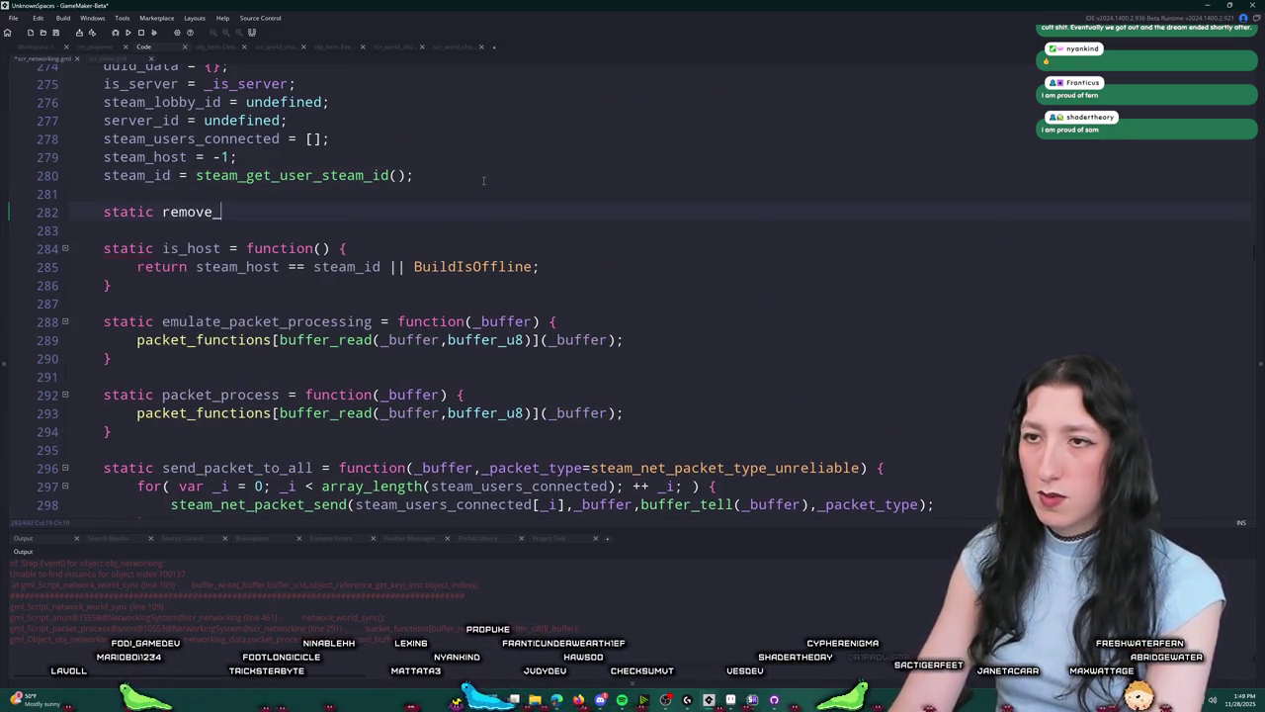
{"action": "type", "text": "kd"}
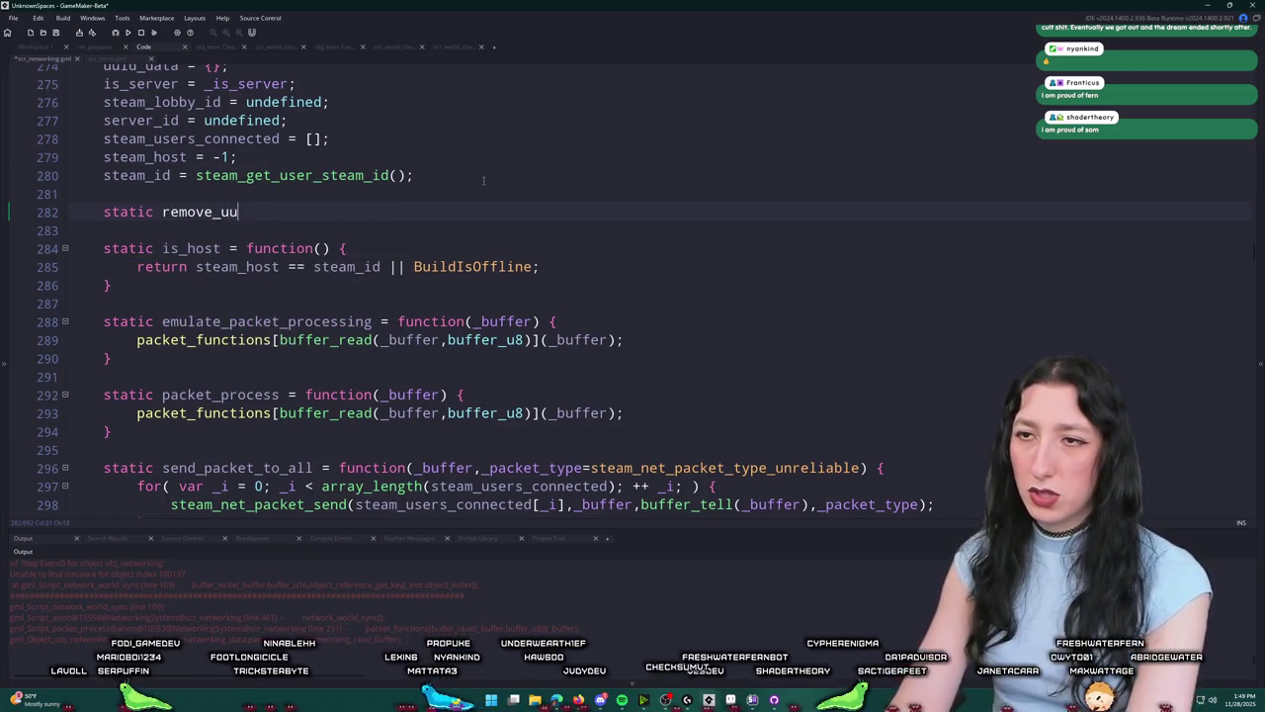
{"action": "type", "text": "= function() {"}
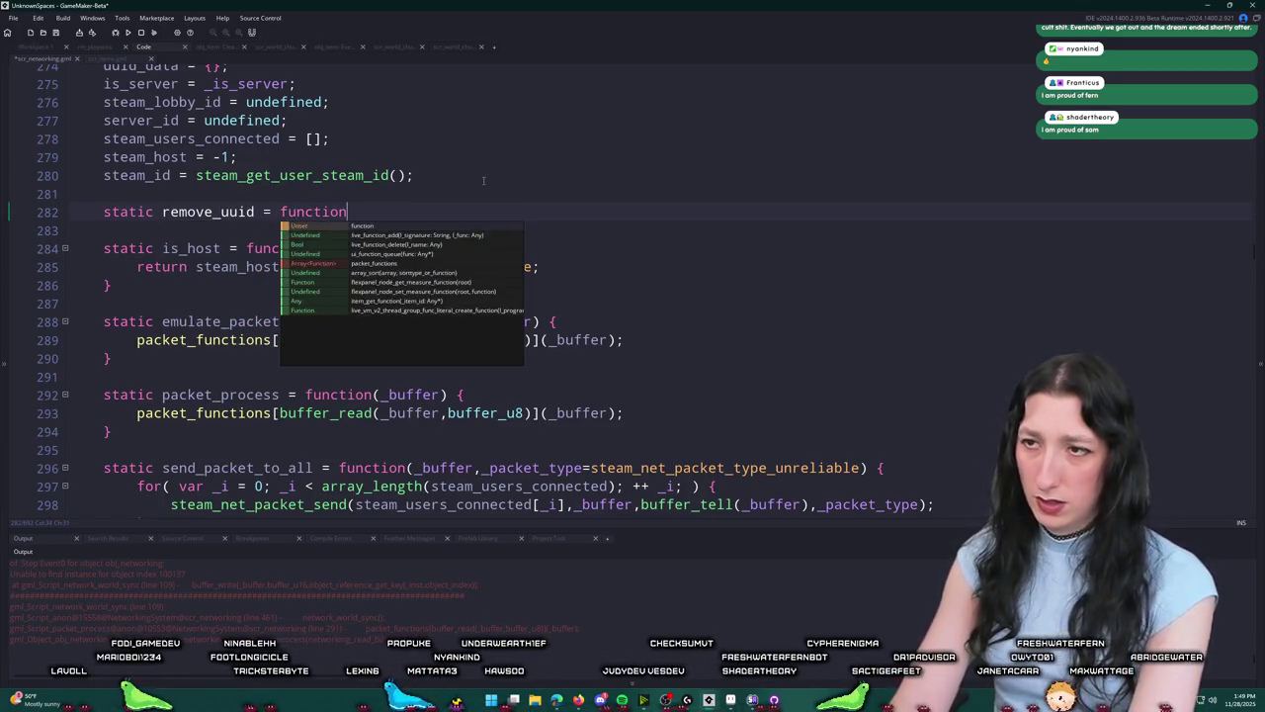
{"action": "key", "text": "Return"}
{"action": "type", "text": "}"}
{"action": "key", "text": "Up"}
{"action": "key", "text": "End"}
{"action": "key", "text": "Left"}
{"action": "key", "text": "Left"}
{"action": "key", "text": "Left"}
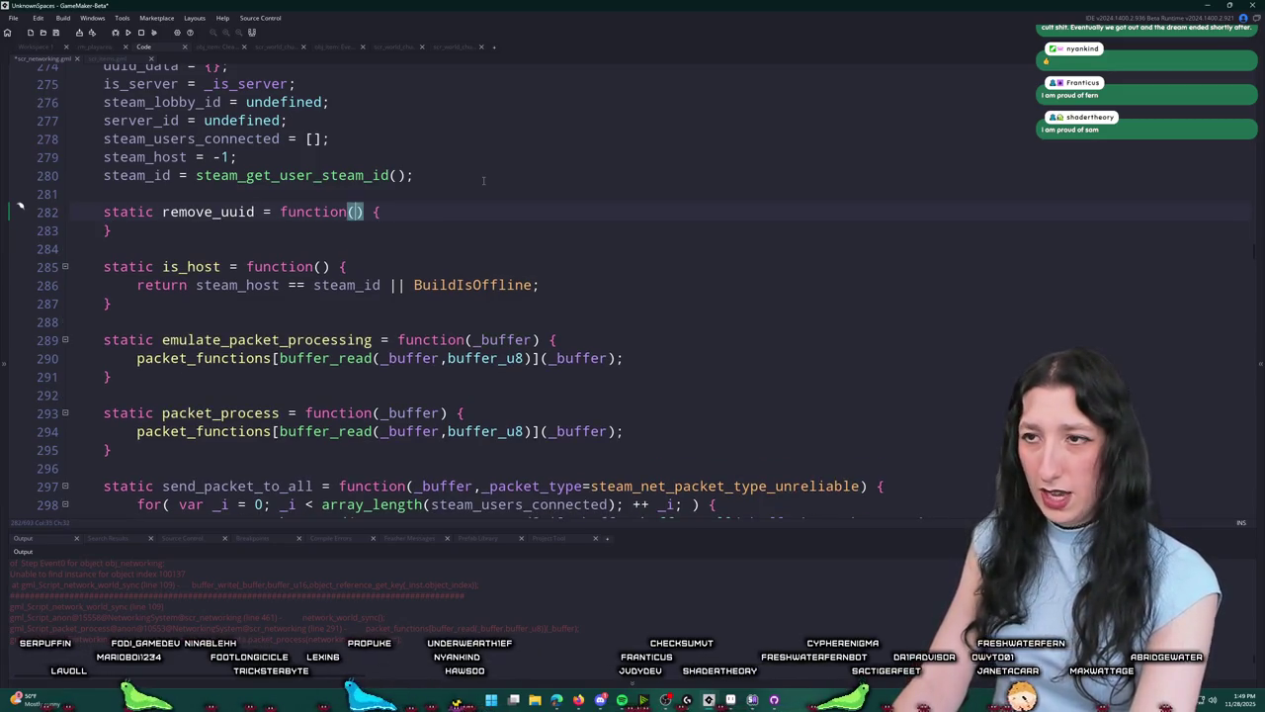
{"action": "type", "text": "_"}
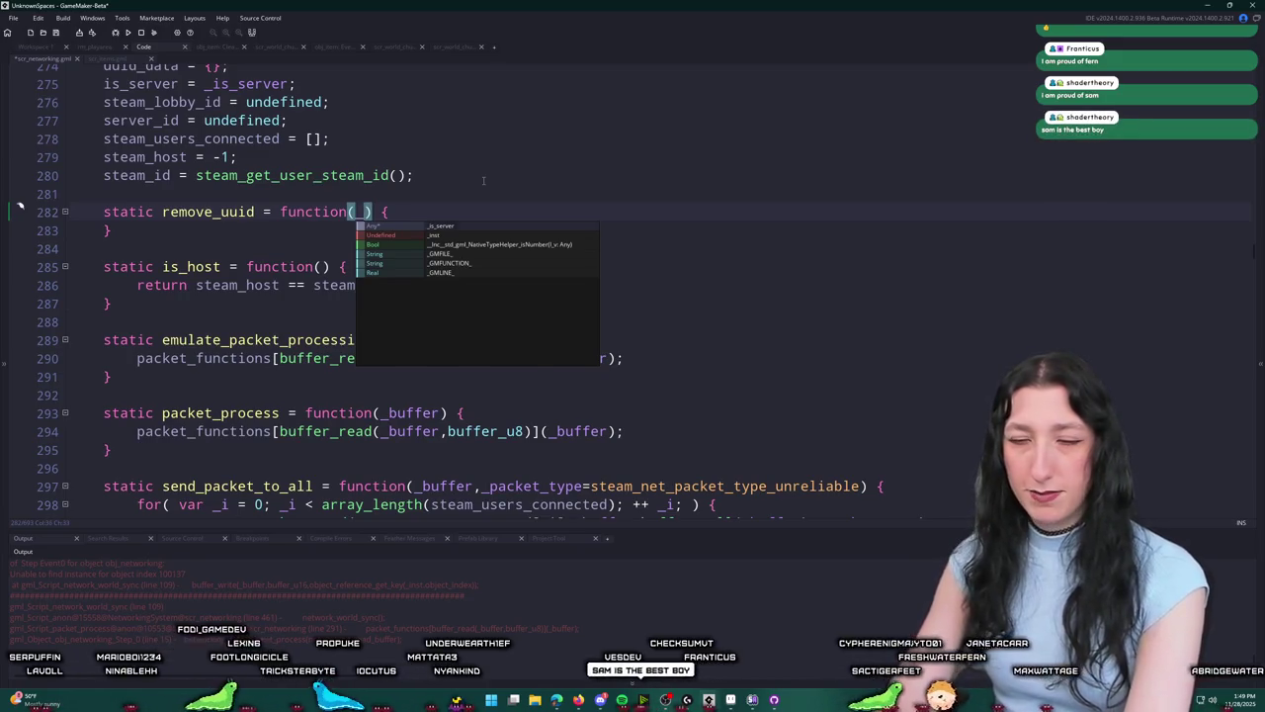
{"action": "type", "text": "uuid"}
{"action": "key", "text": "Right"}
Step: Add a variable_struct_remove call for uuid_data and _uuid inside the function body
{"action": "key", "text": "Return"}
{"action": "type", "text": "va"}
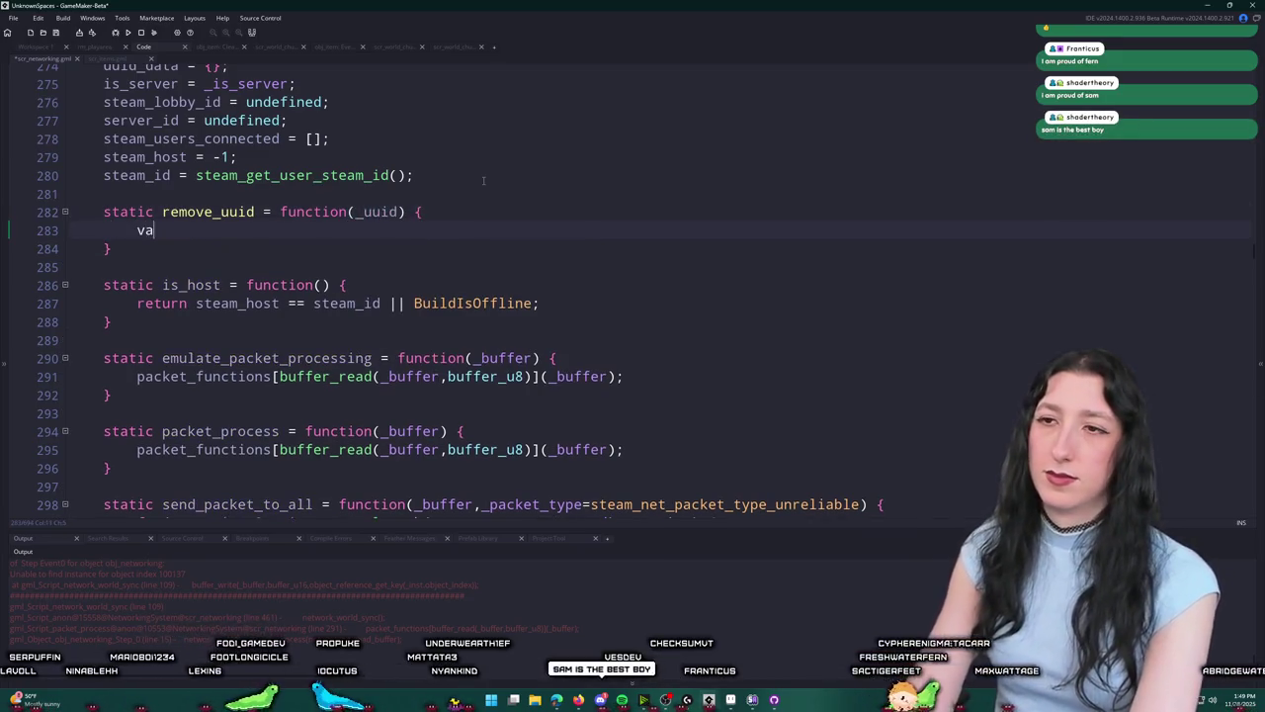
{"action": "type", "text": "_str"}
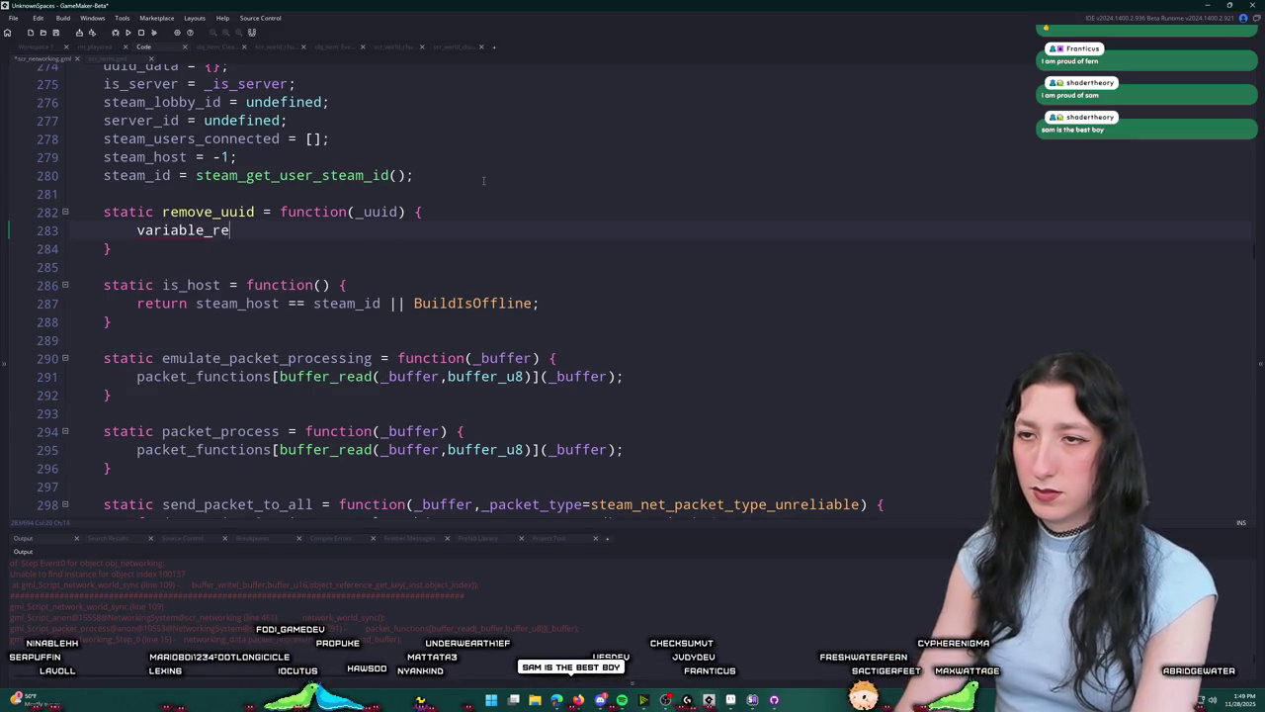
{"action": "type", "text": "uct_remove("}
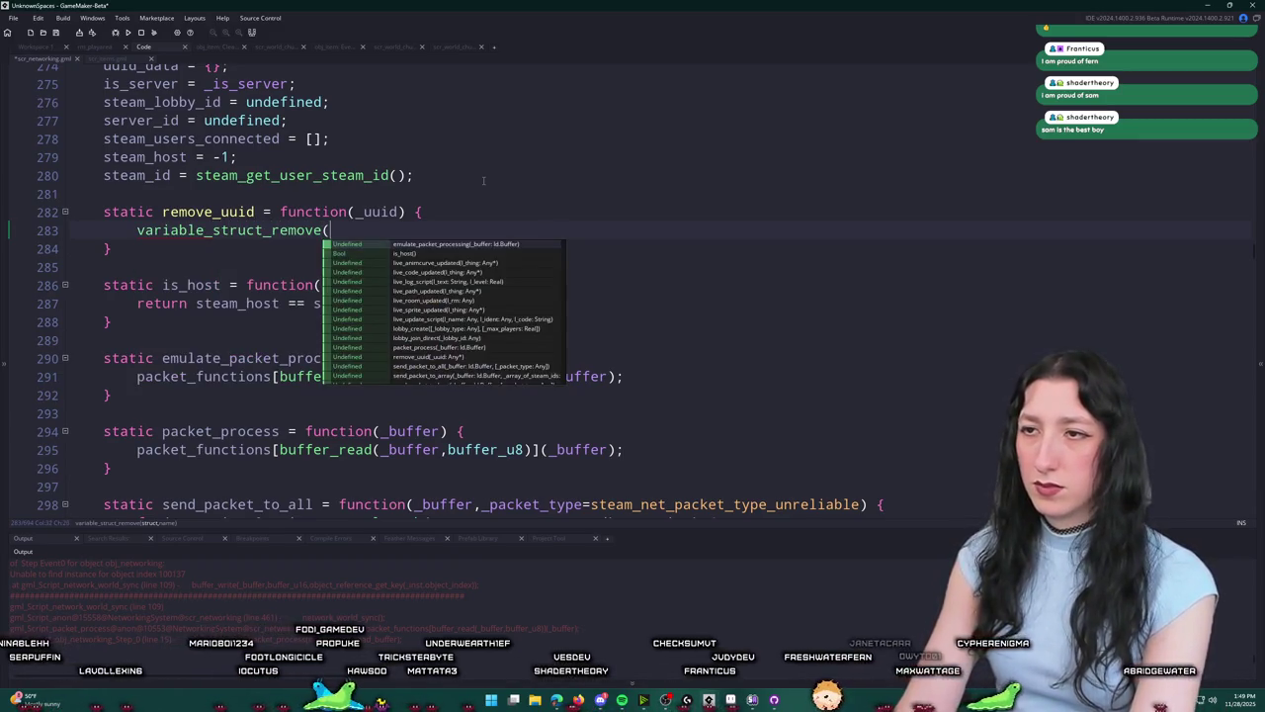
{"action": "type", "text": "uuid_data."}
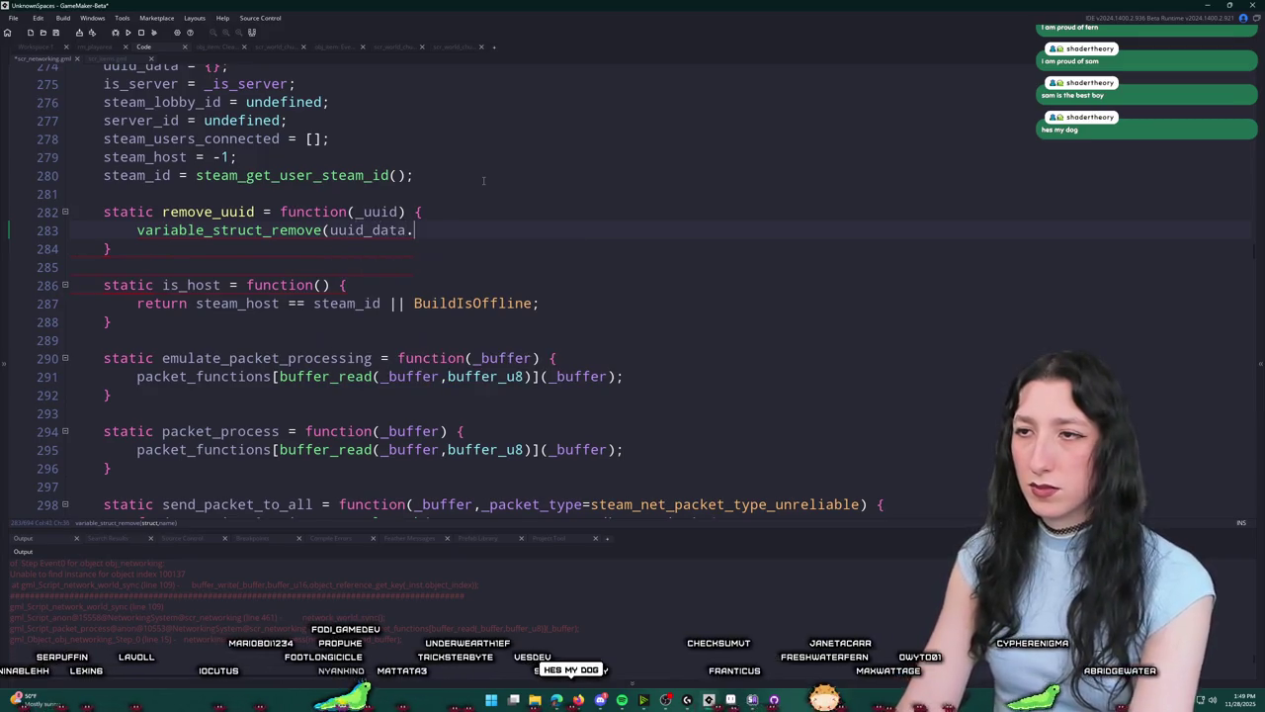
{"action": "type", "text": "_uuid);"}
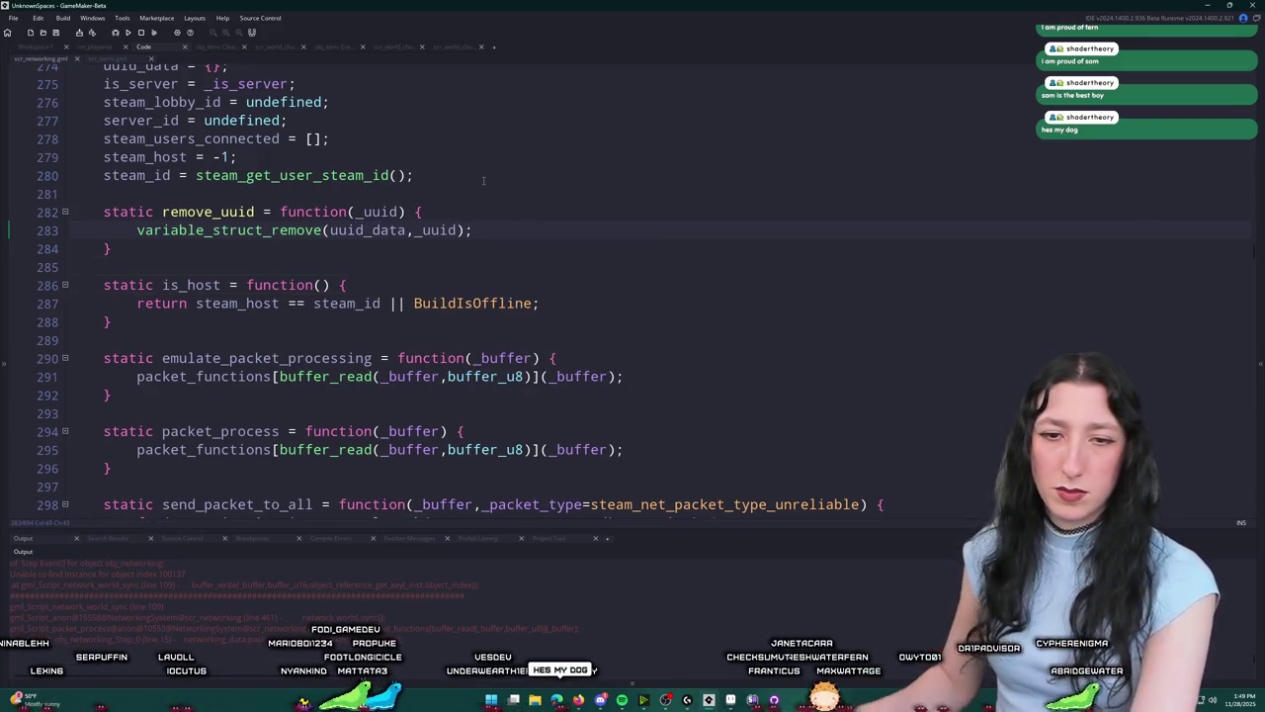
{"action": "left_click", "coordinate": [236, 230]}
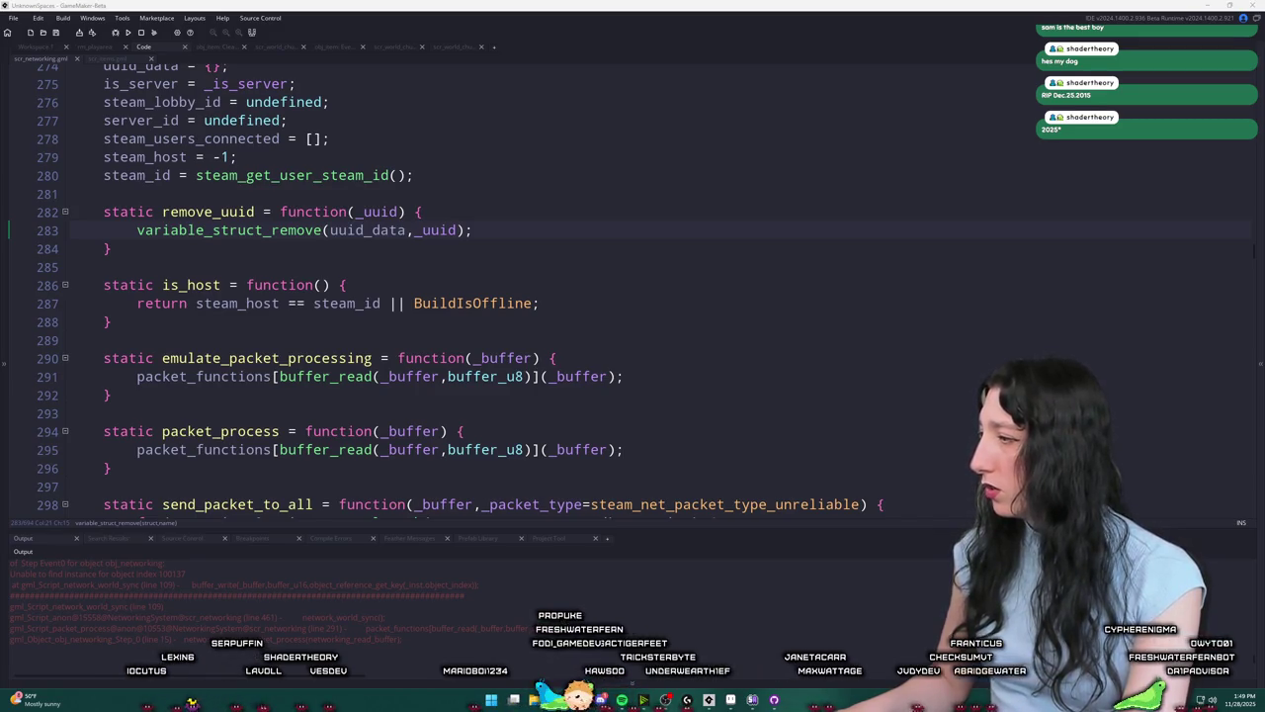
Step: Wrap the removal call in an indented if variable_struct_exists(uuid_data, _uuid) block
{"action": "left_click_drag", "start_coordinate": [472, 230], "coordinate": [138, 229]}
{"action": "key", "text": "ctrl+c"}
{"action": "left_click", "coordinate": [480, 212]}
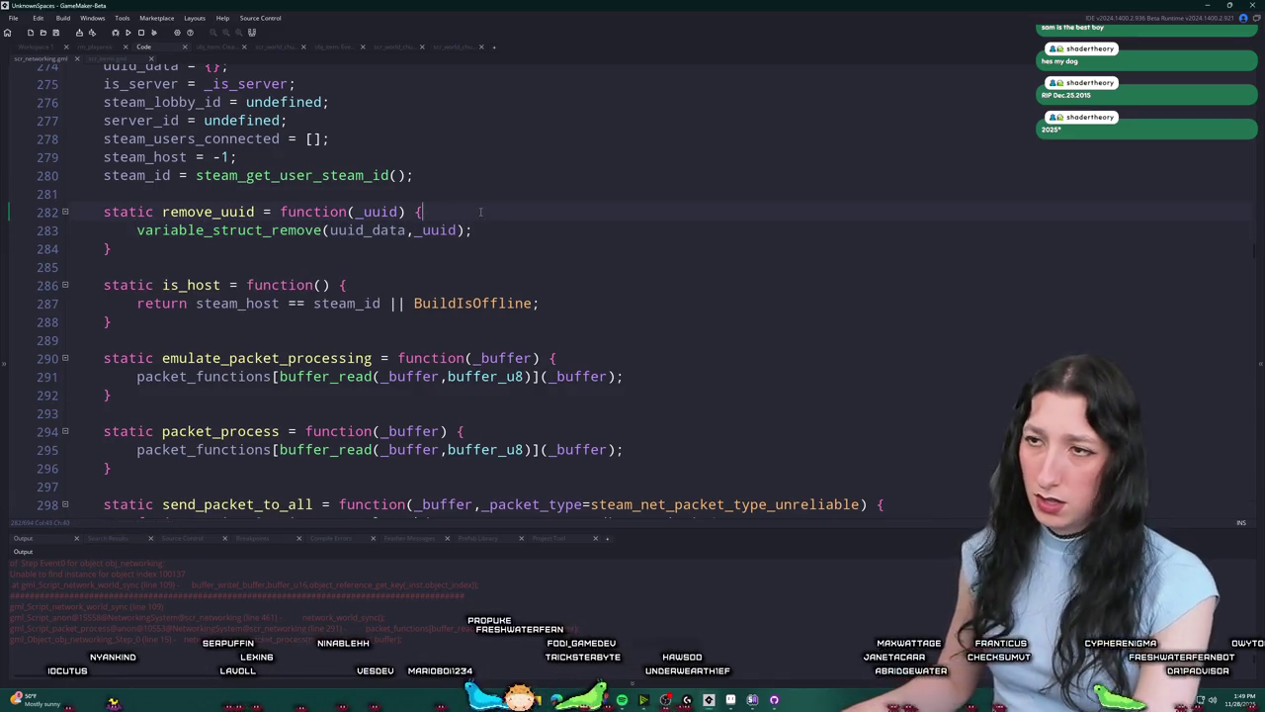
{"action": "key", "text": "Return"}
{"action": "type", "text": "if ("}
{"action": "key", "text": "ctrl+v"}
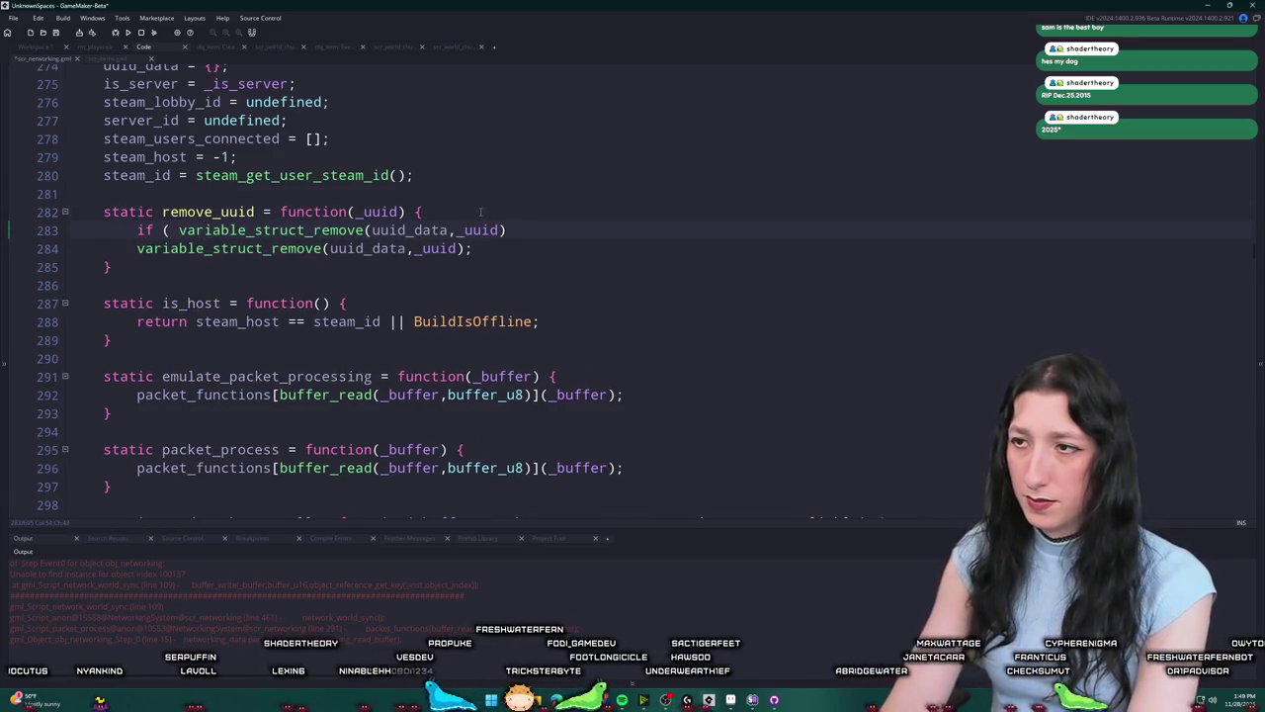
{"action": "left_click_drag", "start_coordinate": [363, 230], "coordinate": [314, 229]}
{"action": "type", "text": "exists"}
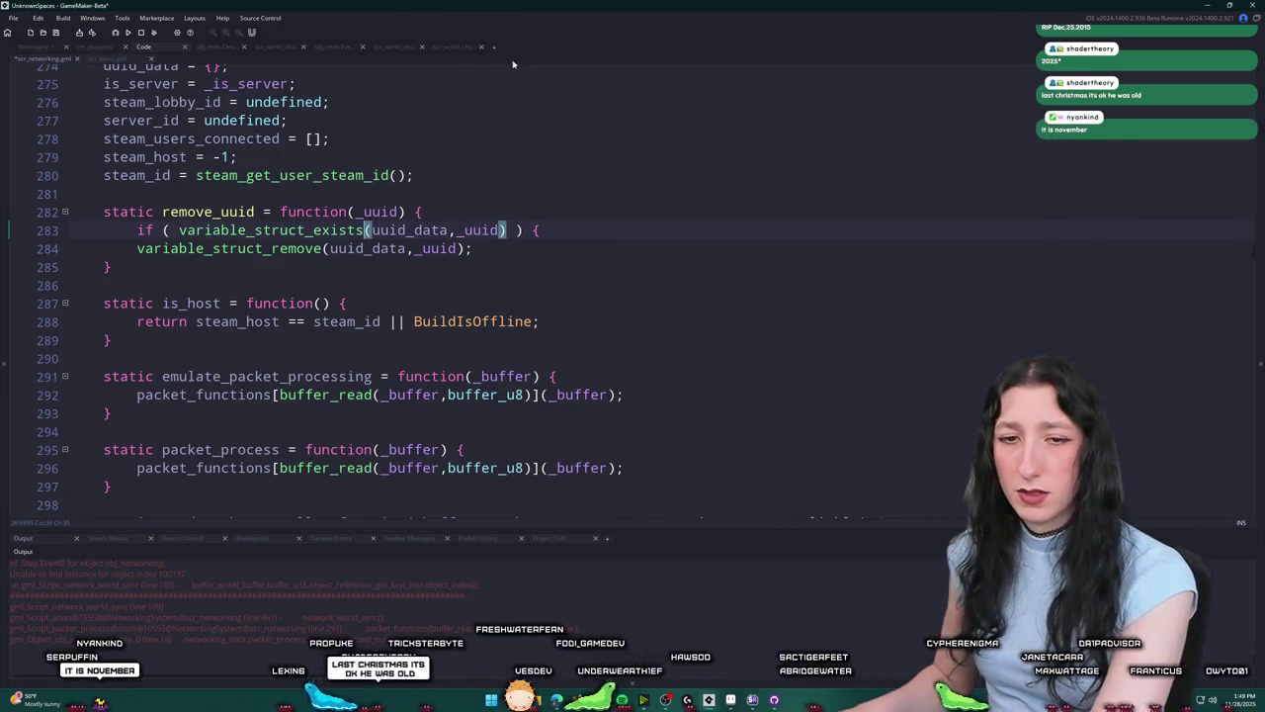
{"action": "key", "text": "Down"}
{"action": "key", "text": "End"}
{"action": "key", "text": "Return"}
{"action": "type", "text": "}"}
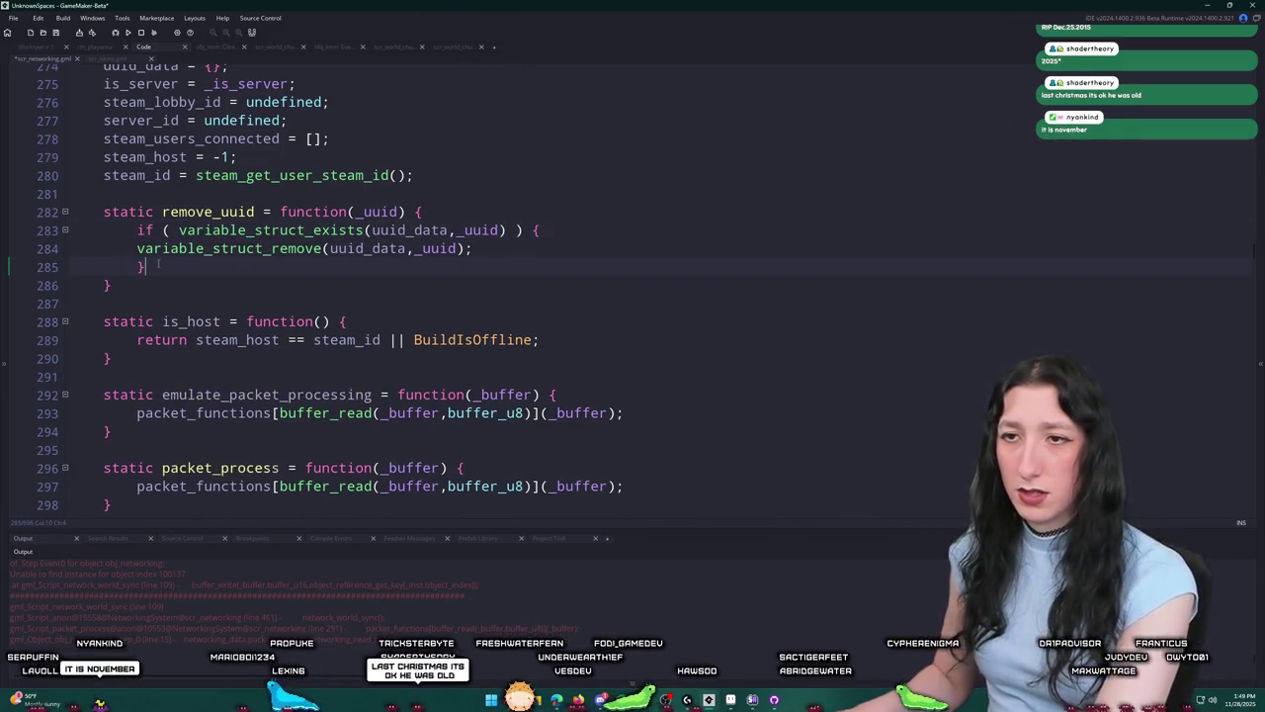
{"action": "left_click", "coordinate": [135, 248]}
{"action": "key", "text": "Tab"}
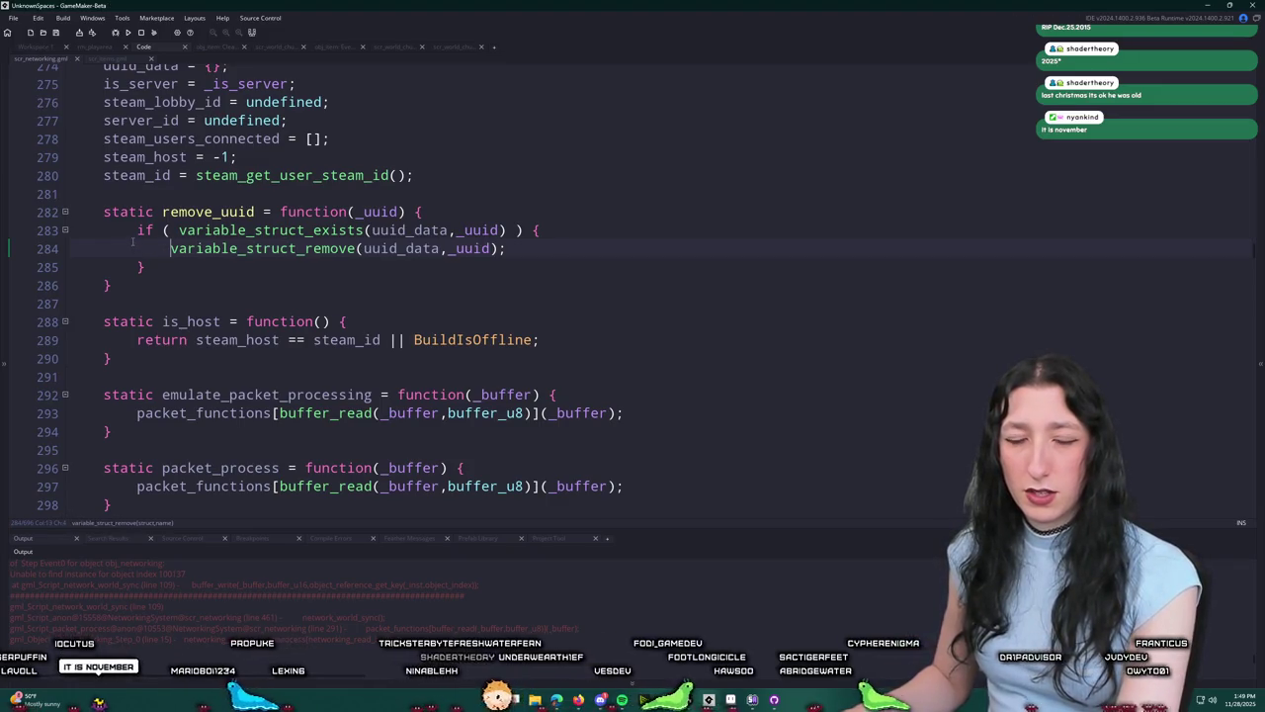
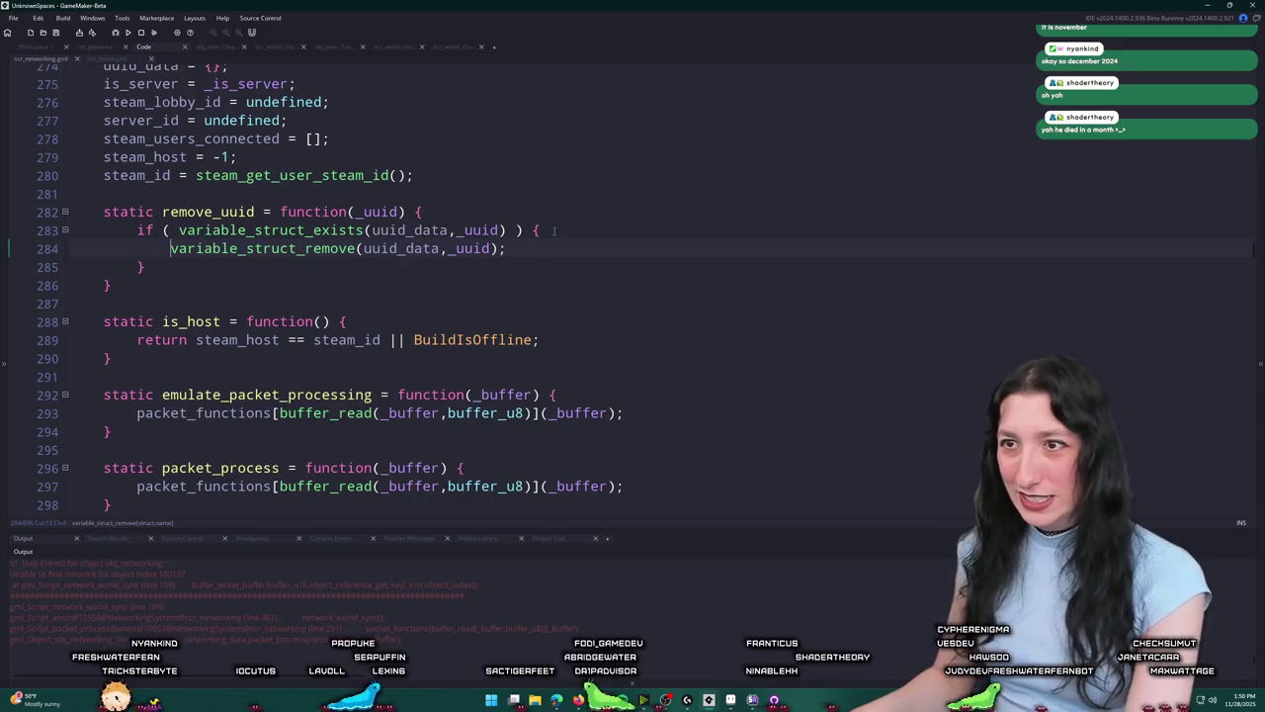
Step: Inspect the remove_uuid function definition, then close the scr_networking script
{"action": "left_click", "coordinate": [208, 211]}
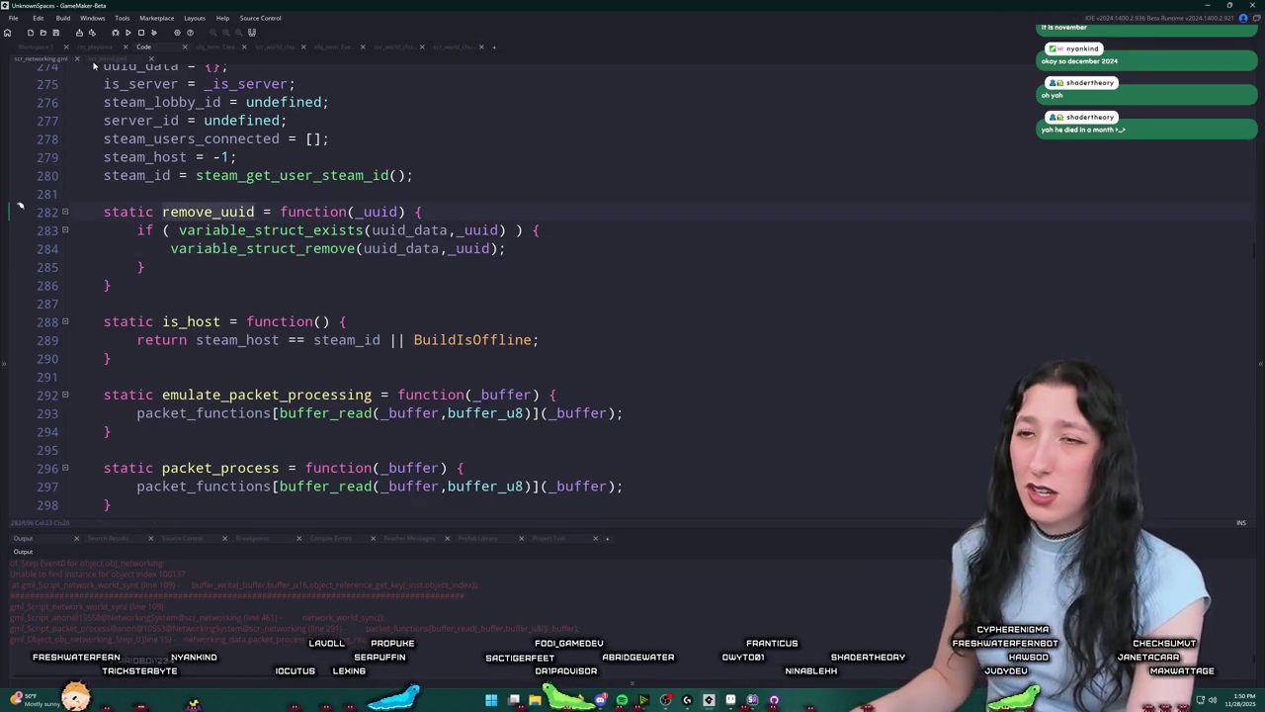
{"action": "mouse_move", "coordinate": [251, 223]}
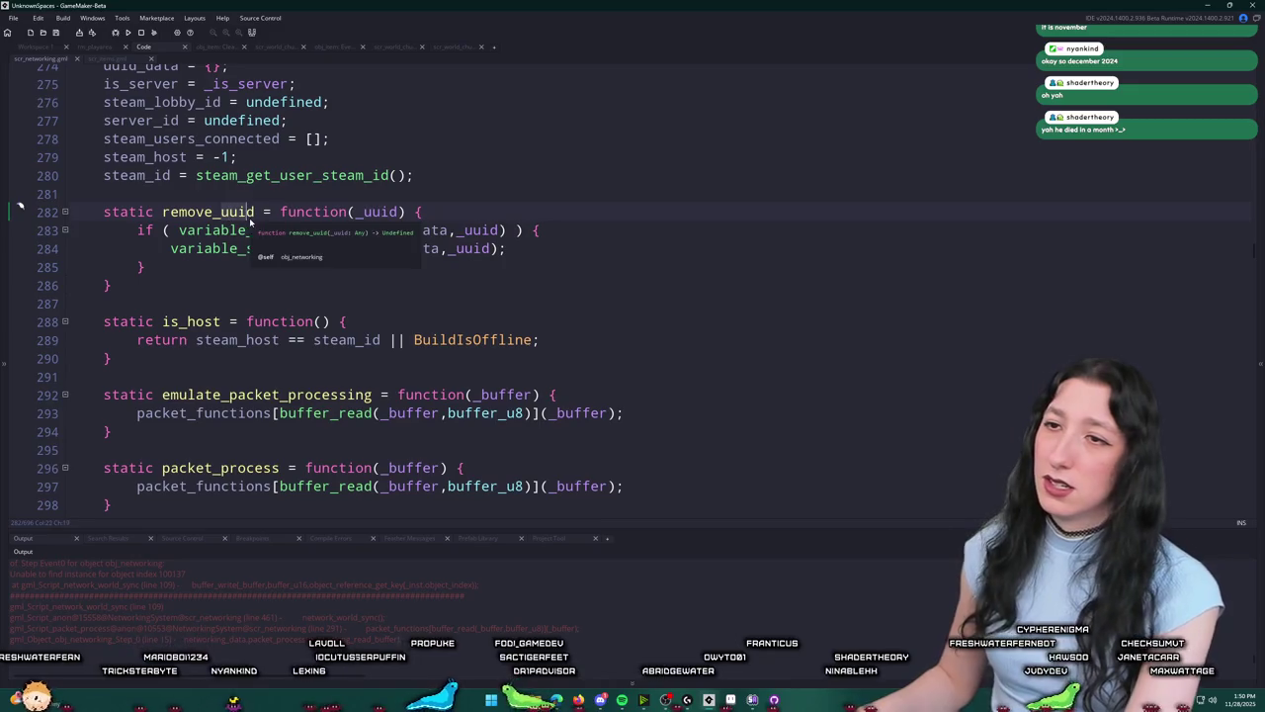
{"action": "middle_click", "coordinate": [47, 59]}
{"action": "scroll", "coordinate": [530, 277], "scroll_direction": "up", "scroll_amount": 3}
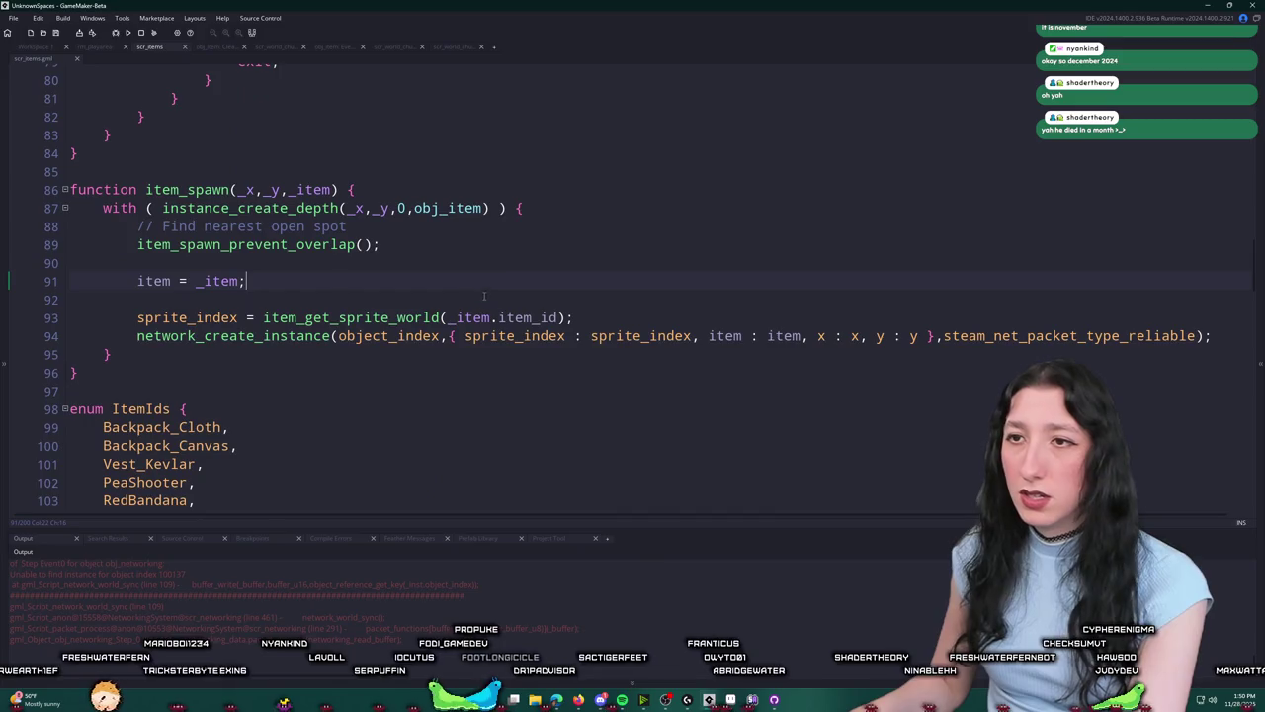
{"action": "scroll", "coordinate": [530, 277], "scroll_direction": "up", "scroll_amount": 6}
Step: Open obj_item's Step event in a separate tab from its workspace
{"action": "left_click", "coordinate": [36, 48]}
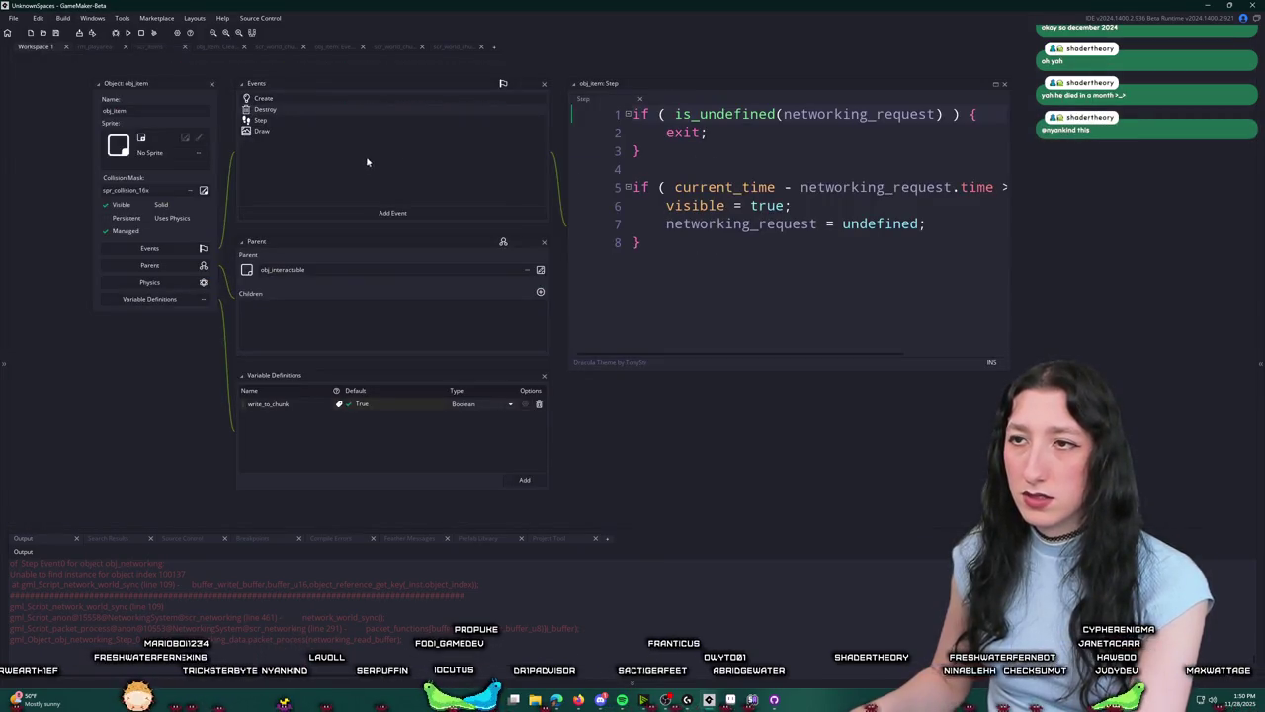
{"action": "left_click", "coordinate": [996, 86]}
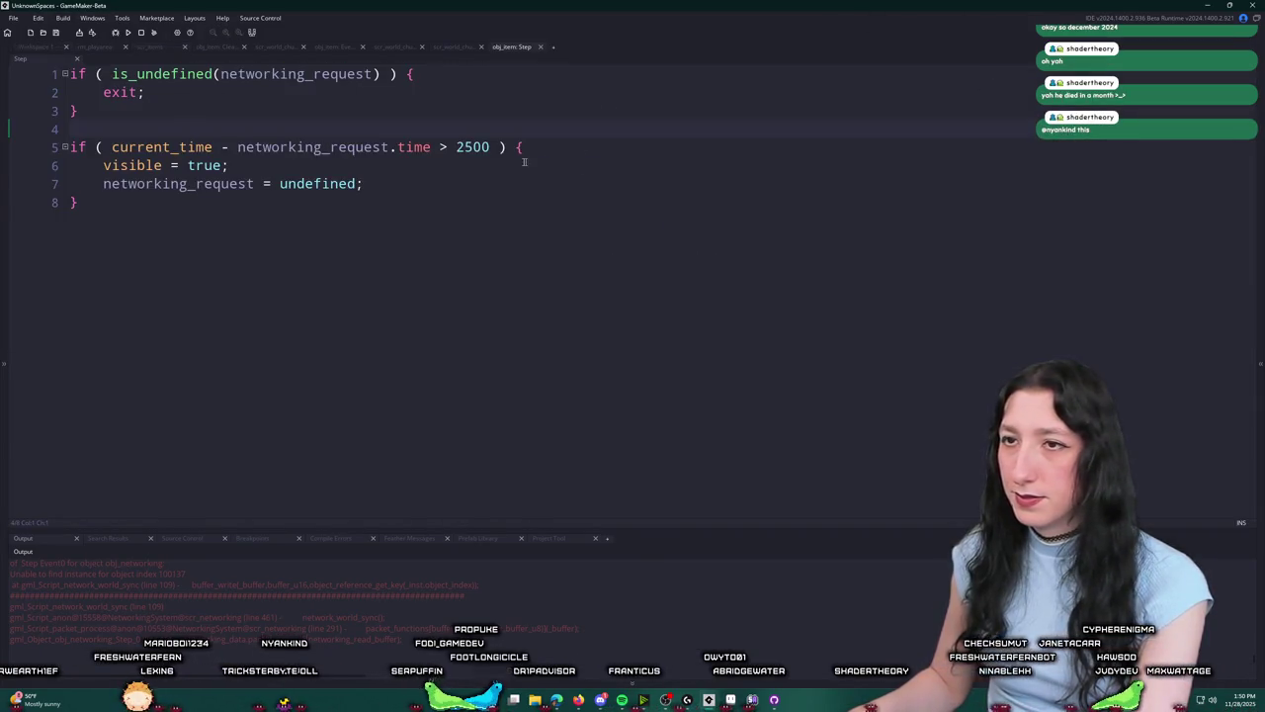
{"action": "left_click", "coordinate": [47, 47]}
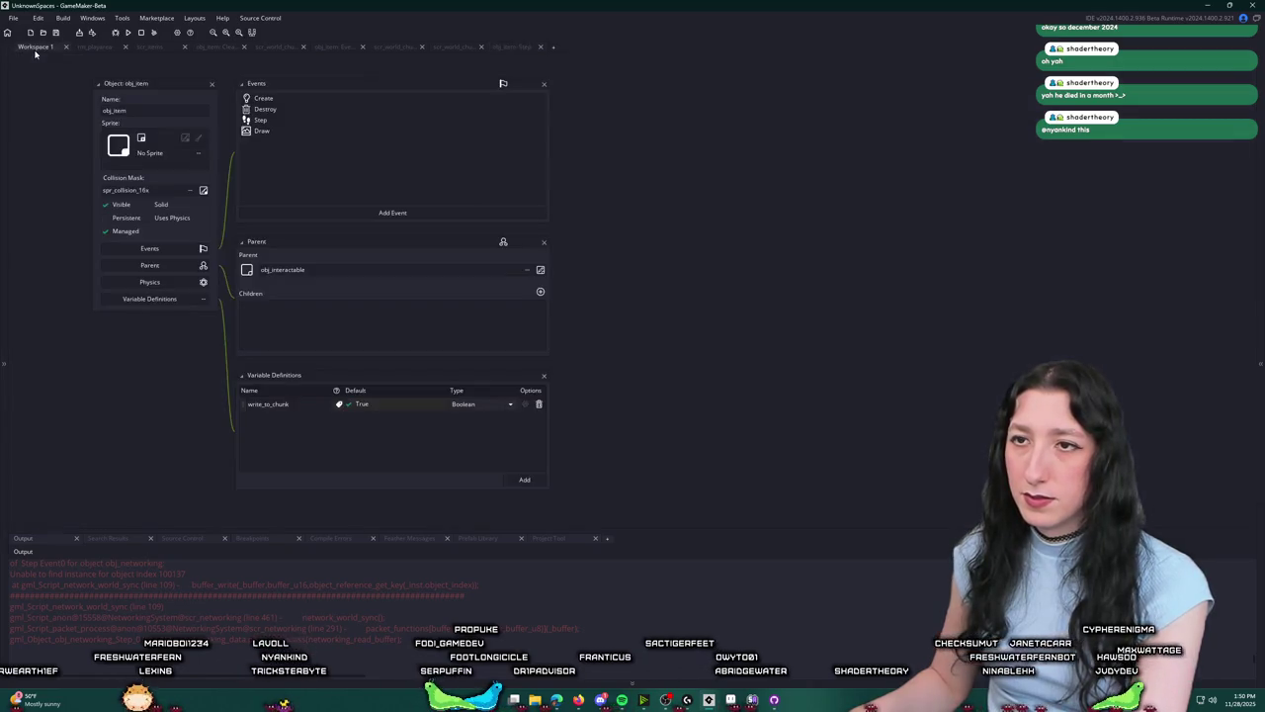
{"action": "left_click", "coordinate": [323, 109]}
{"action": "left_click", "coordinate": [50, 47]}
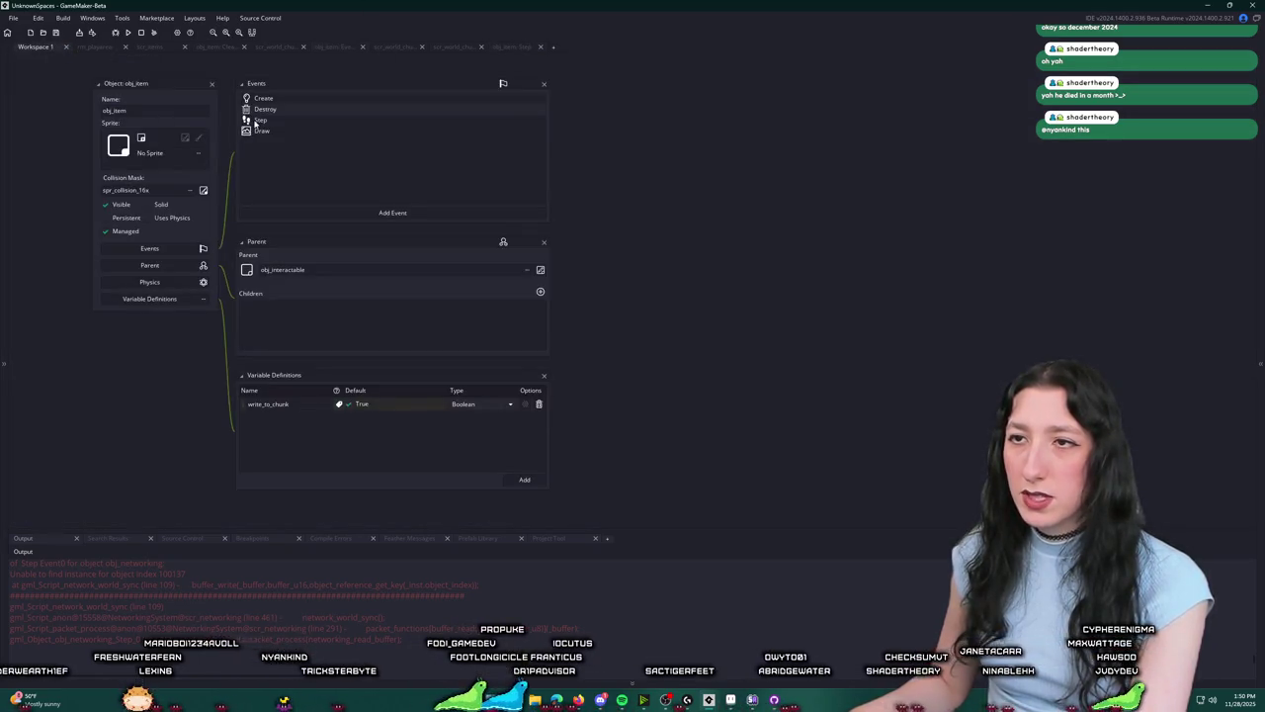
{"action": "left_click", "coordinate": [316, 124]}
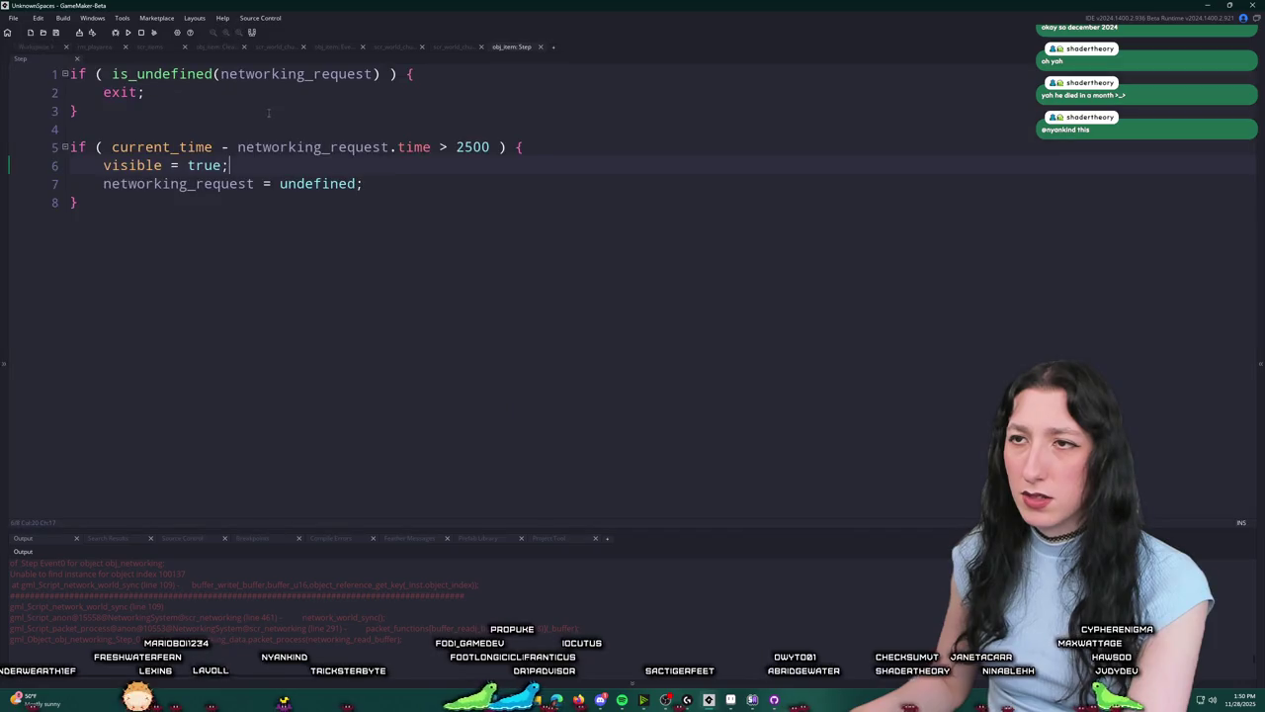
{"action": "left_click", "coordinate": [22, 48]}
Step: Put NET.networking_data.remove_uuid(uuid); on line 1 of obj_item's Destroy event and select it
{"action": "left_click", "coordinate": [344, 113]}
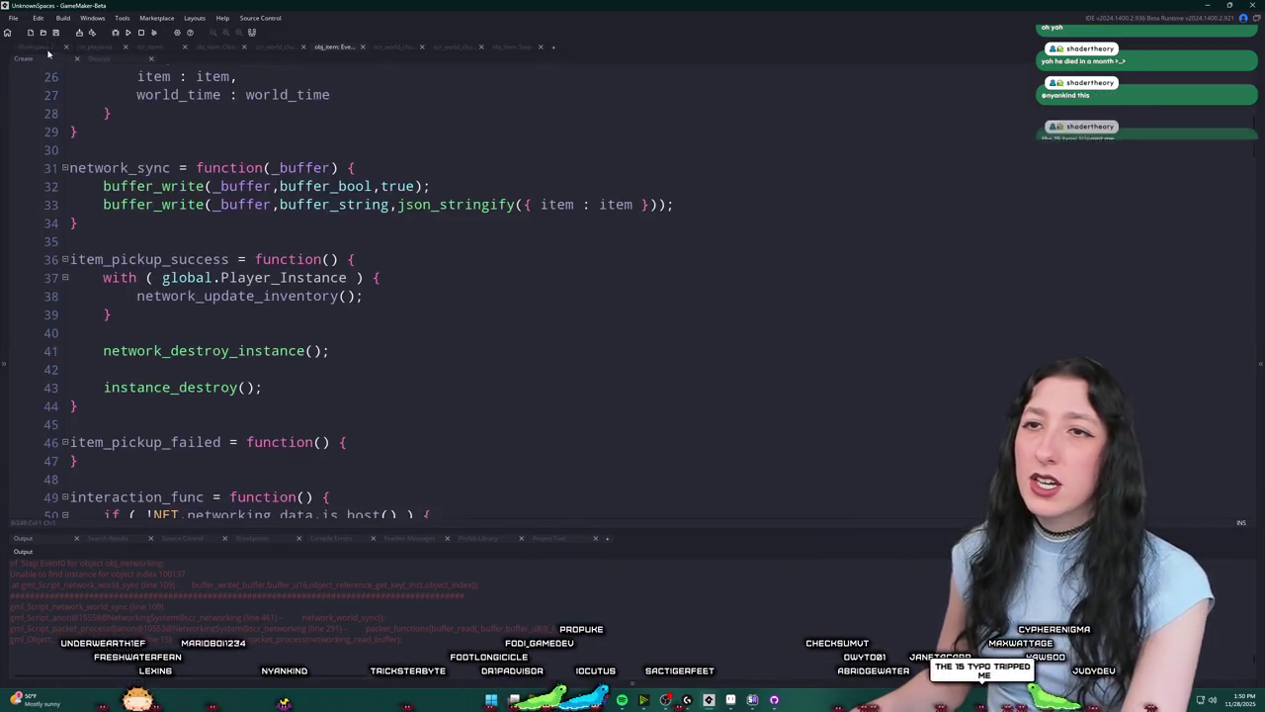
{"action": "left_click", "coordinate": [22, 48]}
{"action": "left_click", "coordinate": [272, 112]}
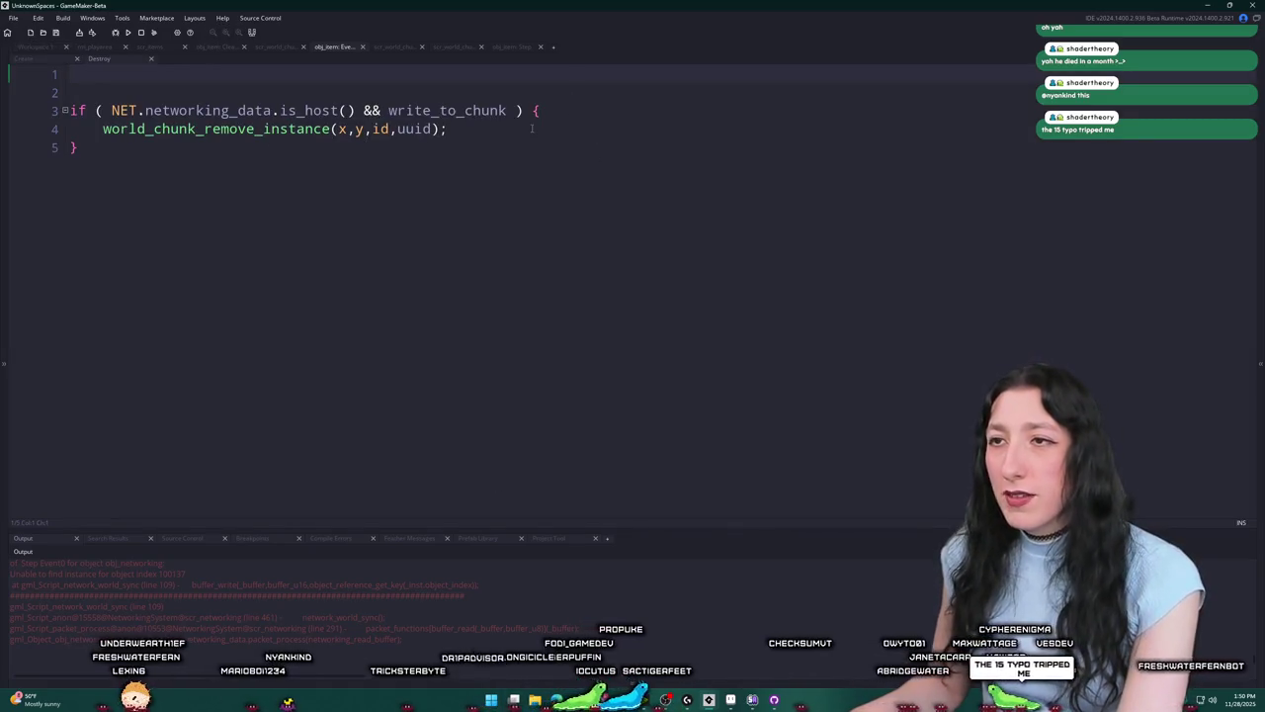
{"action": "type", "text": "remove_uuid"}
{"action": "key", "text": "BackSpace"}
{"action": "key", "text": "BackSpace"}
{"action": "key", "text": "BackSpace"}
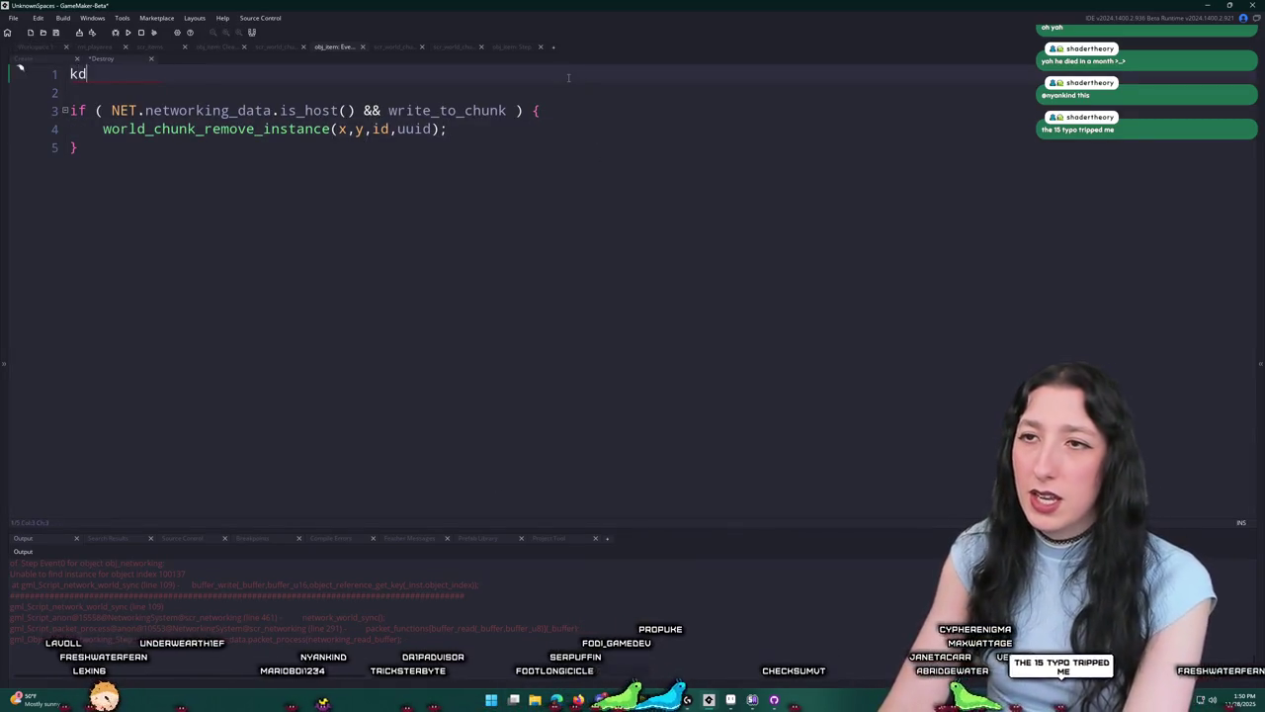
{"action": "type", "text": "NET.networkin"}
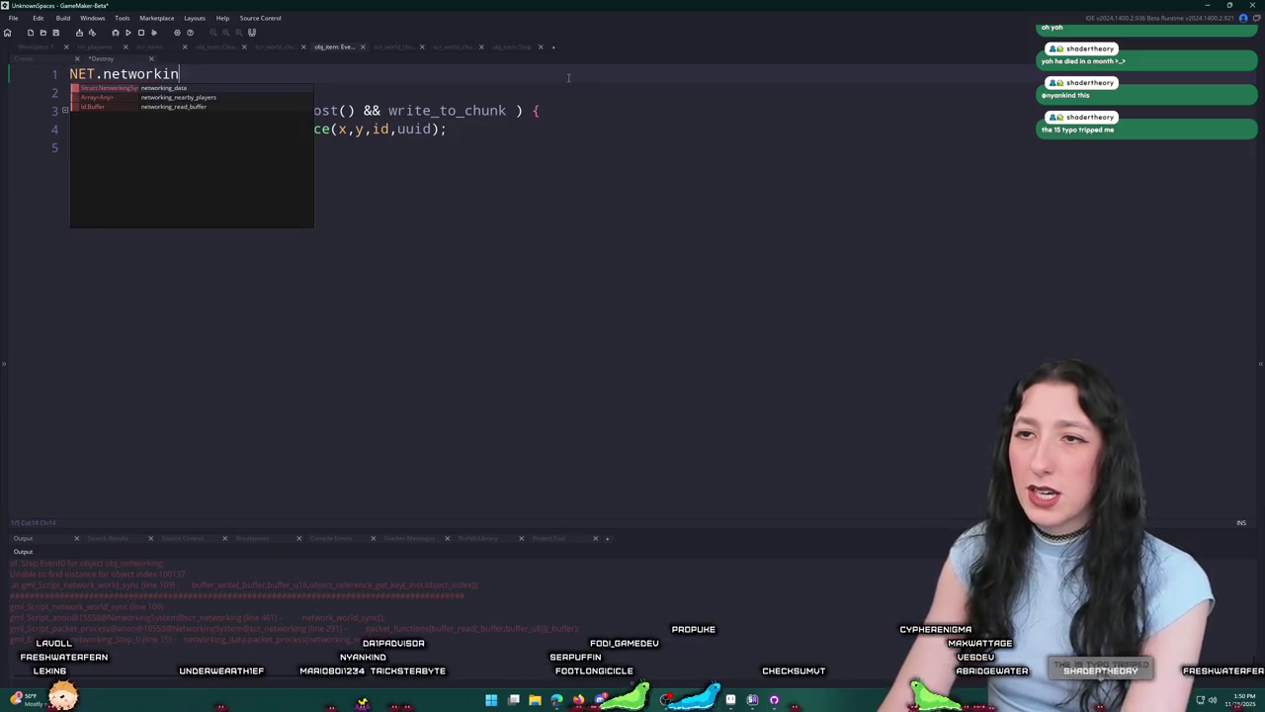
{"action": "type", "text": "g_data.remove_uuid(uuid);"}
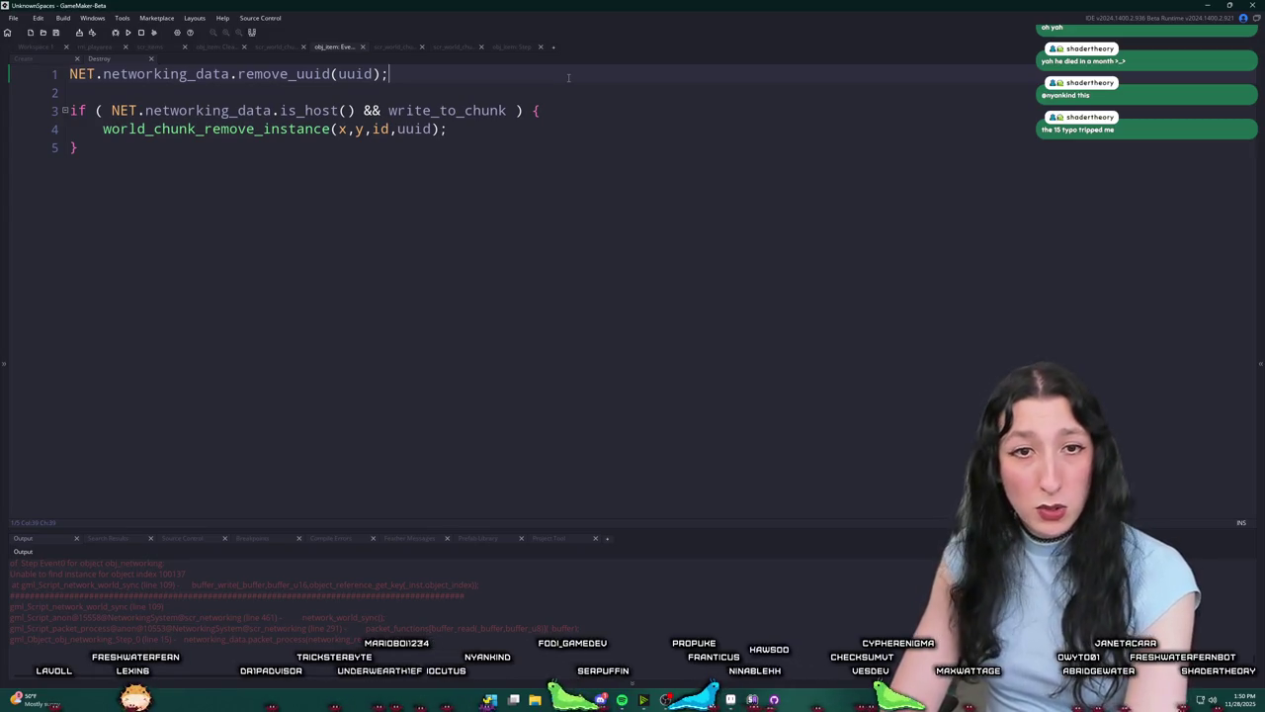
{"action": "left_click_drag", "start_coordinate": [392, 74], "coordinate": [22, 69]}
{"action": "key", "text": "ctrl+c"}
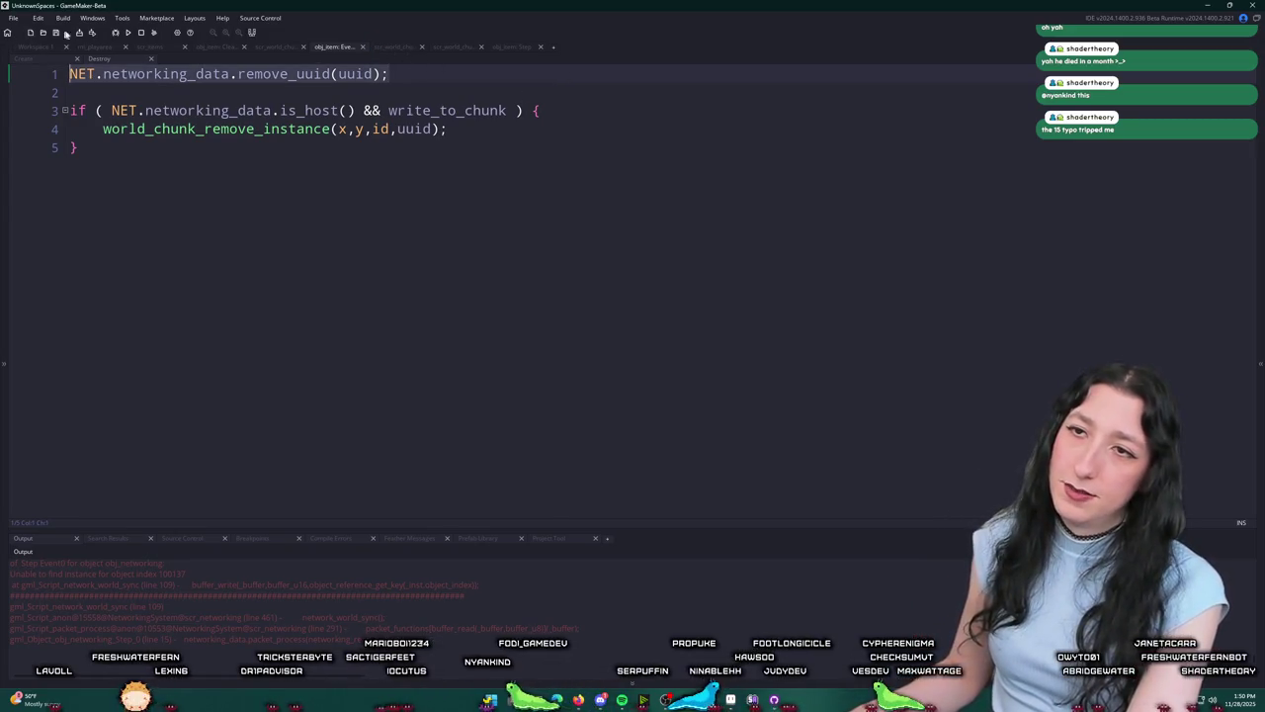
Step: Back in the item workspace, search the assets for 'peas'
{"action": "left_click", "coordinate": [60, 50]}
{"action": "key", "text": "ctrl+t"}
{"action": "type", "text": "peas"}
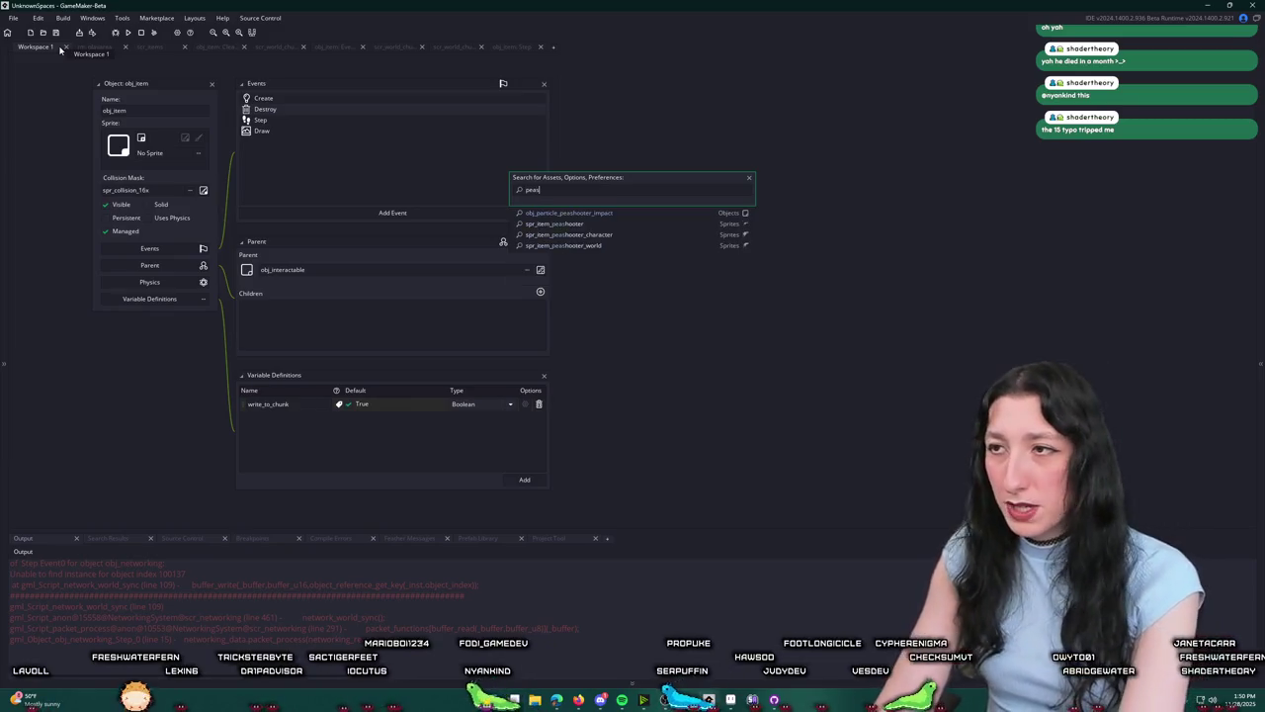
{"action": "key", "text": "Return"}
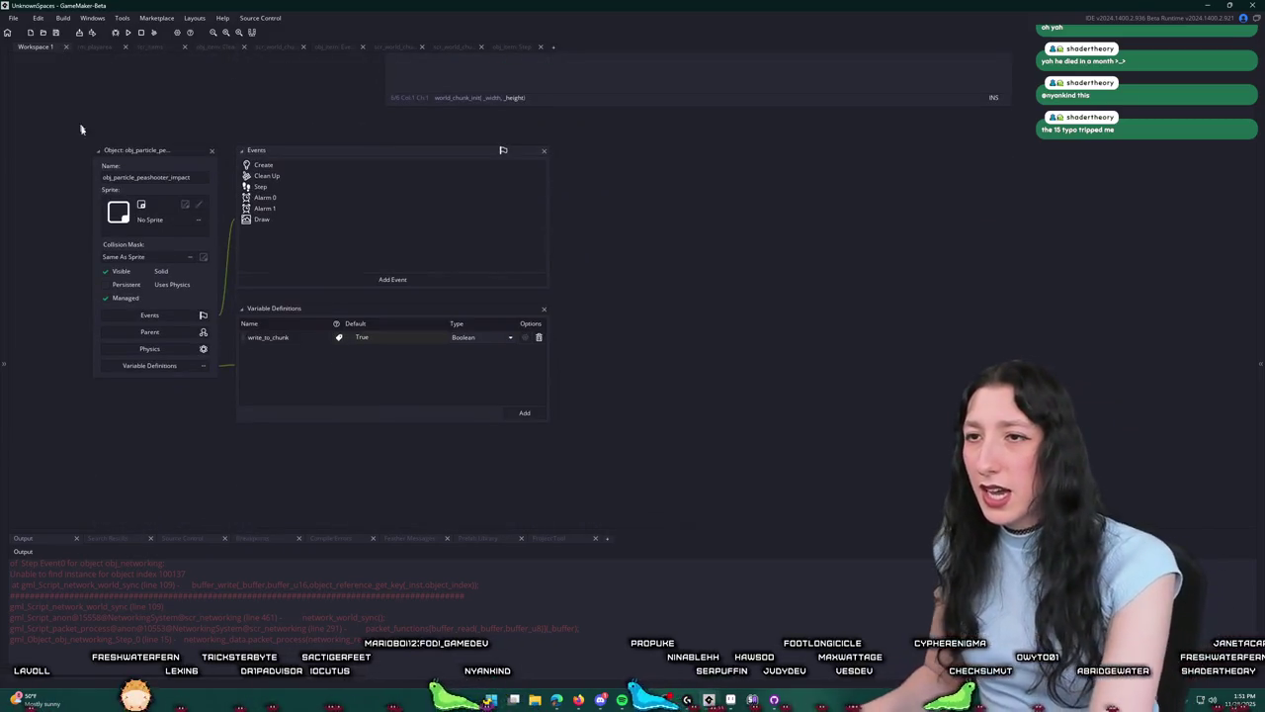
{"action": "double_click", "coordinate": [263, 176]}
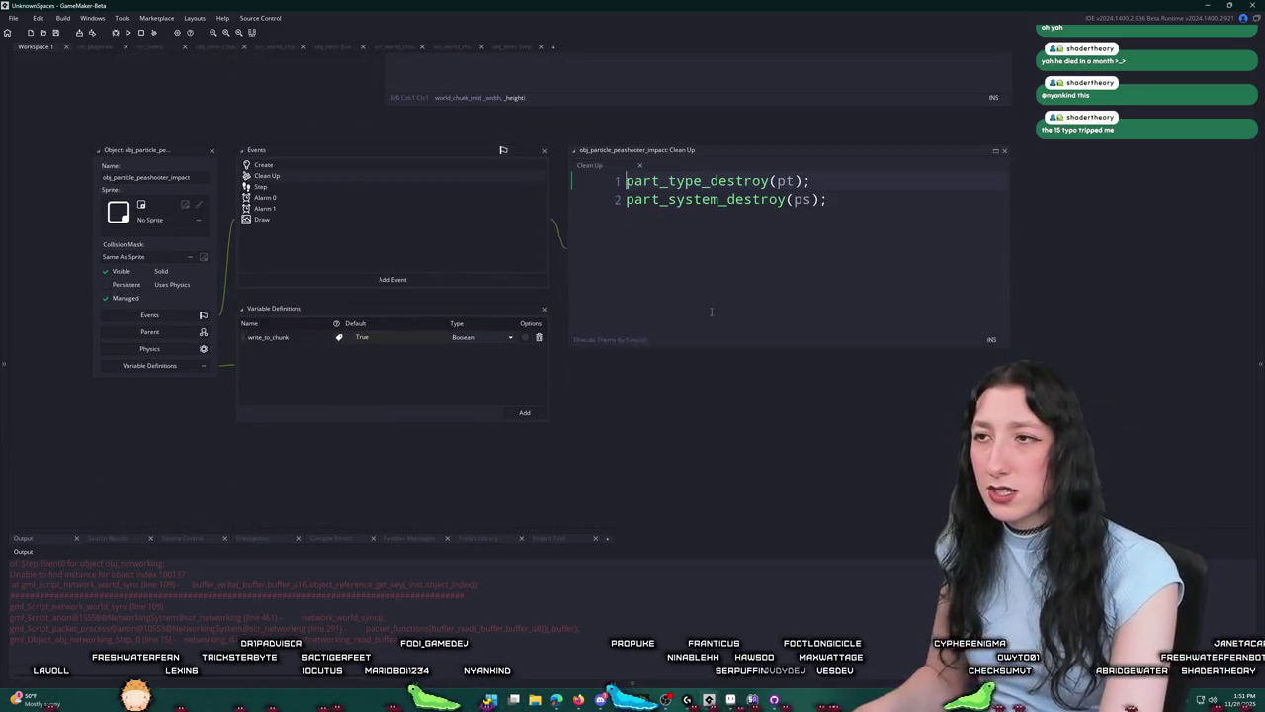
{"action": "double_click", "coordinate": [366, 199]}
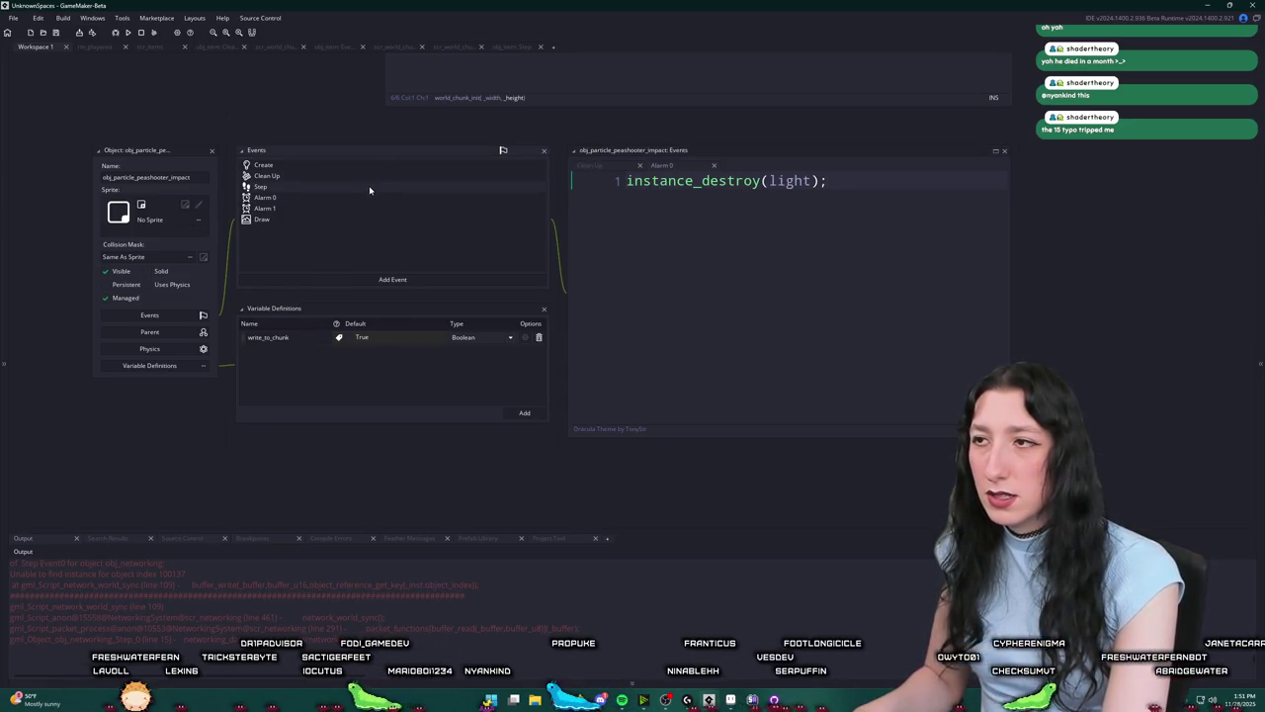
{"action": "double_click", "coordinate": [370, 188]}
{"action": "double_click", "coordinate": [376, 166]}
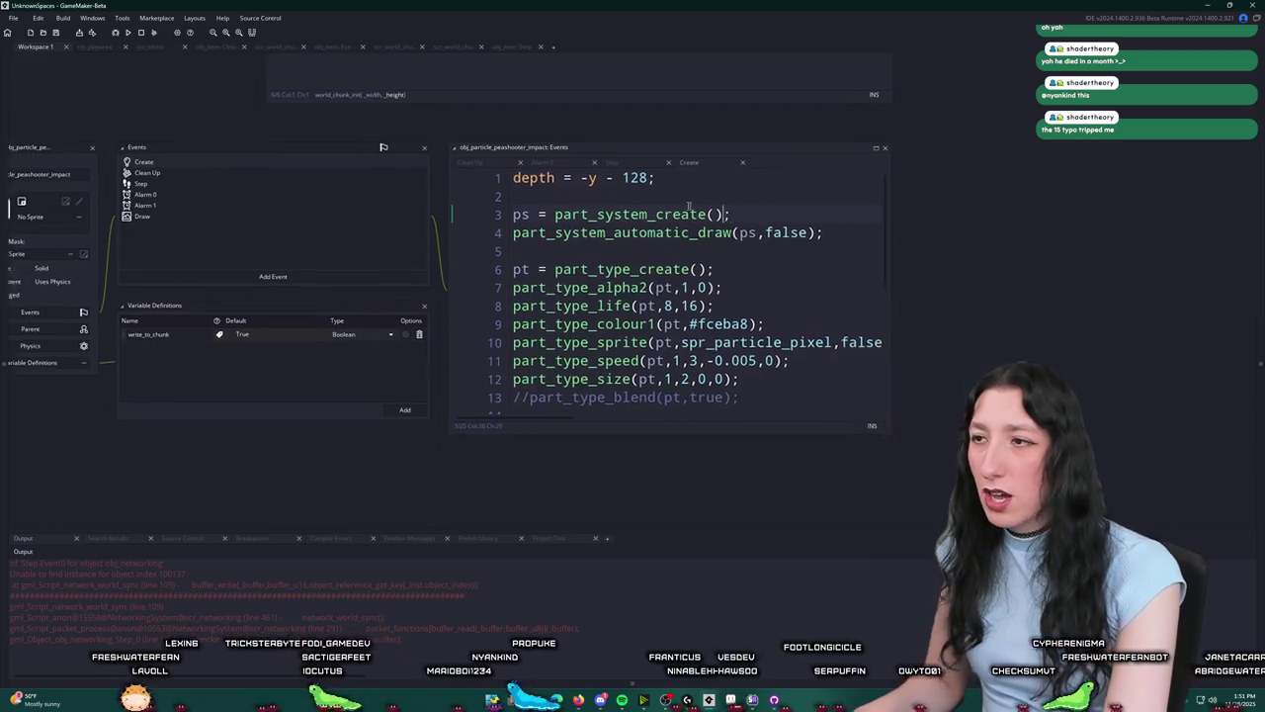
{"action": "scroll", "coordinate": [633, 267], "scroll_direction": "down", "scroll_amount": 5}
{"action": "scroll", "coordinate": [830, 298], "scroll_direction": "up", "scroll_amount": 3}
{"action": "scroll", "coordinate": [830, 298], "scroll_direction": "down", "scroll_amount": 3}
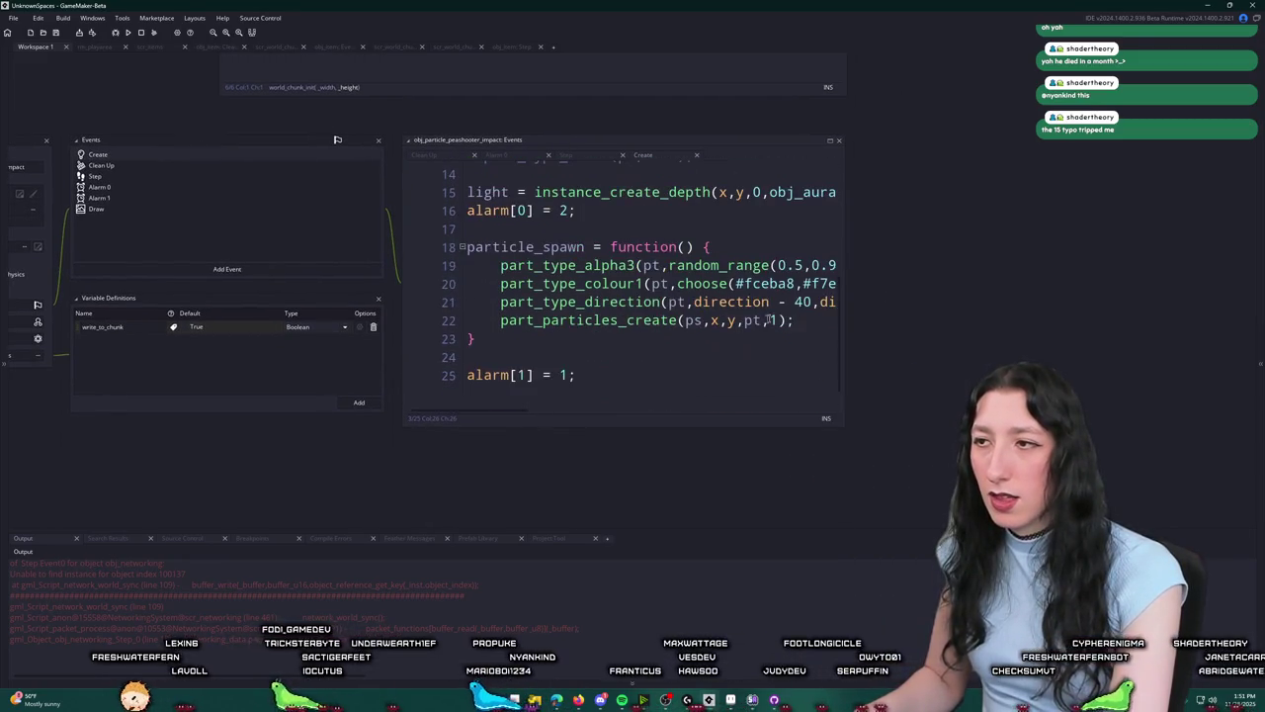
{"action": "left_click_drag", "start_coordinate": [843, 299], "coordinate": [983, 298]}
{"action": "left_click_drag", "start_coordinate": [279, 171], "coordinate": [611, 203]}
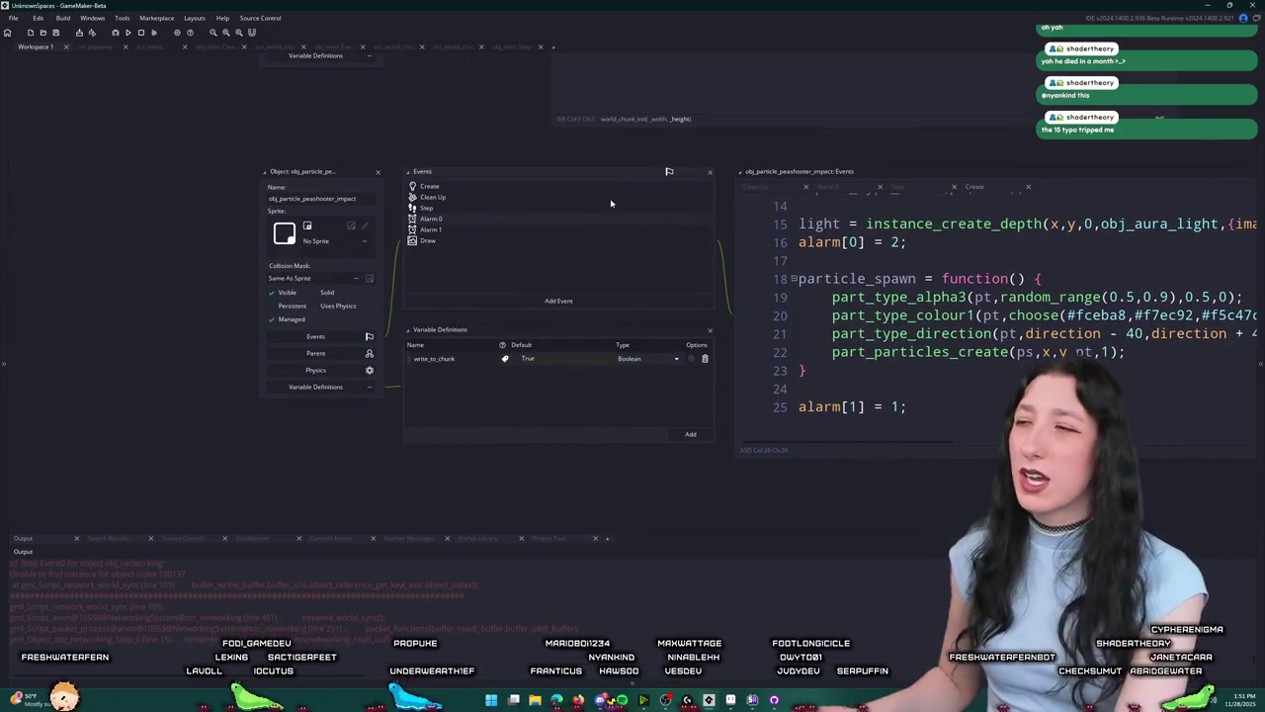
{"action": "left_click", "coordinate": [380, 198]}
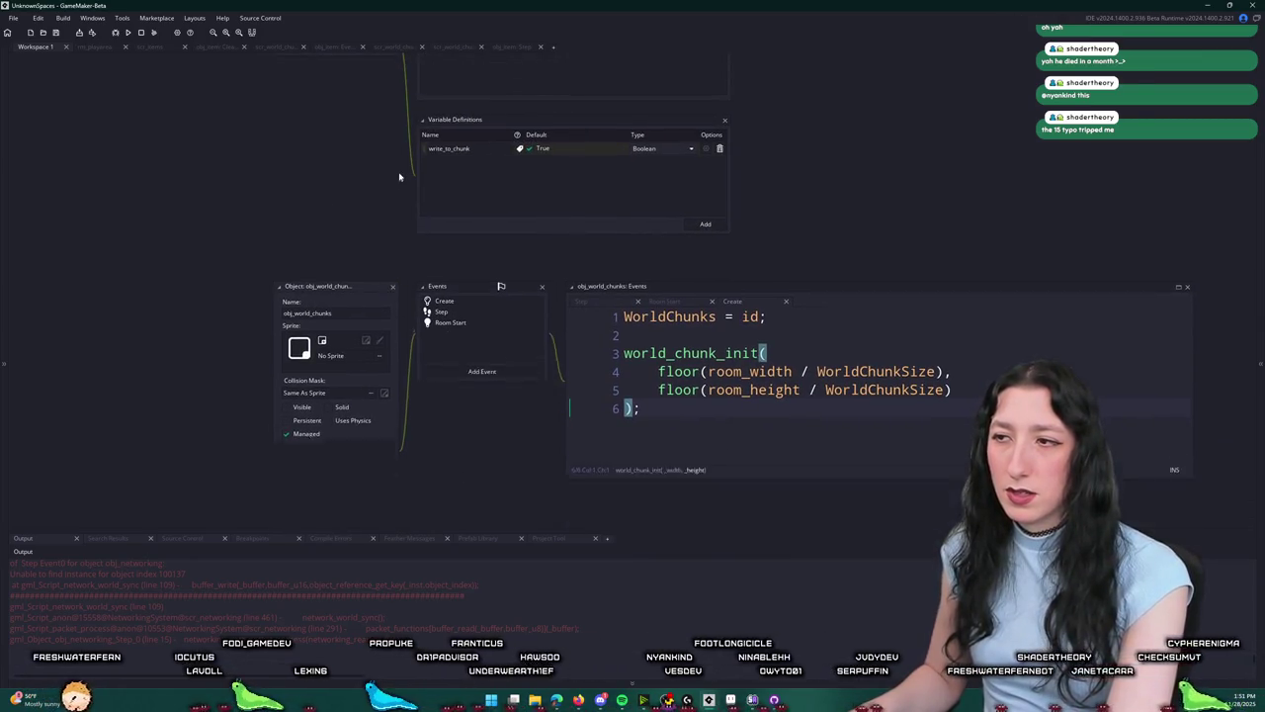
{"action": "left_click", "coordinate": [392, 286]}
{"action": "key", "text": "ctrl+t"}
{"action": "type", "text": "obj_player"}
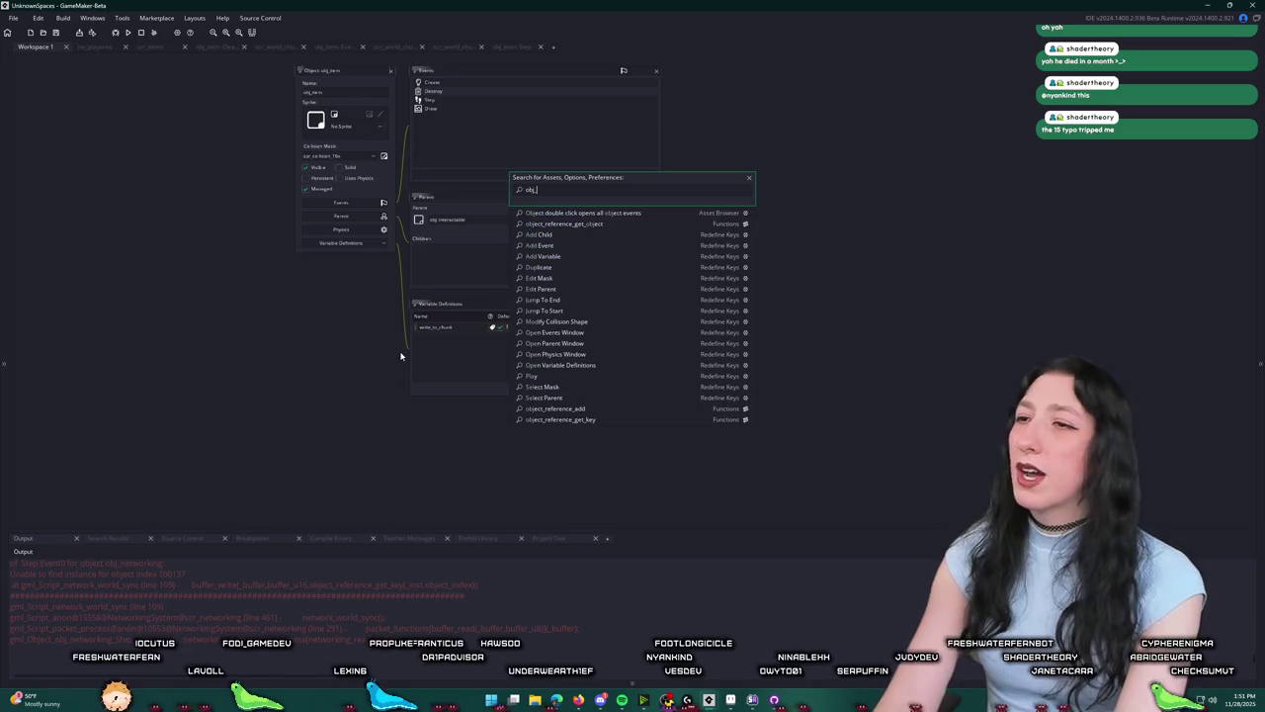
Step: Open obj_player, add a Destroy event, and paste the remove_uuid(uuid) call into it
{"action": "key", "text": "Return"}
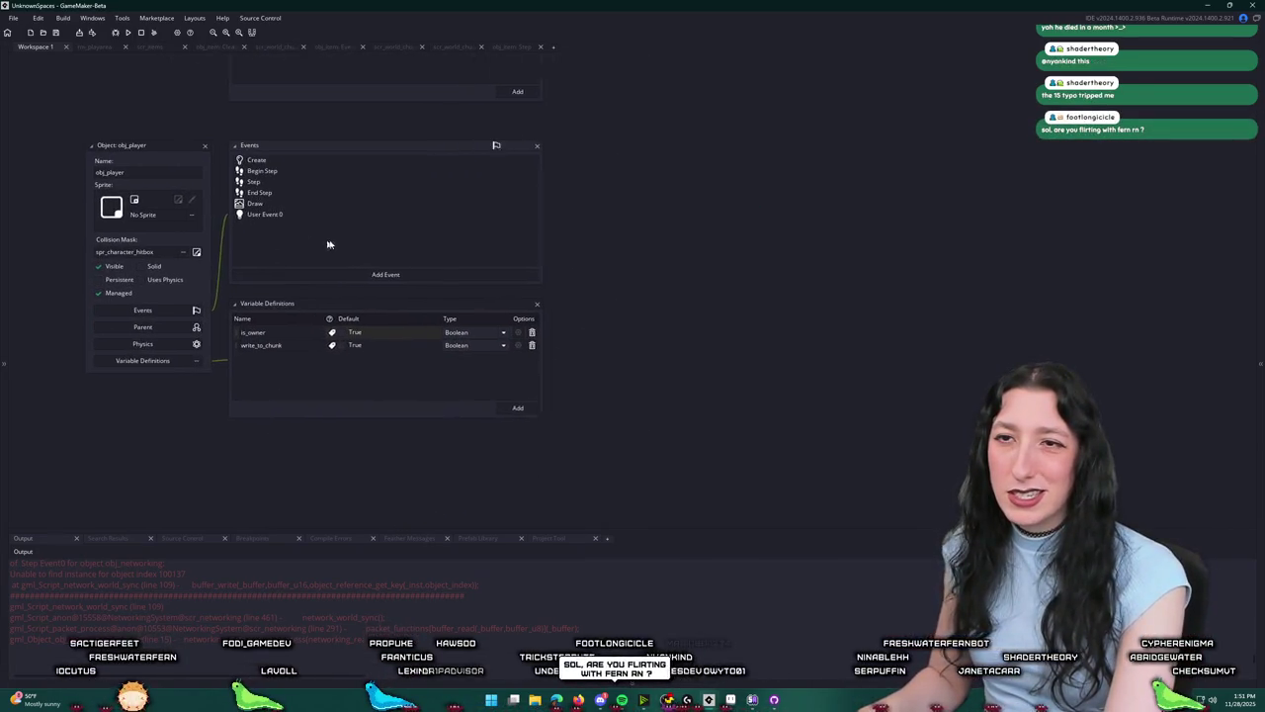
{"action": "left_click", "coordinate": [376, 271]}
{"action": "left_click", "coordinate": [418, 286]}
{"action": "key", "text": "ctrl+v"}
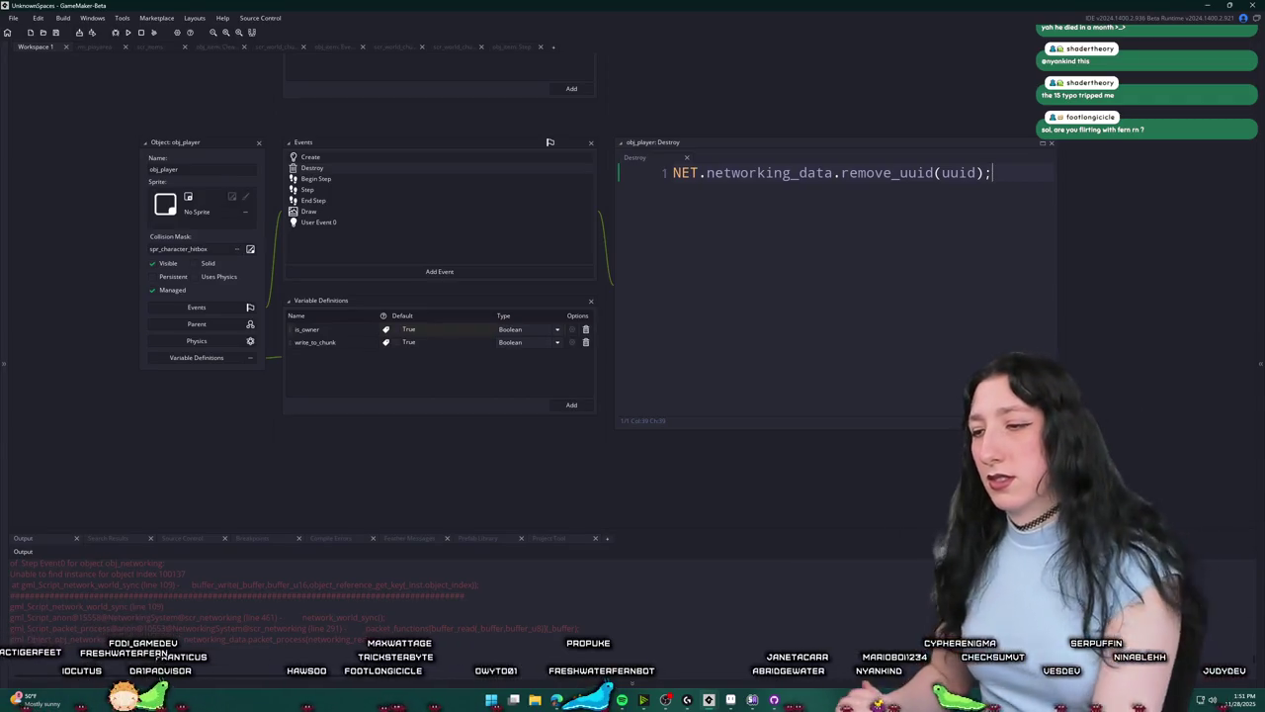
{"action": "left_click", "coordinate": [708, 701]}
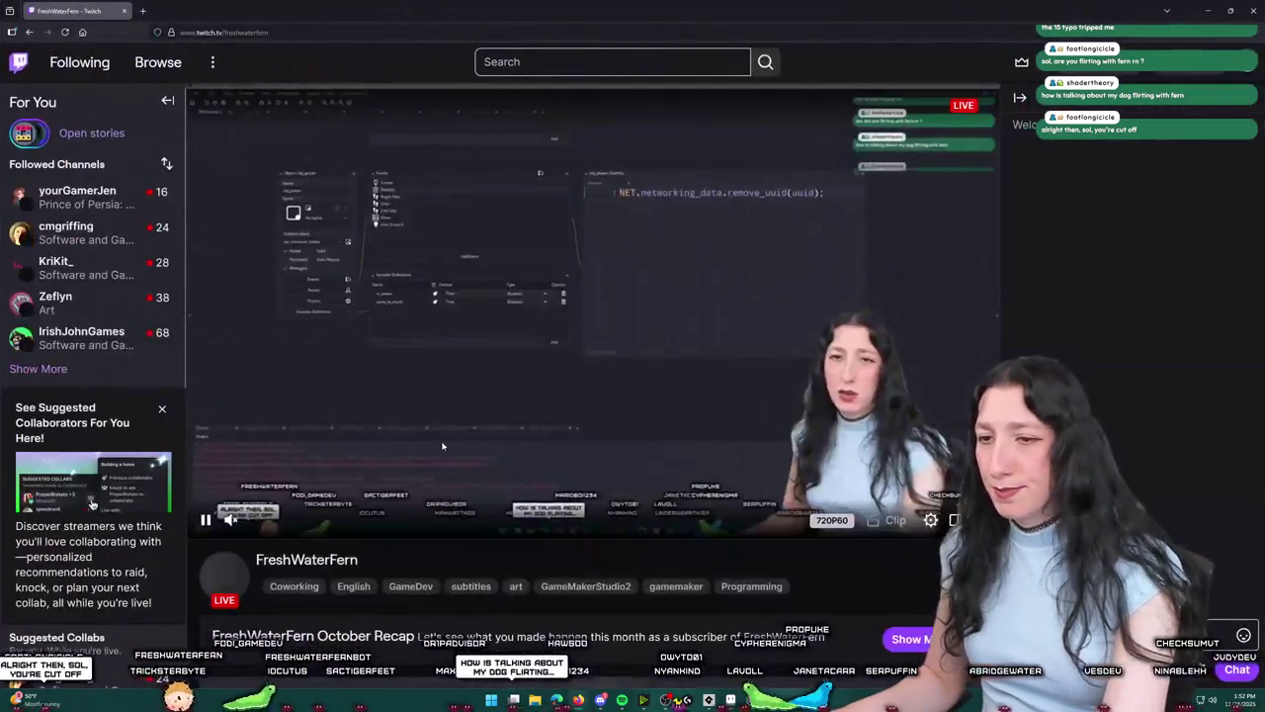
Step: Scroll to the Twitch channel goals and briefly highlight the Sub Points goal text
{"action": "scroll", "coordinate": [452, 402], "scroll_direction": "down", "scroll_amount": 5}
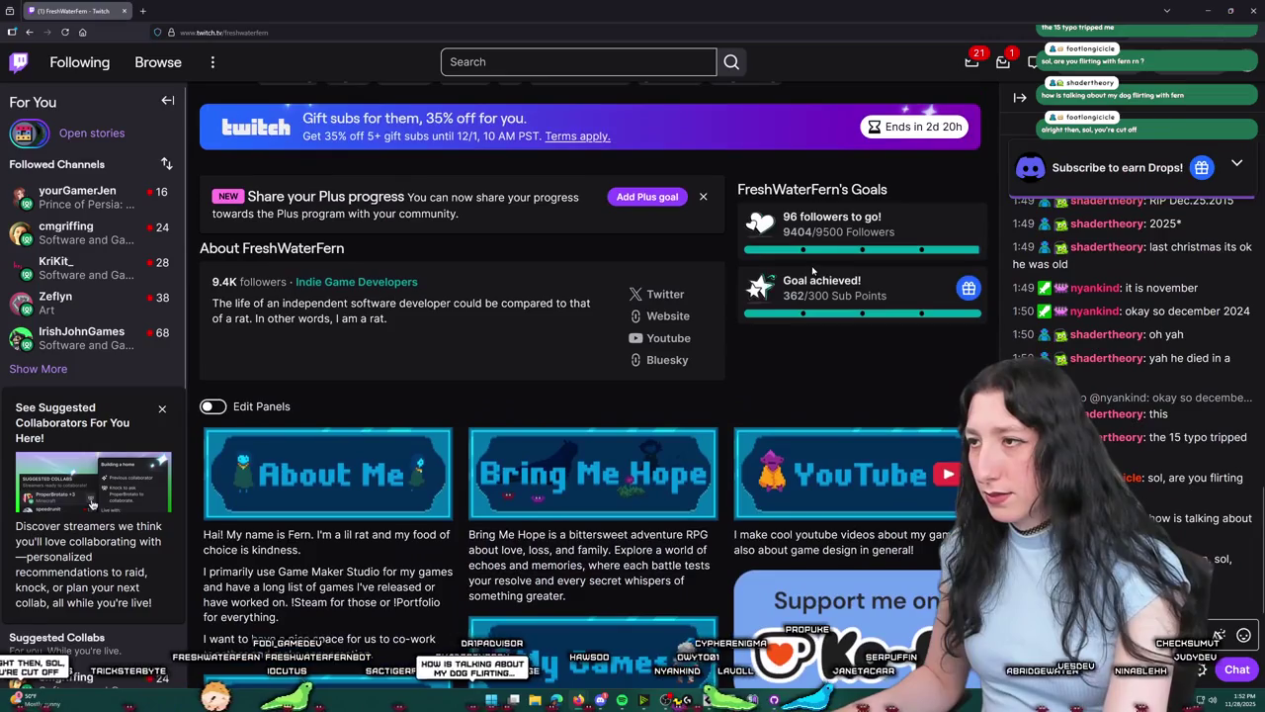
{"action": "left_click_drag", "start_coordinate": [885, 294], "coordinate": [790, 295]}
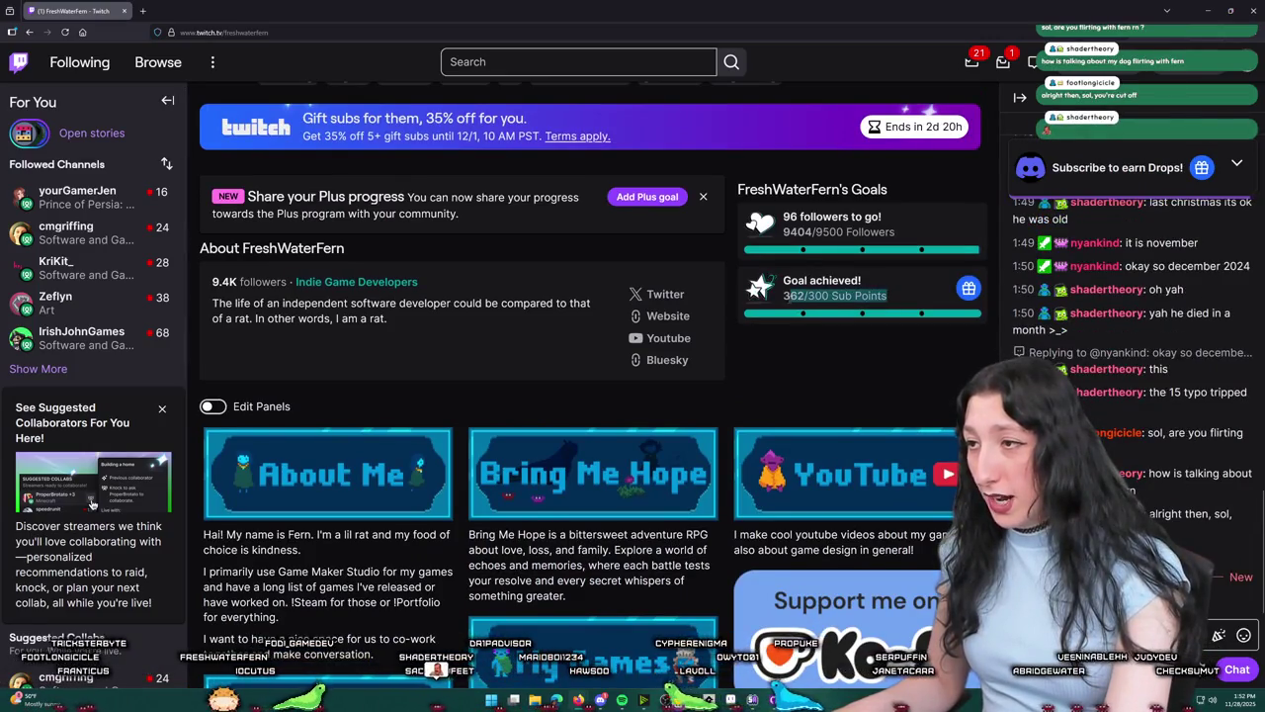
{"action": "left_click", "coordinate": [790, 294]}
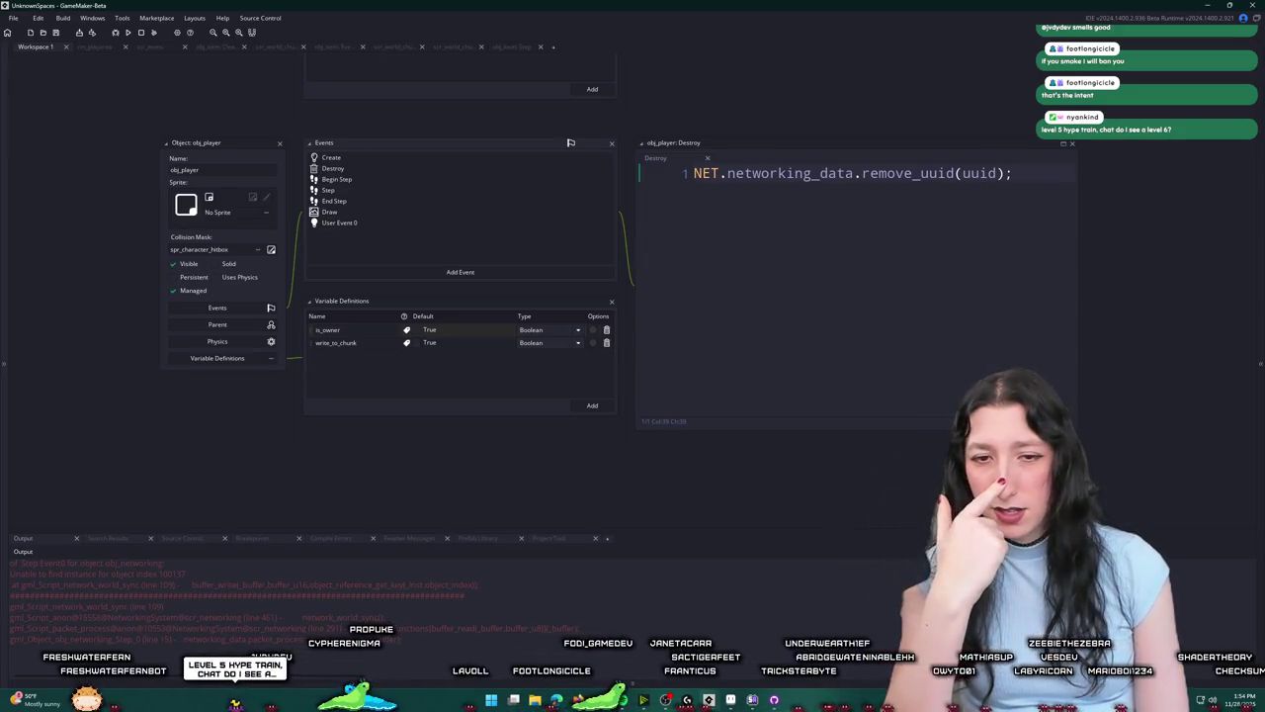
Step: Toggle the Insert key several times while obj_player's Destroy event code is displayed
{"action": "key", "text": "Insert"}
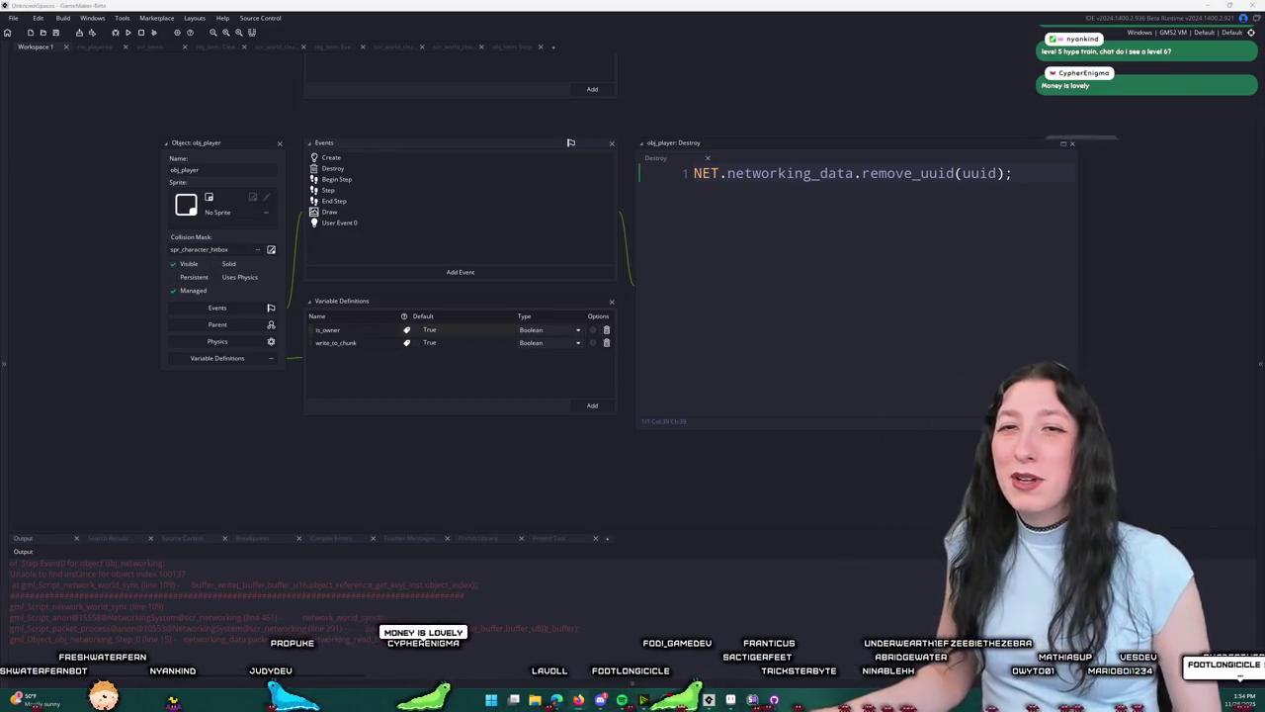
{"action": "key", "text": "Insert"}
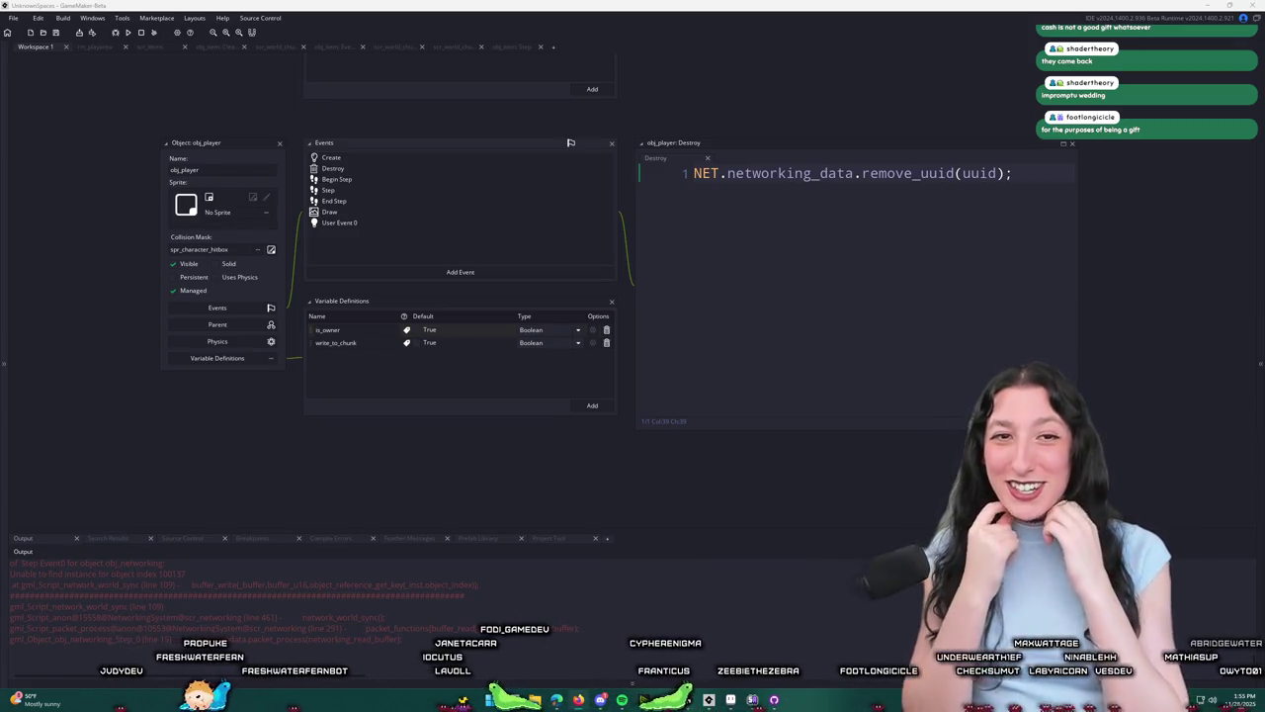
{"action": "key", "text": "Insert"}
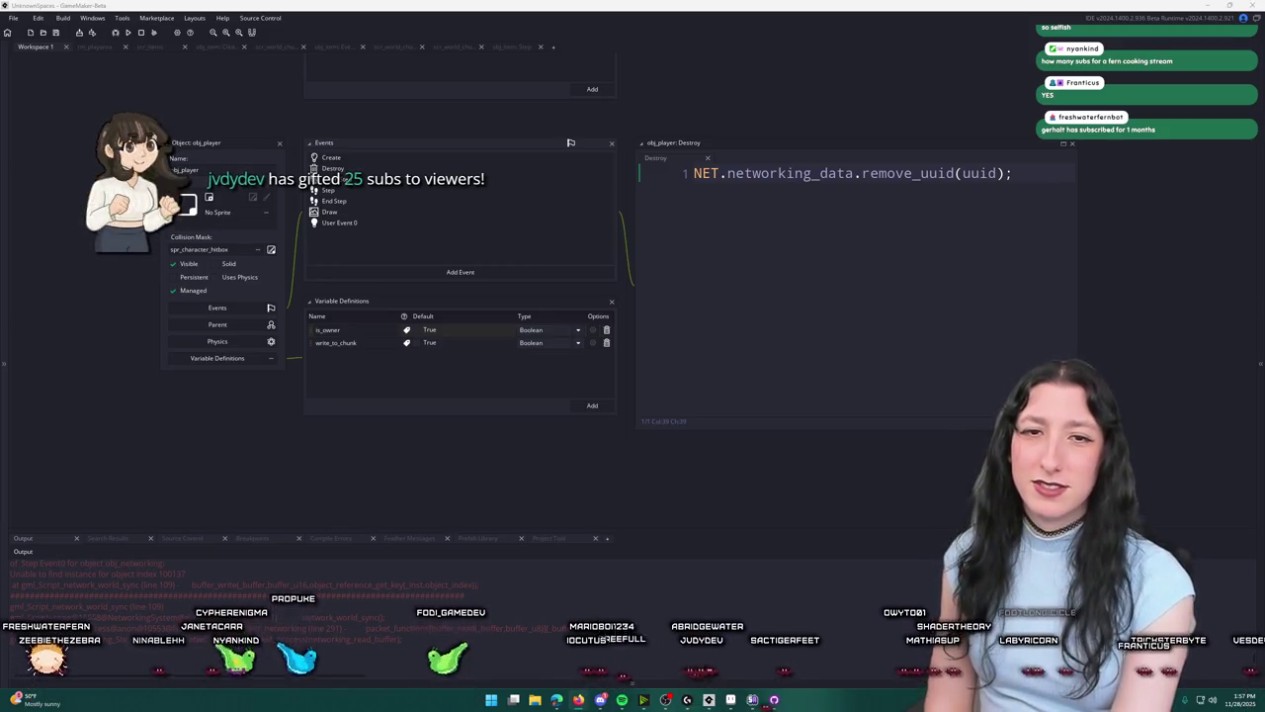
{"action": "key", "text": "Insert"}
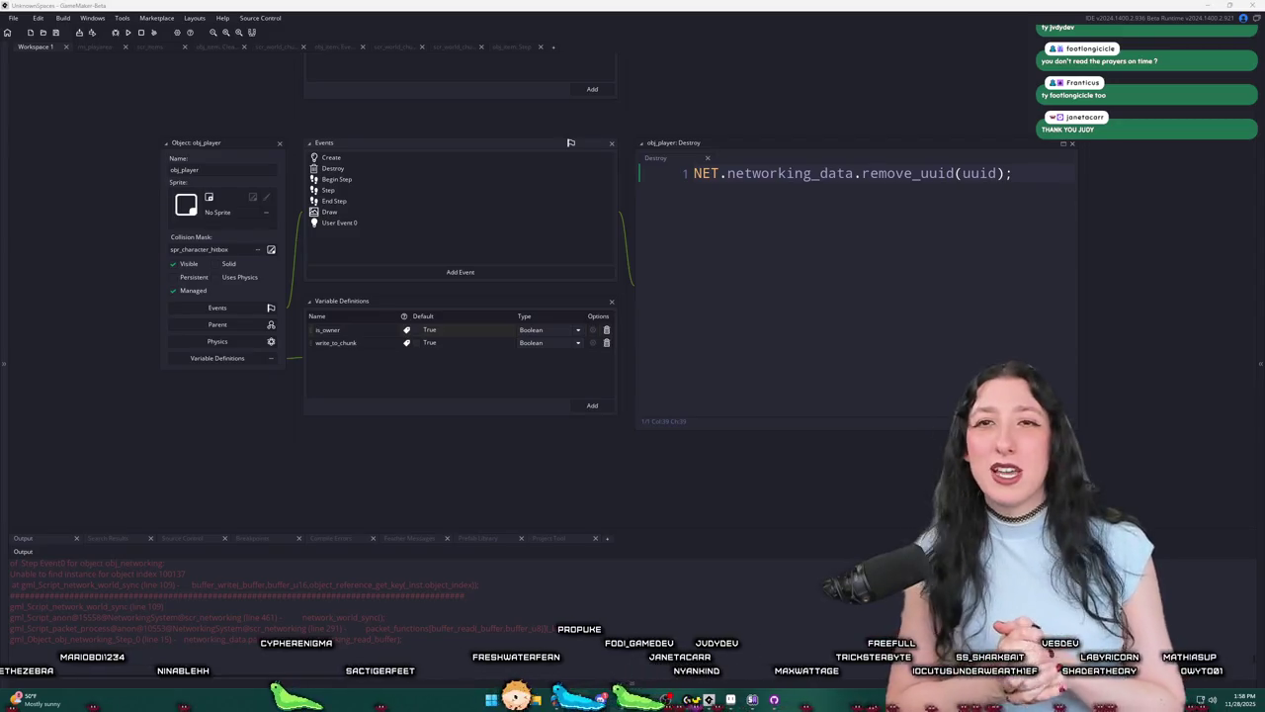
{"action": "key", "text": "Insert"}
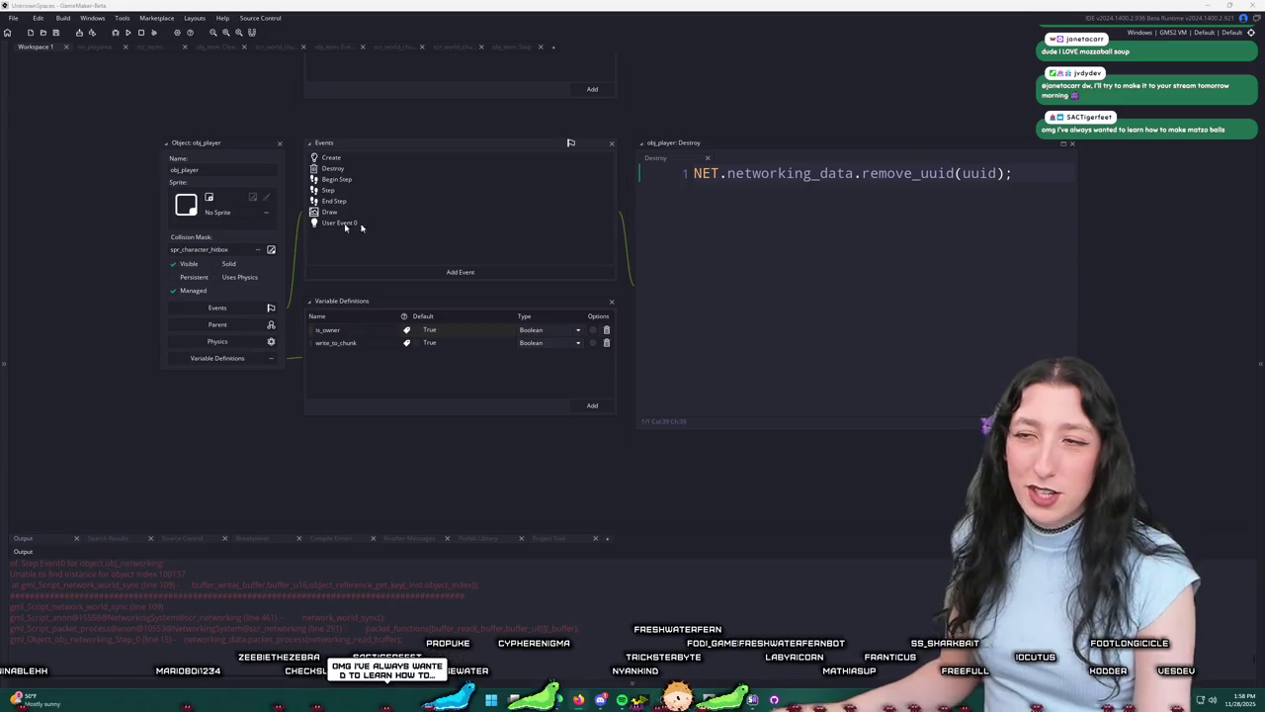
{"action": "scroll", "coordinate": [422, 237], "scroll_direction": "up", "scroll_amount": 3}
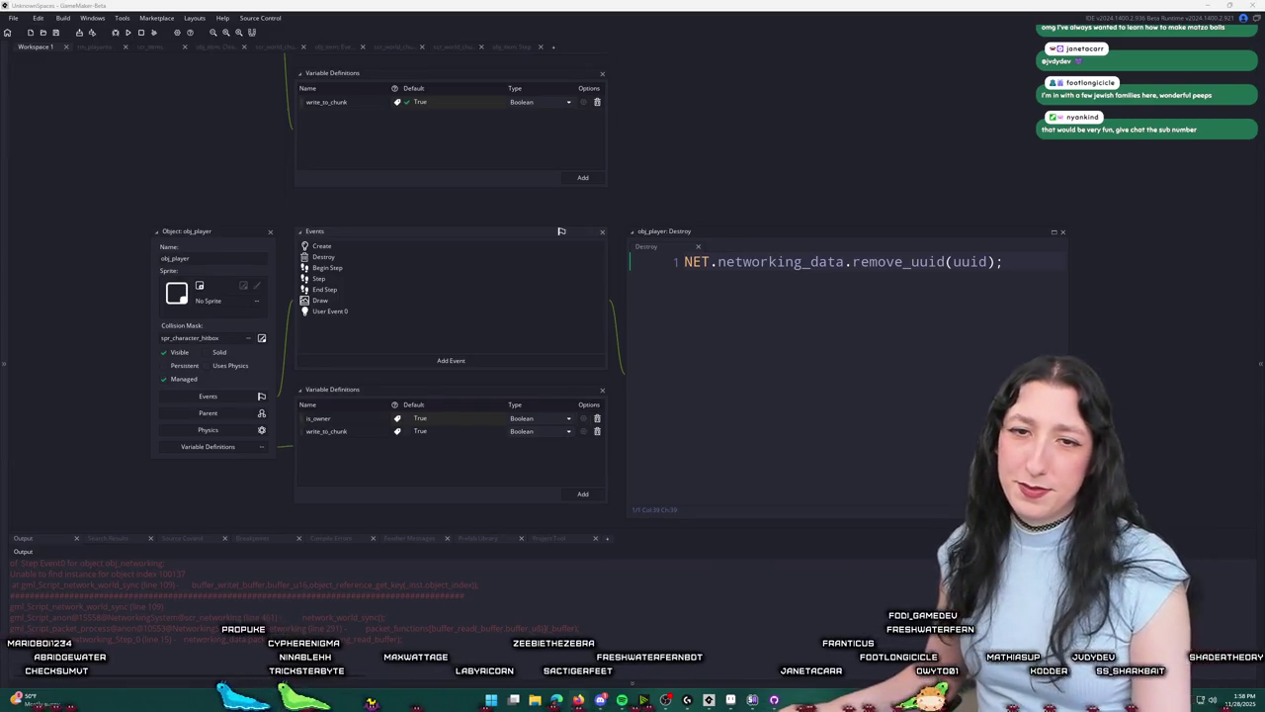
Step: Switch from GameMaker to the browser's Twitch live stream page
{"action": "key", "text": "alt+Tab"}
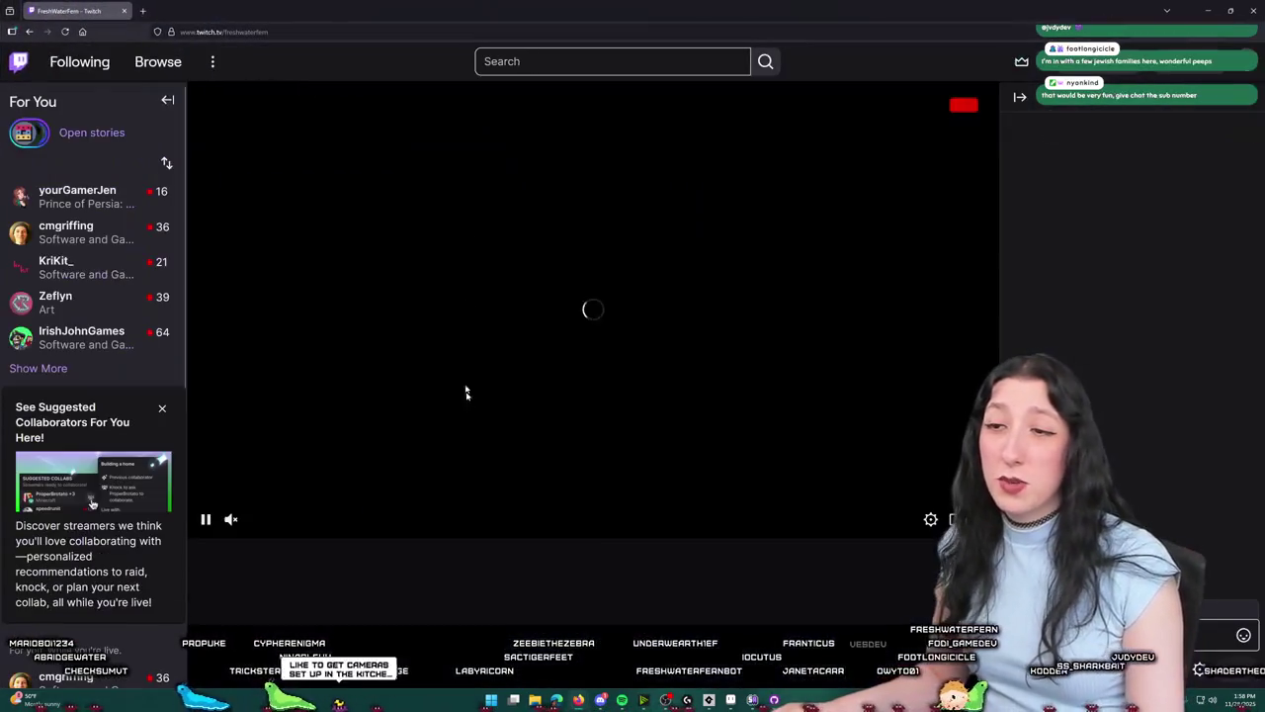
Step: Scroll down to the channel's About panels and back up a little
{"action": "scroll", "coordinate": [432, 534], "scroll_direction": "down", "scroll_amount": 10}
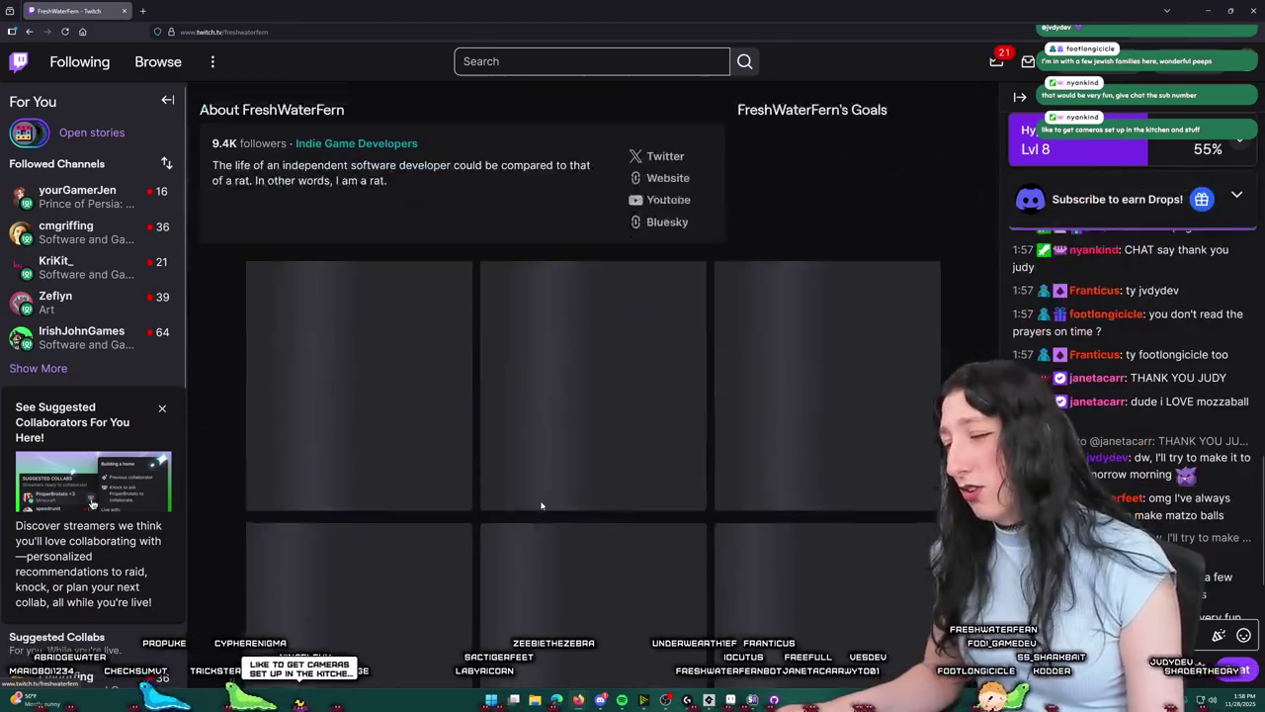
{"action": "scroll", "coordinate": [582, 385], "scroll_direction": "up", "scroll_amount": 4}
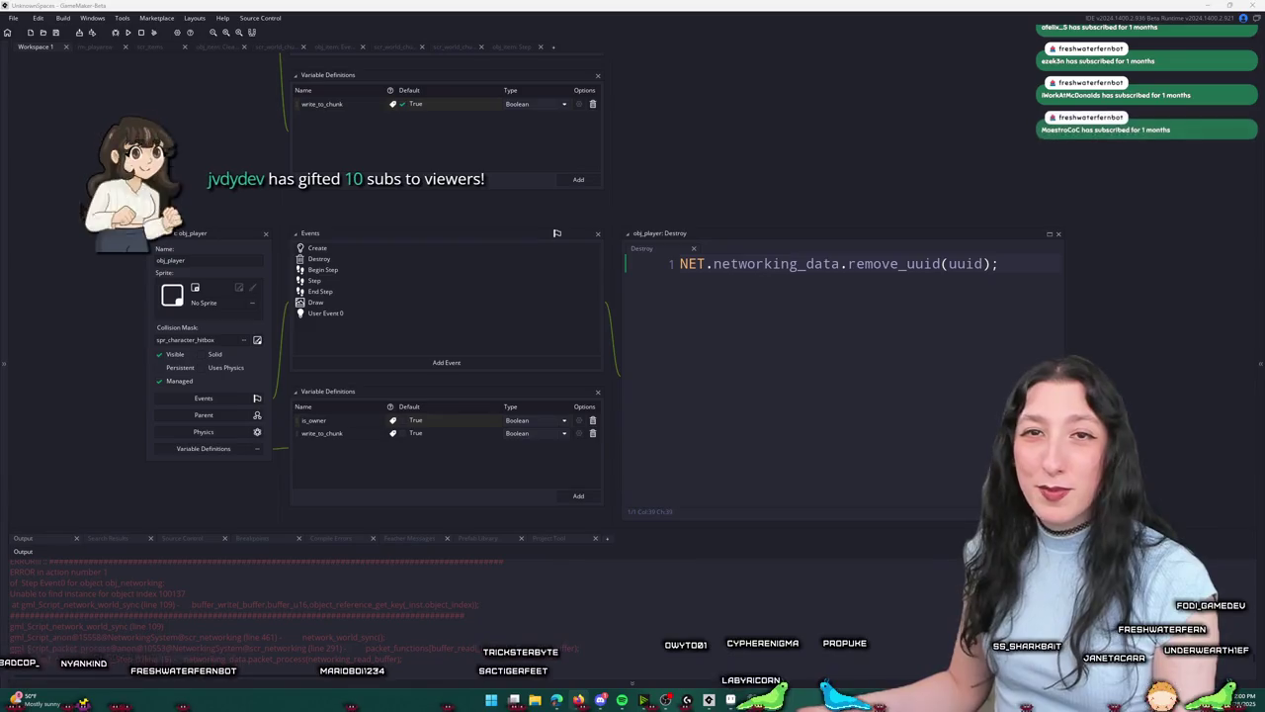
Step: Bring the Twitch stream page with its chat back in front of GameMaker
{"action": "key", "text": "alt+Tab"}
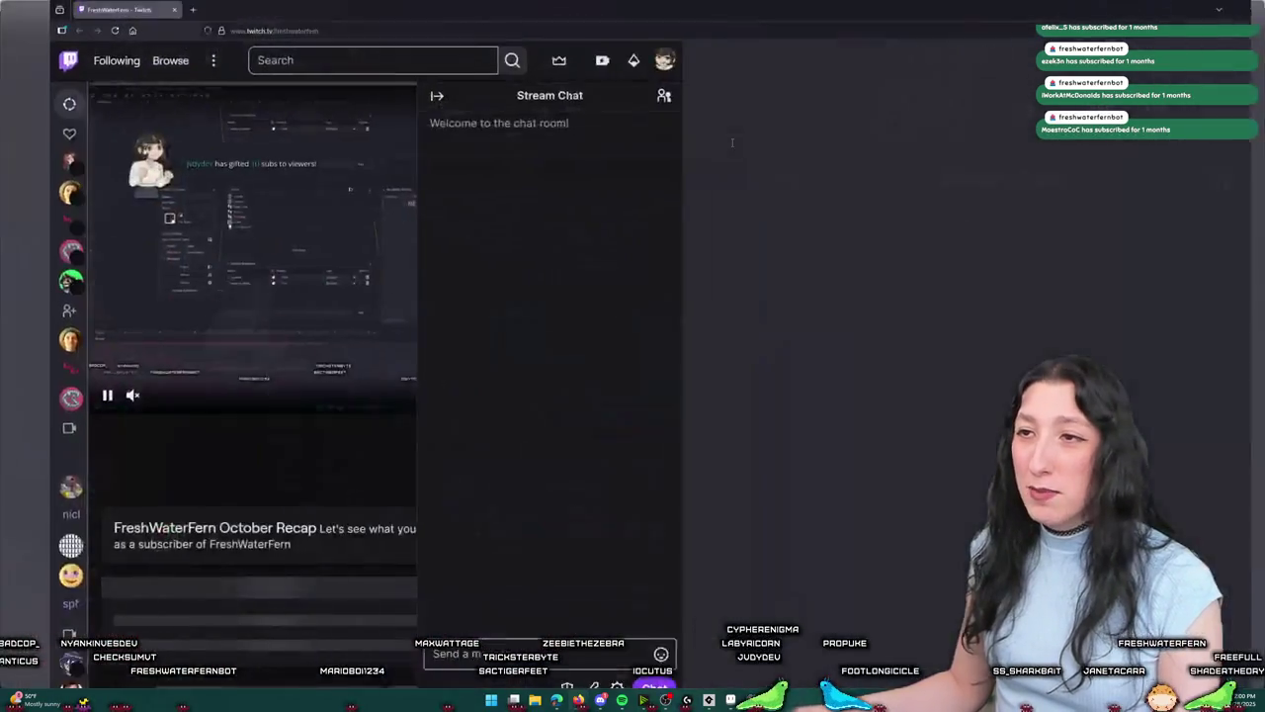
Step: Scroll to the Streamlabs leaderboard and highlight the gift counts 350, 298, 296 and 112
{"action": "scroll", "coordinate": [435, 295], "scroll_direction": "down", "scroll_amount": 5}
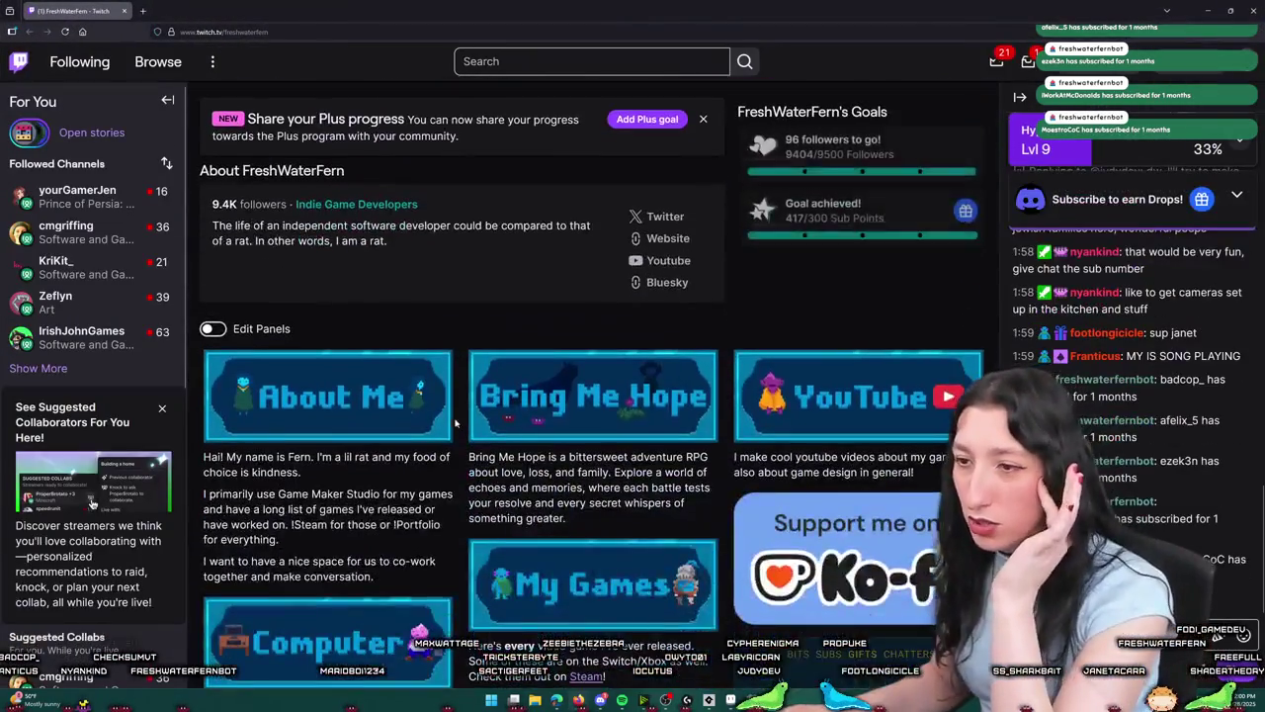
{"action": "scroll", "coordinate": [453, 415], "scroll_direction": "down", "scroll_amount": 4}
{"action": "scroll", "coordinate": [464, 405], "scroll_direction": "up", "scroll_amount": 4}
{"action": "scroll", "coordinate": [494, 391], "scroll_direction": "down", "scroll_amount": 6}
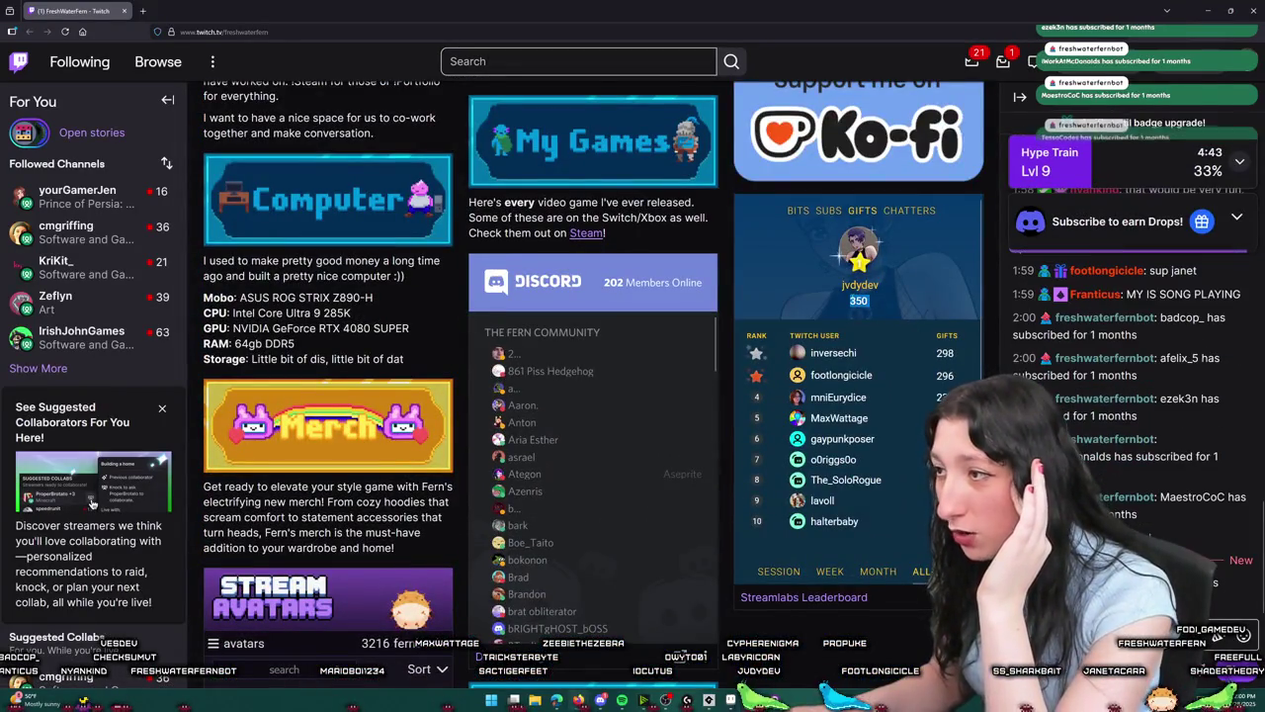
{"action": "double_click", "coordinate": [852, 301]}
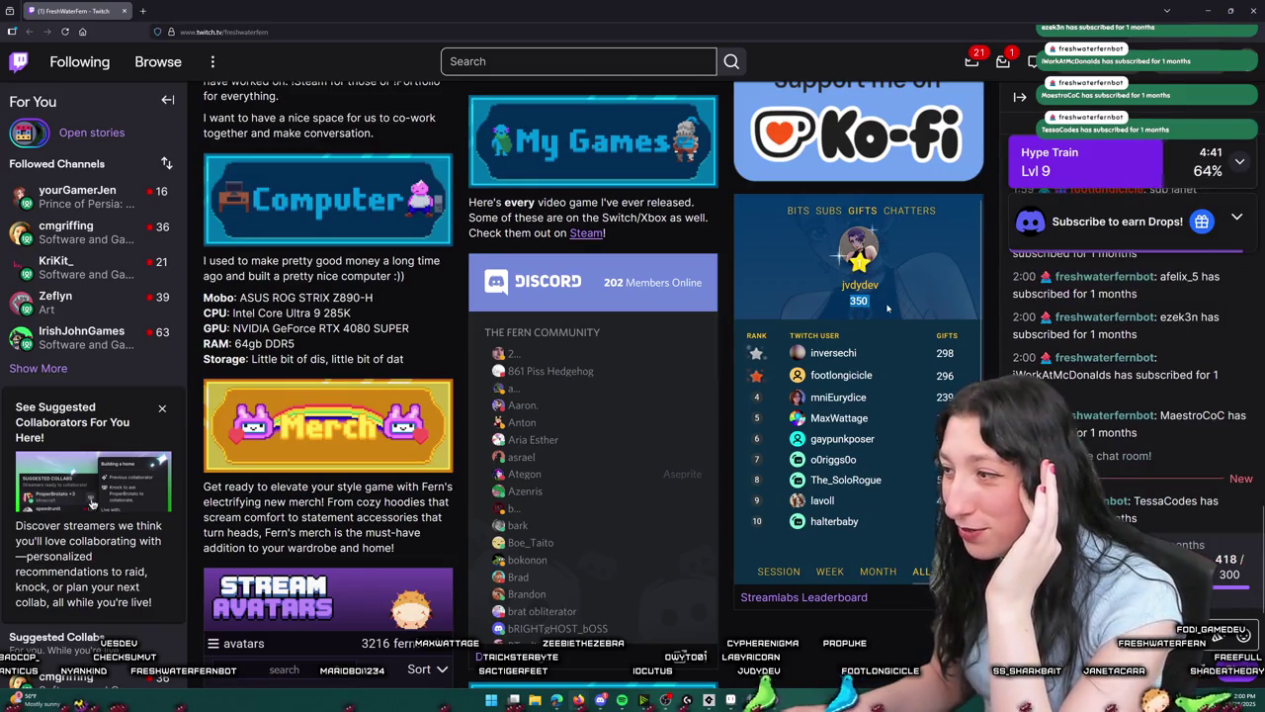
{"action": "double_click", "coordinate": [945, 354]}
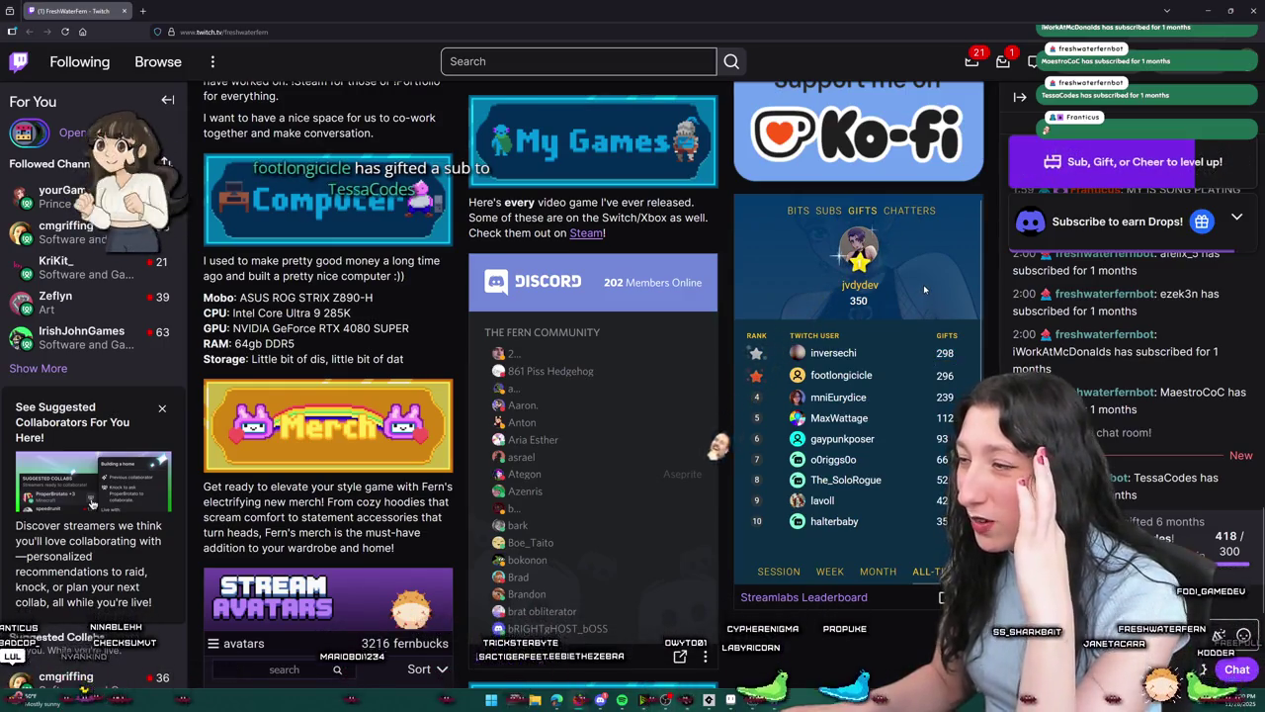
{"action": "double_click", "coordinate": [945, 375]}
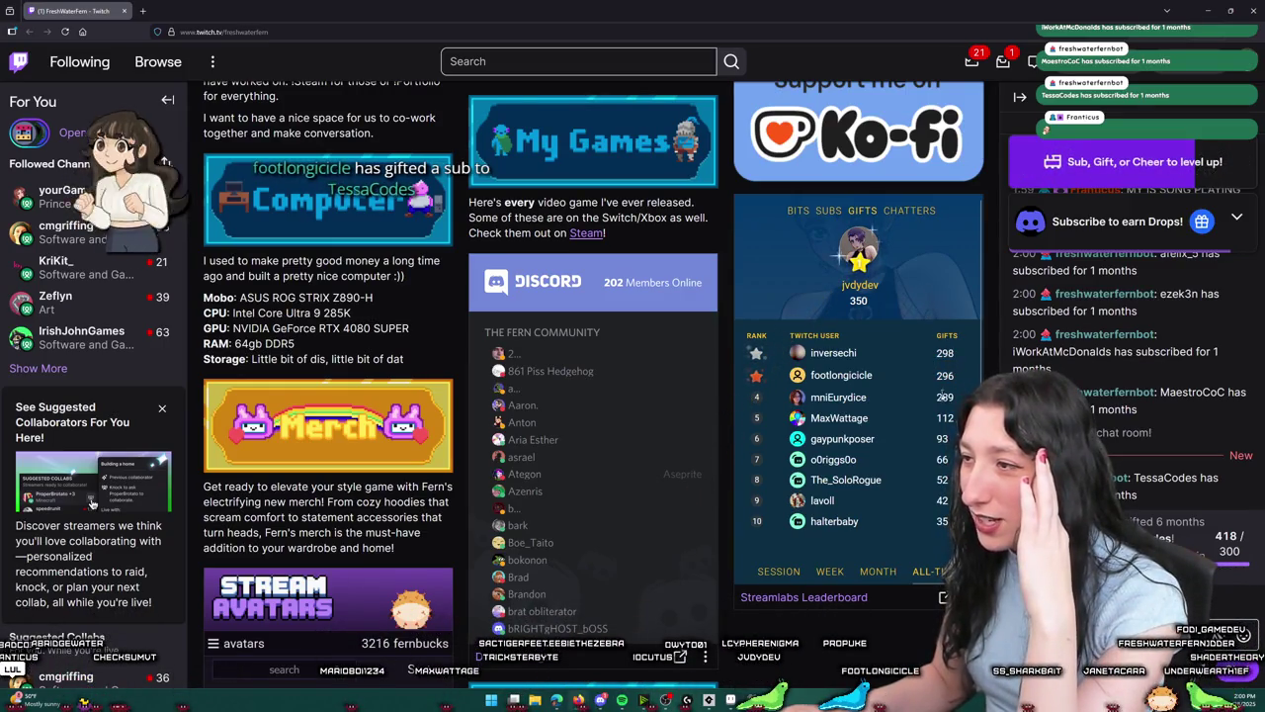
{"action": "left_click", "coordinate": [943, 395]}
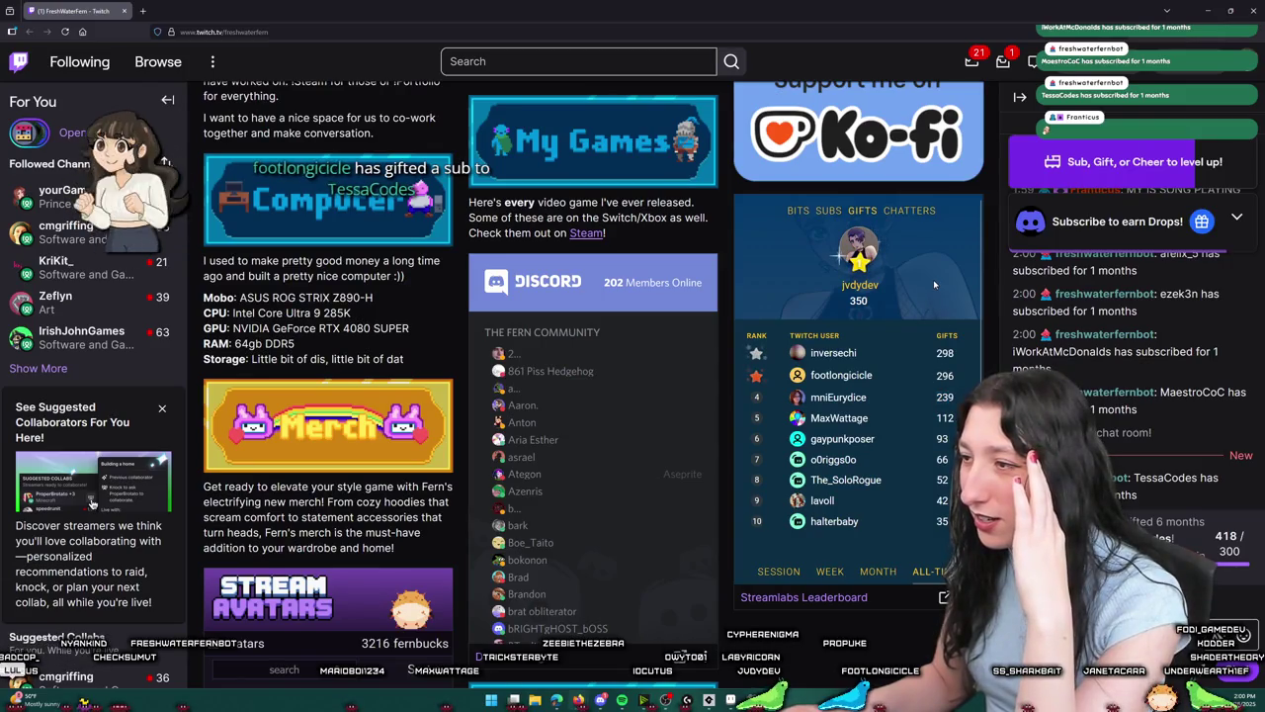
{"action": "double_click", "coordinate": [945, 417]}
{"action": "left_click", "coordinate": [934, 339]}
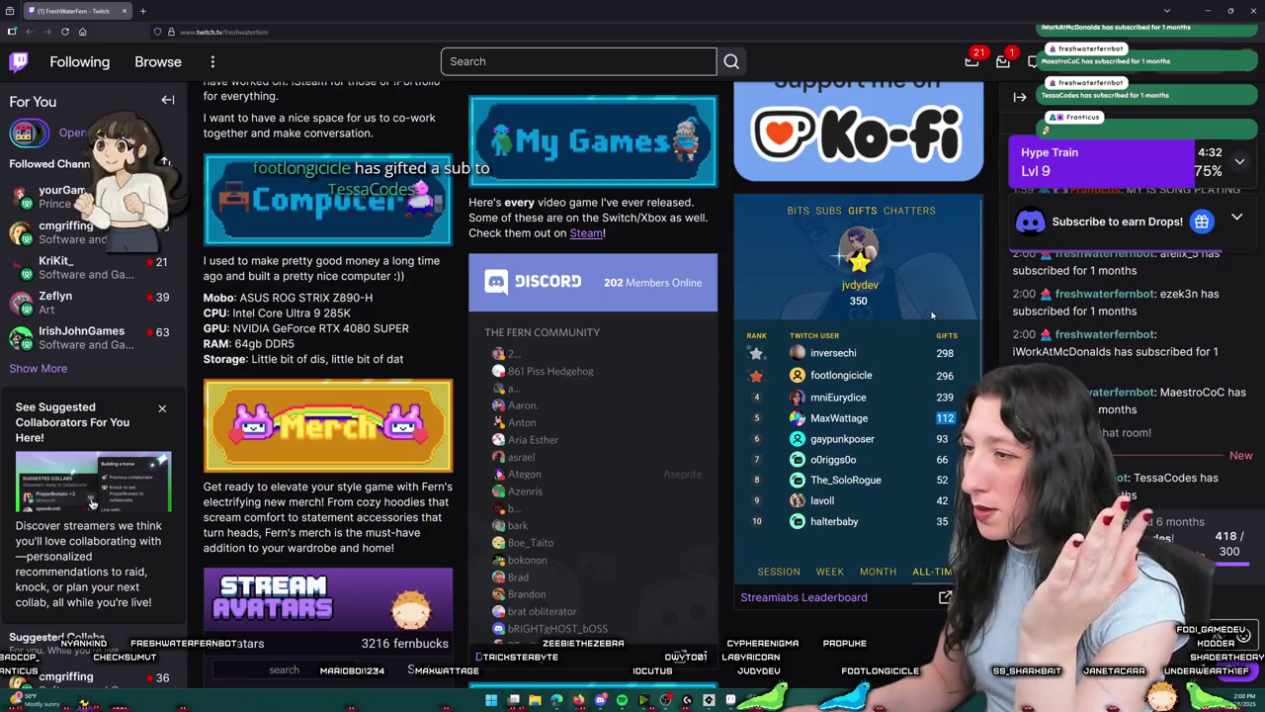
{"action": "mouse_move", "coordinate": [926, 441]}
{"action": "left_mouse_down"}
{"action": "mouse_move", "coordinate": [806, 439]}
{"action": "mouse_move", "coordinate": [808, 423]}
{"action": "left_mouse_up"}
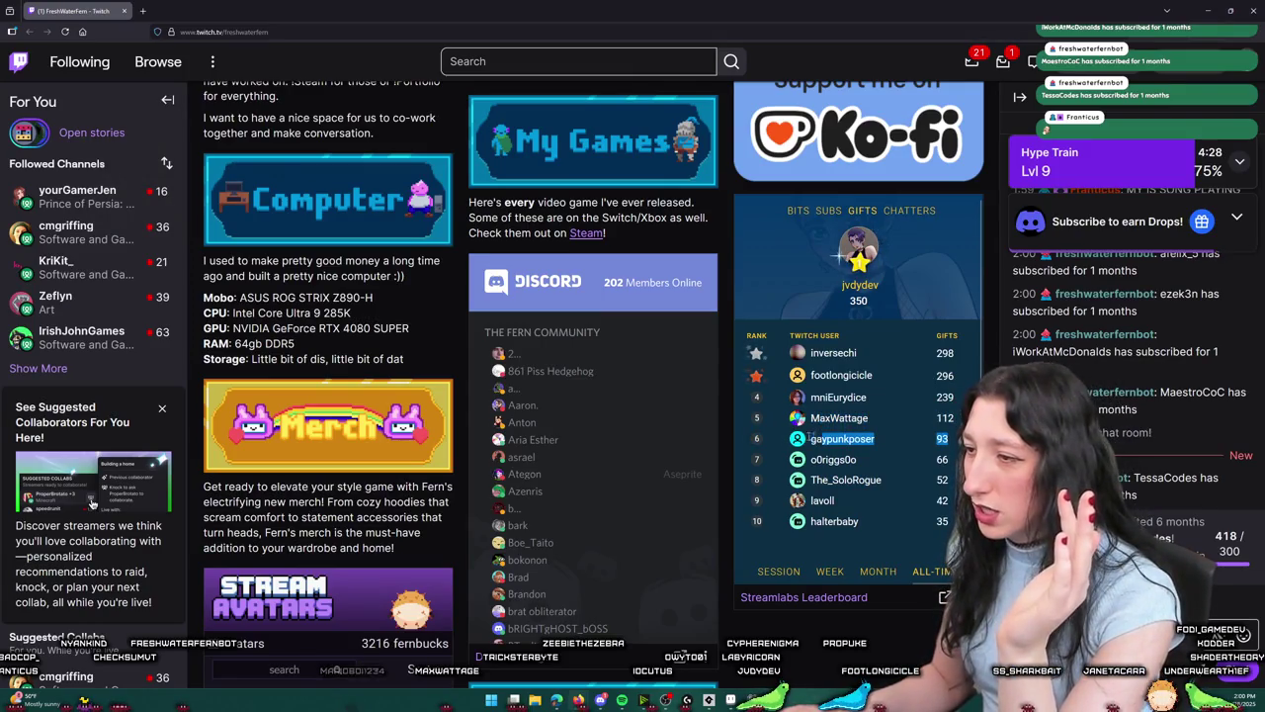
{"action": "left_click", "coordinate": [924, 297]}
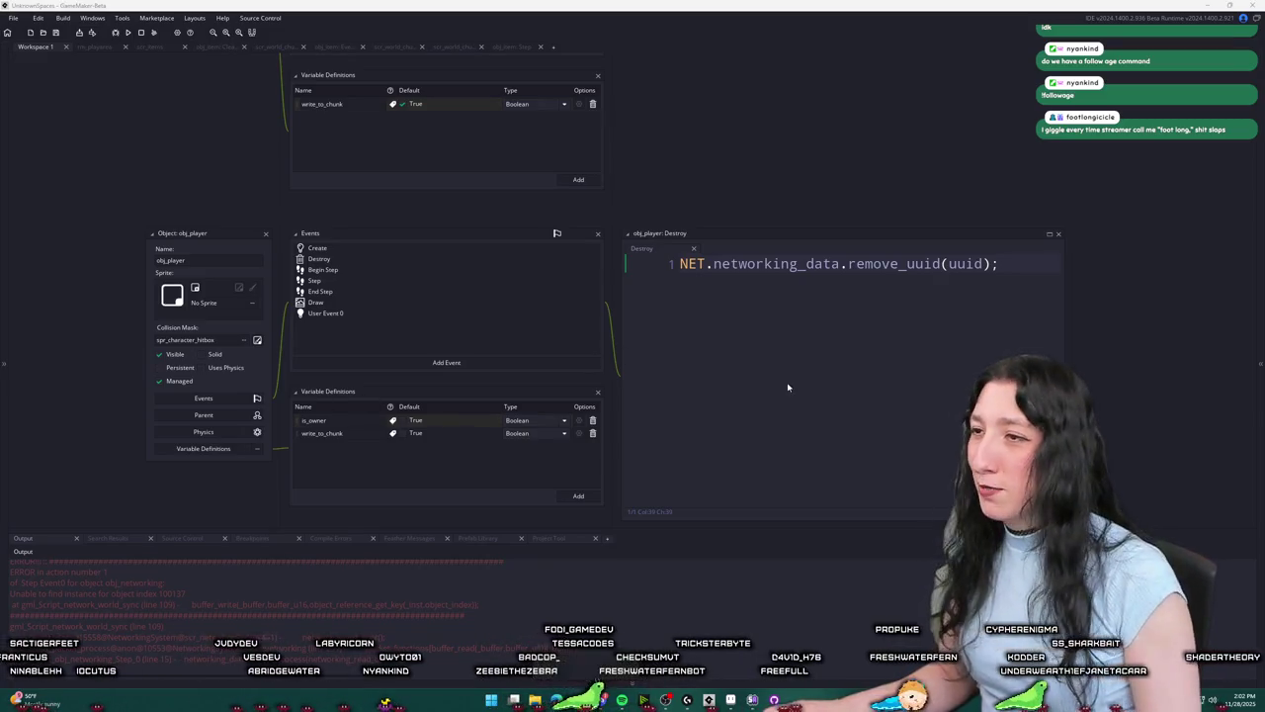
Step: Pan the workspace slightly and close the obj_player editor window with its X
{"action": "left_click_drag", "start_coordinate": [620, 324], "coordinate": [639, 328]}
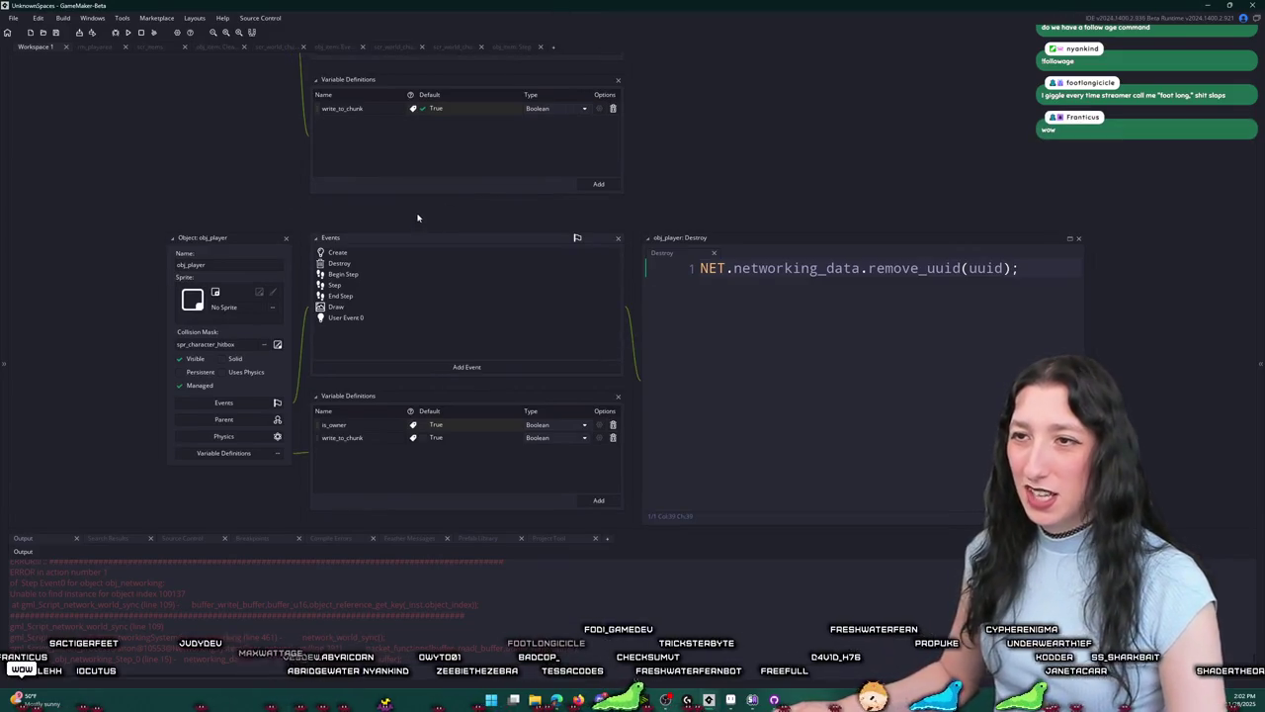
{"action": "left_click_drag", "start_coordinate": [417, 217], "coordinate": [449, 331]}
{"action": "left_click", "coordinate": [316, 353]}
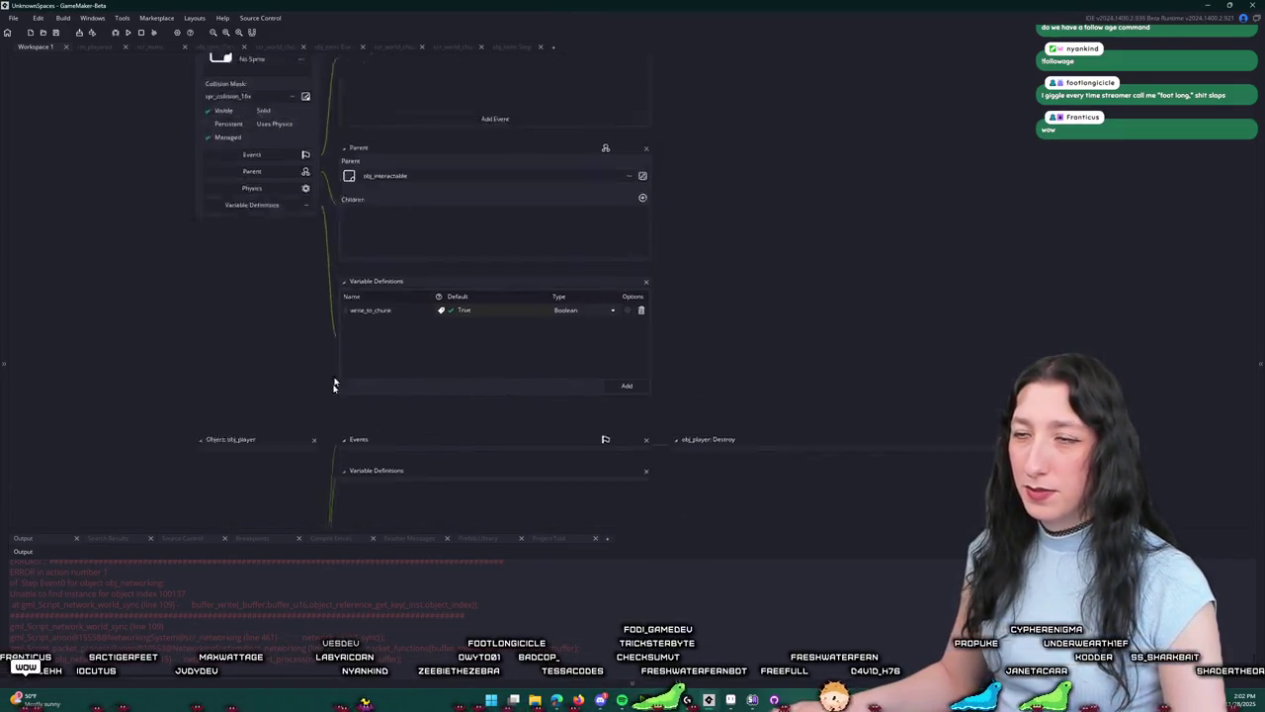
Step: Search assets for 'chunk' and open the scr_world_chunks script
{"action": "left_click_drag", "start_coordinate": [299, 97], "coordinate": [372, 268]}
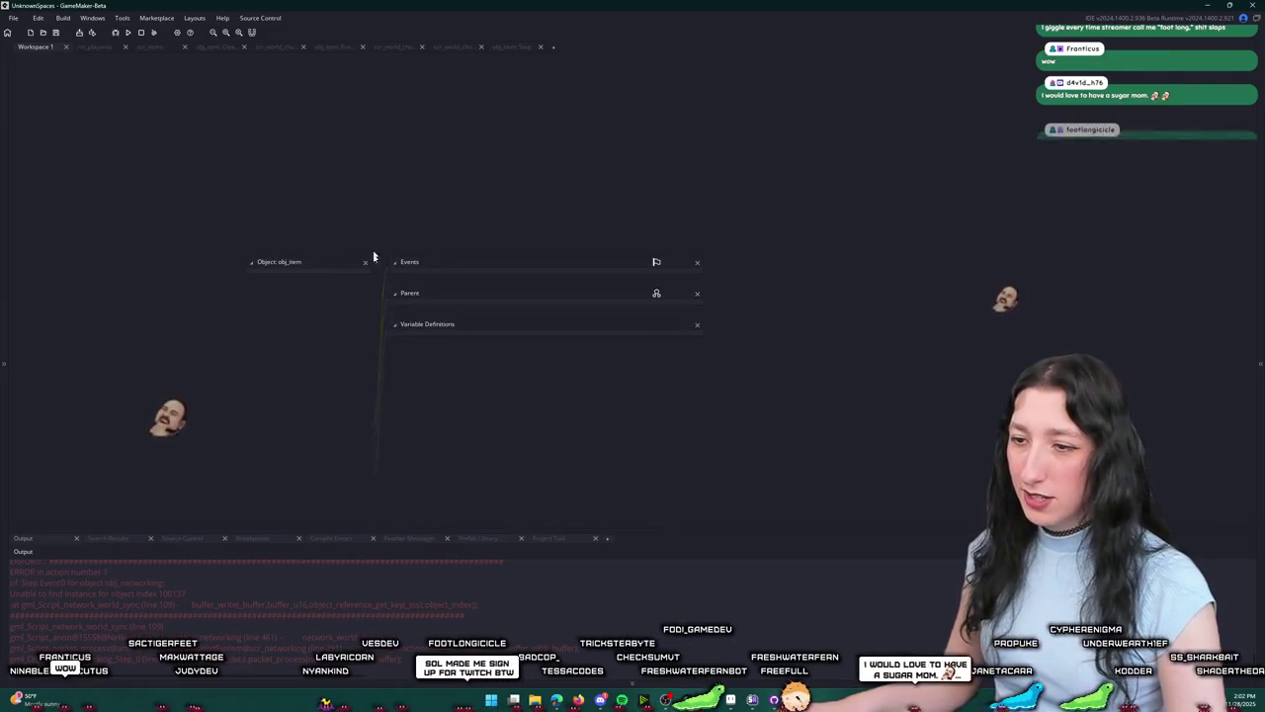
{"action": "key", "text": "ctrl+t"}
{"action": "type", "text": "o"}
{"action": "key", "text": "BackSpace"}
{"action": "type", "text": "chunk"}
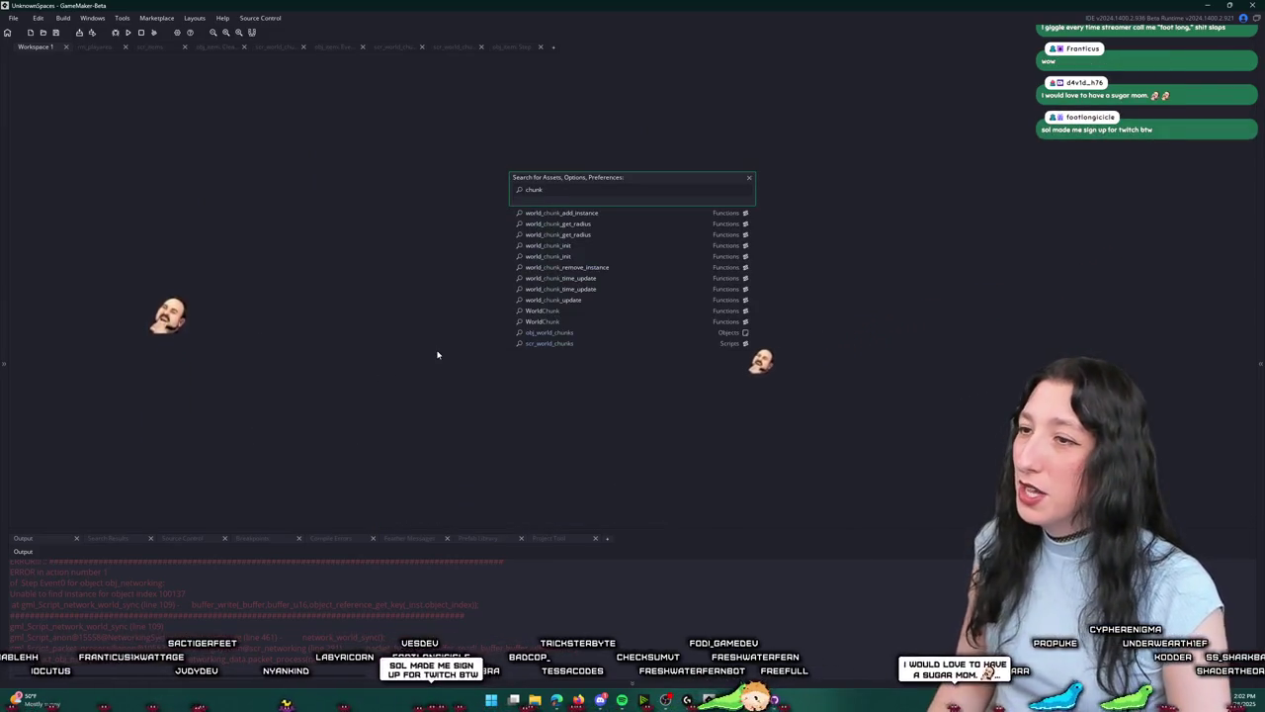
{"action": "key", "text": "Down"}
{"action": "key", "text": "Down"}
{"action": "key", "text": "Down"}
{"action": "key", "text": "Return"}
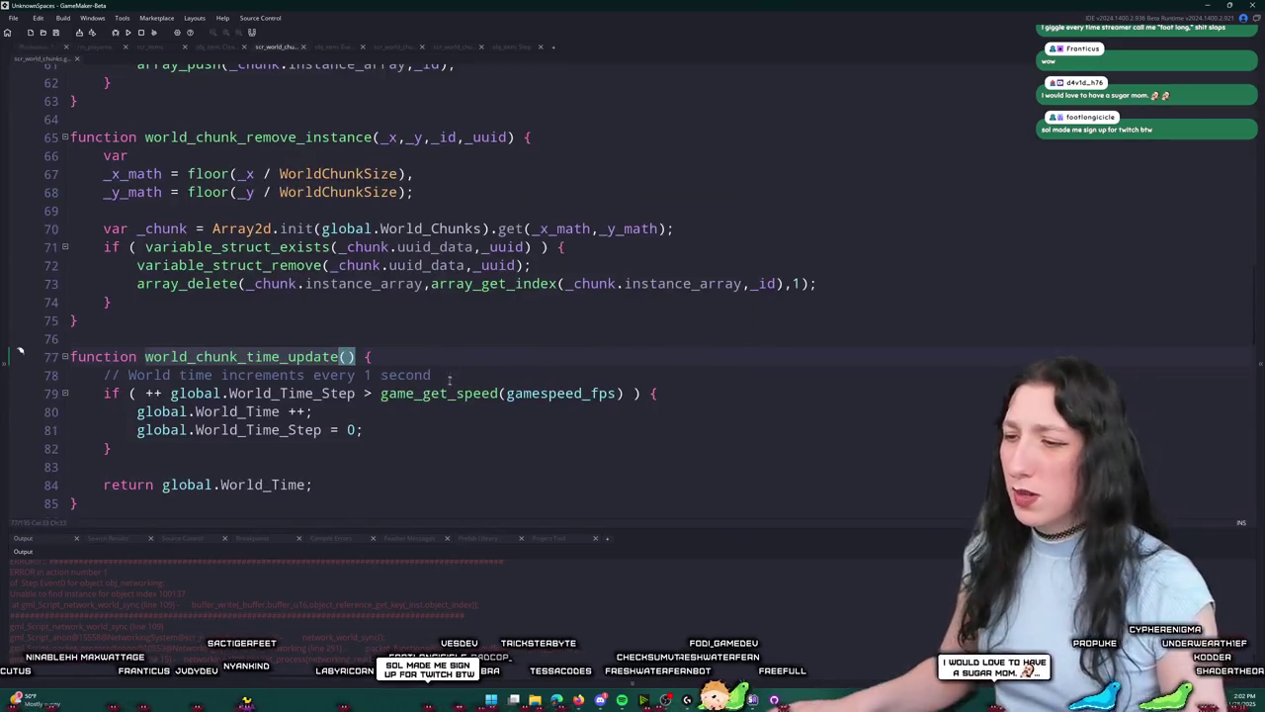
Step: In Bring Me Hope, expand the Async (Buffers) region and read buffer_async_init and buffer_async_save
{"action": "key", "text": "alt+Tab"}
{"action": "key", "text": "ctrl+t"}
{"action": "left_click", "coordinate": [217, 330]}
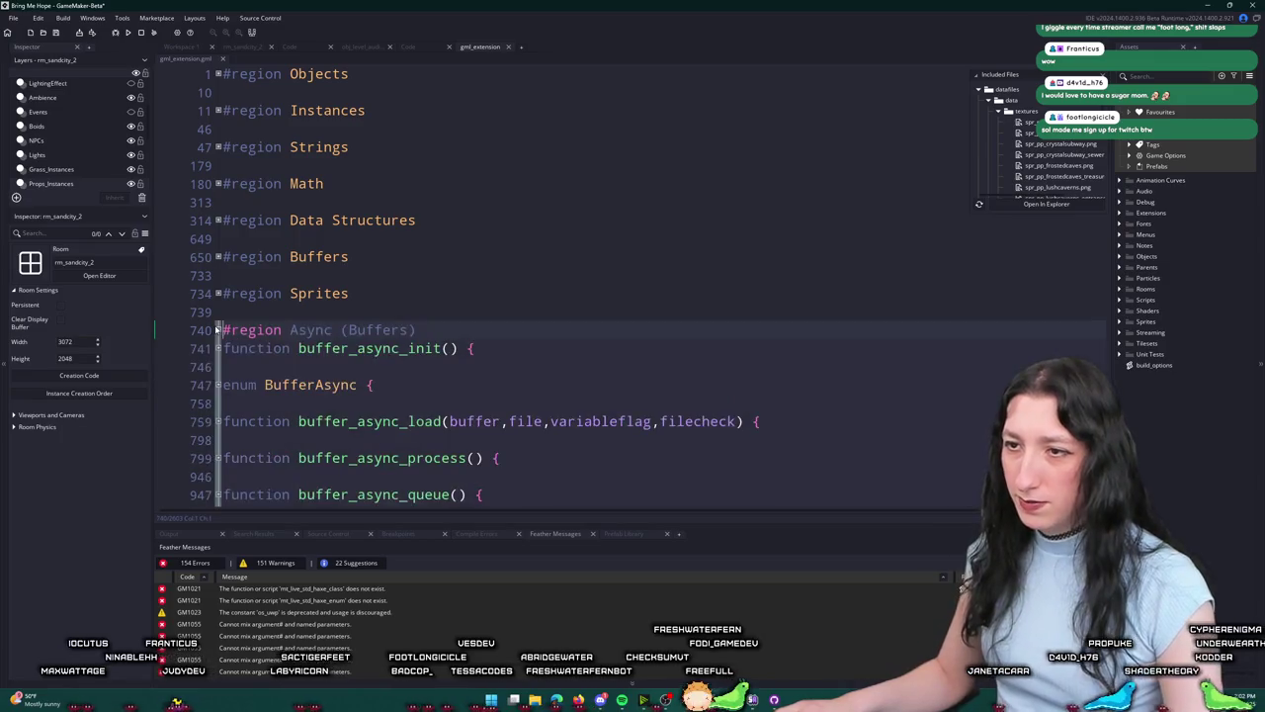
{"action": "left_click", "coordinate": [218, 348]}
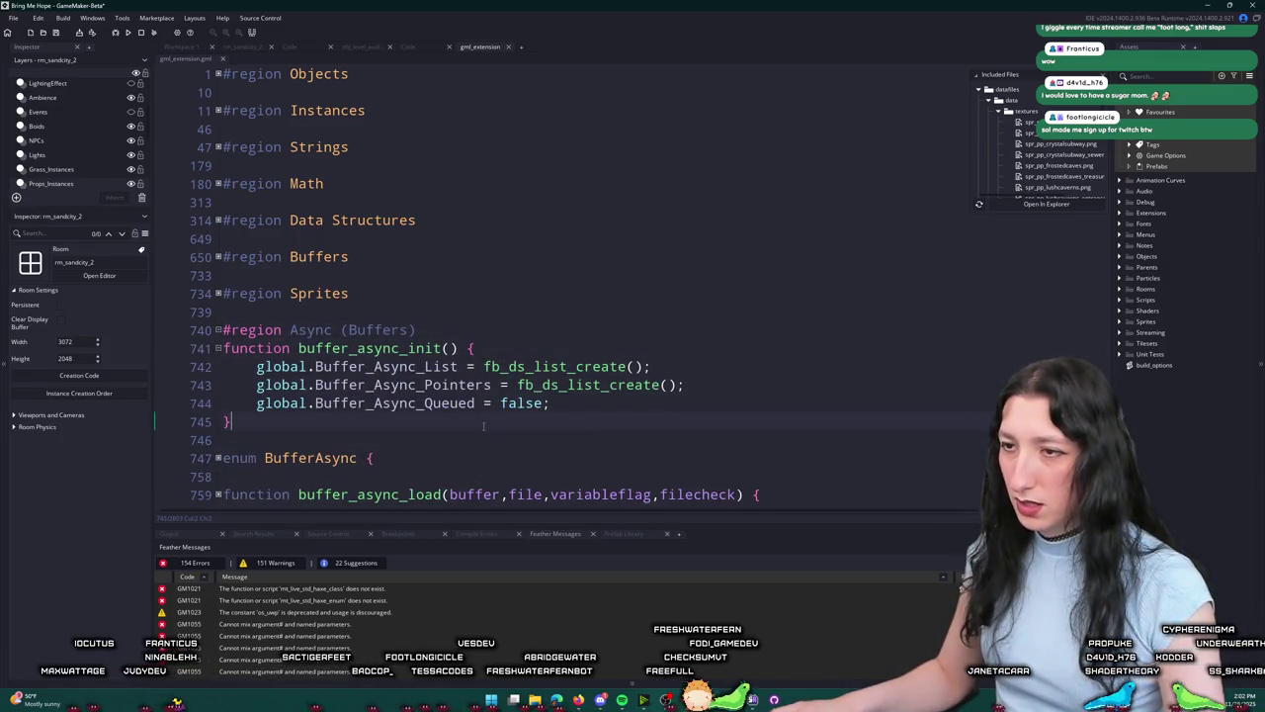
{"action": "key", "text": "ctrl+t"}
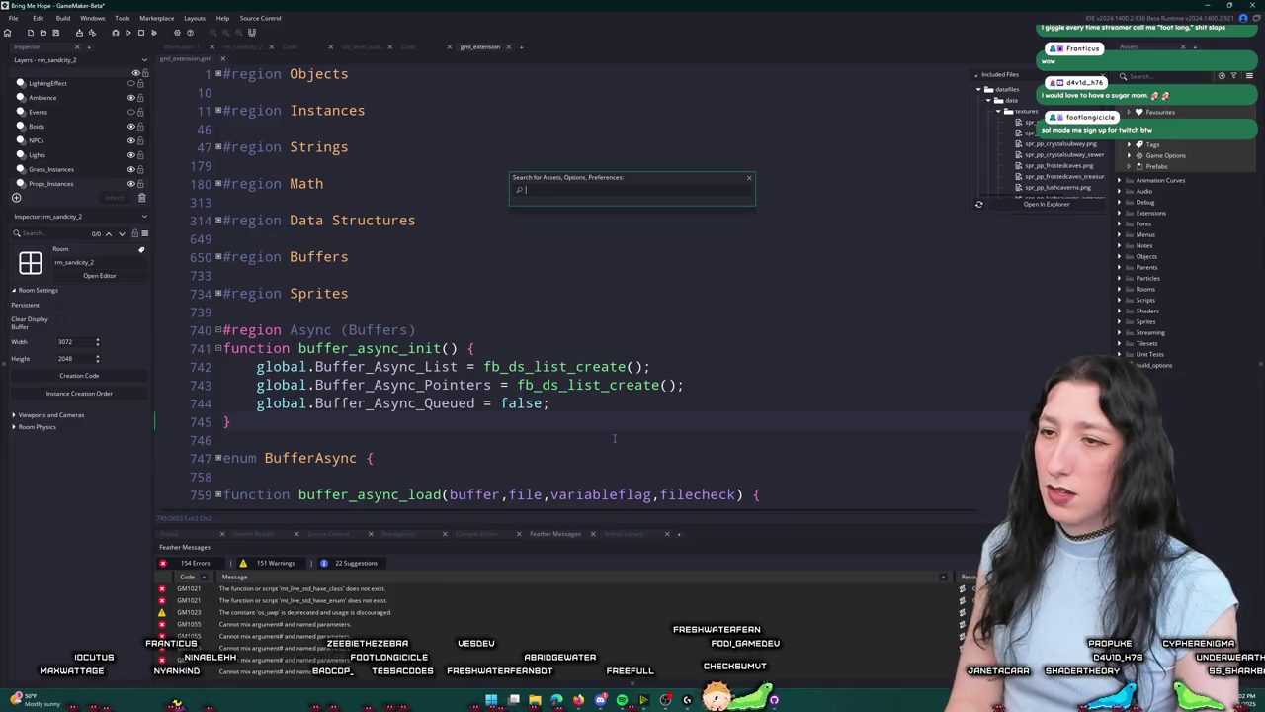
{"action": "key", "text": "Escape"}
{"action": "scroll", "coordinate": [494, 415], "scroll_direction": "down", "scroll_amount": 4}
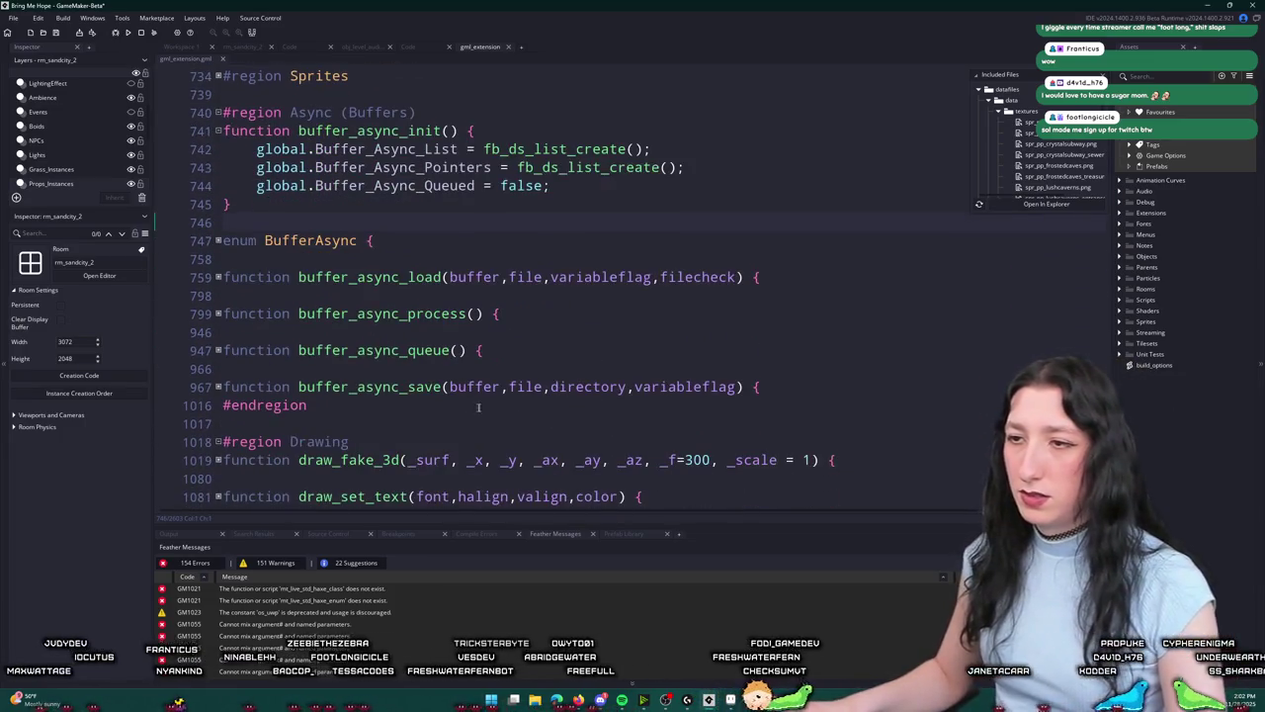
{"action": "left_click", "coordinate": [218, 387]}
{"action": "scroll", "coordinate": [166, 302], "scroll_direction": "down", "scroll_amount": 2}
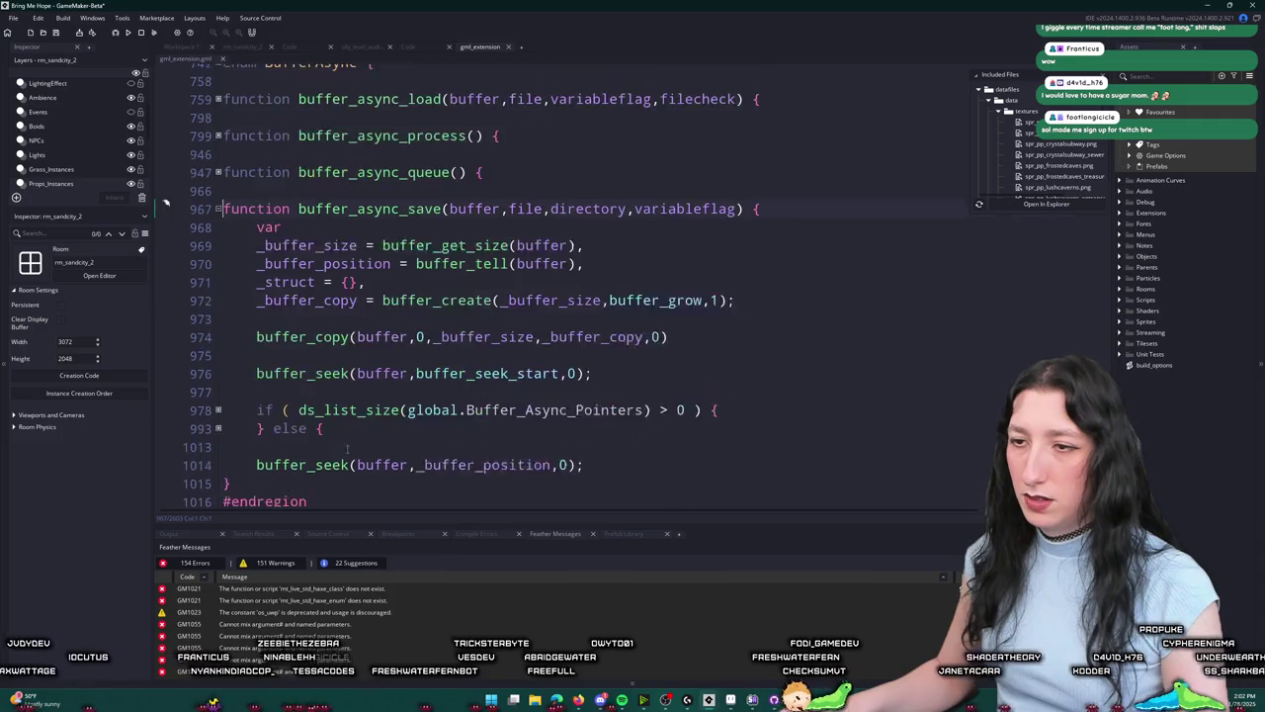
{"action": "scroll", "coordinate": [211, 240], "scroll_direction": "up", "scroll_amount": 2}
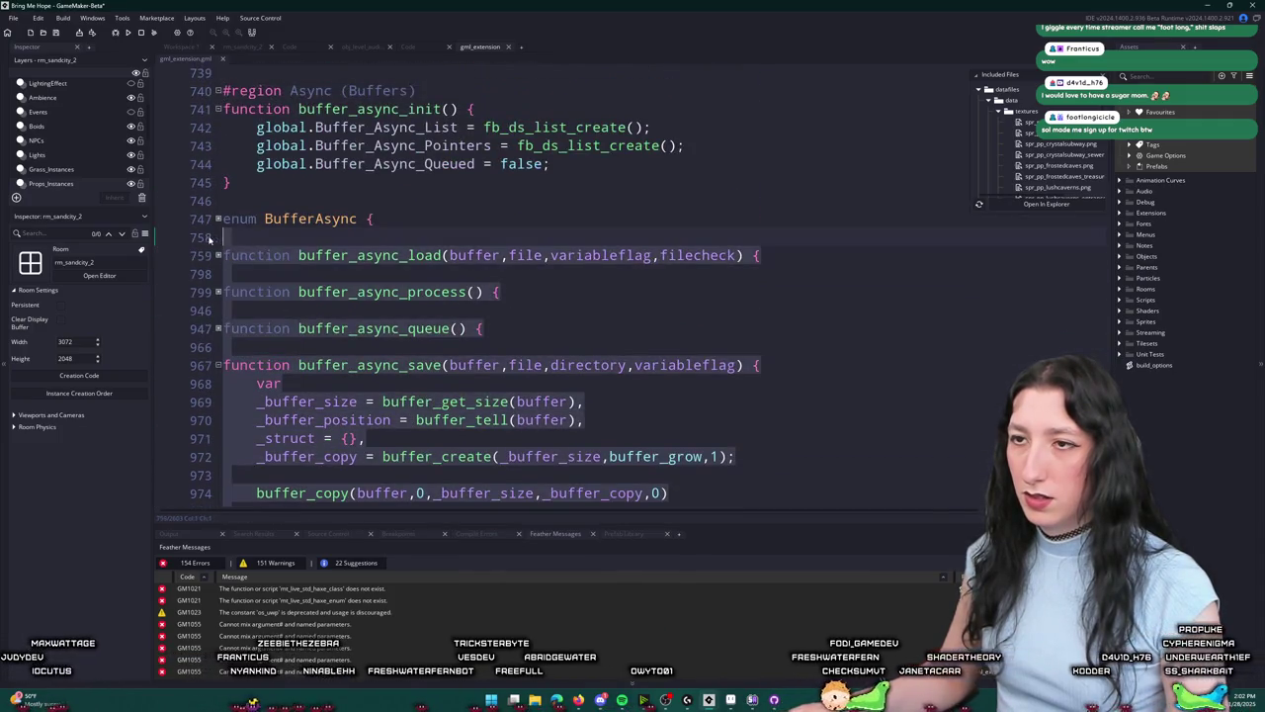
{"action": "scroll", "coordinate": [211, 240], "scroll_direction": "up", "scroll_amount": 1}
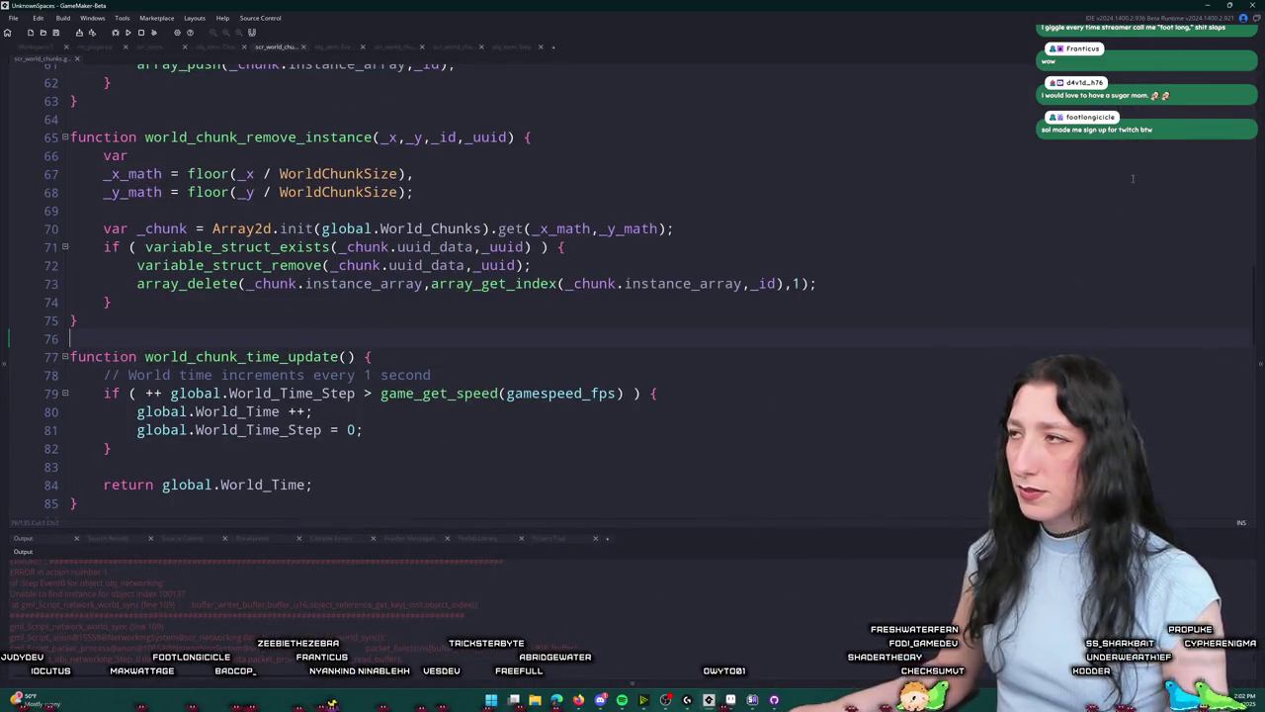
Step: Create a new script named scr_buffer_async in the Scripts folder
{"action": "right_click", "coordinate": [1017, 234]}
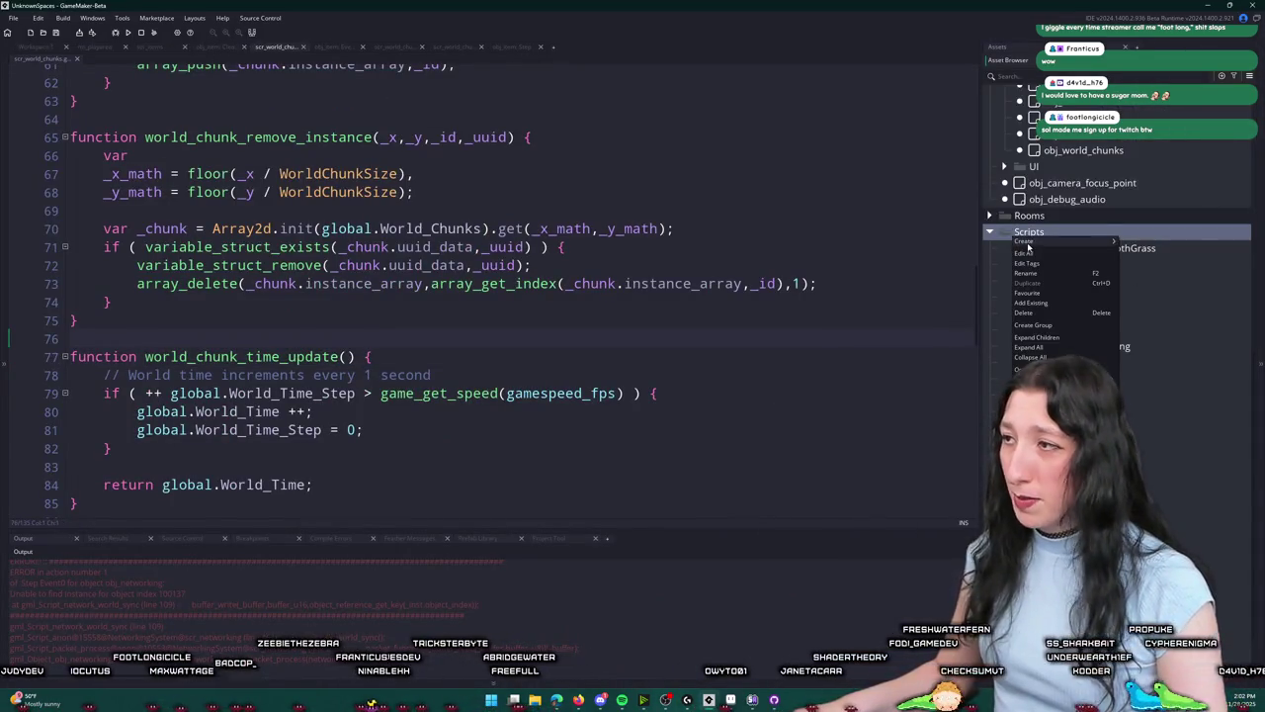
{"action": "mouse_move", "coordinate": [1033, 242]}
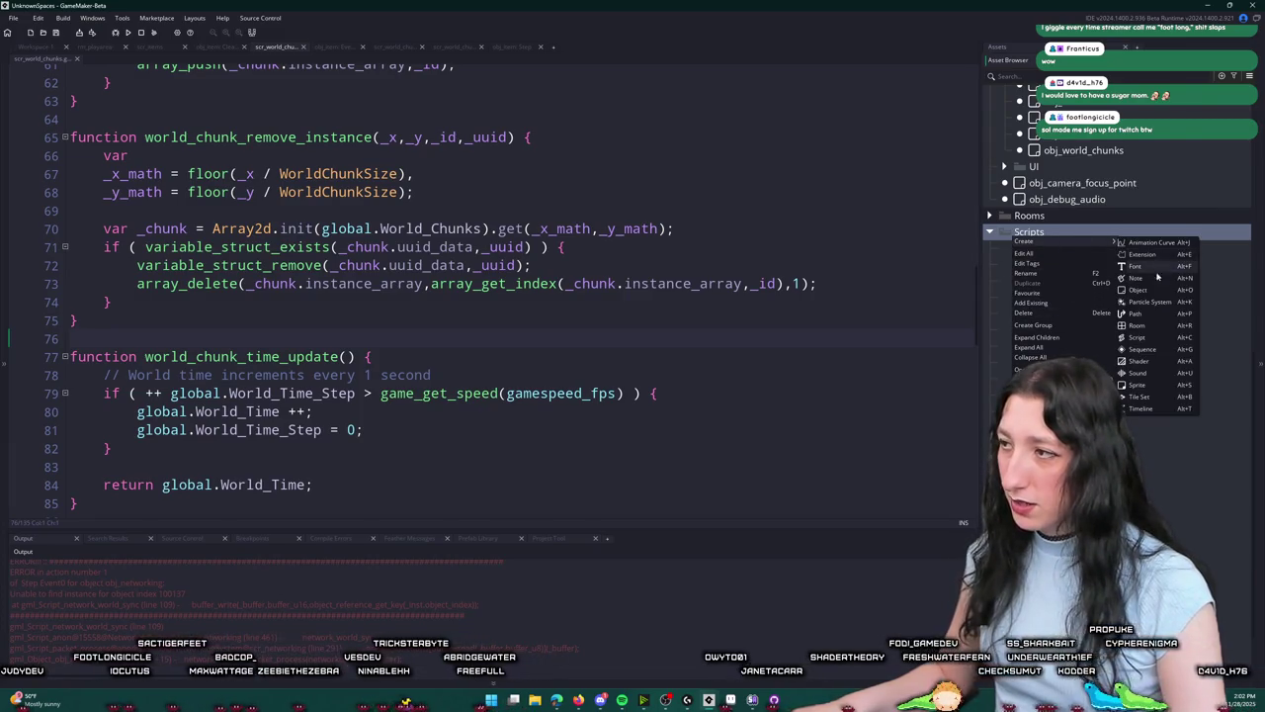
{"action": "left_click", "coordinate": [1139, 337]}
{"action": "type", "text": "scr_buffer_async"}
{"action": "key", "text": "Return"}
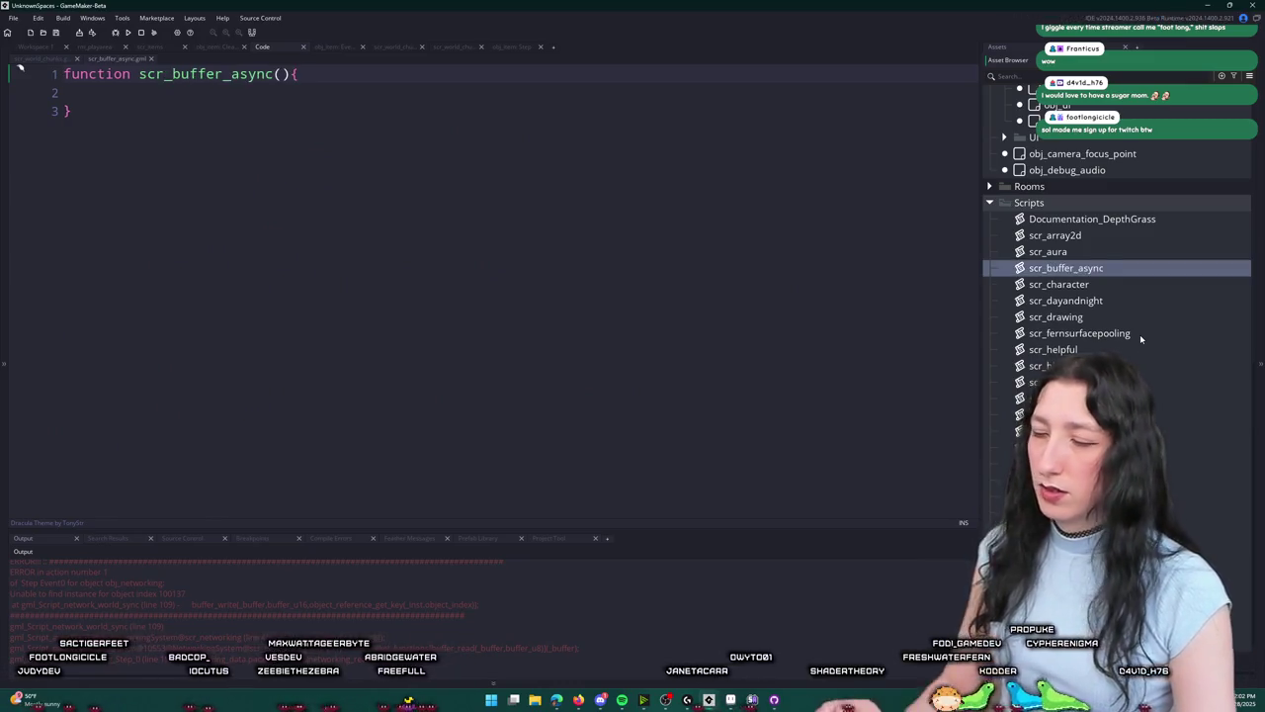
Step: Replace the placeholder with the pasted async buffer code and review the BufferAsync enum
{"action": "key", "text": "ctrl+a"}
{"action": "key", "text": "ctrl+v"}
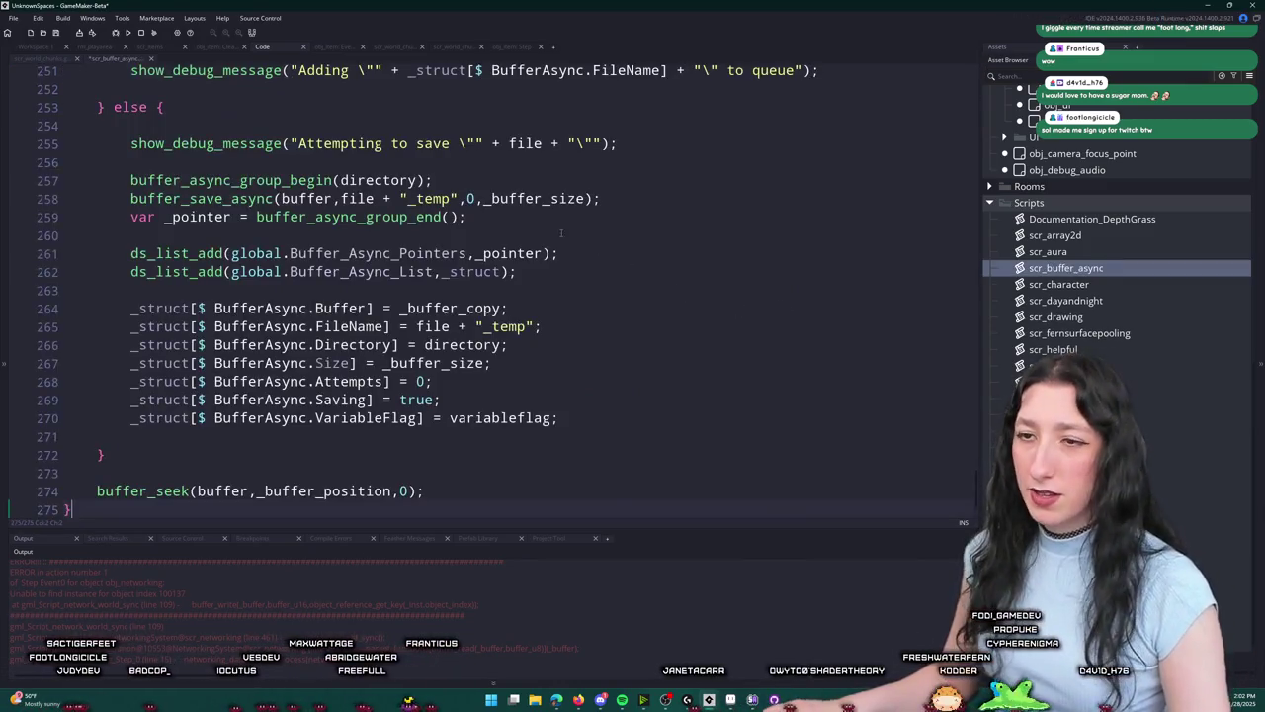
{"action": "scroll", "coordinate": [533, 235], "scroll_direction": "up", "scroll_amount": 12}
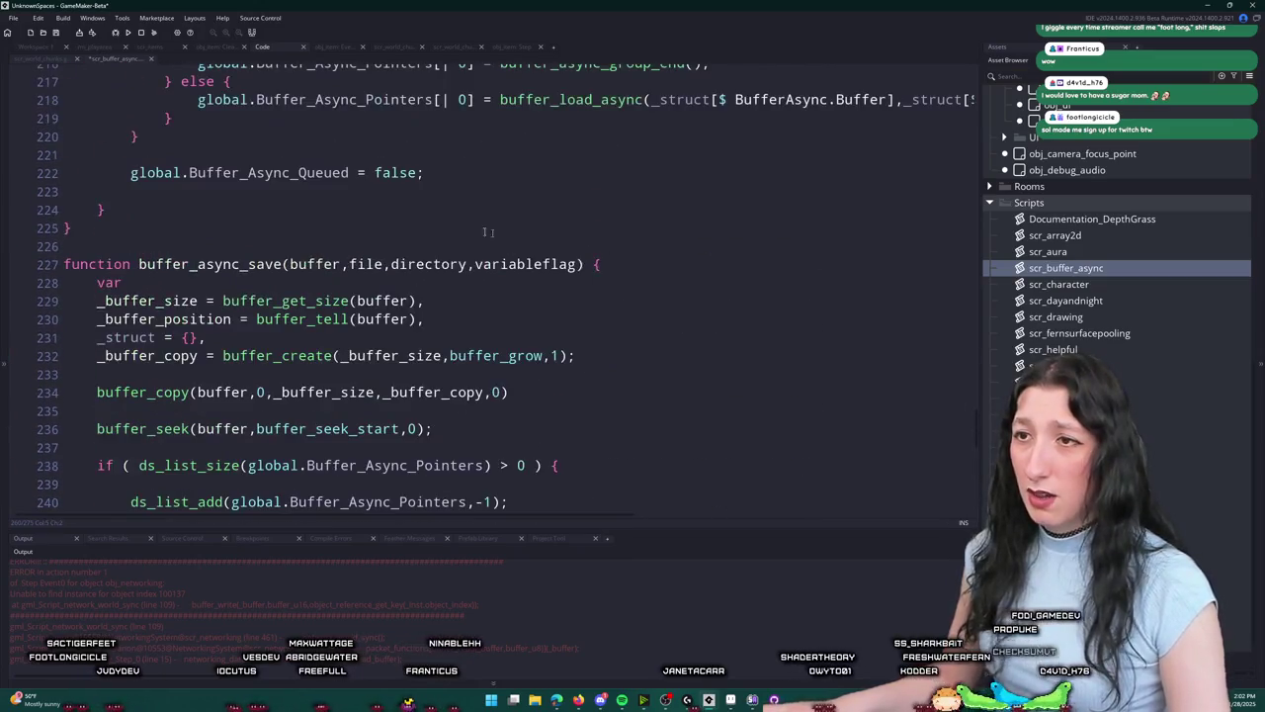
{"action": "left_click", "coordinate": [509, 172]}
{"action": "scroll", "coordinate": [512, 148], "scroll_direction": "up", "scroll_amount": 10}
{"action": "left_click", "coordinate": [512, 124]}
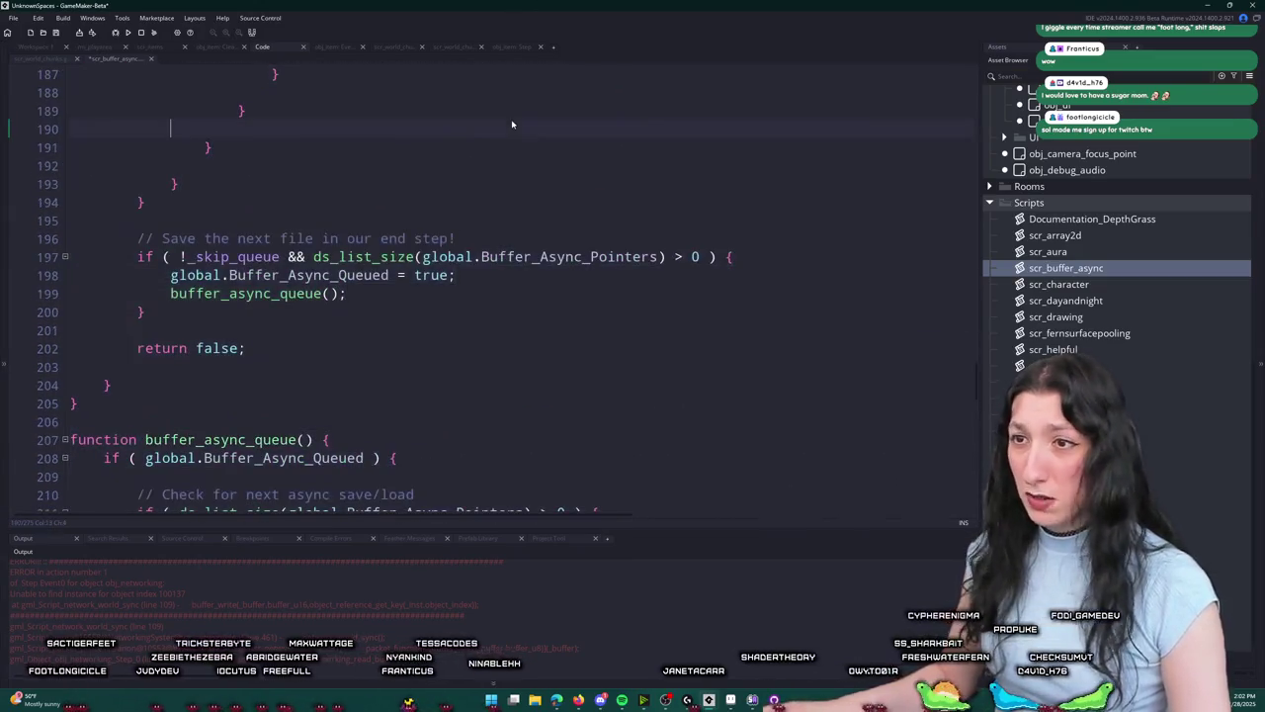
{"action": "scroll", "coordinate": [511, 125], "scroll_direction": "up", "scroll_amount": 20}
{"action": "left_click", "coordinate": [489, 208]}
{"action": "scroll", "coordinate": [489, 212], "scroll_direction": "up", "scroll_amount": 14}
{"action": "left_click", "coordinate": [408, 259]}
{"action": "scroll", "coordinate": [408, 259], "scroll_direction": "up", "scroll_amount": 6}
{"action": "left_click", "coordinate": [410, 219]}
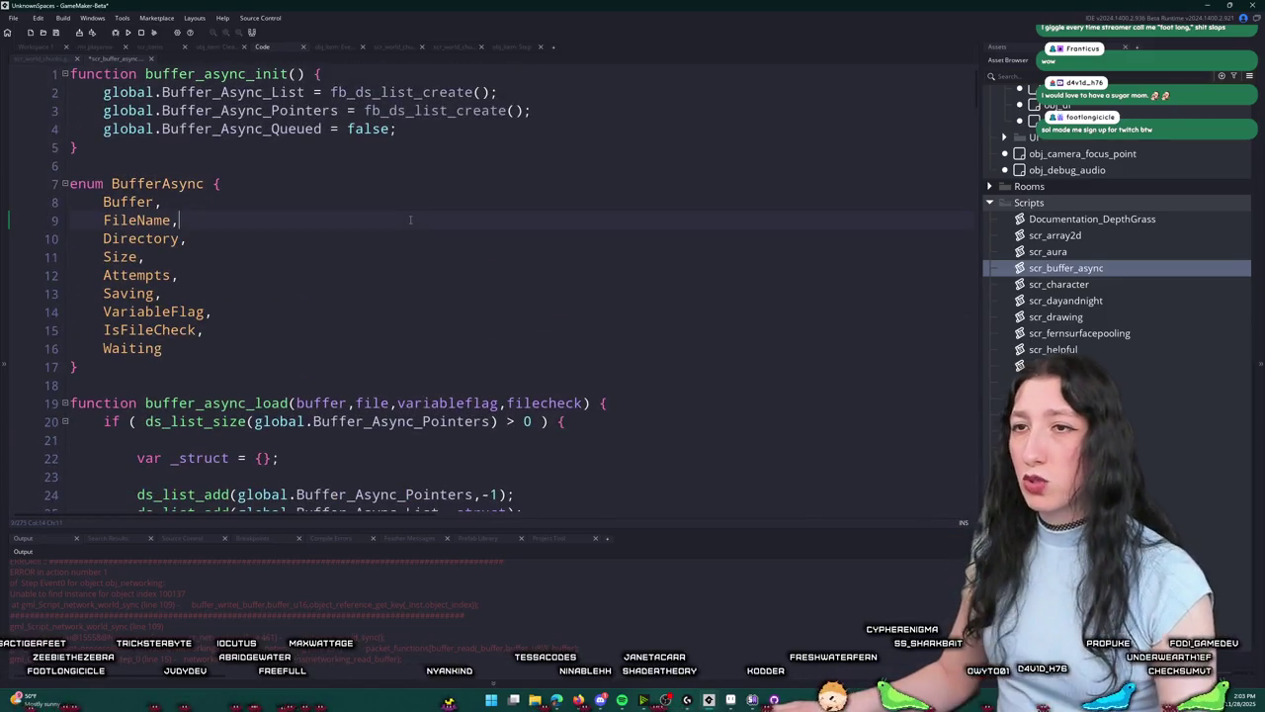
Step: Change fb_ds_list_create to ds_list_create on lines 2 and 3
{"action": "left_click", "coordinate": [358, 92]}
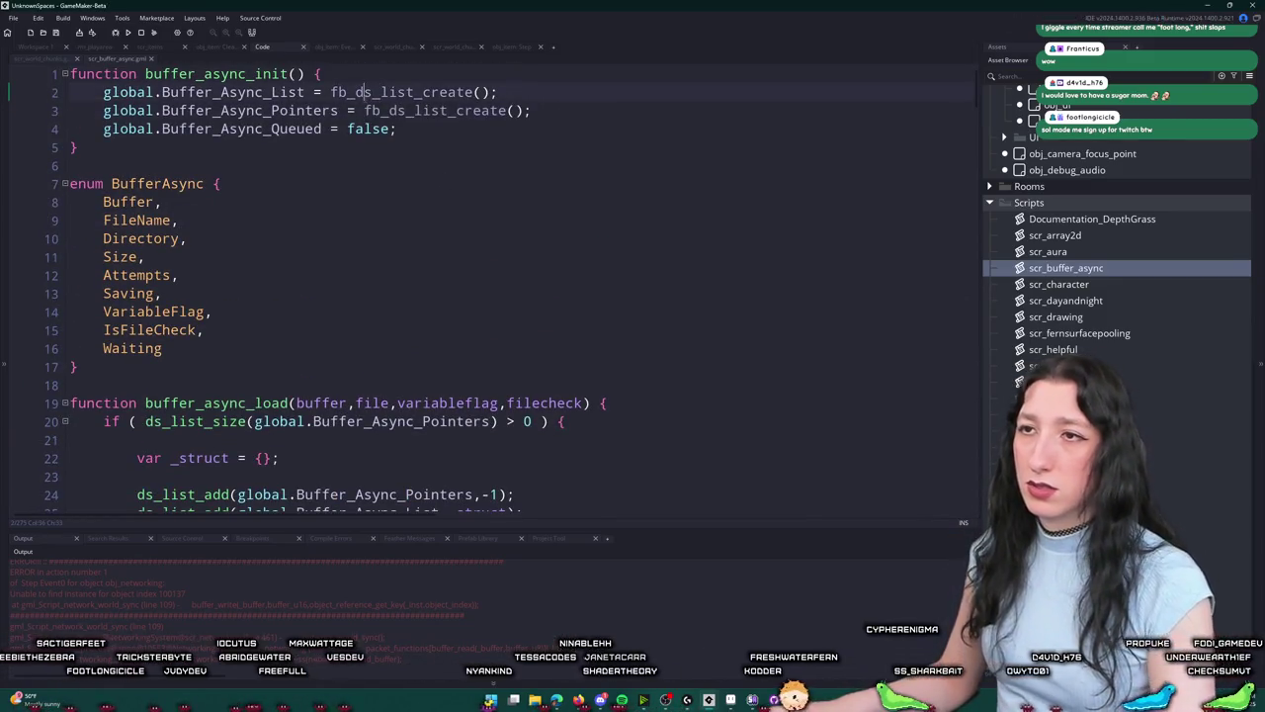
{"action": "key", "text": "BackSpace"}
{"action": "key", "text": "BackSpace"}
{"action": "key", "text": "BackSpace"}
{"action": "left_click", "coordinate": [388, 109]}
{"action": "key", "text": "BackSpace"}
{"action": "key", "text": "BackSpace"}
{"action": "key", "text": "BackSpace"}
{"action": "left_click", "coordinate": [439, 141]}
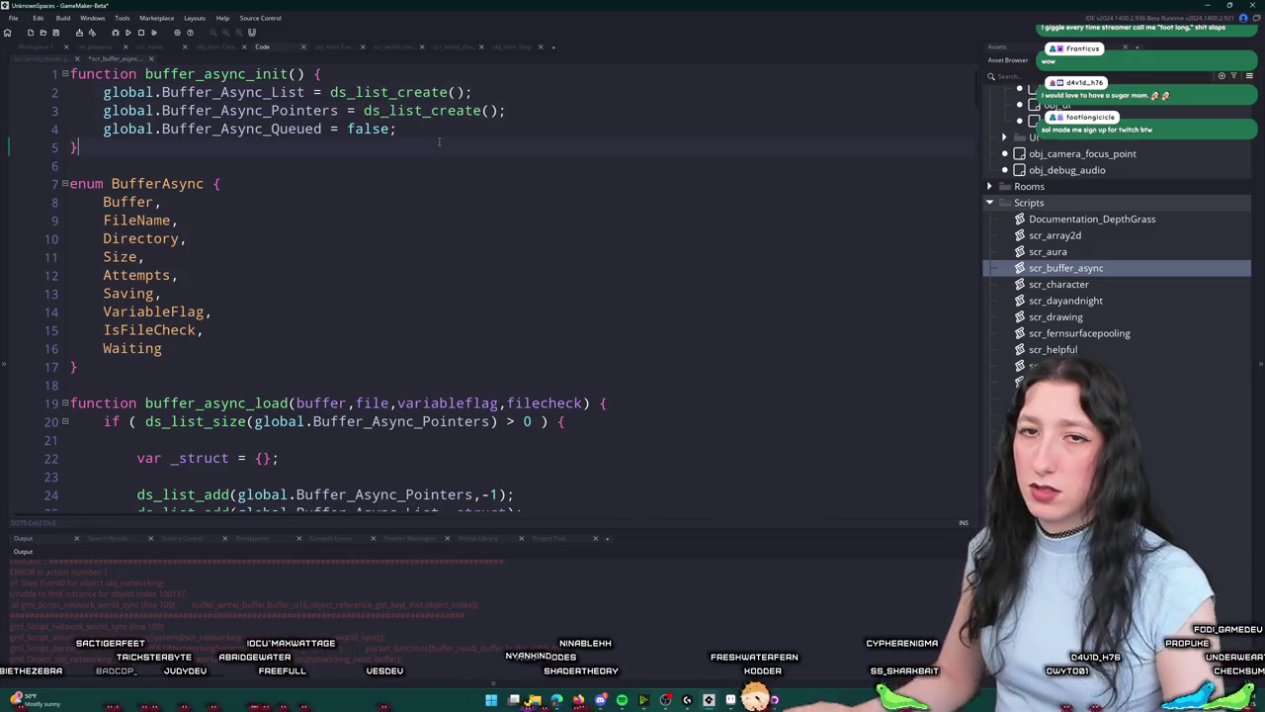
Step: Search the script for 'dirlist_des' with find and replace
{"action": "key", "text": "ctrl+f"}
{"action": "type", "text": "d"}
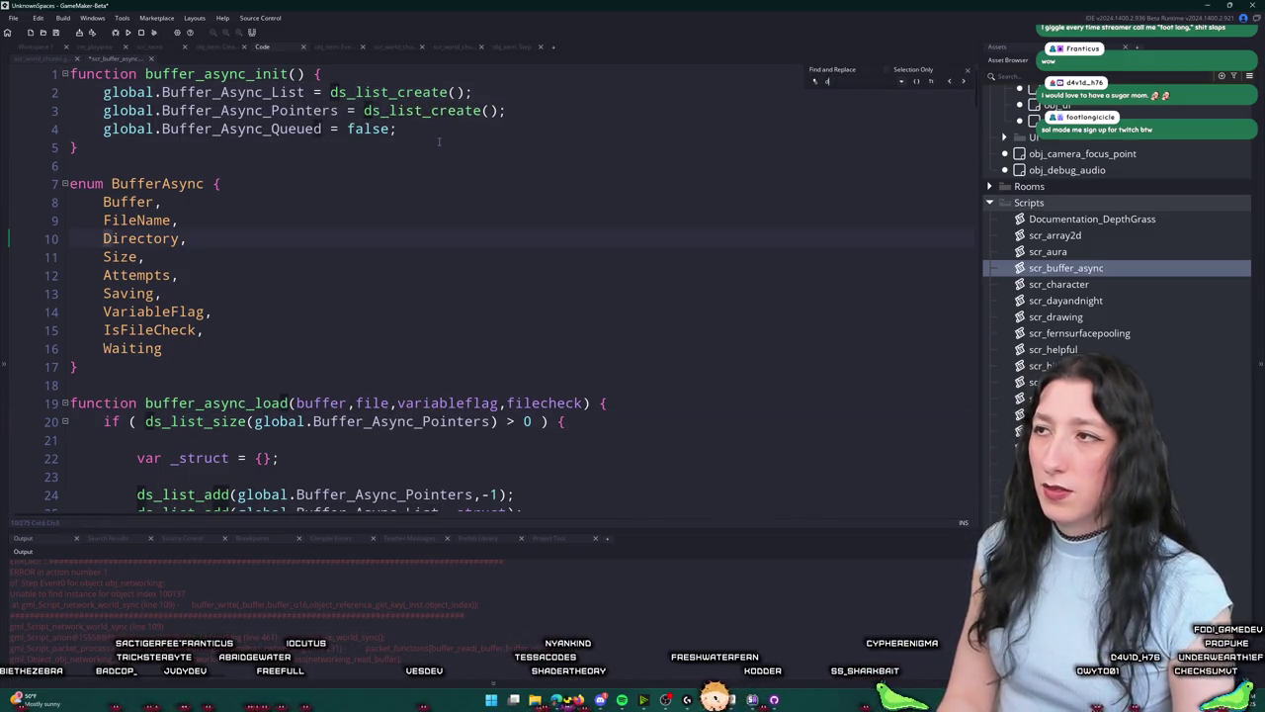
{"action": "type", "text": "irlist_des"}
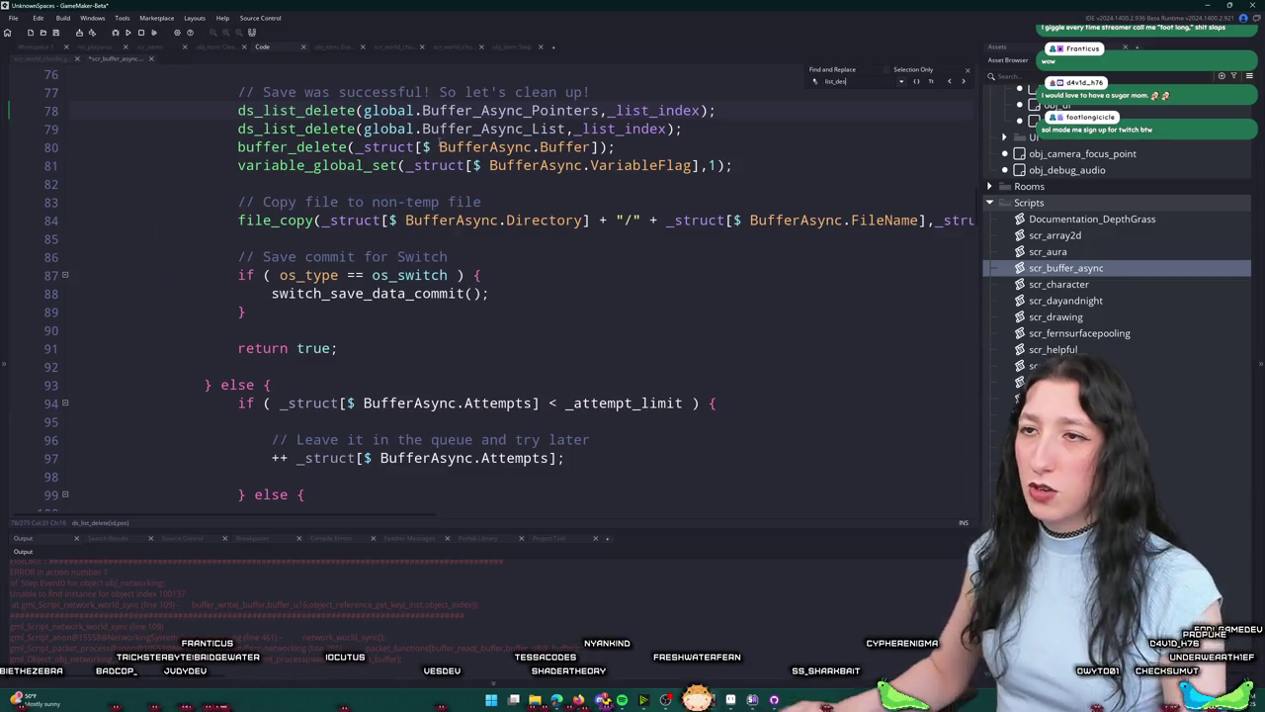
{"action": "left_click", "coordinate": [967, 71]}
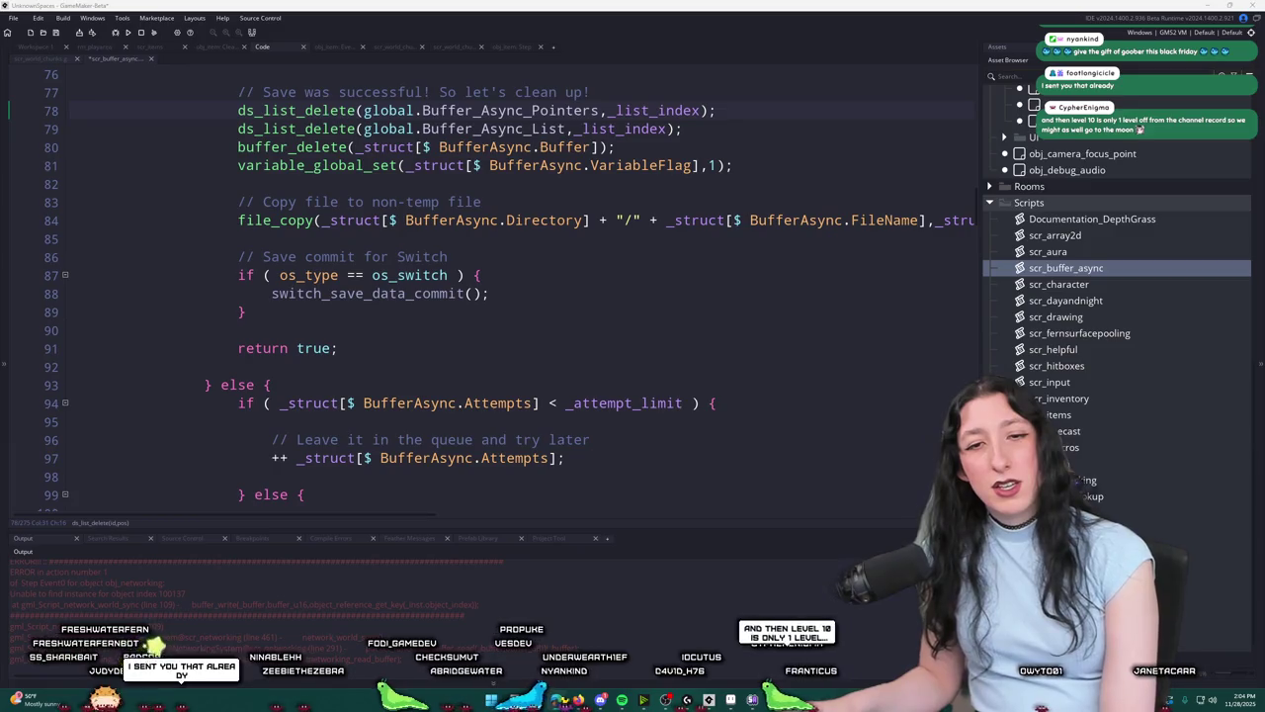
Step: React with a red heart to the last message, the image post and the thanks message
{"action": "key", "text": "alt+Tab"}
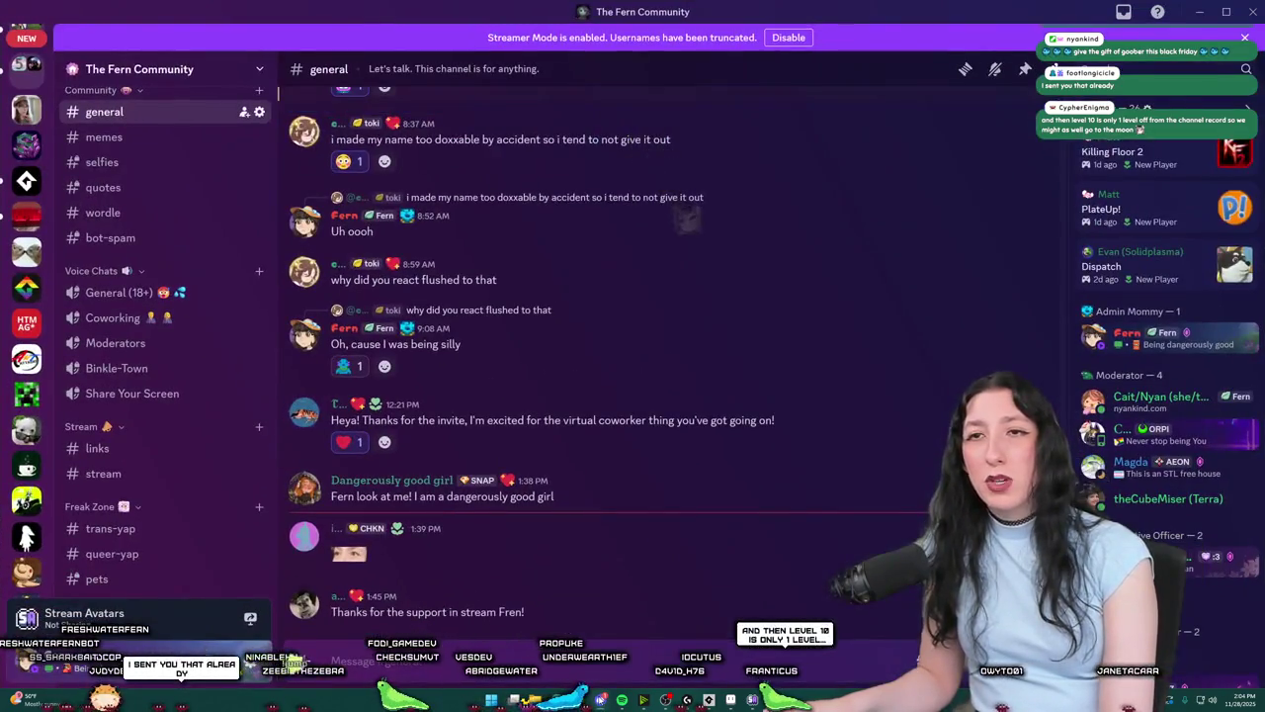
{"action": "key", "text": "alt+Tab"}
{"action": "key", "text": "alt+Tab"}
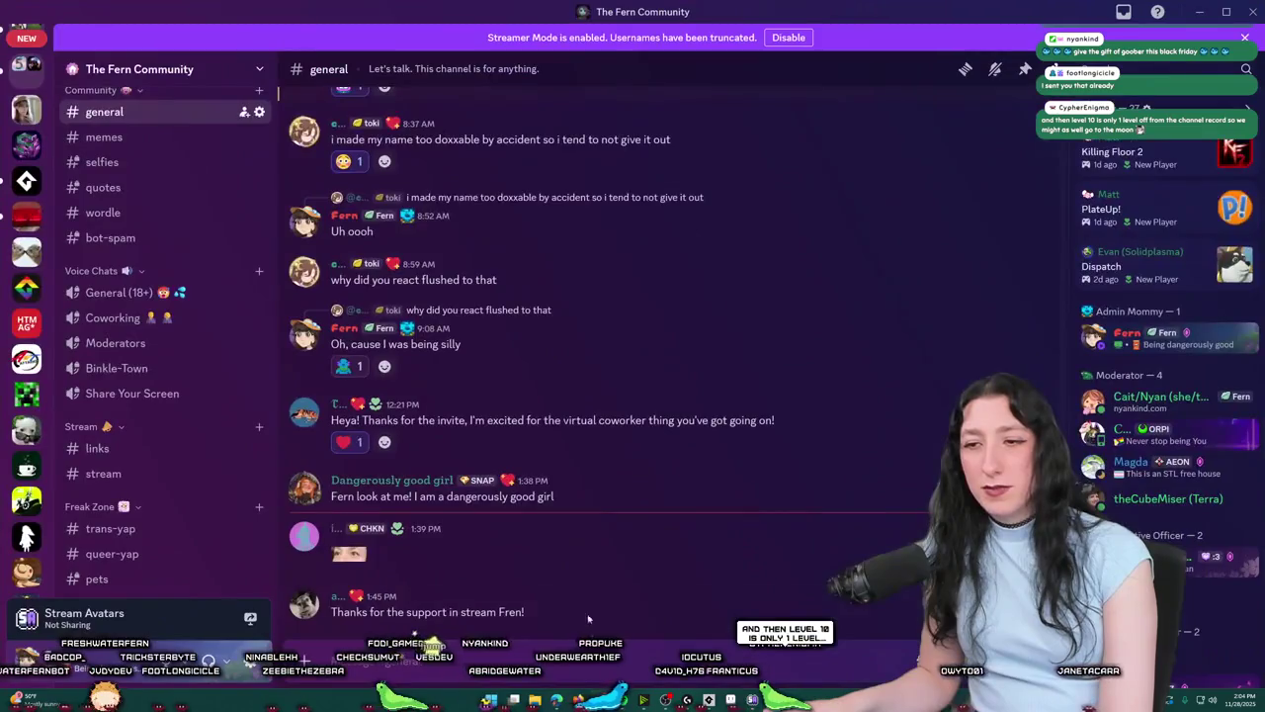
{"action": "right_click", "coordinate": [588, 605]}
{"action": "left_click", "coordinate": [685, 292]}
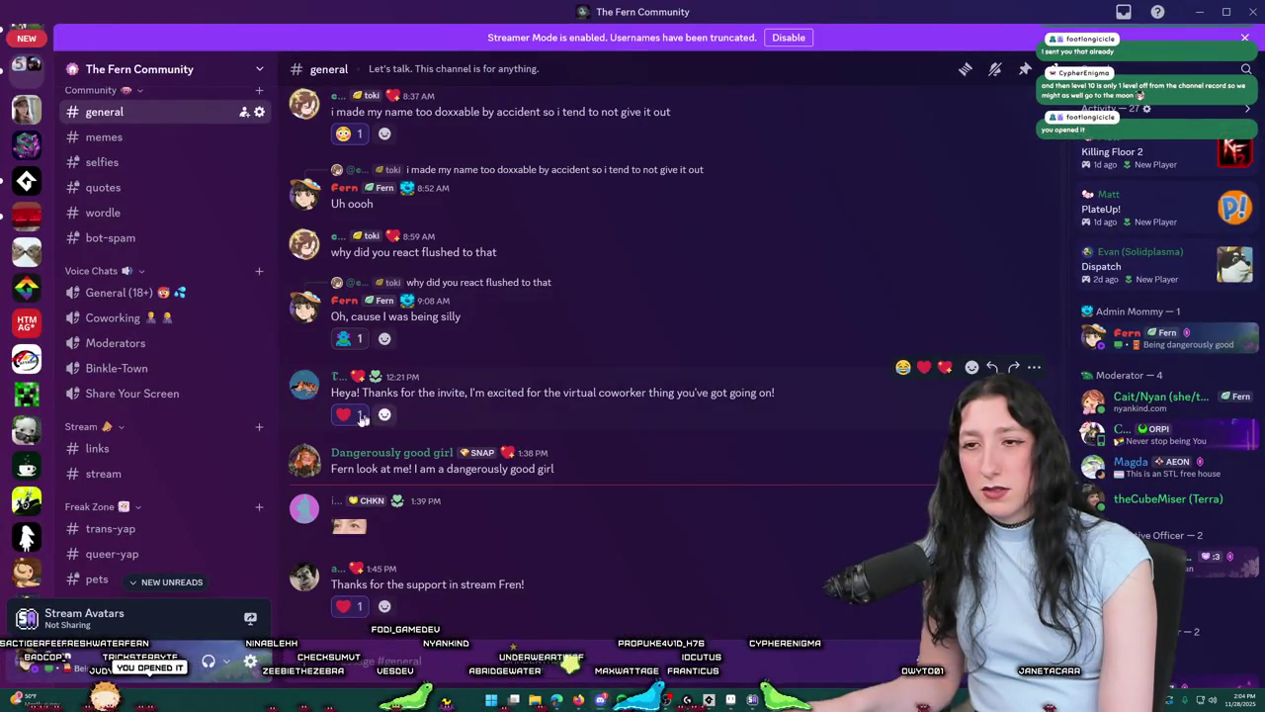
{"action": "right_click", "coordinate": [438, 535]}
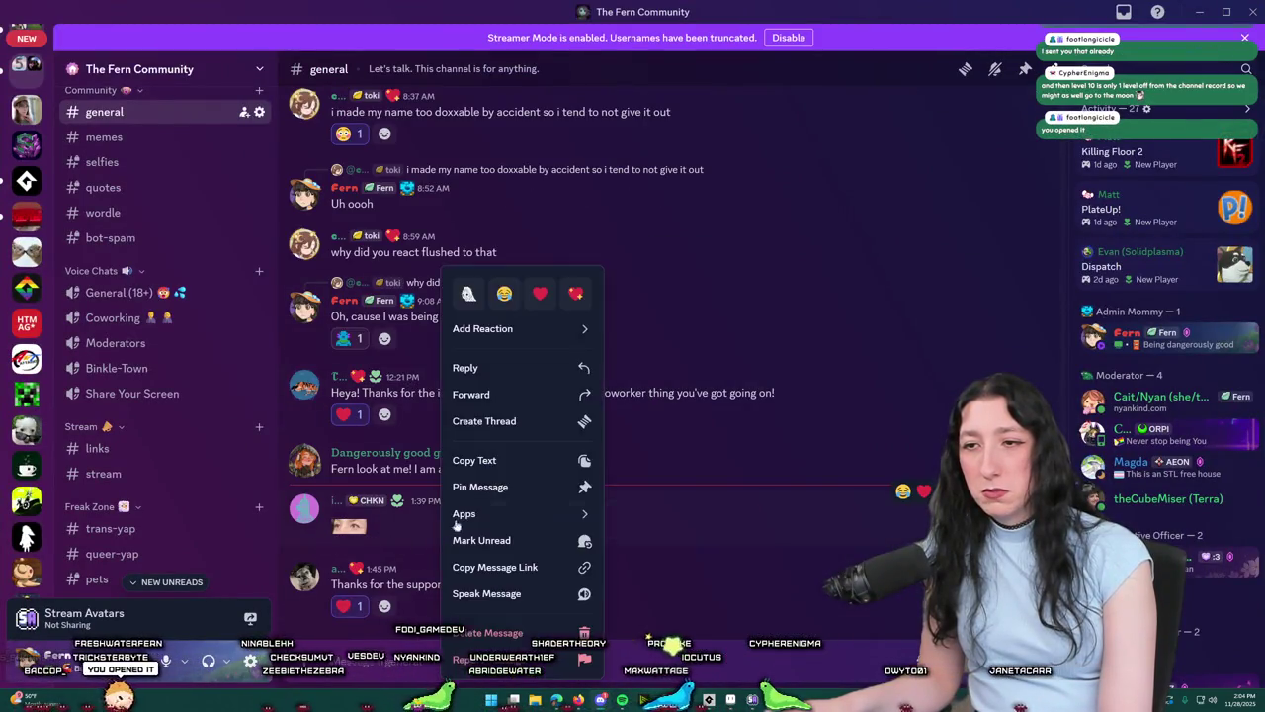
{"action": "left_click", "coordinate": [537, 297]}
{"action": "right_click", "coordinate": [589, 437]}
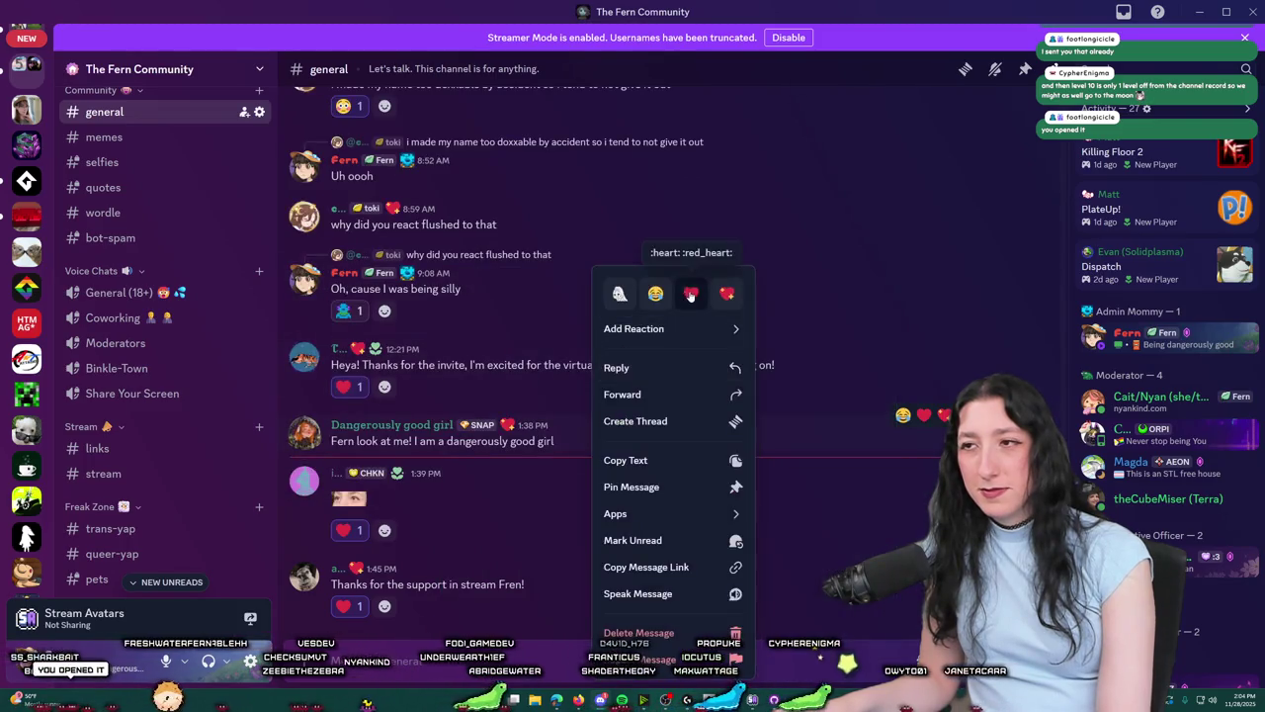
{"action": "left_click", "coordinate": [687, 292]}
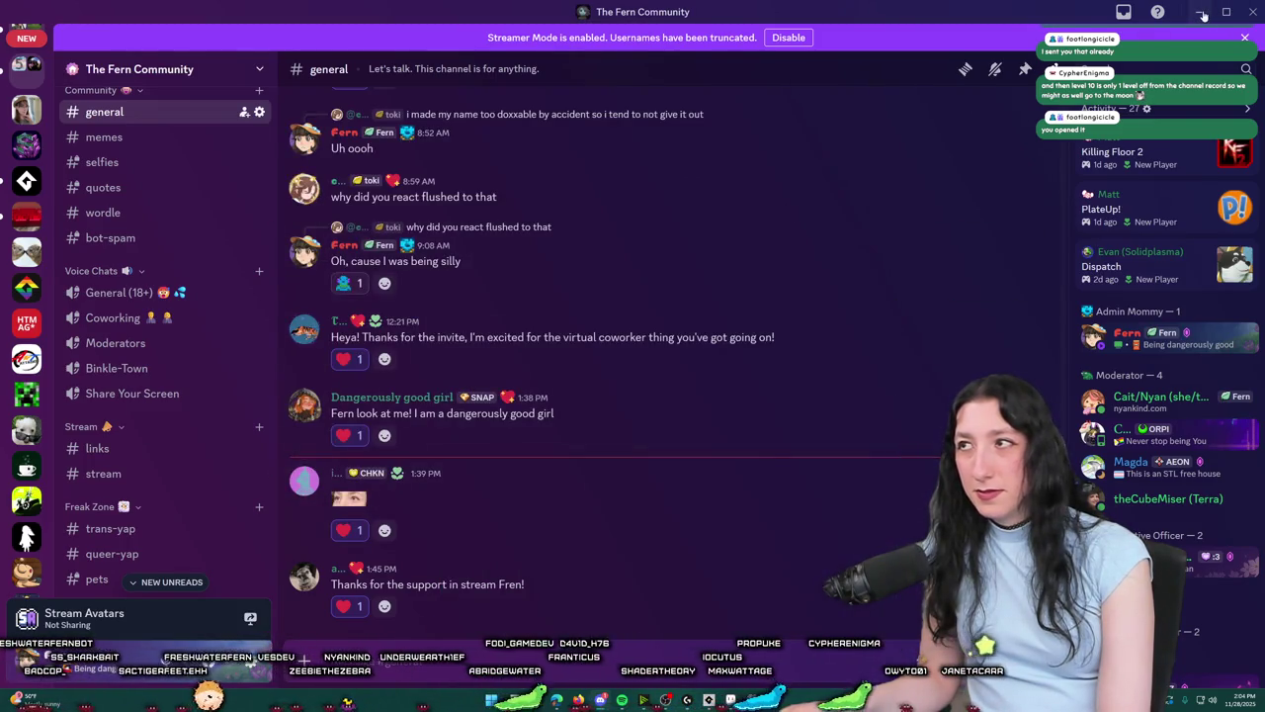
{"action": "left_click", "coordinate": [1199, 12]}
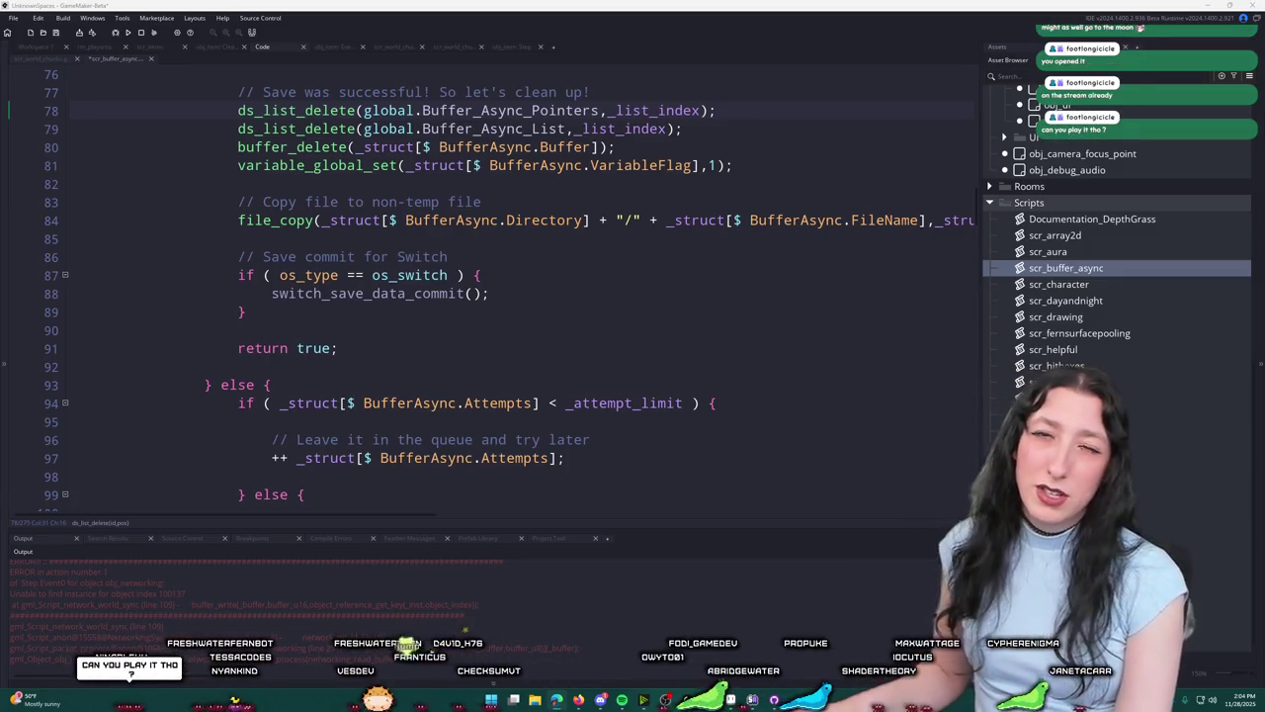
{"action": "left_click", "coordinate": [601, 698]}
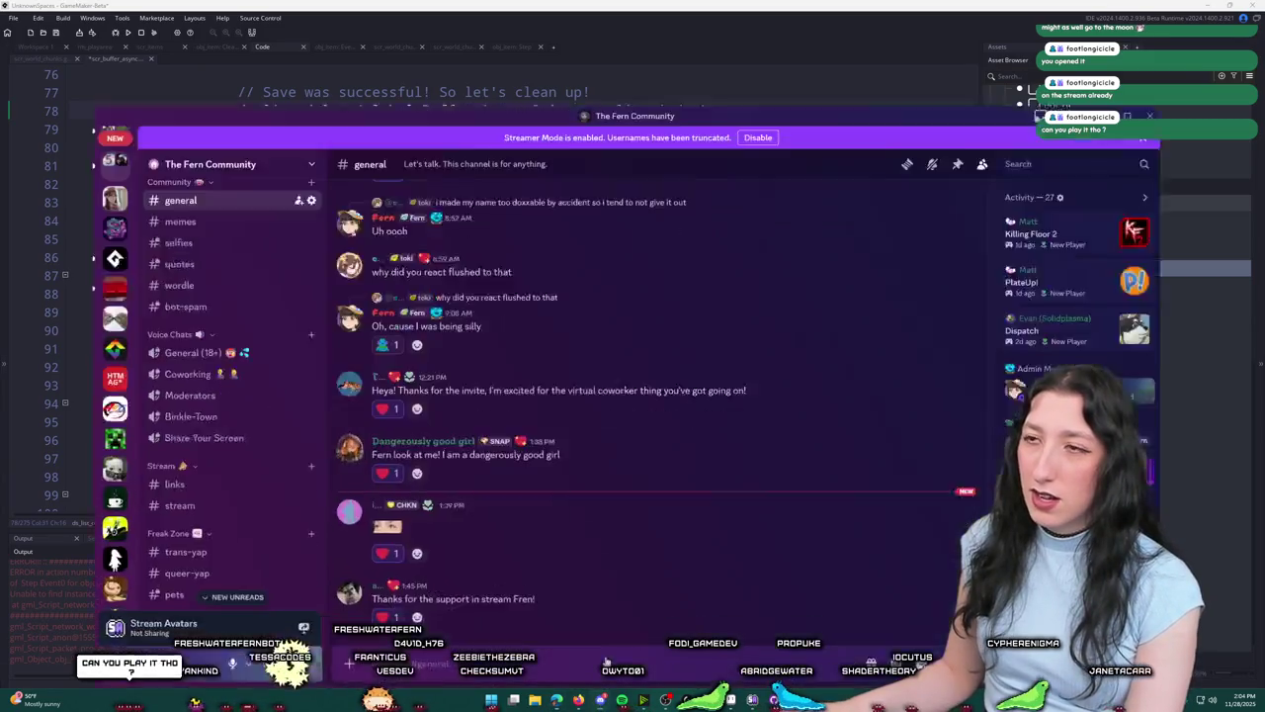
{"action": "left_click", "coordinate": [601, 699]}
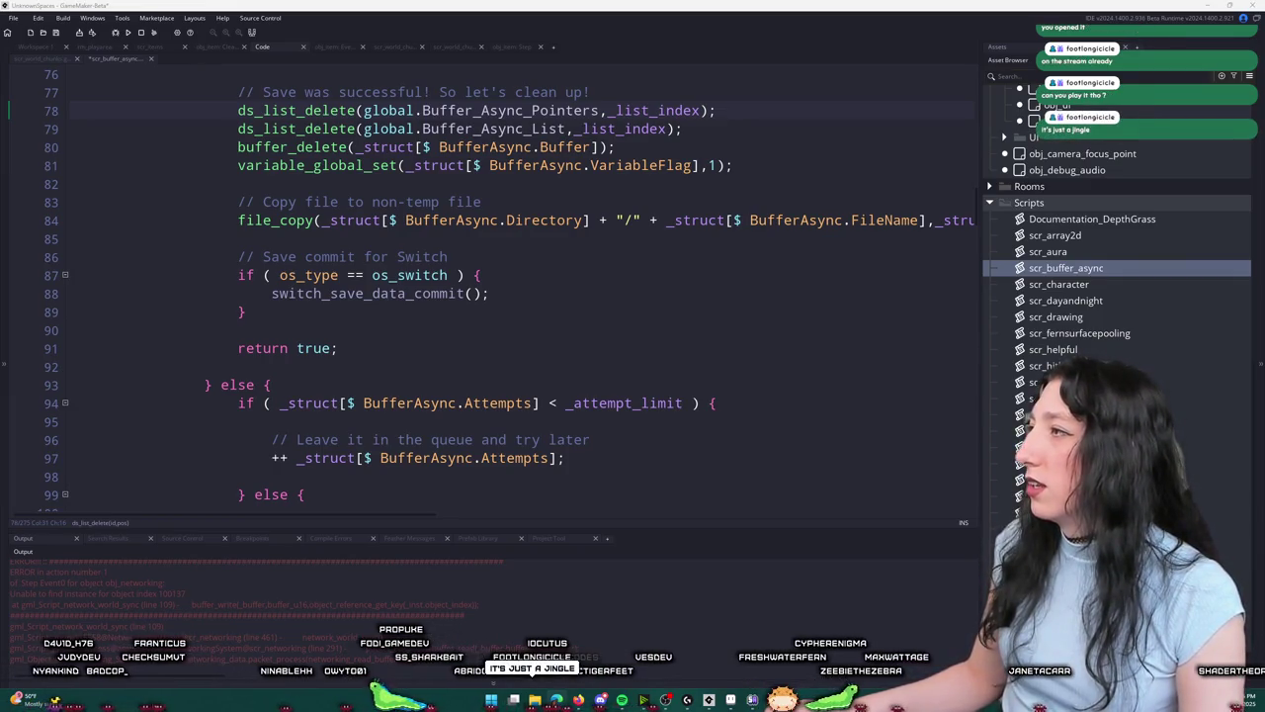
{"action": "key", "text": "alt+Tab"}
Step: Dismiss the sign-up prompt, scroll the tab, and start autoscroll
{"action": "left_click", "coordinate": [757, 194]}
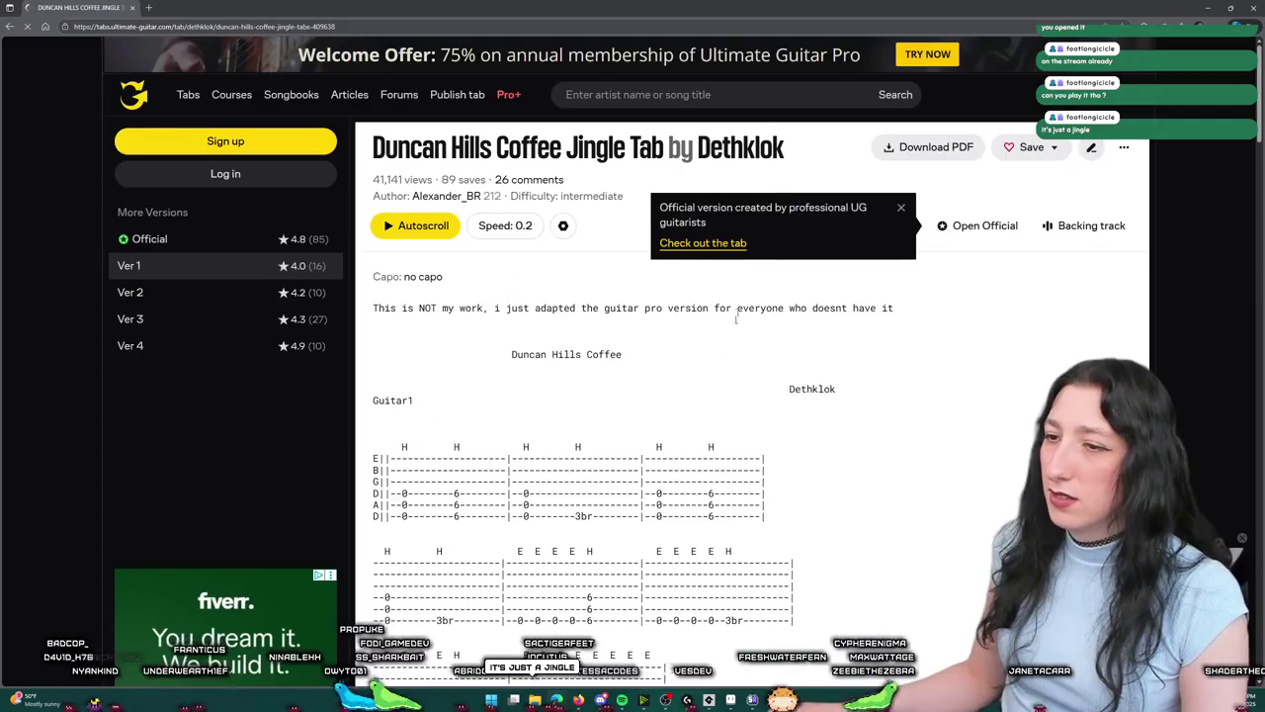
{"action": "scroll", "coordinate": [772, 223], "scroll_direction": "down", "scroll_amount": 3}
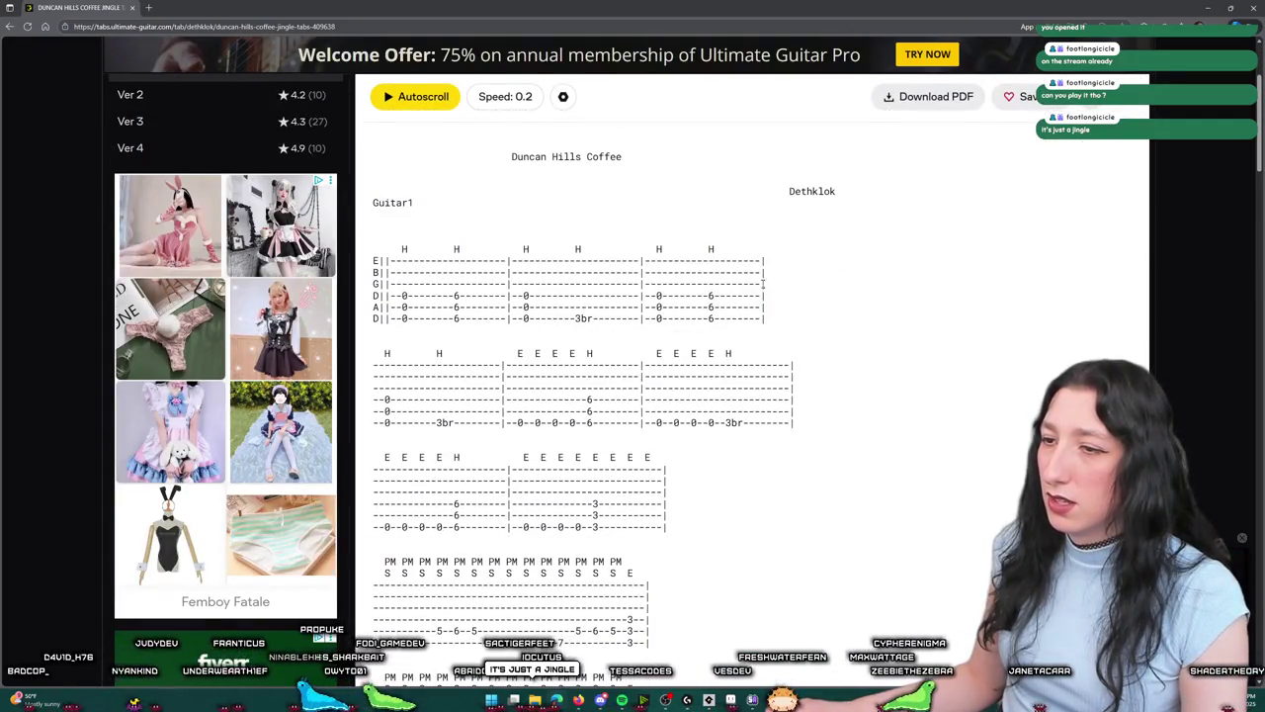
{"action": "scroll", "coordinate": [729, 408], "scroll_direction": "down", "scroll_amount": 3}
{"action": "scroll", "coordinate": [751, 404], "scroll_direction": "down", "scroll_amount": 1}
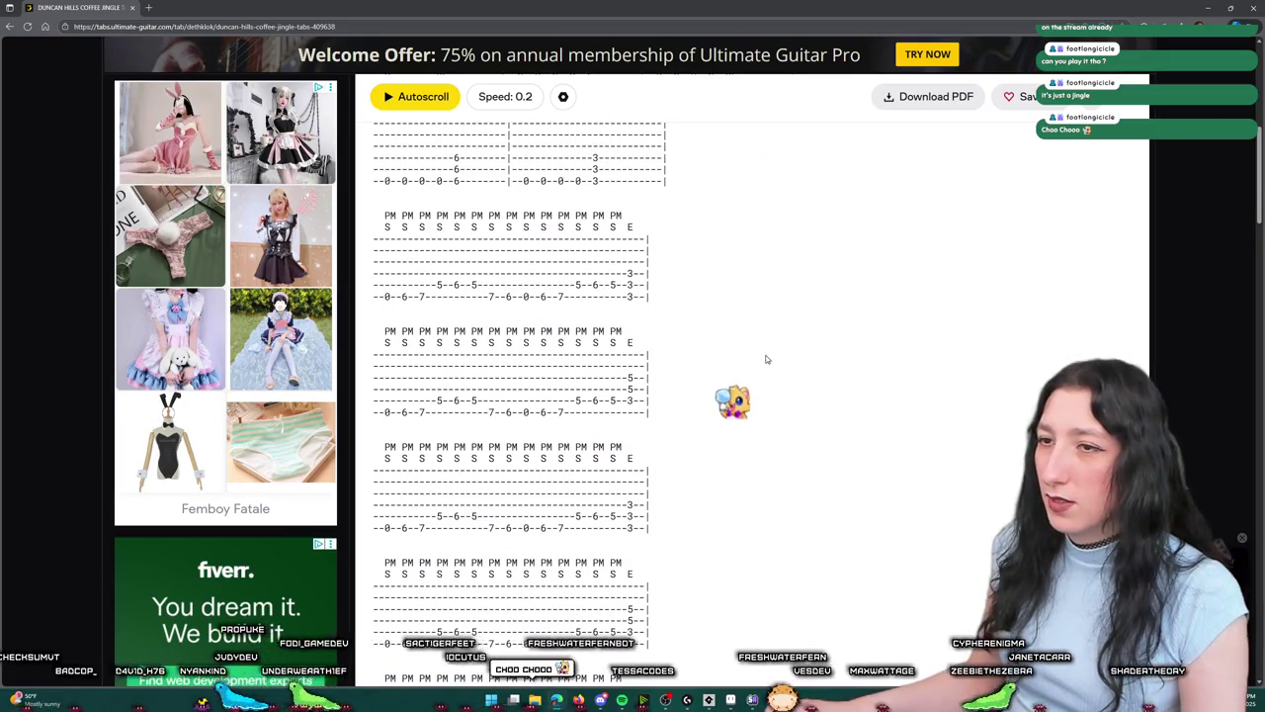
{"action": "scroll", "coordinate": [802, 354], "scroll_direction": "up", "scroll_amount": 2}
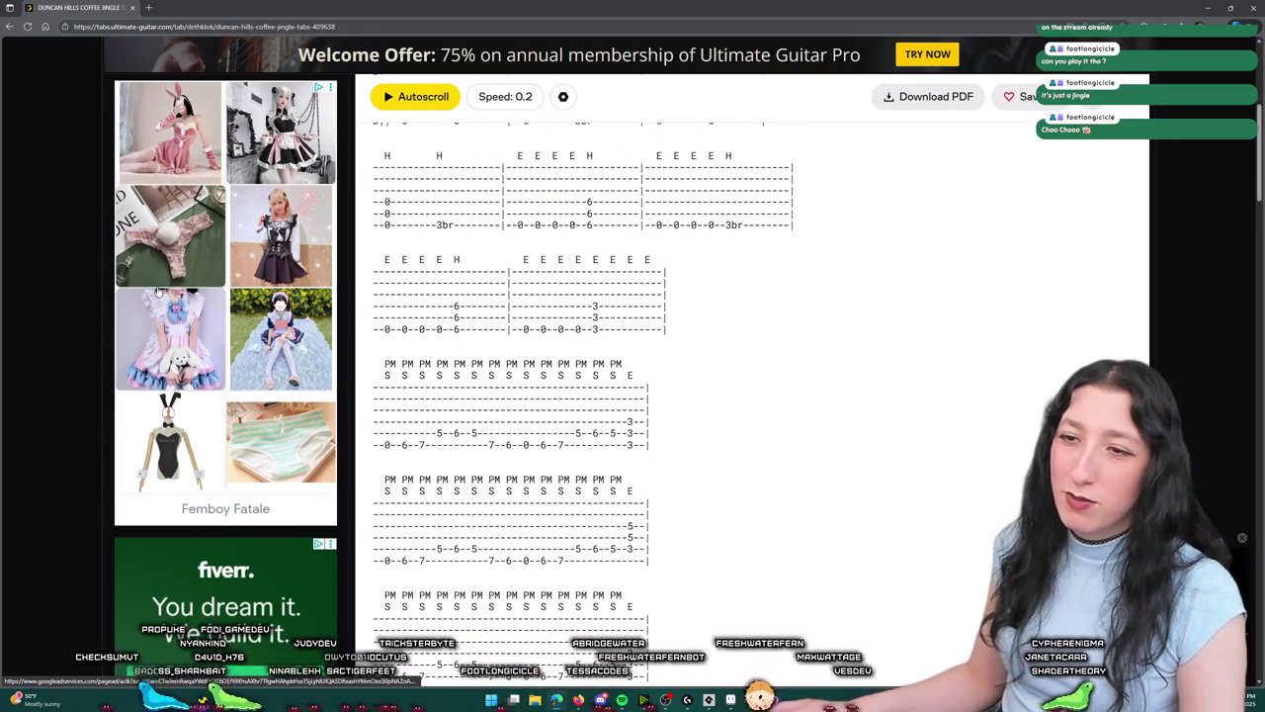
{"action": "left_click", "coordinate": [415, 96]}
Step: Load the tab's URL in a new InPrivate window, then go back to the Dethklok video
{"action": "left_click", "coordinate": [197, 26]}
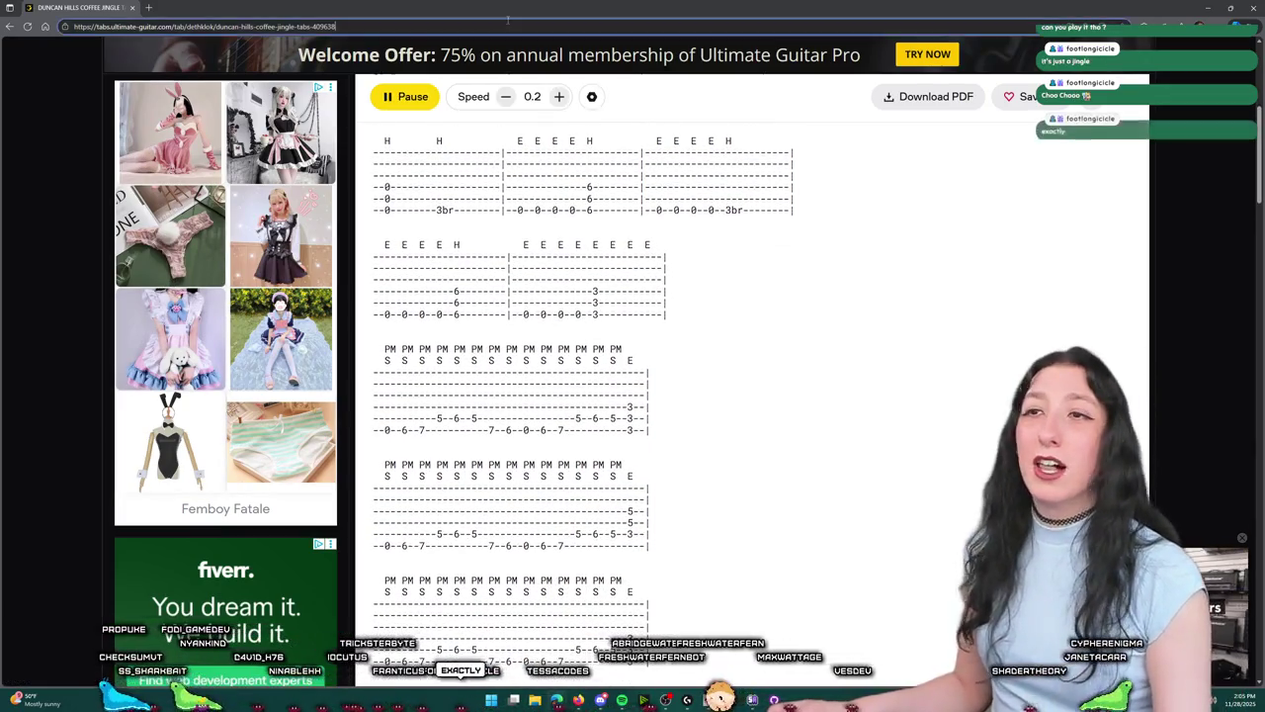
{"action": "left_click", "coordinate": [1176, 79]}
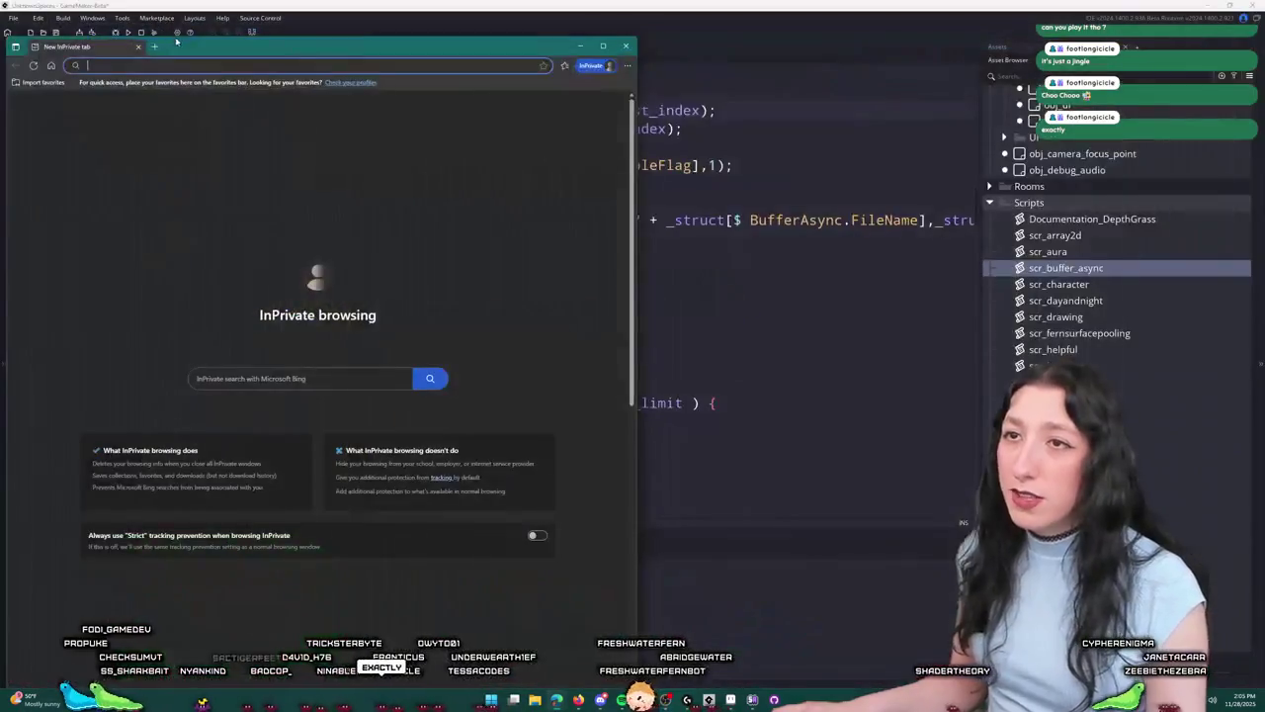
{"action": "type", "text": "https://tabs.ultimate-guitar.com/tab/dethklok/duncan-hills-coffee-jingle-tabs-409638"}
{"action": "key", "text": "Return"}
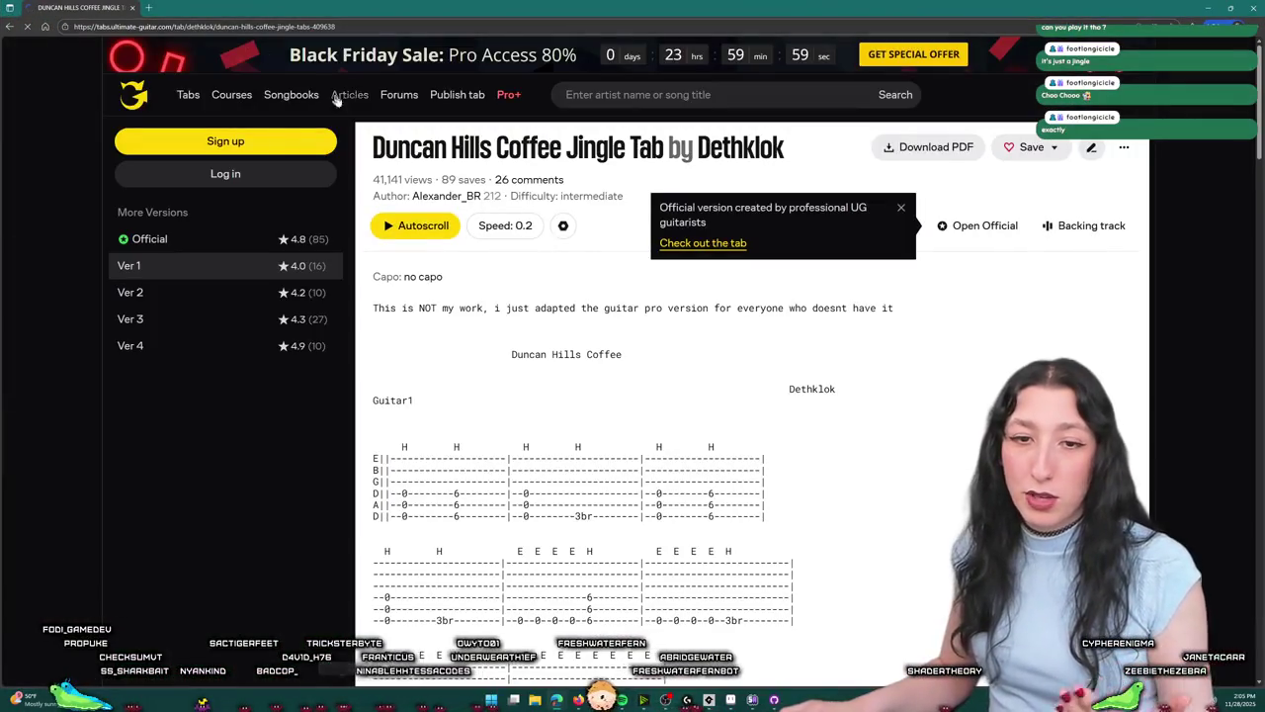
{"action": "scroll", "coordinate": [666, 377], "scroll_direction": "down", "scroll_amount": 5}
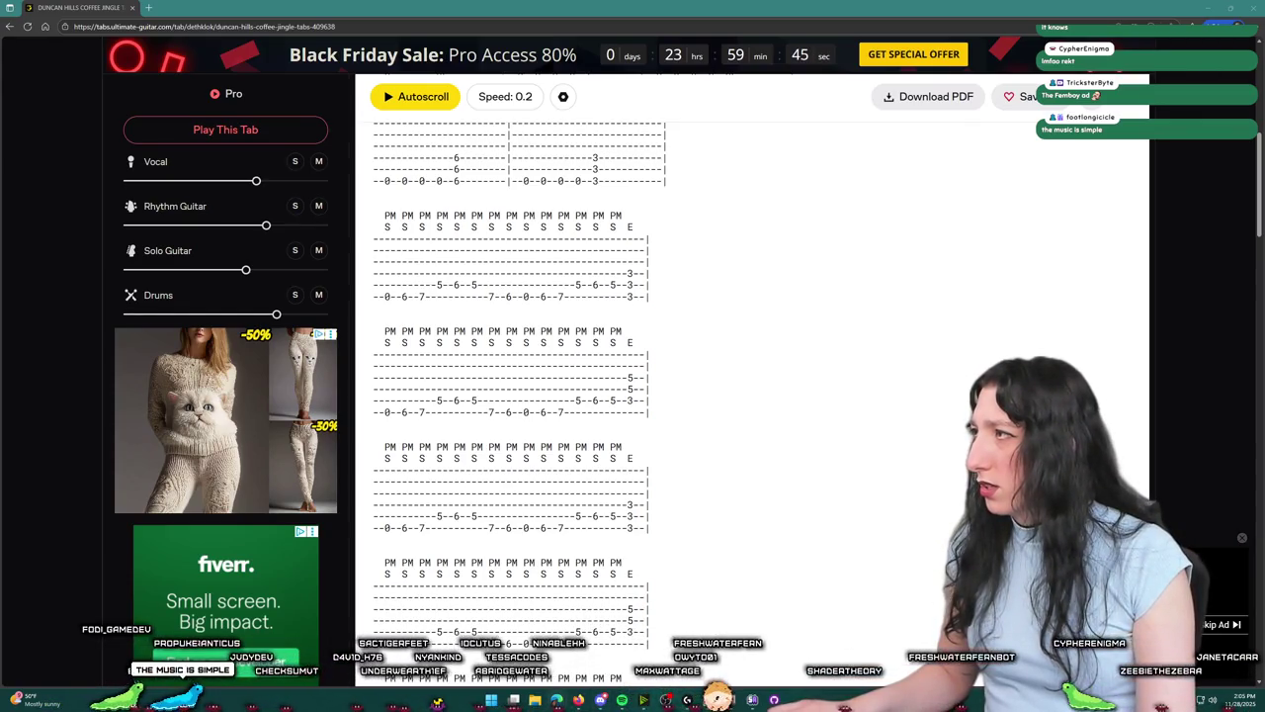
{"action": "key", "text": "alt+Left"}
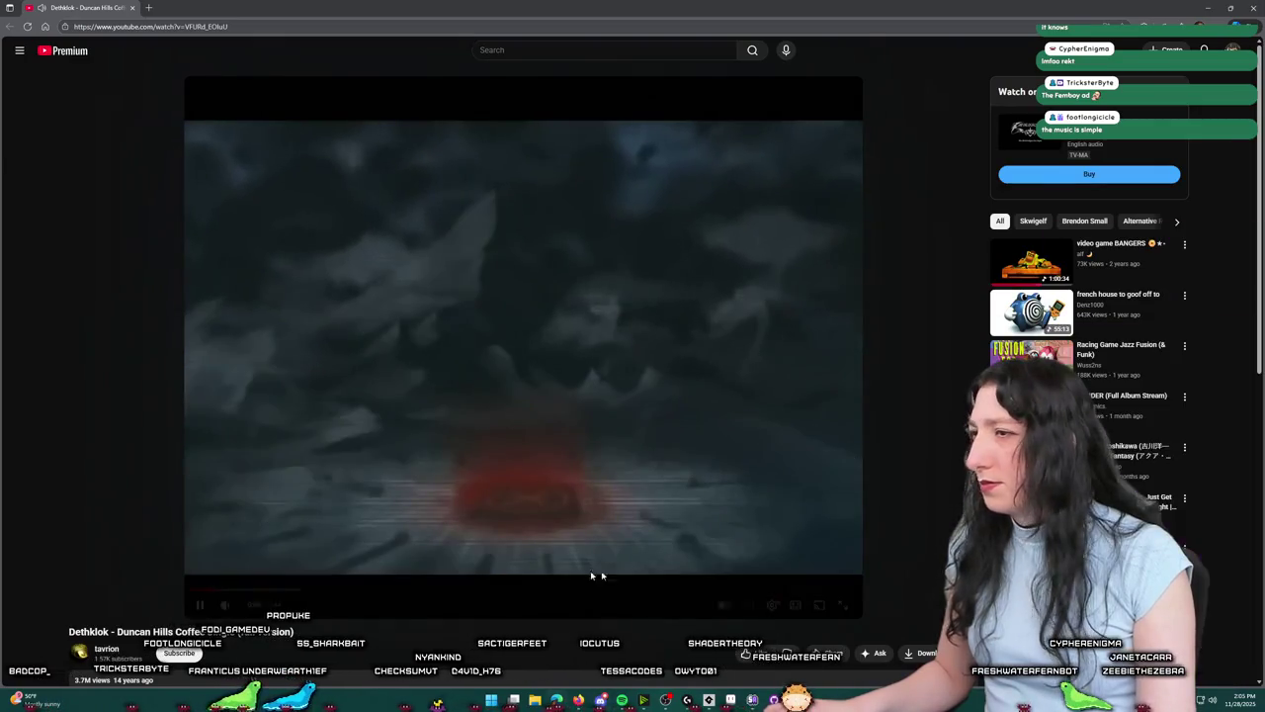
Step: Seek the video through the snowy train and hooded figure scenes to about 1:47
{"action": "left_click", "coordinate": [252, 590]}
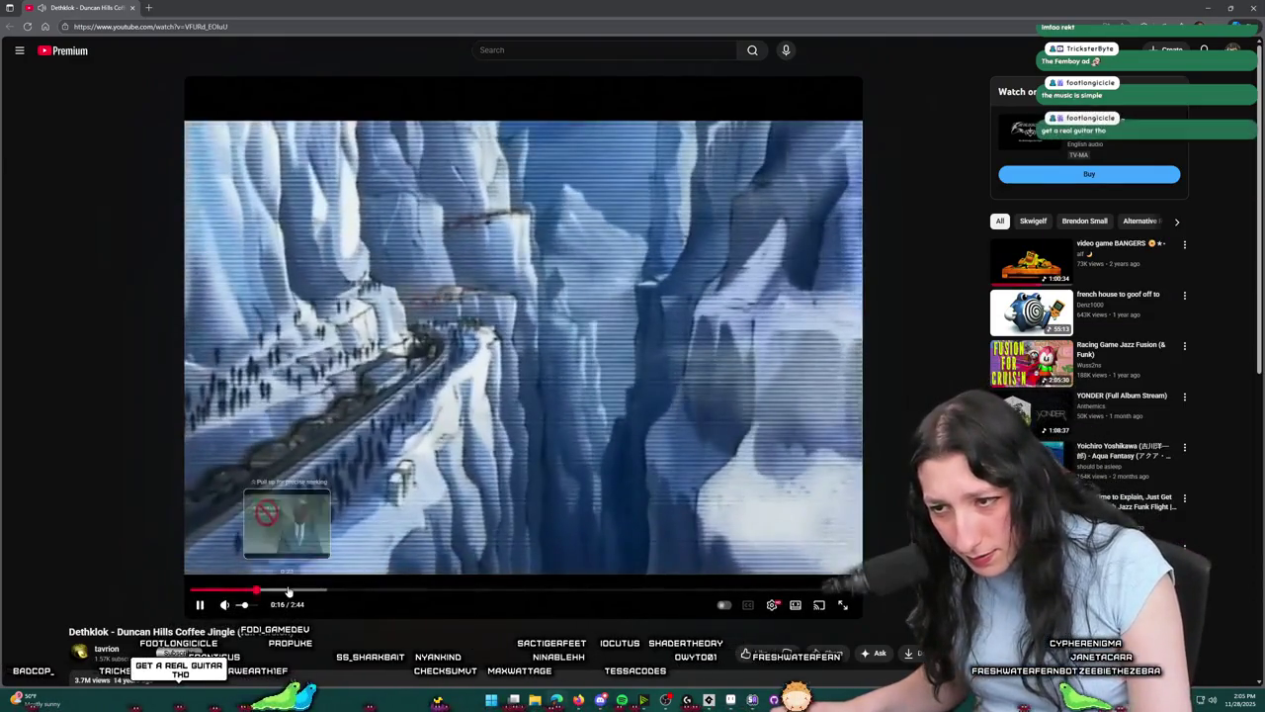
{"action": "left_click", "coordinate": [287, 590]}
{"action": "left_click", "coordinate": [306, 590]}
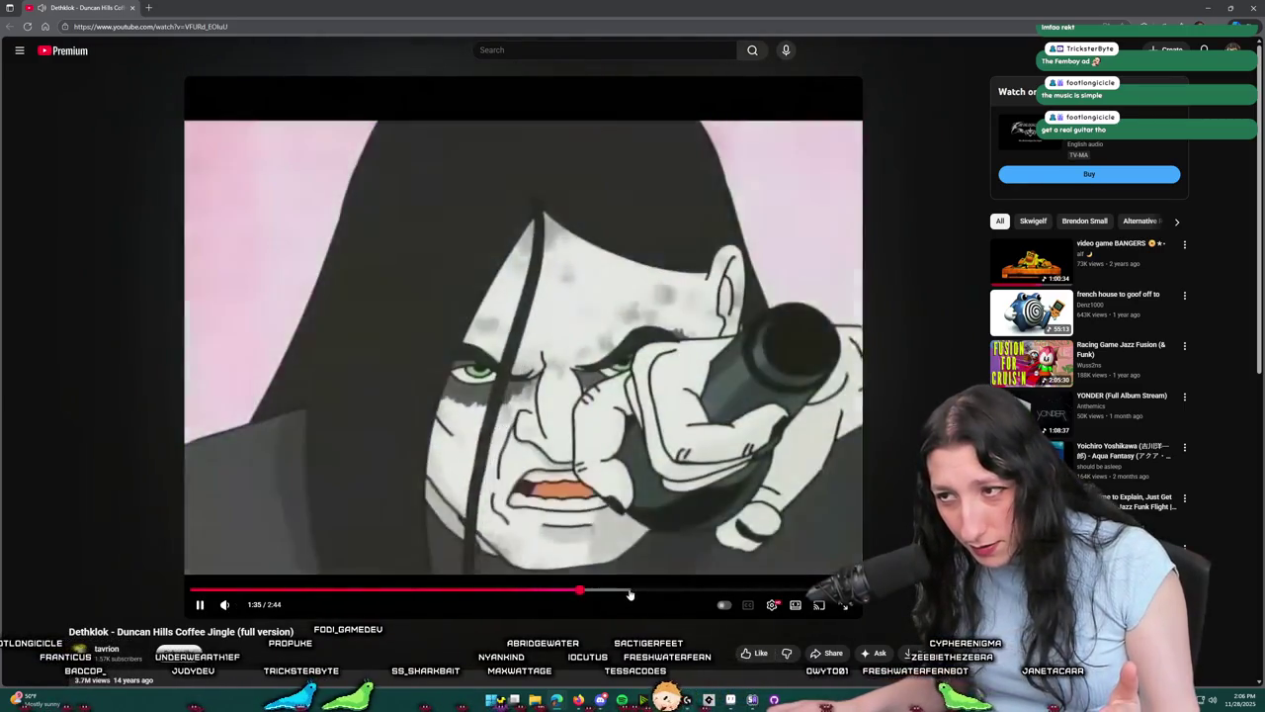
{"action": "left_click", "coordinate": [630, 590]}
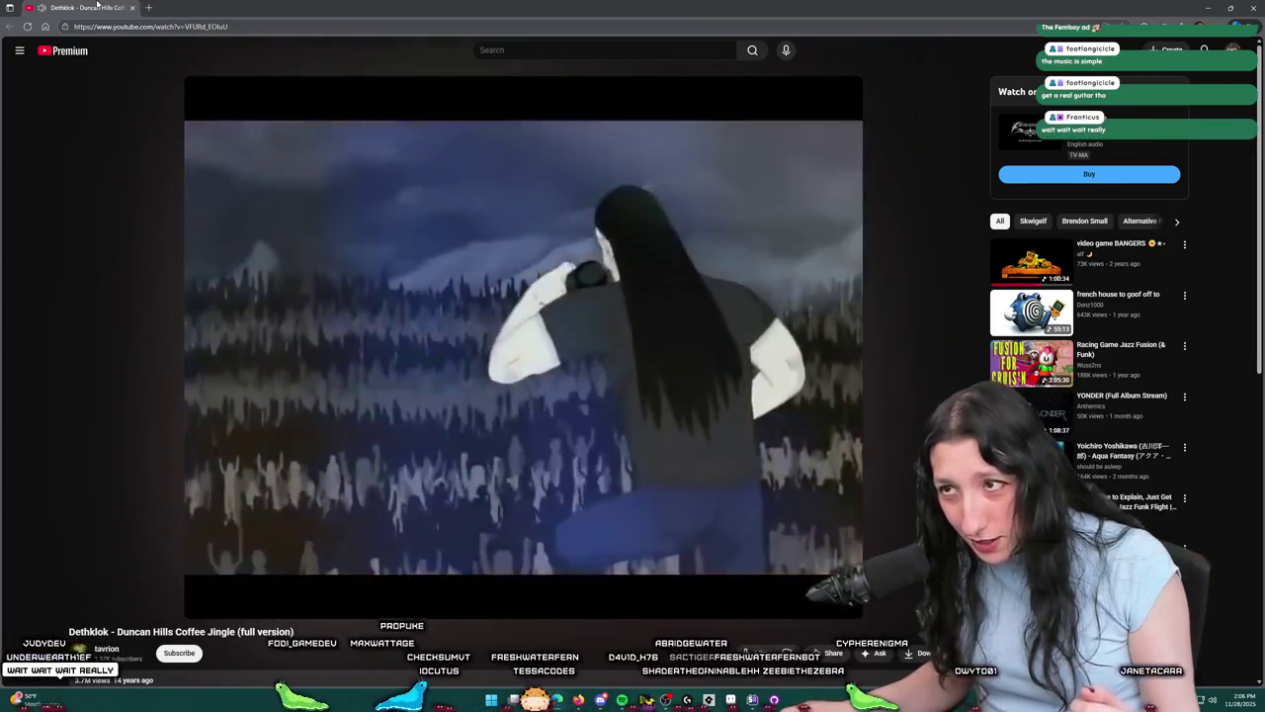
{"action": "key", "text": "alt+Tab"}
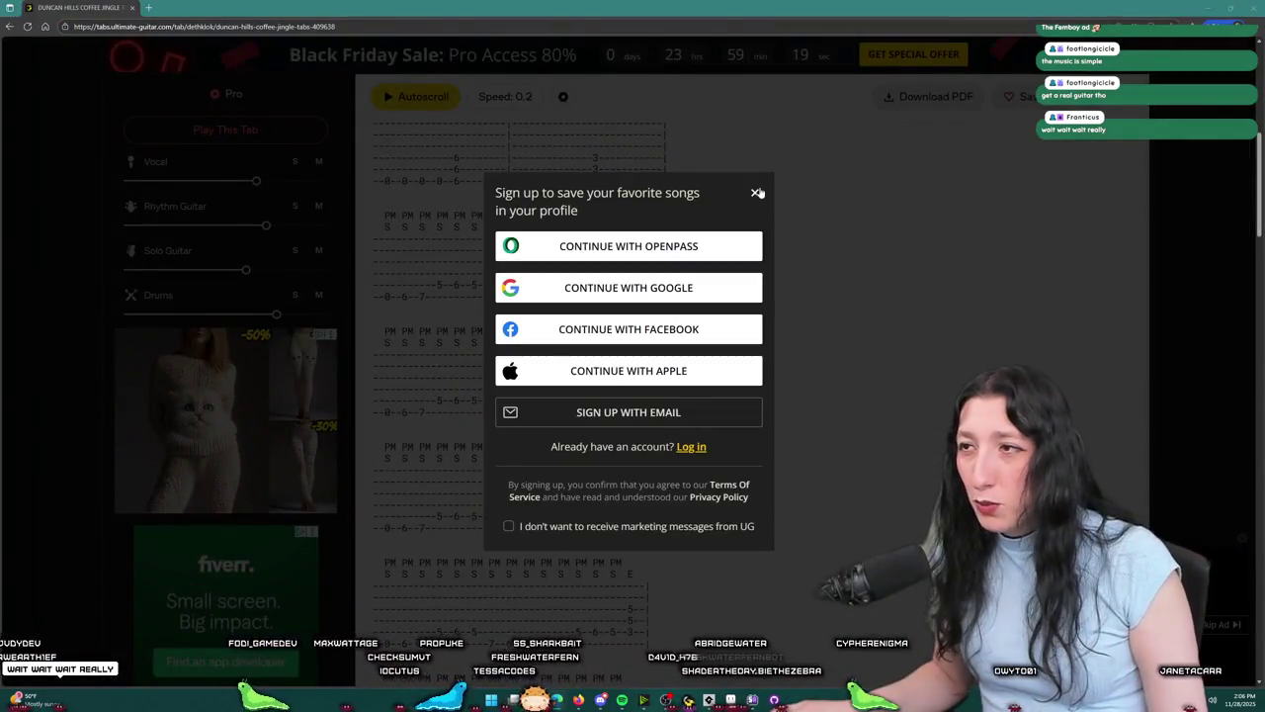
Step: Close the sign-up prompt and open the Ver 3 Drop D version of the tab
{"action": "left_click", "coordinate": [756, 192]}
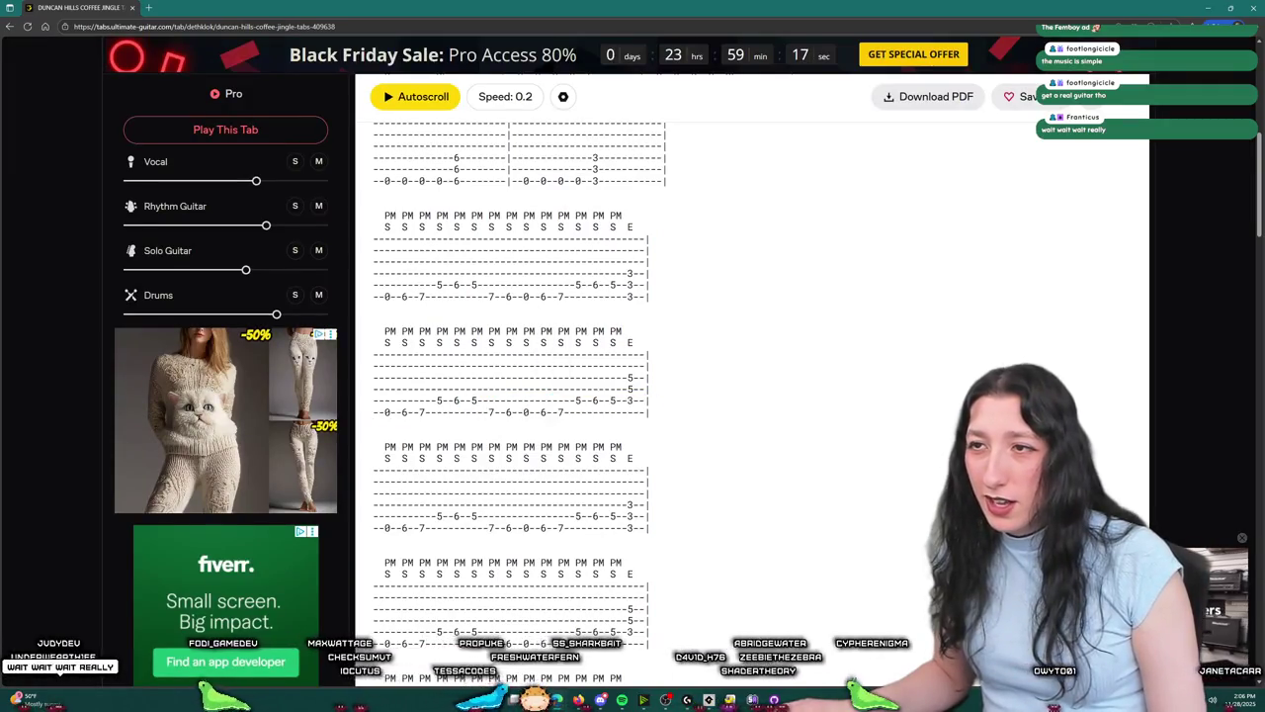
{"action": "scroll", "coordinate": [533, 385], "scroll_direction": "up", "scroll_amount": 1}
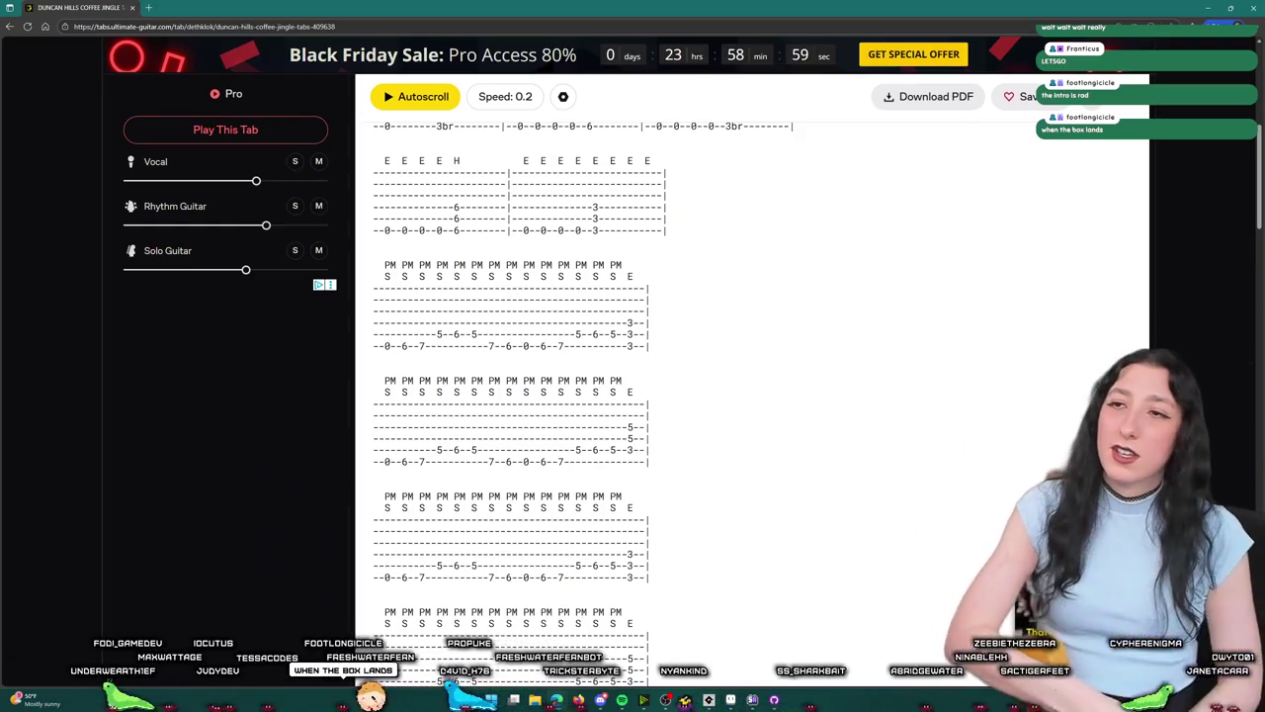
{"action": "scroll", "coordinate": [813, 439], "scroll_direction": "up", "scroll_amount": 4}
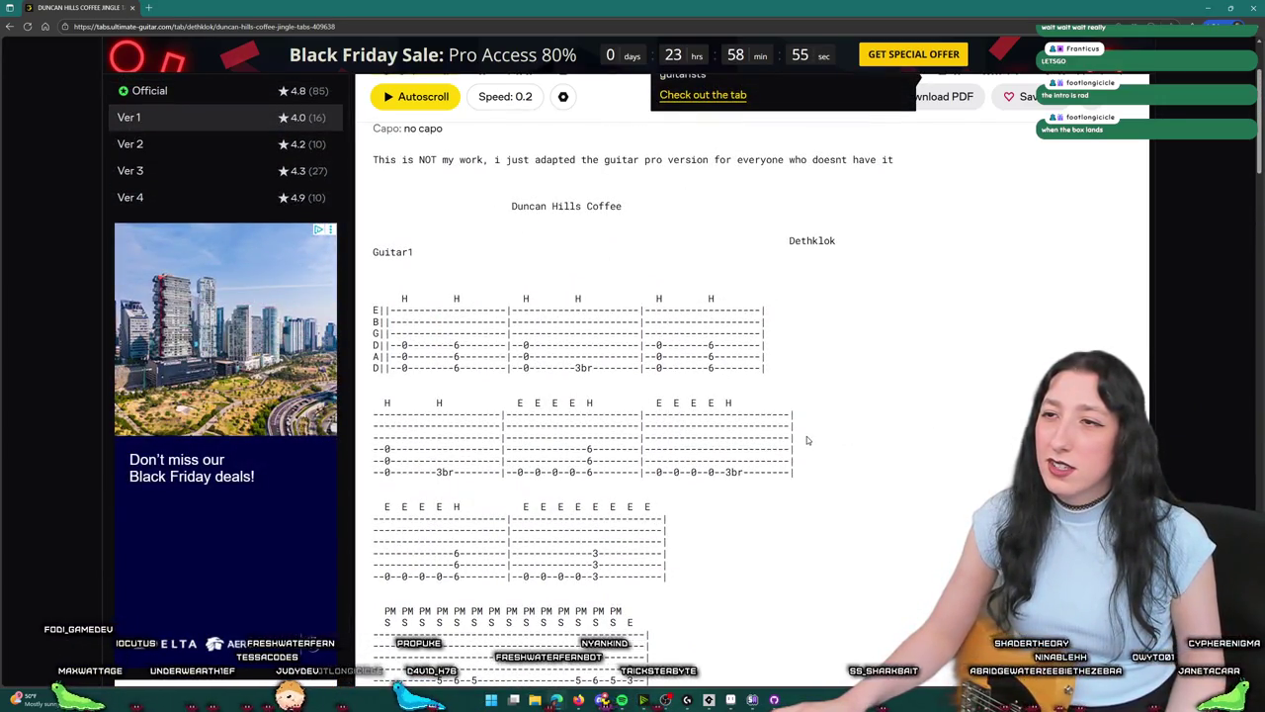
{"action": "scroll", "coordinate": [807, 439], "scroll_direction": "down", "scroll_amount": 1}
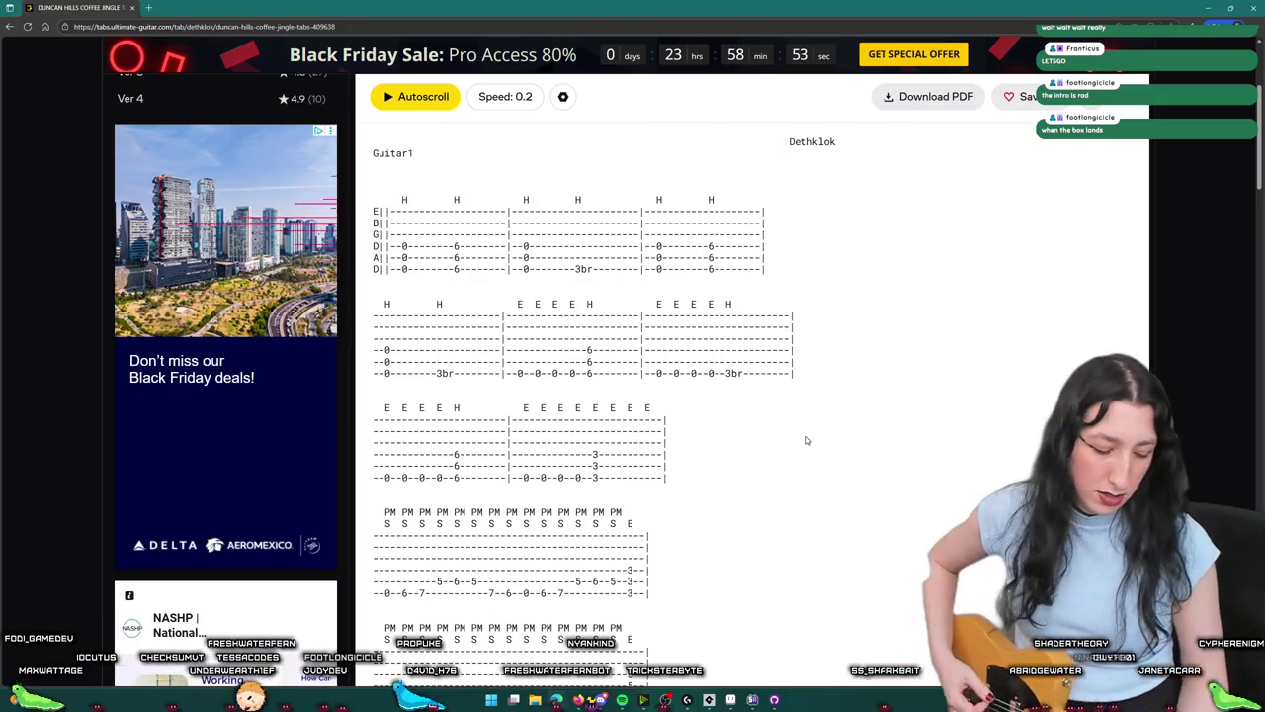
{"action": "scroll", "coordinate": [724, 486], "scroll_direction": "up", "scroll_amount": 2}
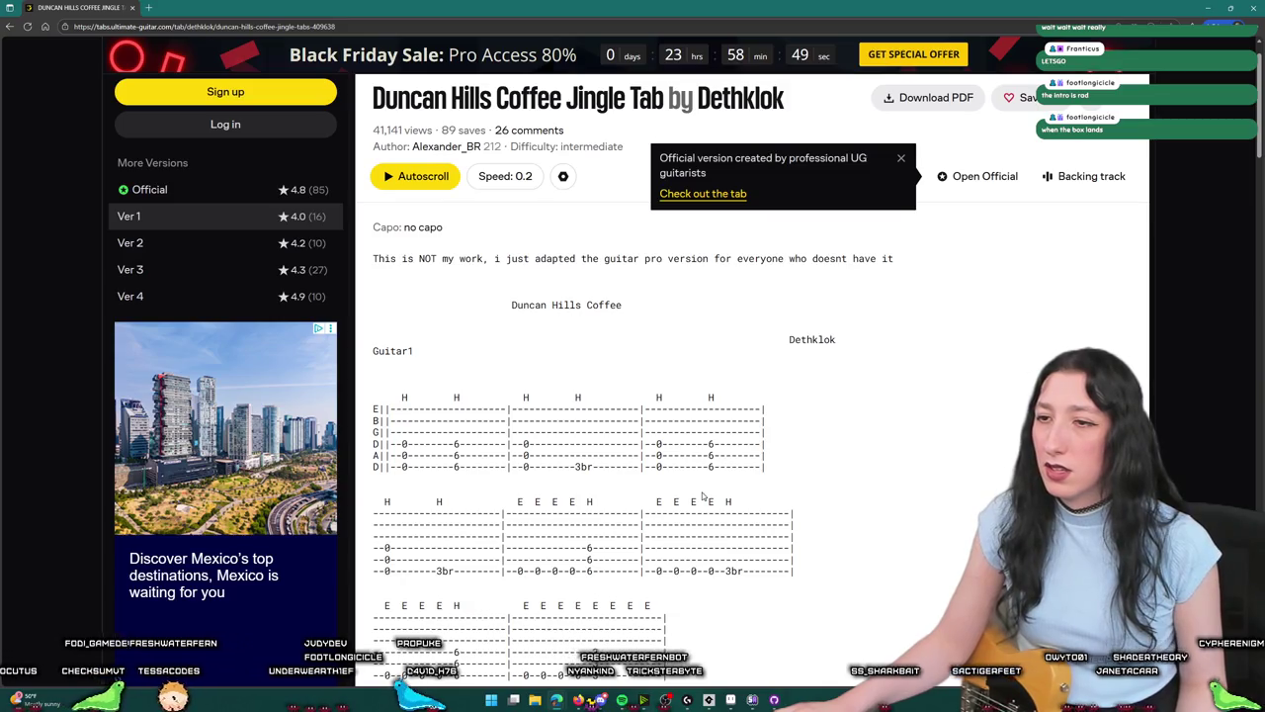
{"action": "left_click", "coordinate": [224, 280]}
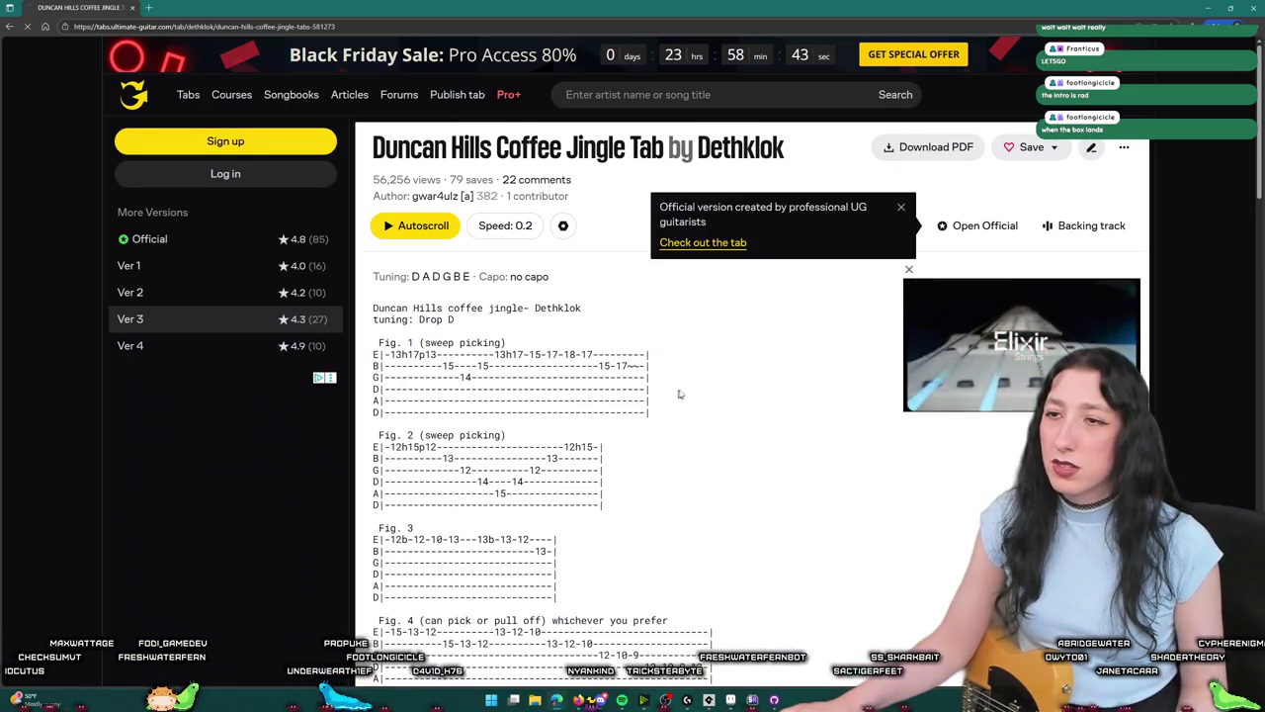
{"action": "scroll", "coordinate": [689, 392], "scroll_direction": "down", "scroll_amount": 2}
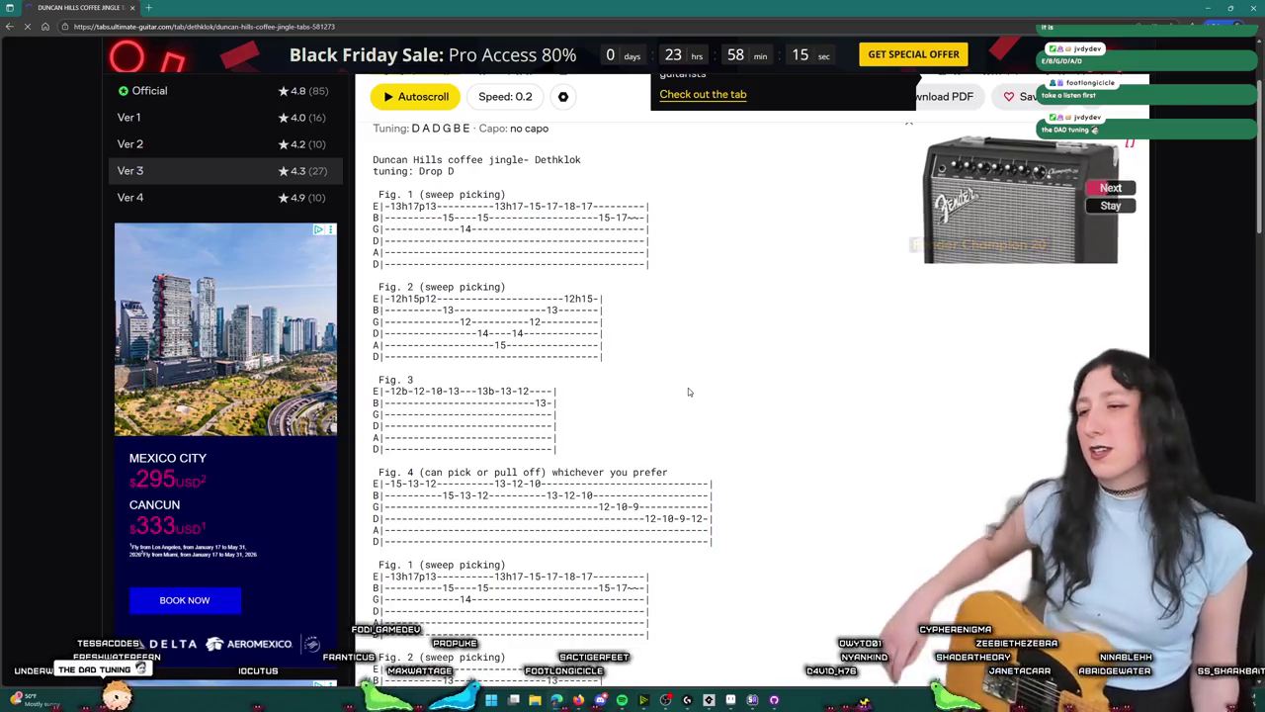
{"action": "key", "text": "super"}
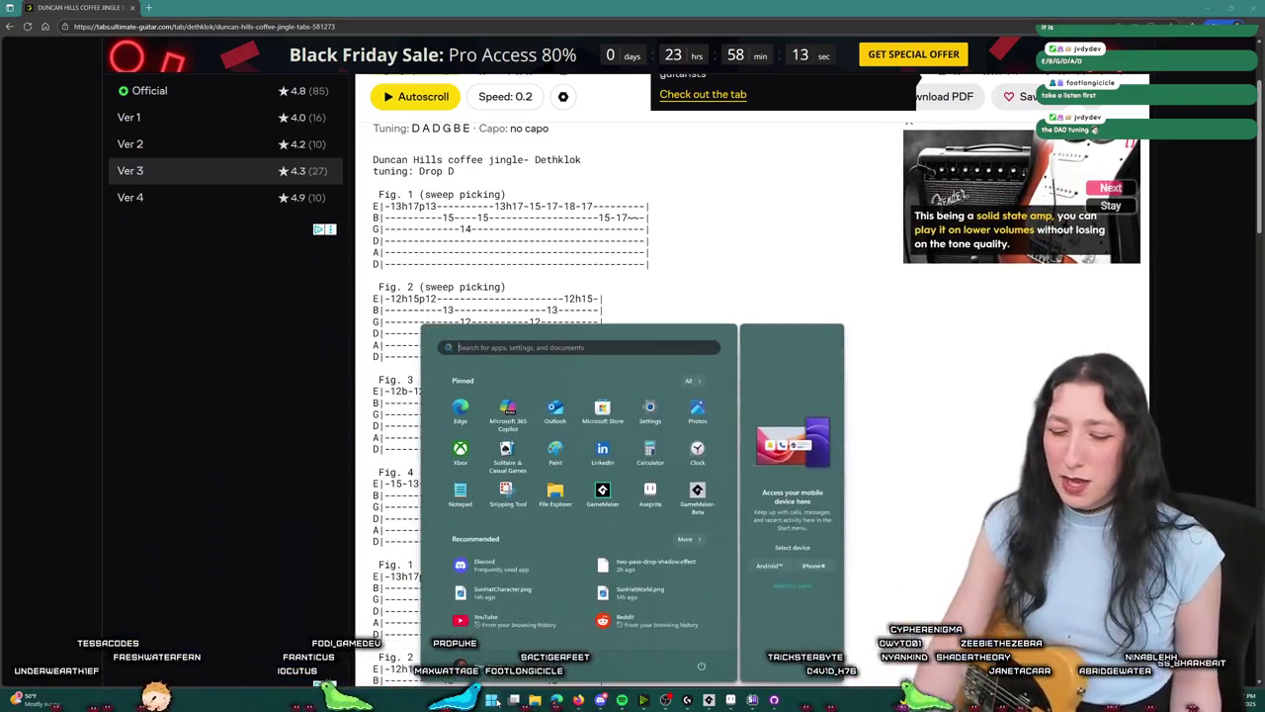
Step: Search 'guitar Rig 6' in the Start menu and launch it
{"action": "type", "text": "guitar Rig 6"}
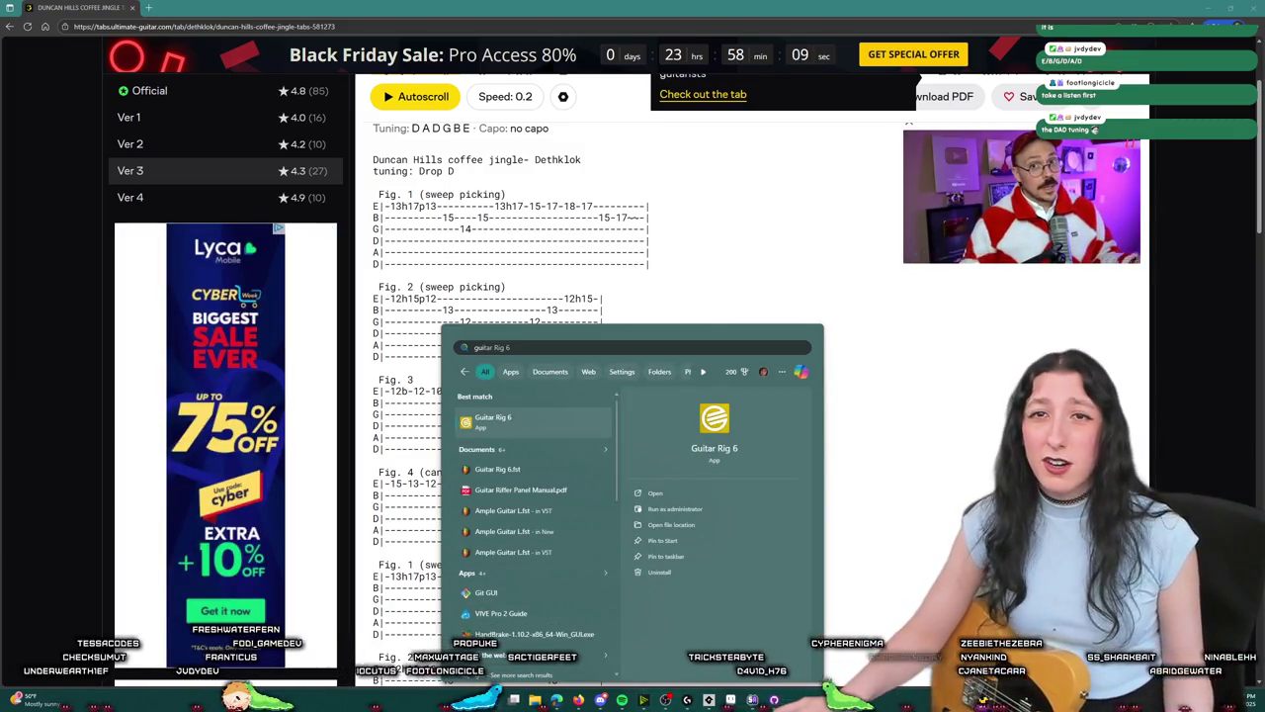
{"action": "key", "text": "Return"}
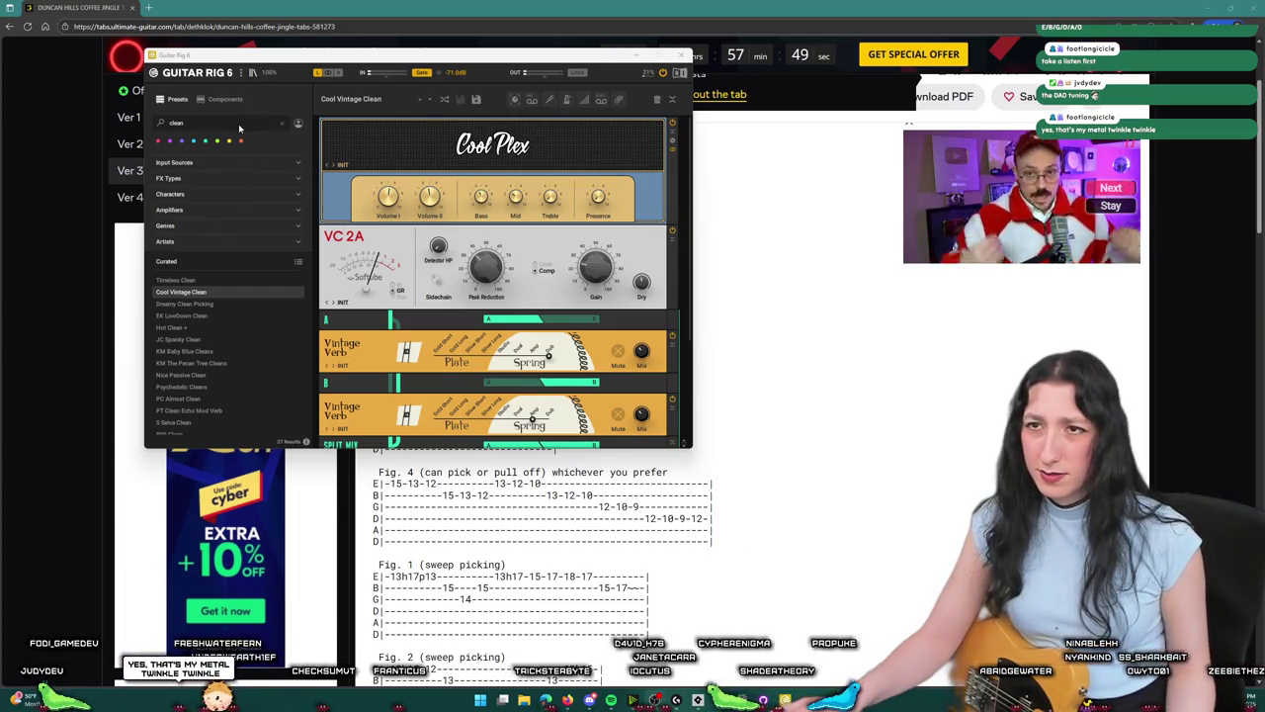
Step: Filter presets by 'metal', load Shreder Solo, and place the window lower right
{"action": "left_click_drag", "start_coordinate": [239, 127], "coordinate": [93, 124]}
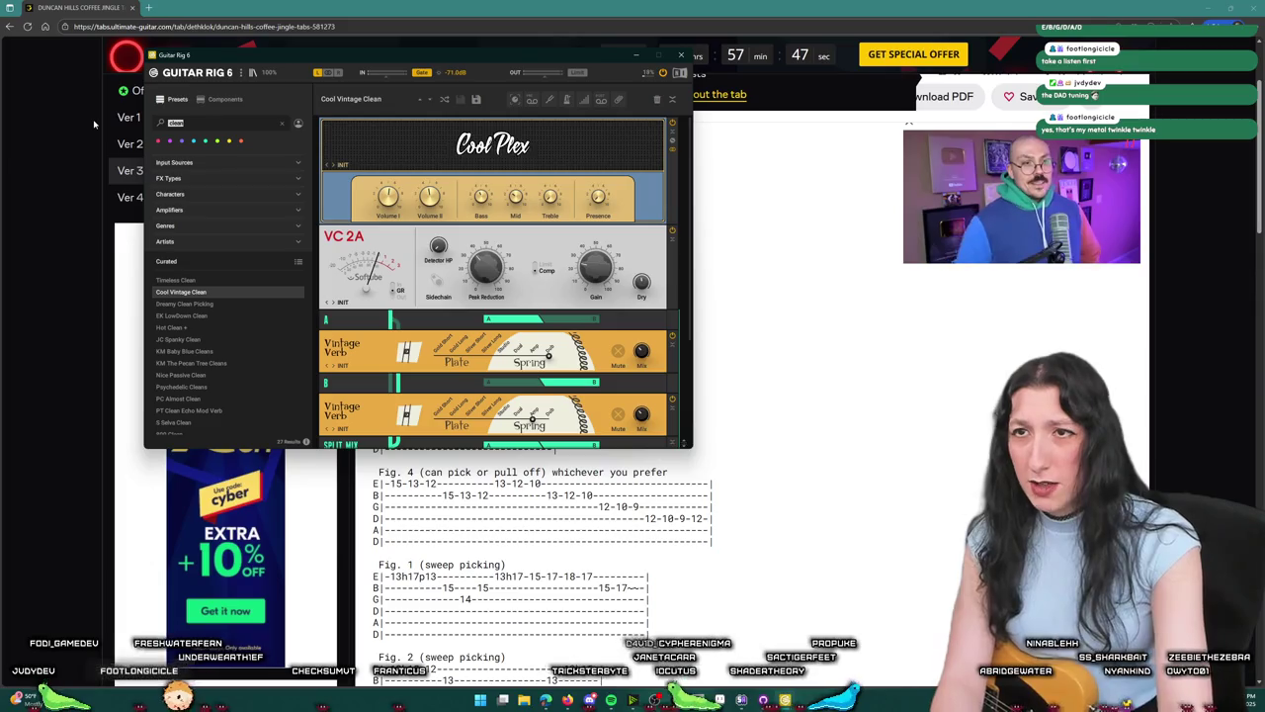
{"action": "type", "text": "metal"}
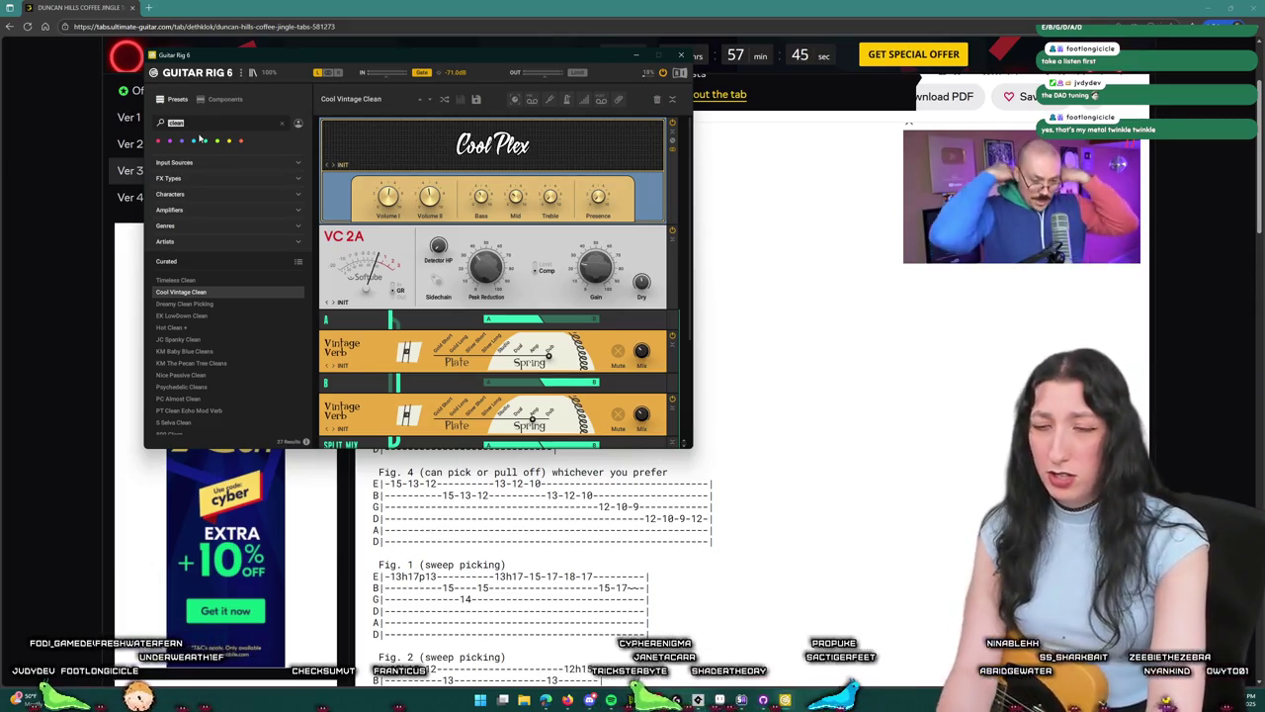
{"action": "left_click", "coordinate": [237, 293]}
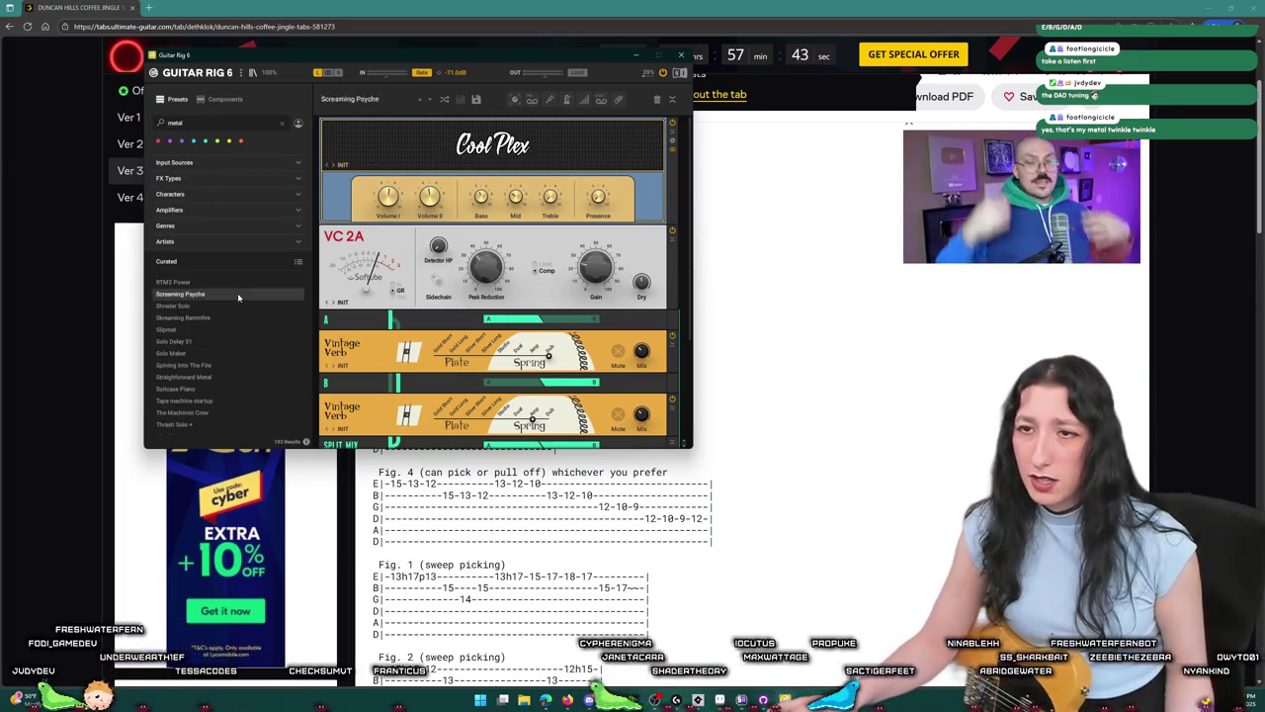
{"action": "left_click", "coordinate": [230, 311]}
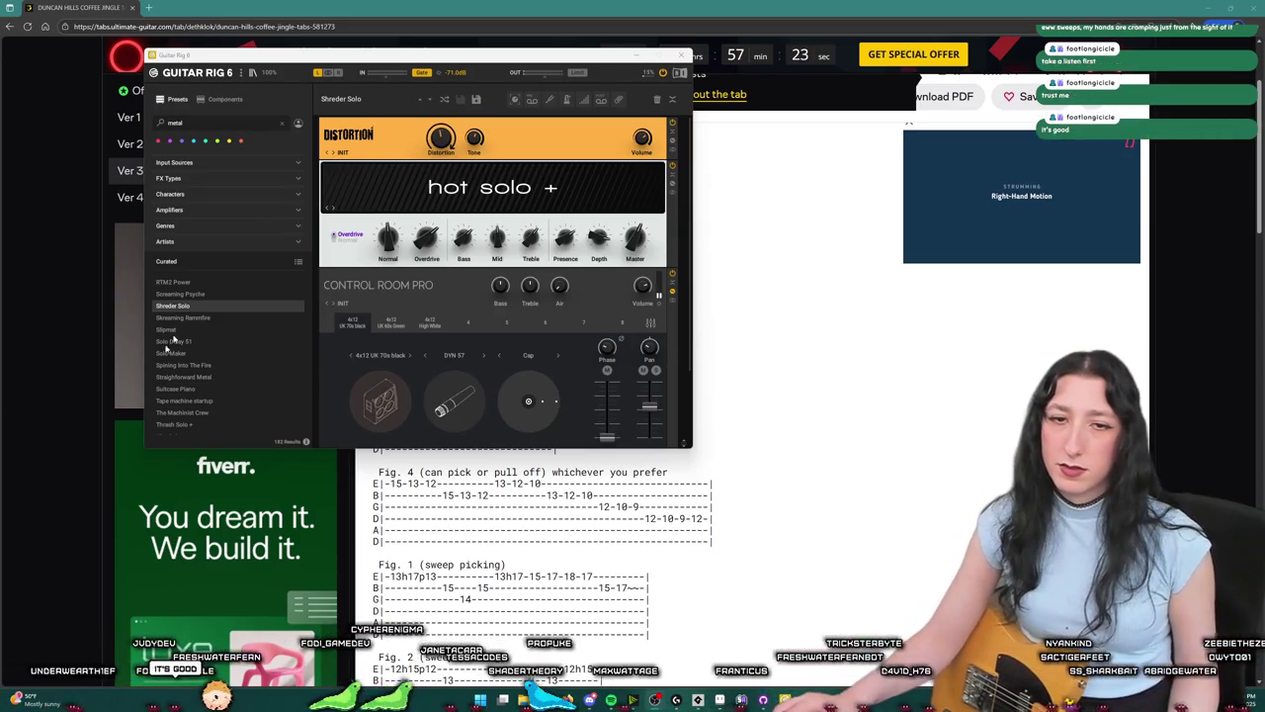
{"action": "mouse_move", "coordinate": [343, 59]}
{"action": "left_mouse_down"}
{"action": "mouse_move", "coordinate": [503, 129]}
{"action": "mouse_move", "coordinate": [841, 206]}
{"action": "mouse_move", "coordinate": [776, 263]}
{"action": "mouse_move", "coordinate": [798, 290]}
{"action": "left_mouse_up"}
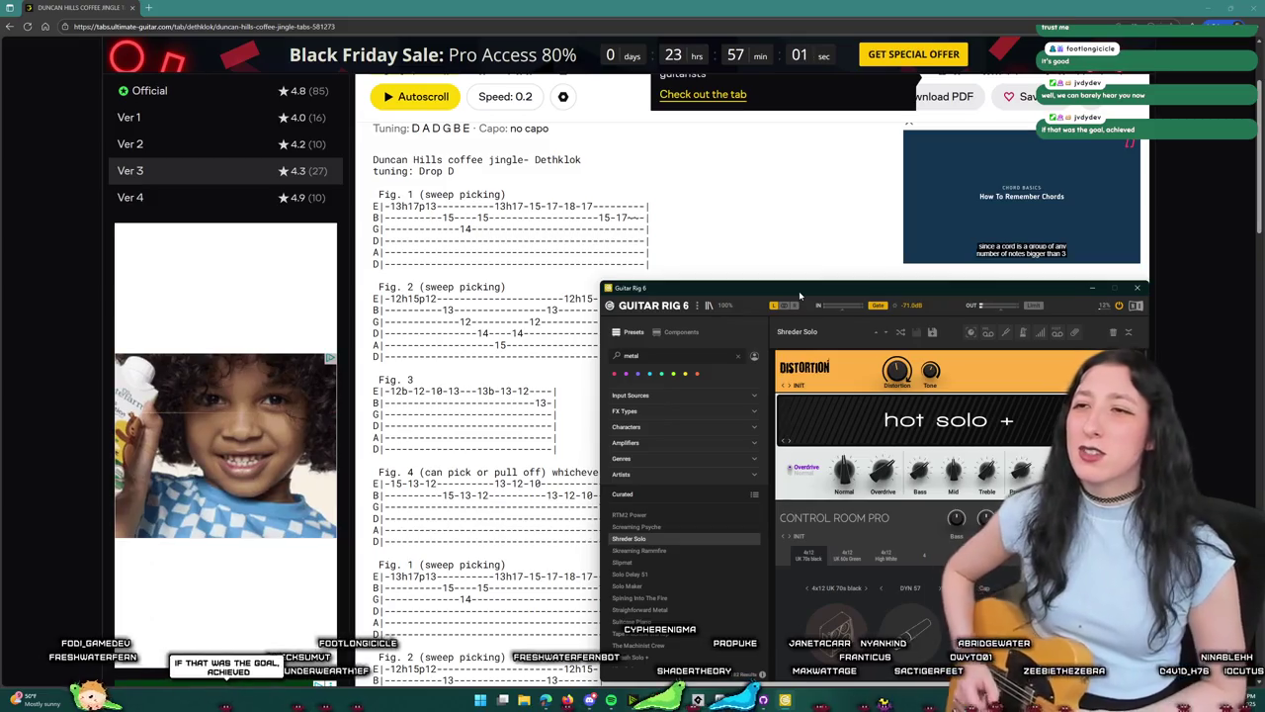
Step: Nudge the Guitar Rig 6 window slightly up and to the right
{"action": "scroll", "coordinate": [484, 395], "scroll_direction": "down", "scroll_amount": 1}
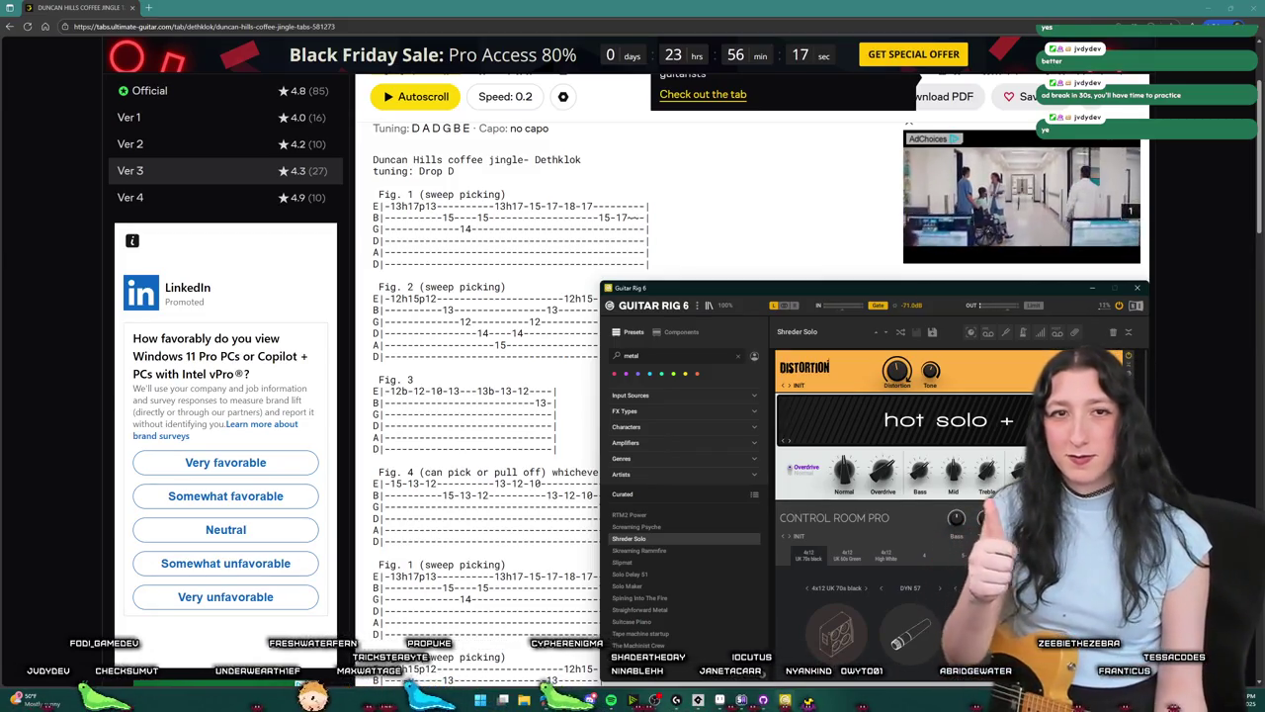
{"action": "left_click_drag", "start_coordinate": [867, 306], "coordinate": [950, 248]}
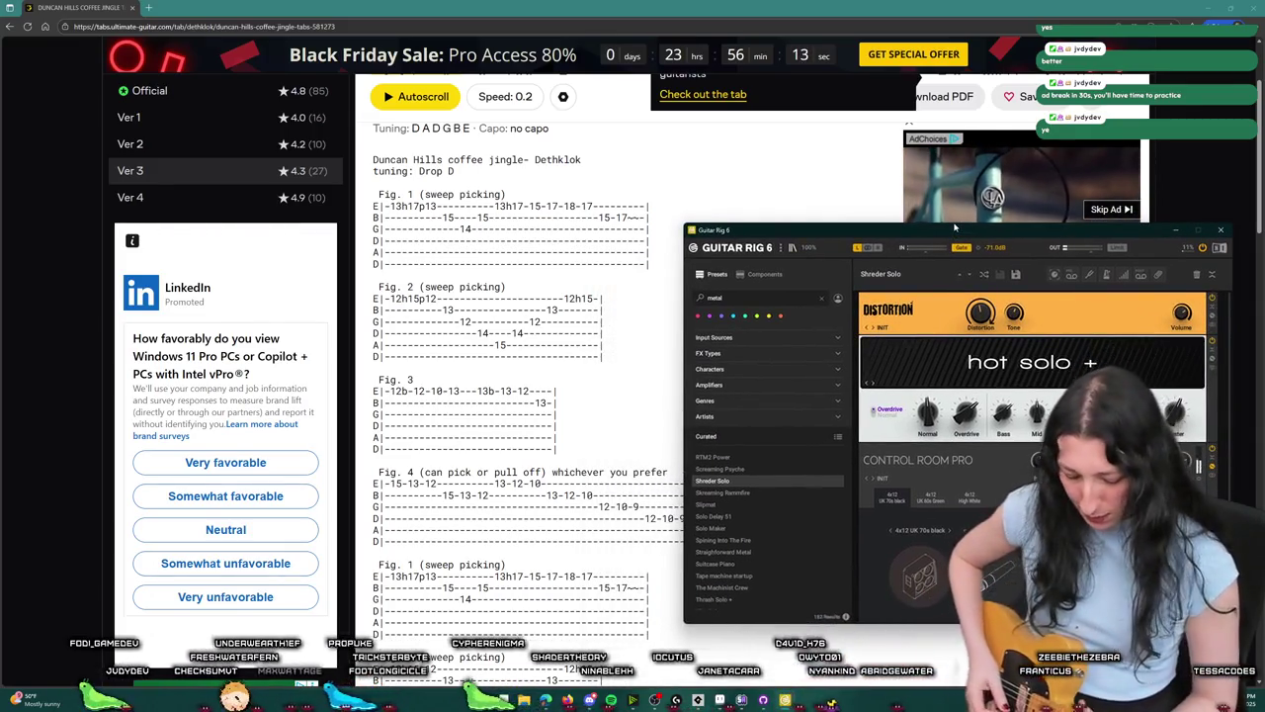